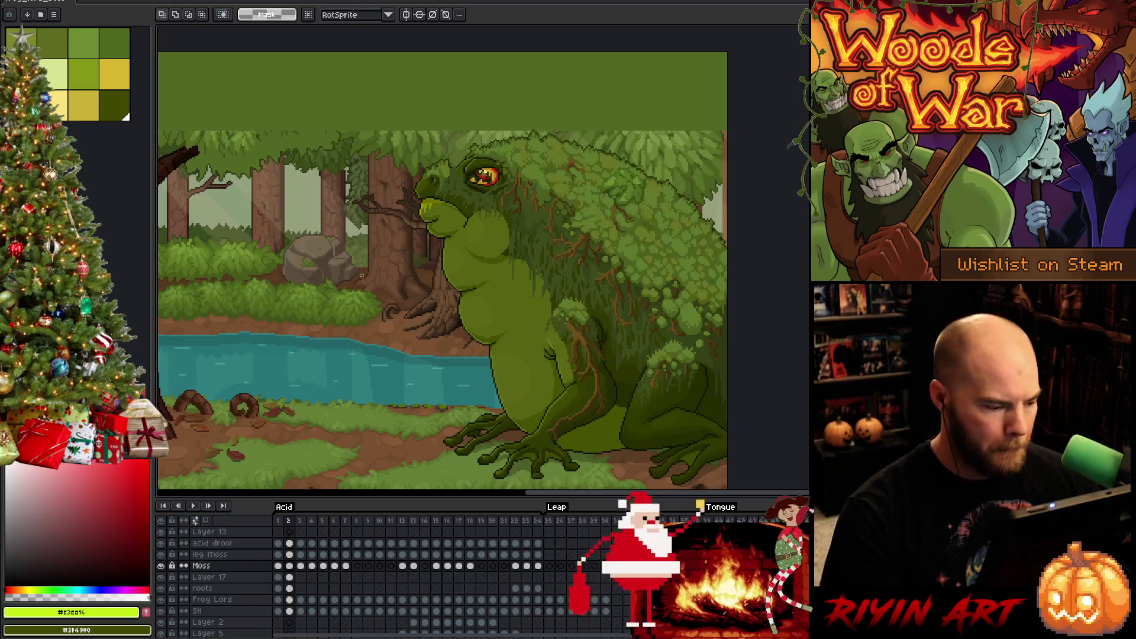
- Merge the Moss layer down into Layer 17 and glance at frames 1 and 2
click(224, 567)
key(ctrl+e)
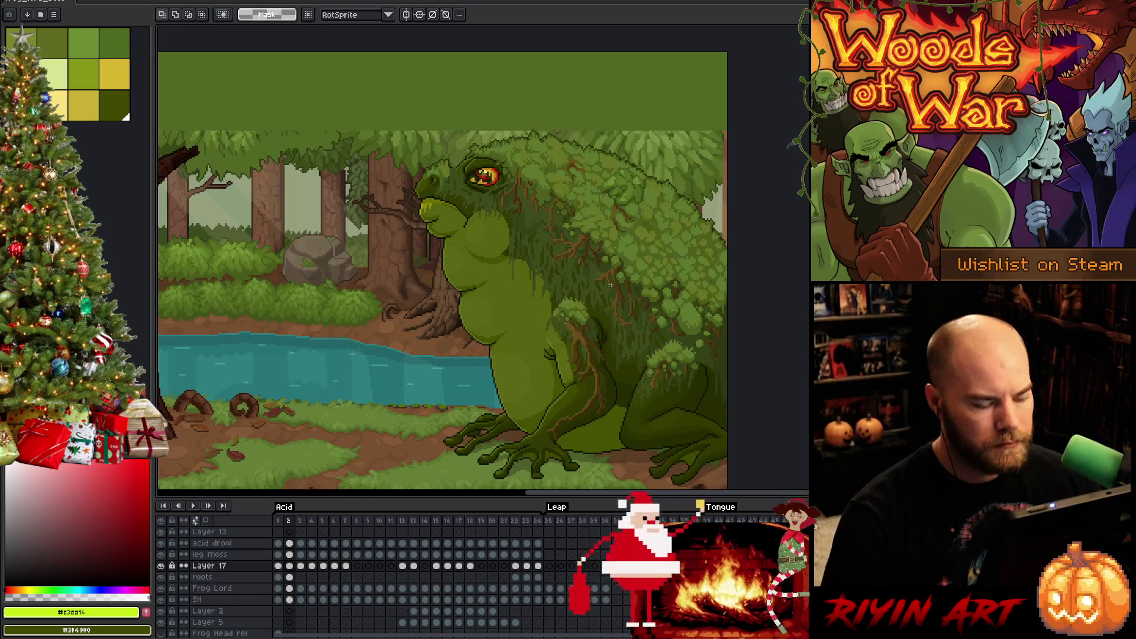
key(Left)
key(Right)
- Flip back and forth between frames 1 and 2 to compare the frog's two poses
key(Left)
key(Right)
key(Left)
key(Right)
key(Left)
key(Right)
key(Left)
key(Right)
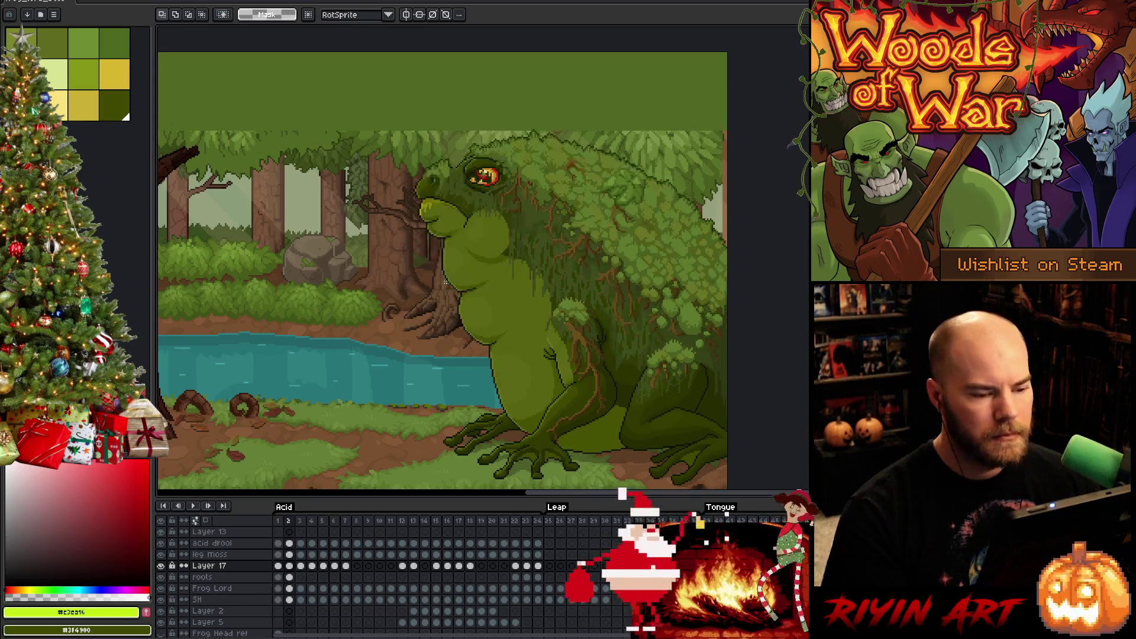
key(Left)
key(Right)
key(Left)
key(Right)
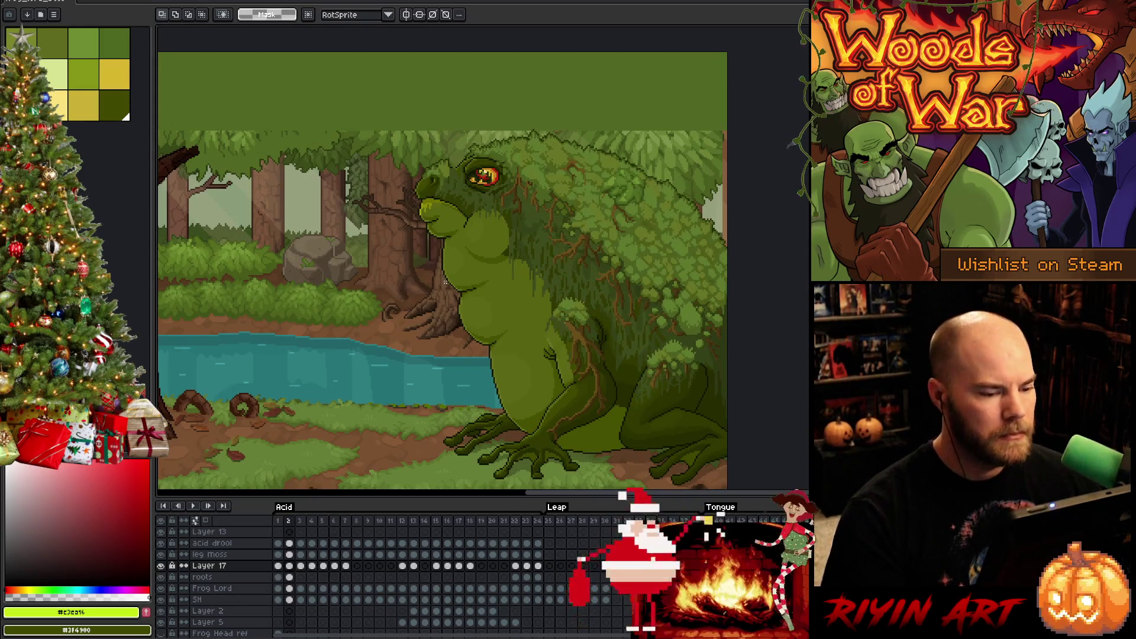
key(b)
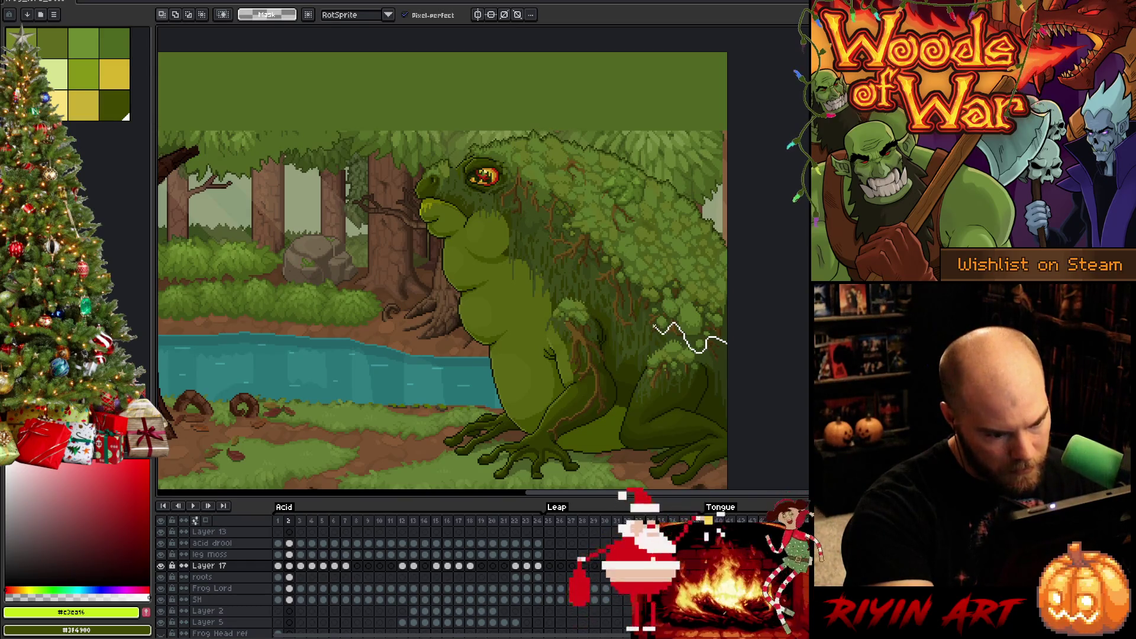
- Lasso the moss over the frog's shoulder on frame 2, trimming off its lower part
mouse_move(643, 330)
mouse_down()
mouse_move(629, 367)
mouse_move(659, 373)
mouse_up()
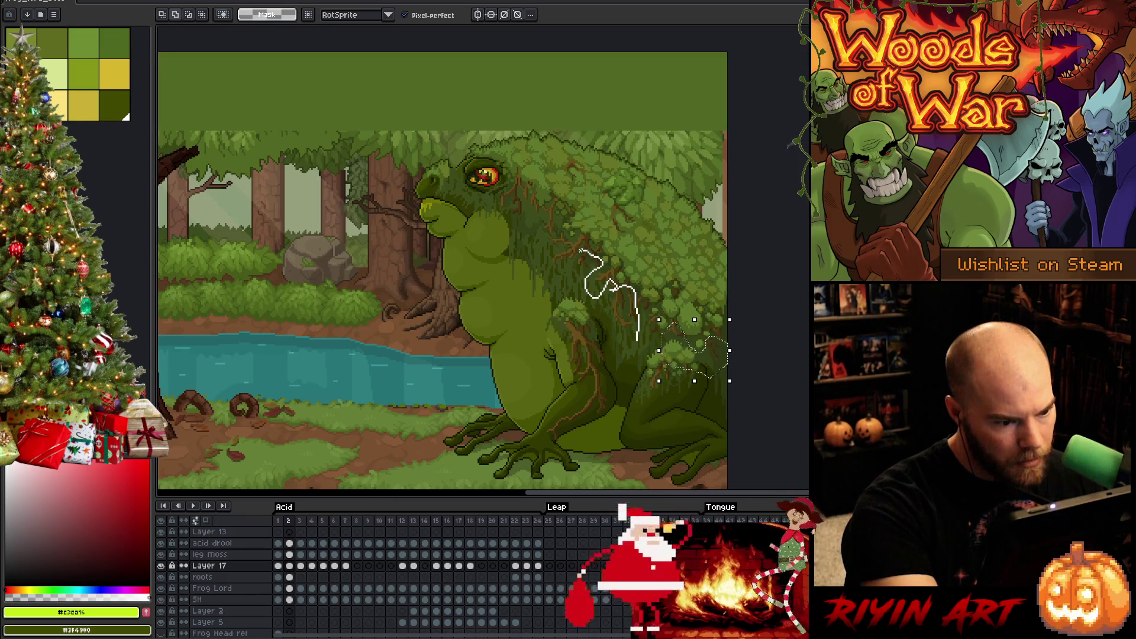
mouse_move(638, 340)
mouse_down()
mouse_move(628, 354)
mouse_move(520, 329)
mouse_move(518, 343)
mouse_up()
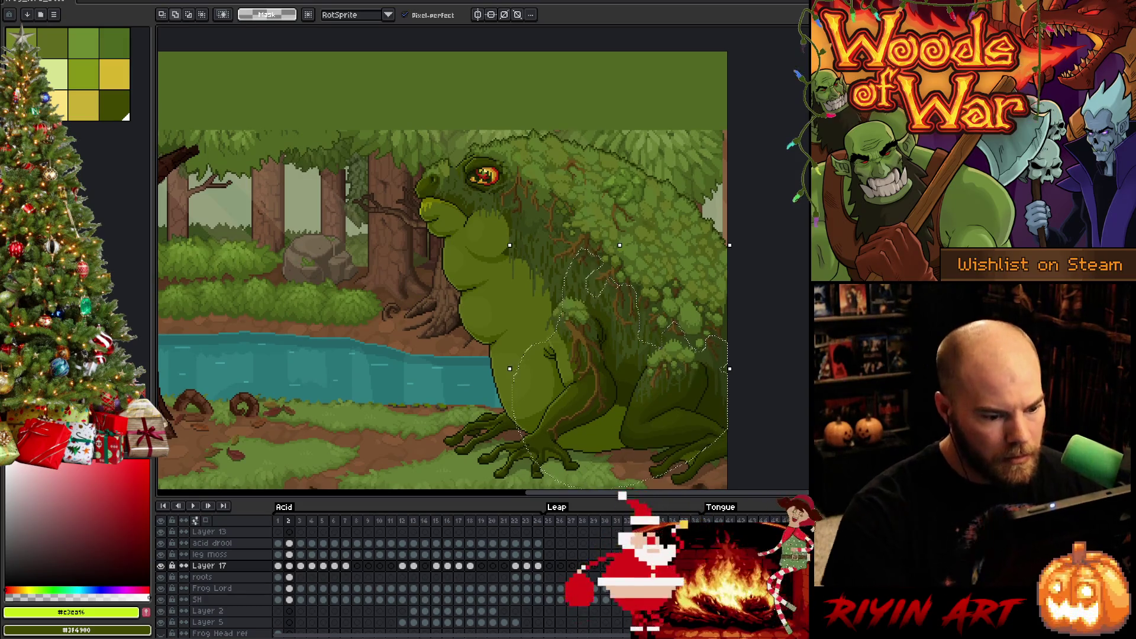
scroll(767, 324, down, 1)
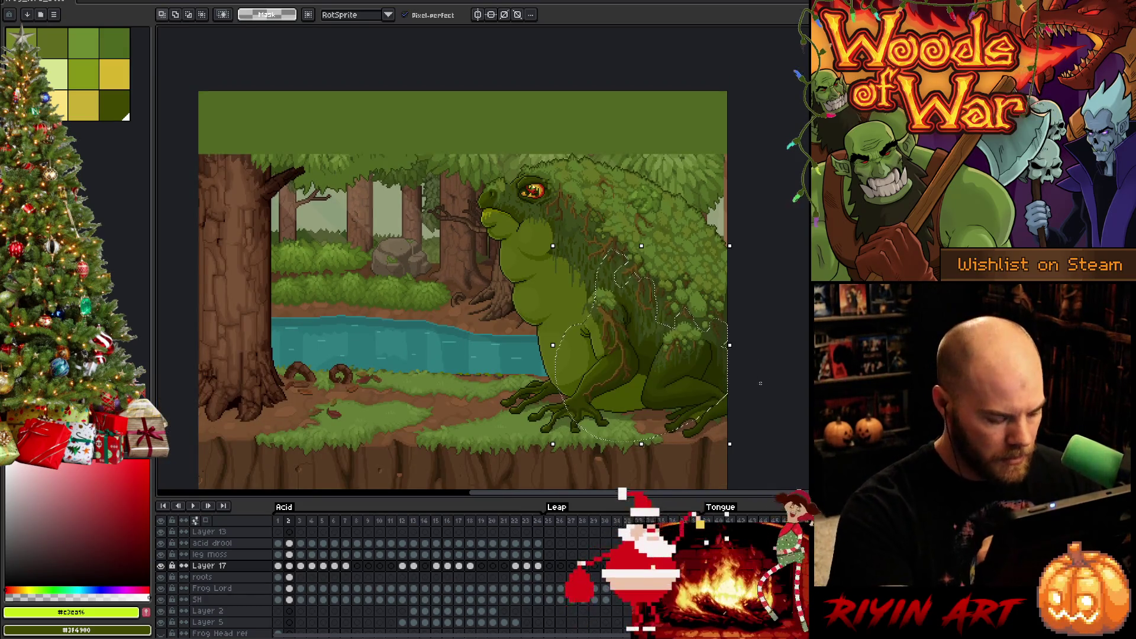
mouse_move(736, 329)
mouse_down()
mouse_move(521, 346)
mouse_move(801, 442)
mouse_up()
scroll(638, 344, up, 3)
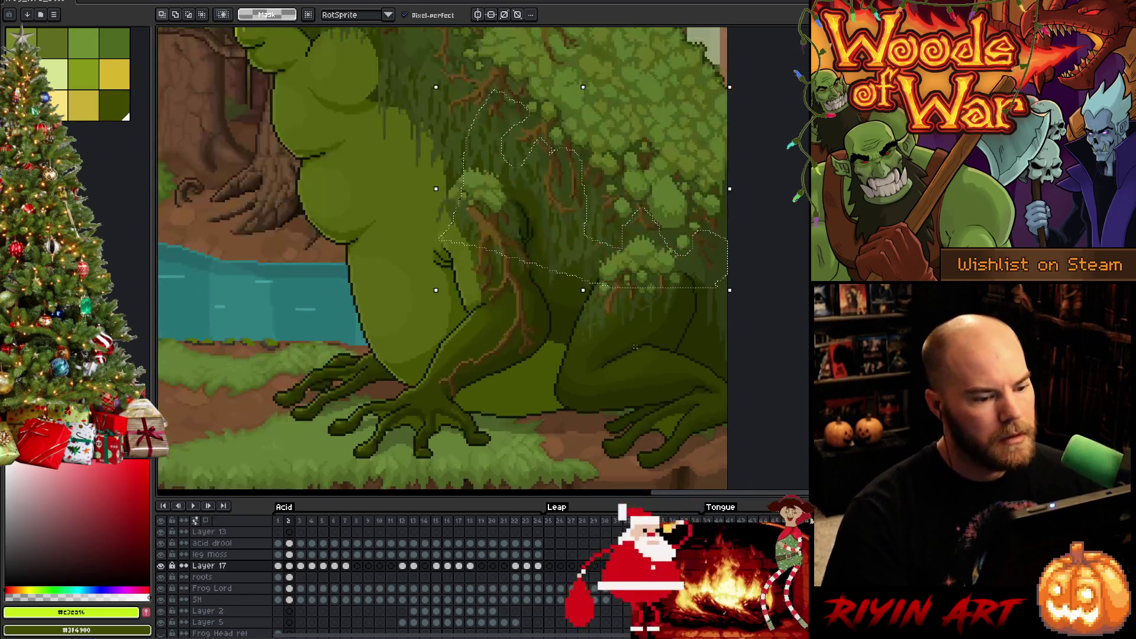
- Compare moss positions between frames, then lift the selected moss up 5 pixels
key(comma)
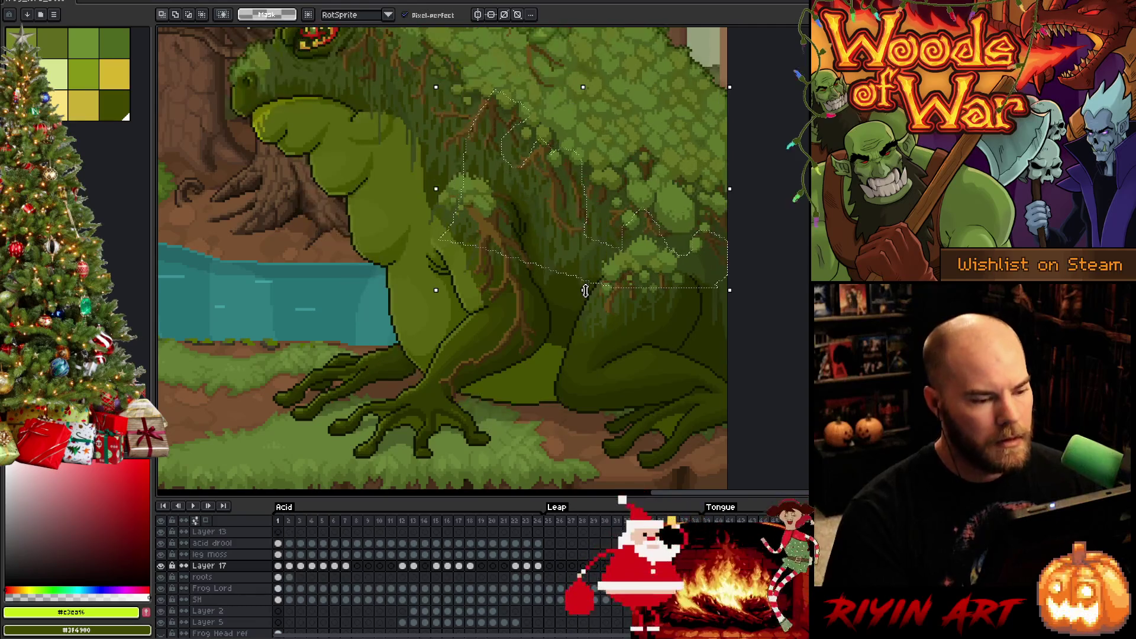
key(period)
key(comma)
key(period)
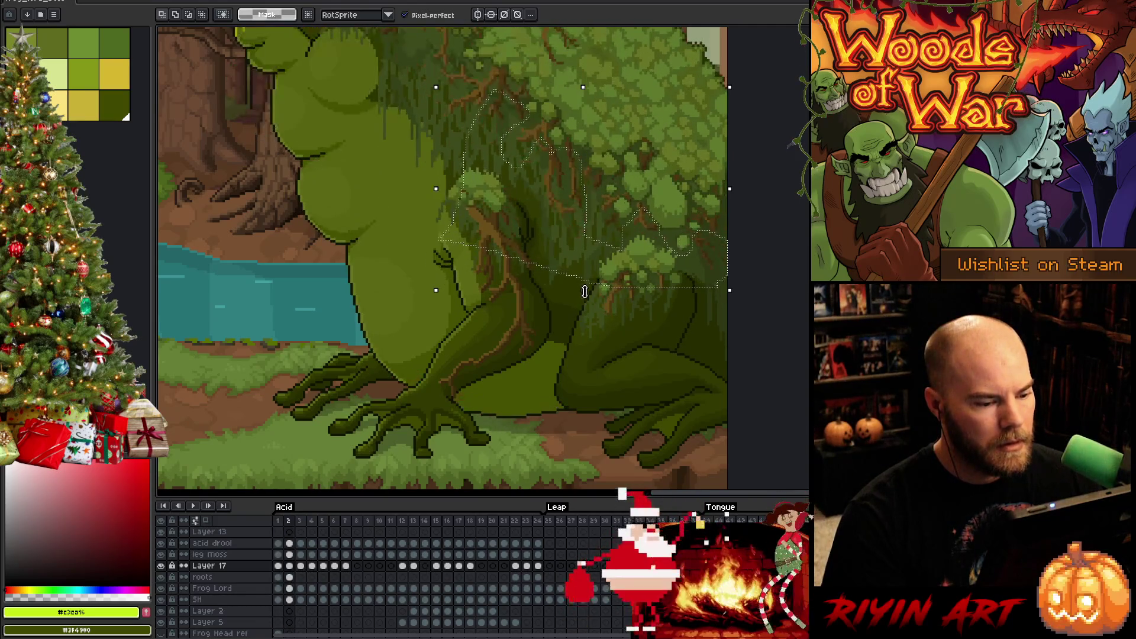
click(586, 291)
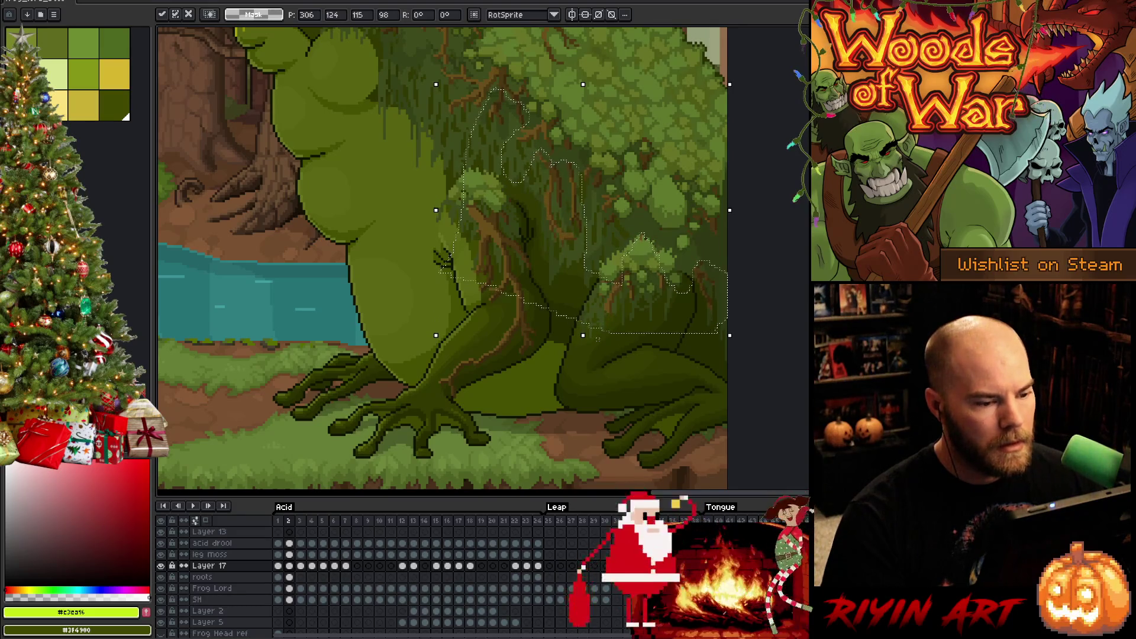
key(Up)
key(Up)
key(Up)
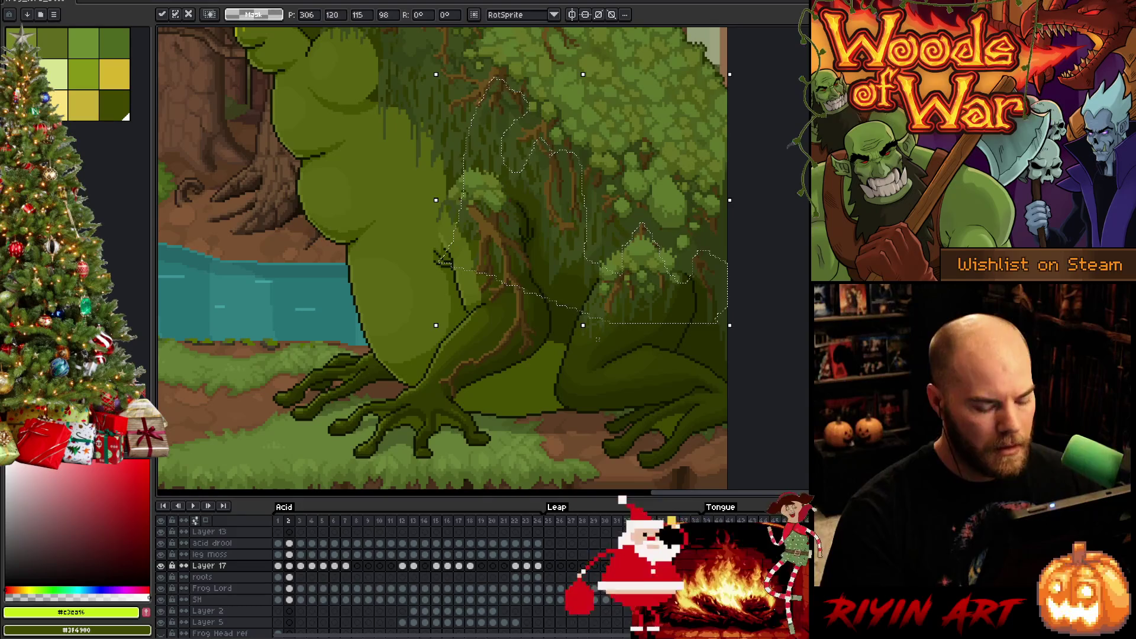
- Flip between frames to check the raised moss now lines up
key(comma)
key(period)
key(comma)
key(period)
key(comma)
key(period)
key(comma)
key(period)
key(comma)
key(period)
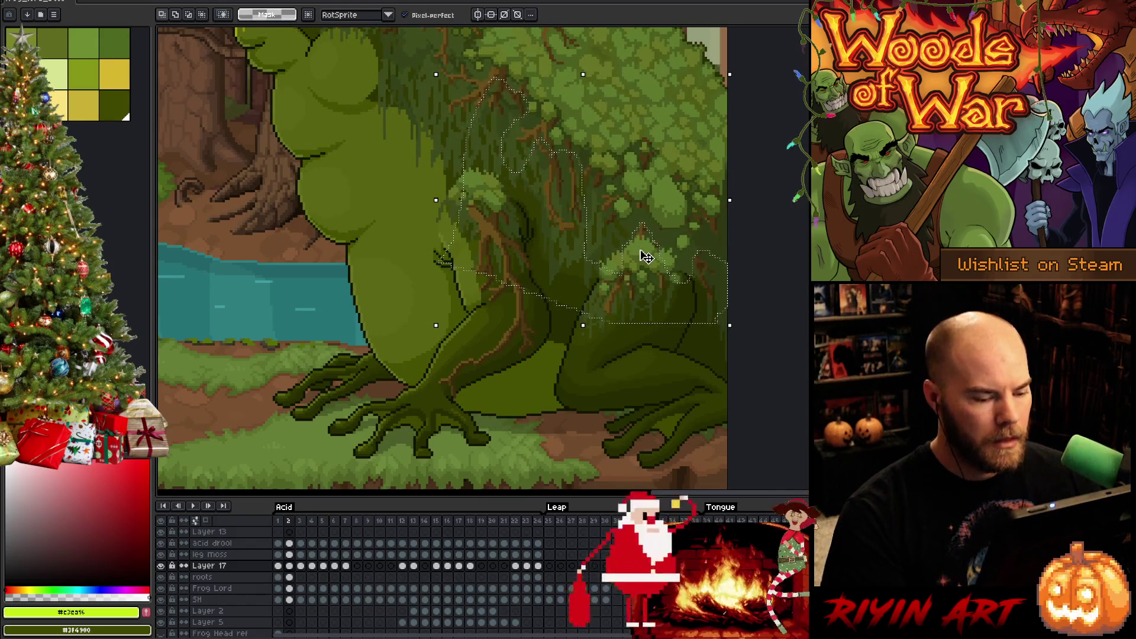
- Select the lower shoulder moss clump, nudge it left and up, and narrow it to the rightmost piece
drag(646, 256, 653, 355)
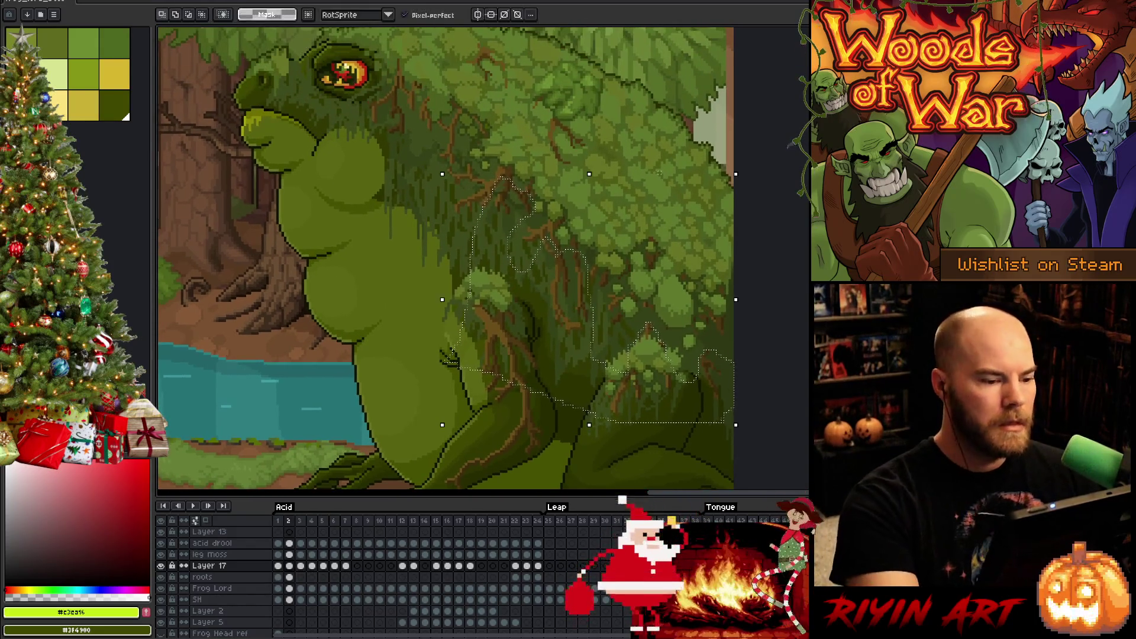
mouse_move(473, 116)
mouse_down()
mouse_move(520, 132)
mouse_move(593, 413)
mouse_up()
key(Up)
key(Up)
key(Left)
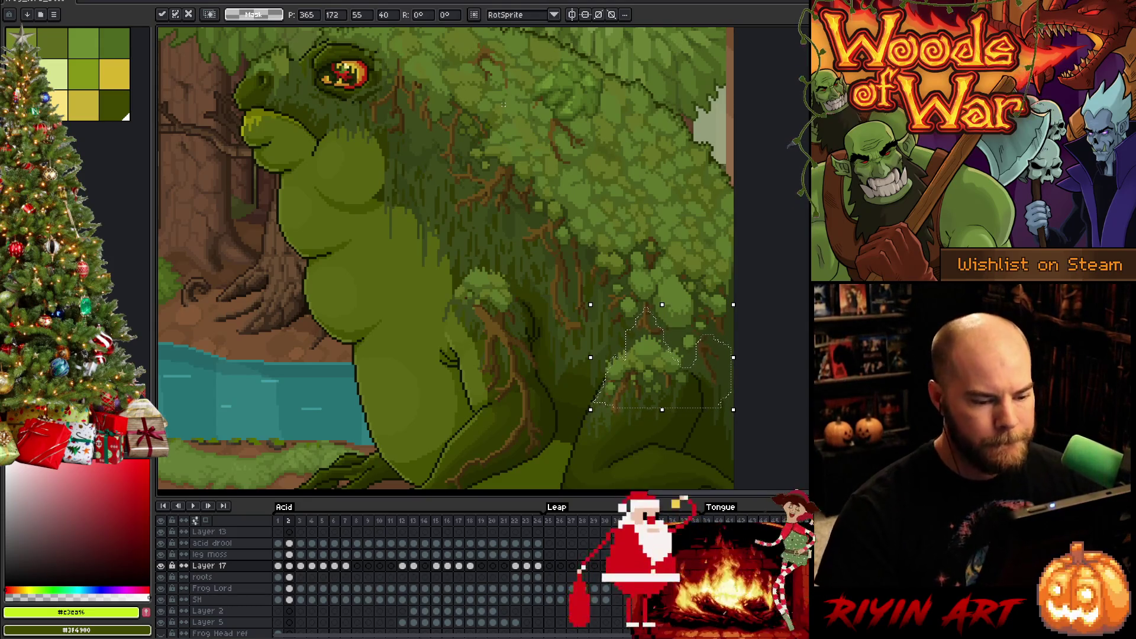
drag(651, 255, 621, 449)
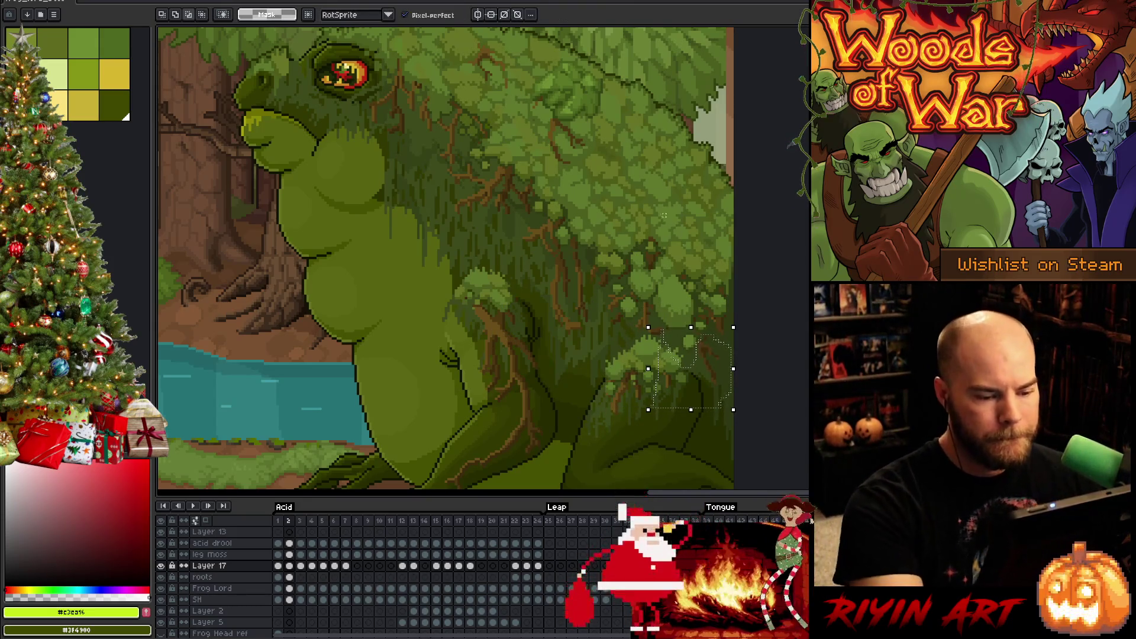
drag(662, 217, 601, 414)
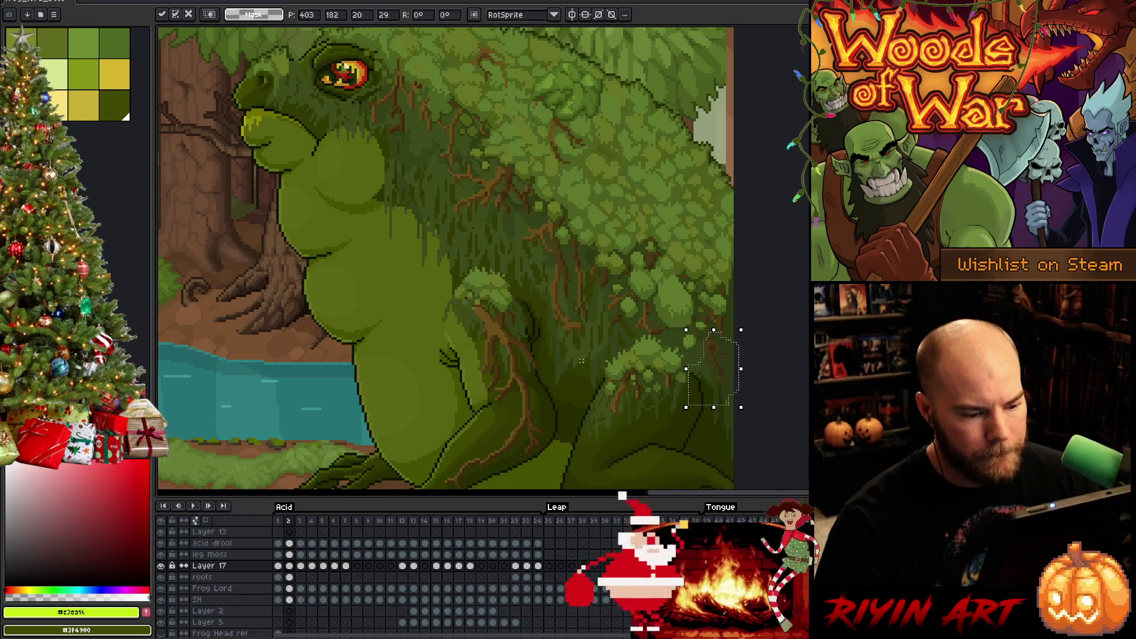
- Check frame 4, nudge the small moss piece left and up, and play the animation
key(period)
key(period)
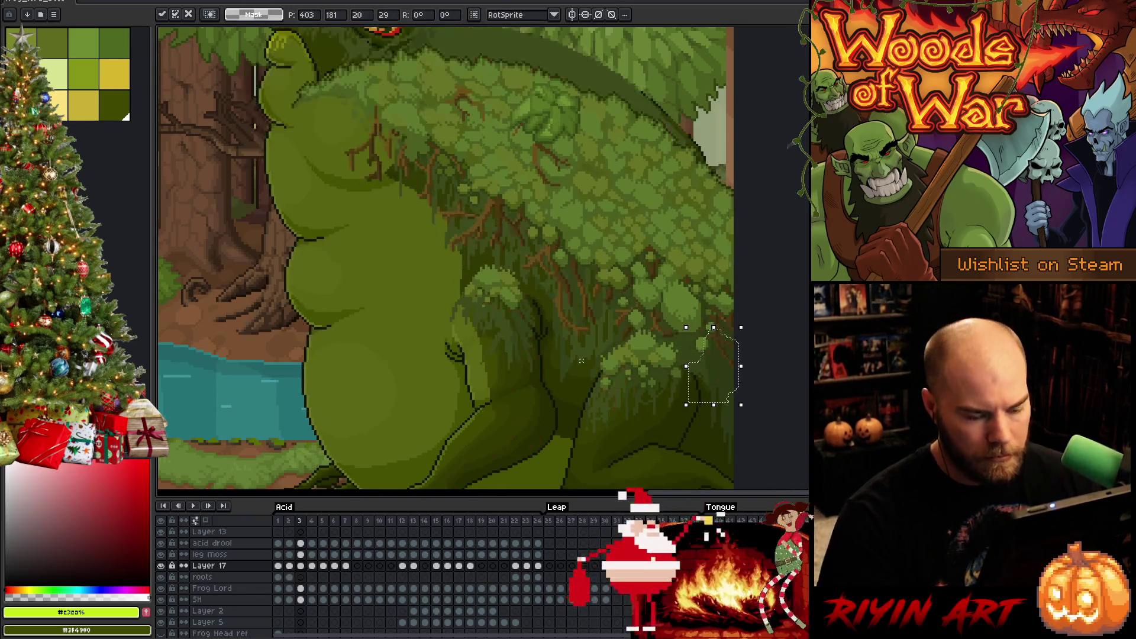
key(comma)
key(comma)
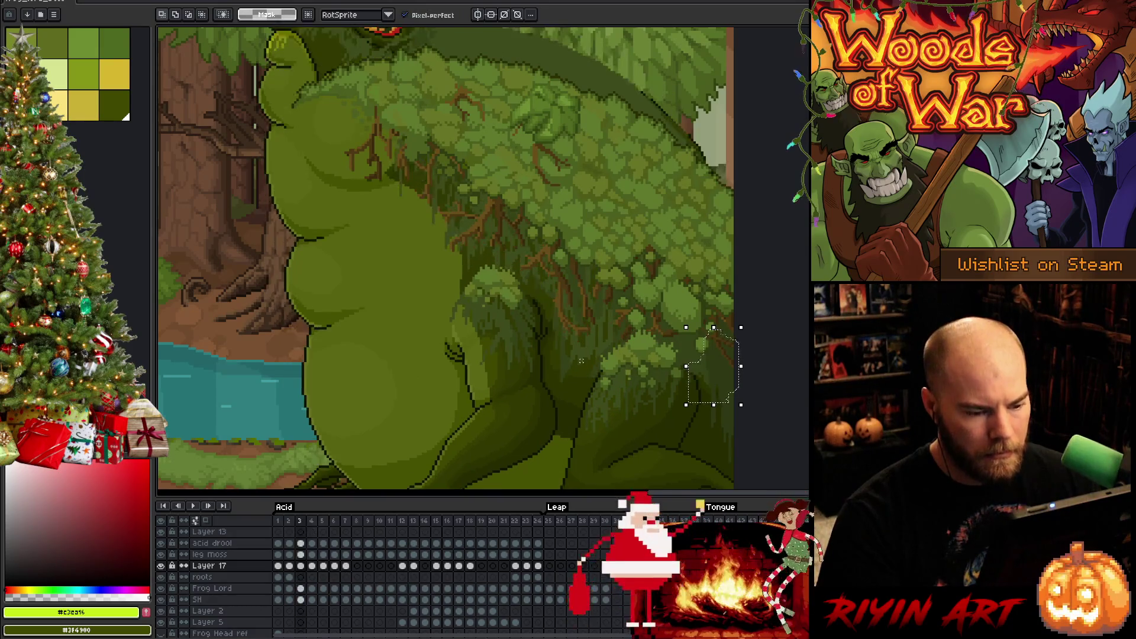
key(Left)
key(Left)
key(Up)
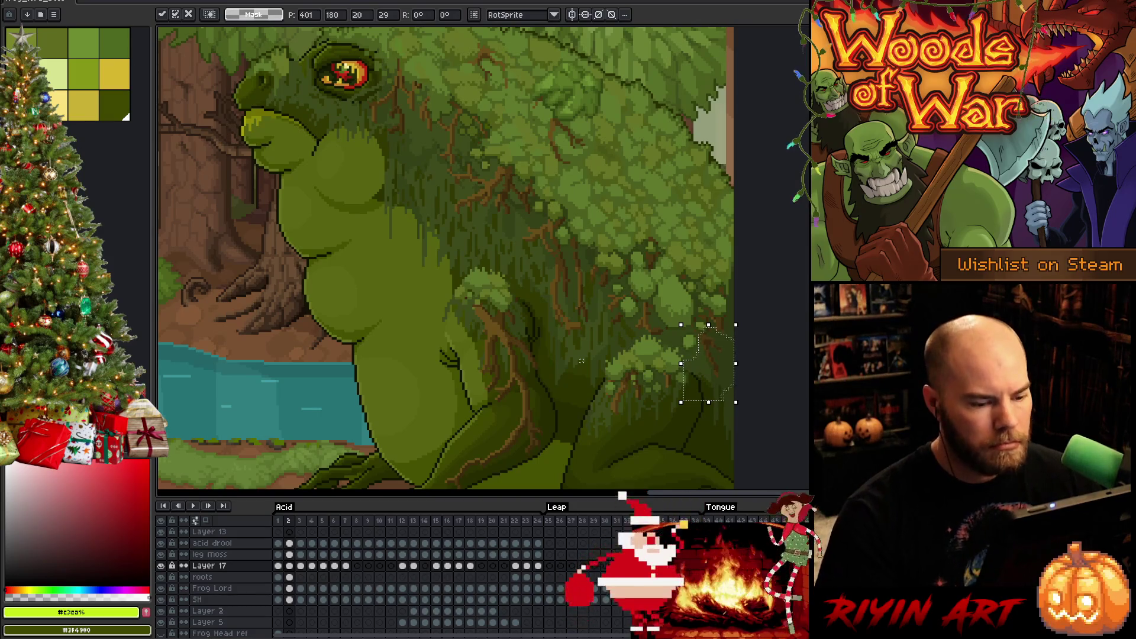
key(ctrl+d)
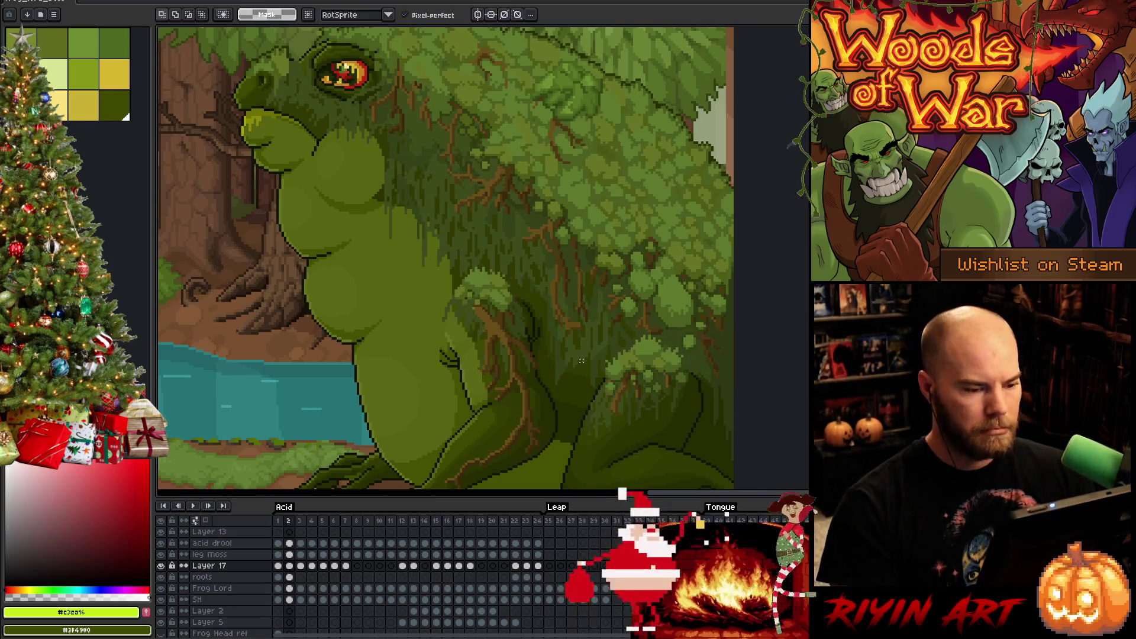
key(Return)
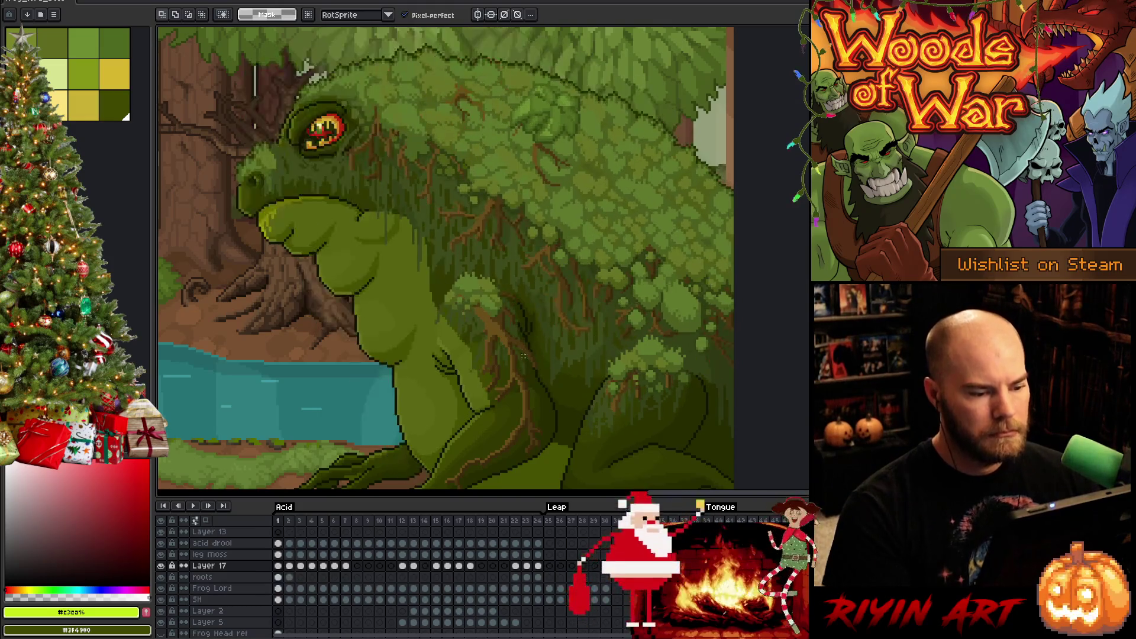
- Select the root branches on the shoulder and stretch that patch downward
scroll(487, 270, down, 1)
scroll(486, 270, down, 1)
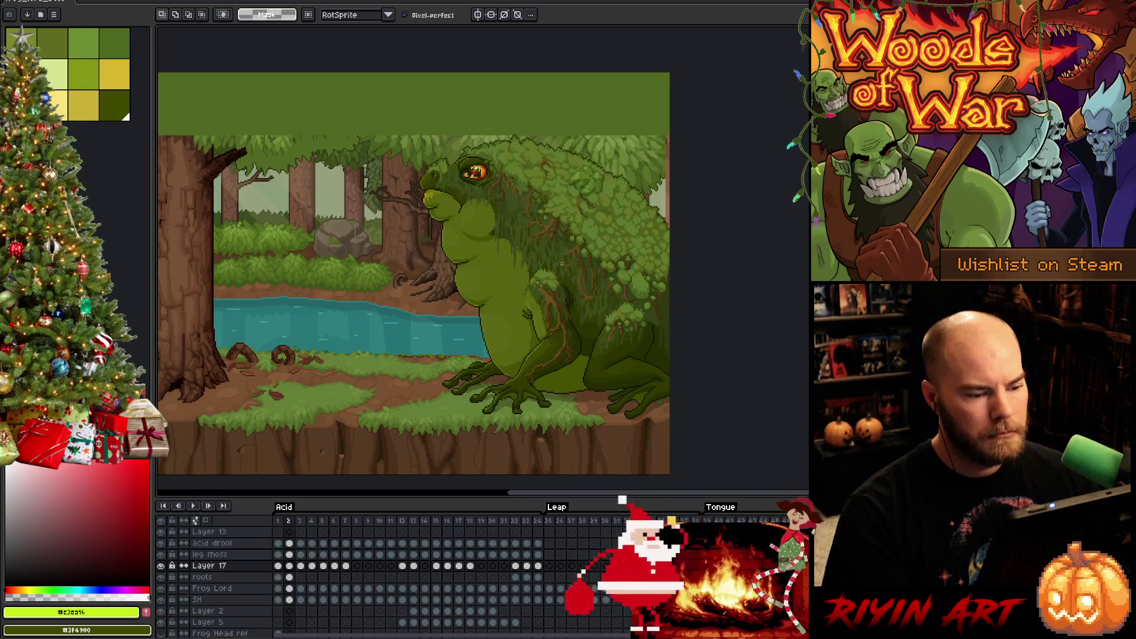
scroll(651, 280, up, 1)
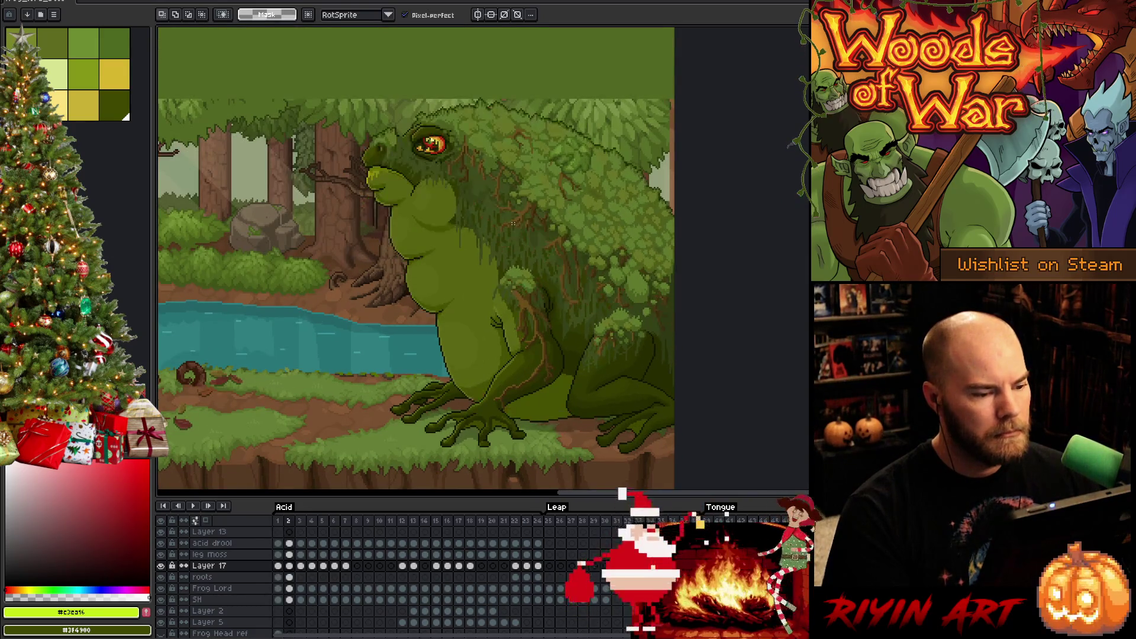
scroll(490, 223, up, 2)
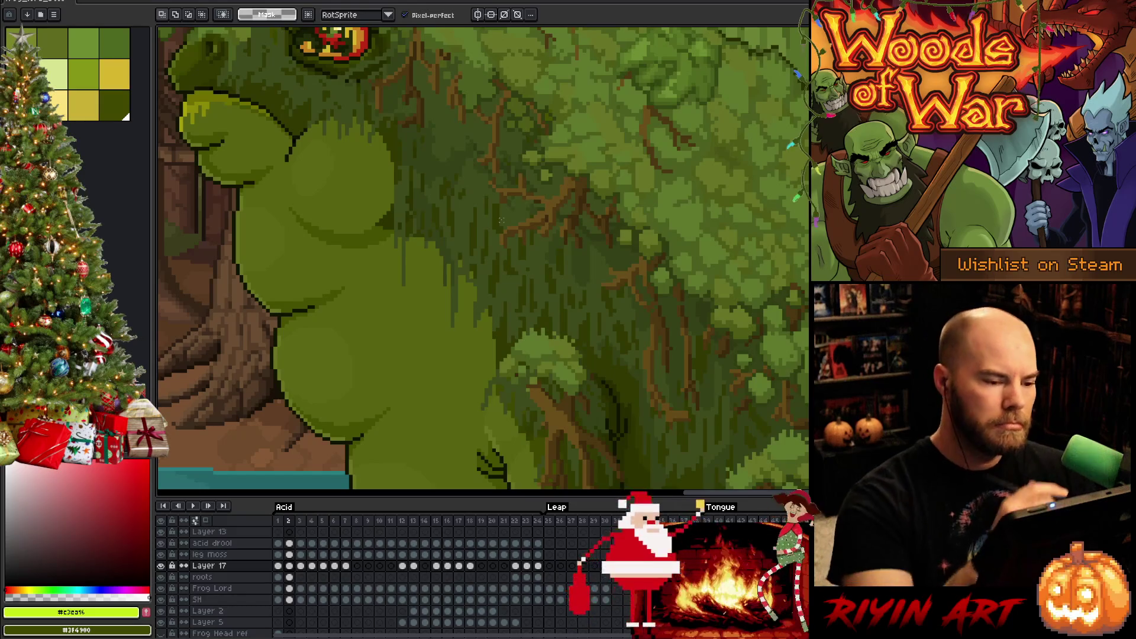
mouse_move(558, 203)
mouse_down()
mouse_move(477, 178)
mouse_move(539, 175)
mouse_move(557, 192)
mouse_up()
mouse_move(595, 252)
mouse_down()
mouse_move(572, 207)
mouse_move(554, 236)
mouse_up()
drag(534, 285, 537, 299)
drag(558, 221, 557, 235)
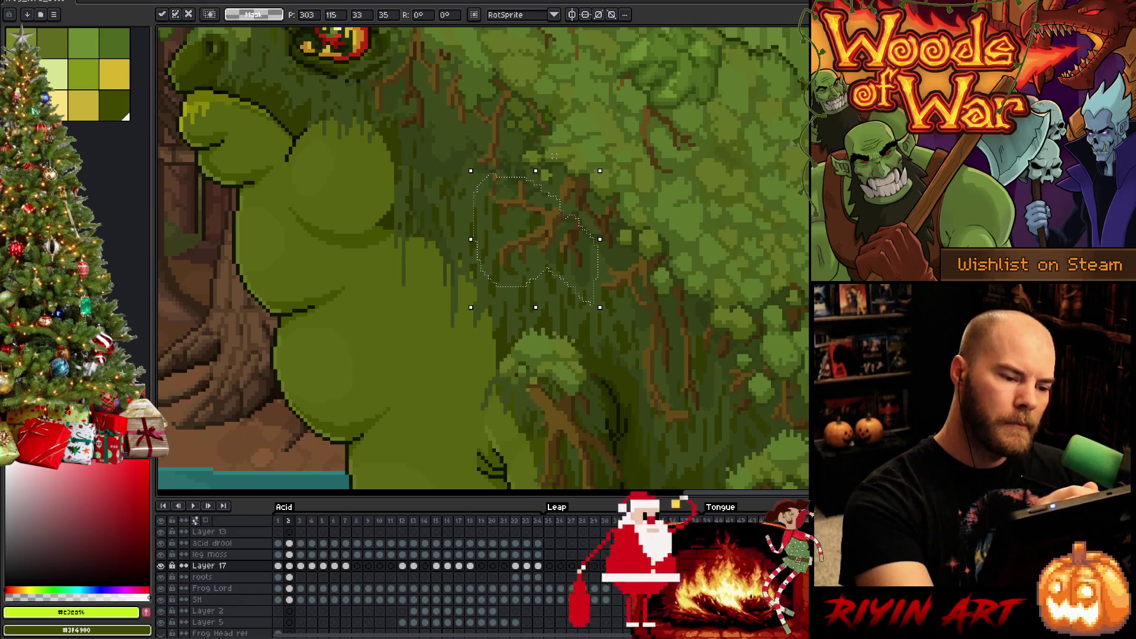
key(Return)
- Lift a tiny root piece up two pixels, deselect, and pick brown for the pencil
mouse_move(554, 177)
mouse_down()
mouse_move(535, 184)
mouse_move(545, 382)
mouse_up()
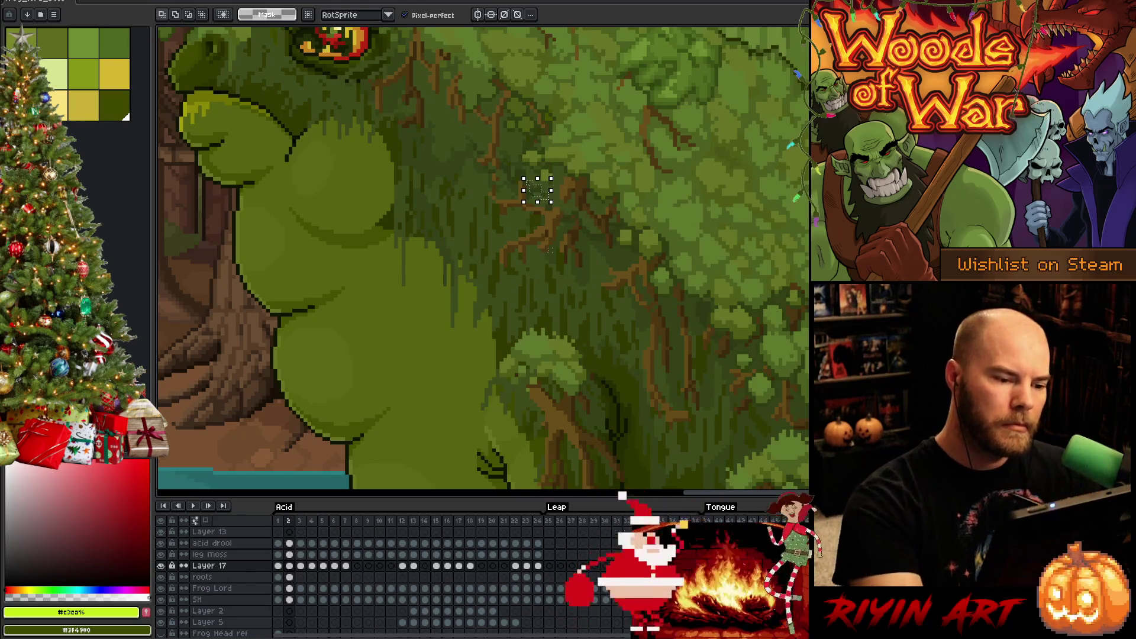
key(Up)
key(Up)
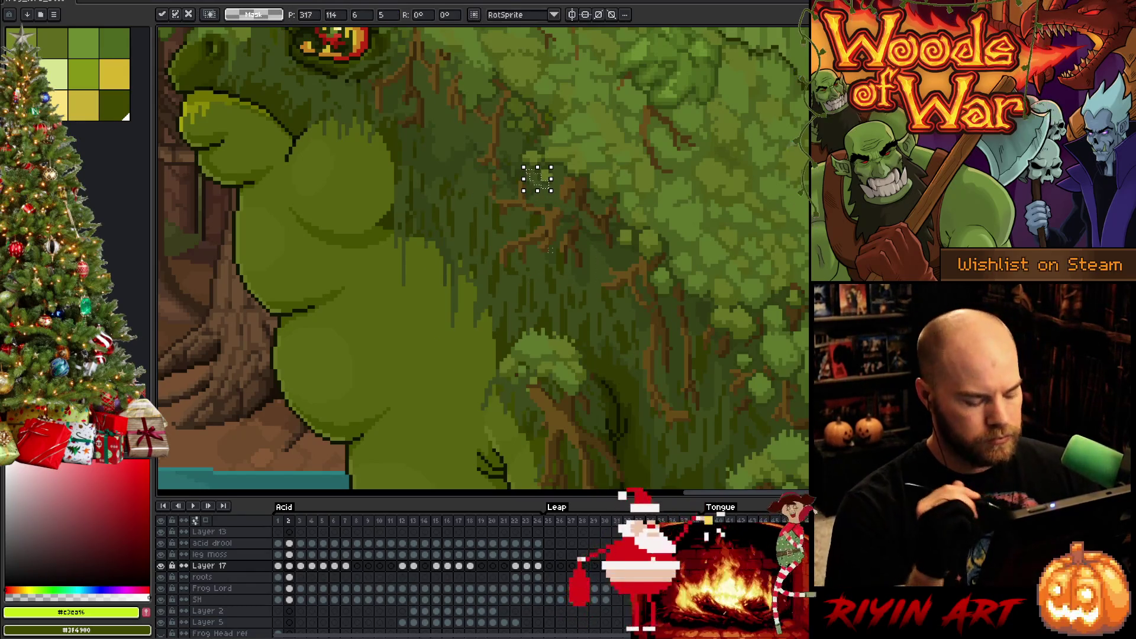
key(ctrl+d)
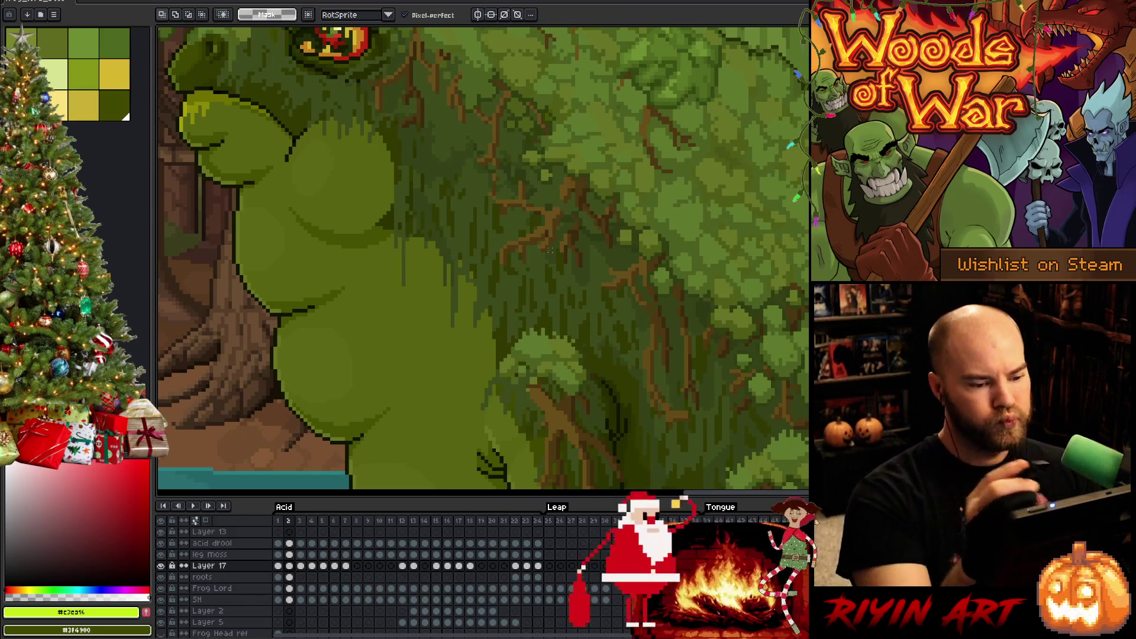
key(b)
alt+click(678, 304)
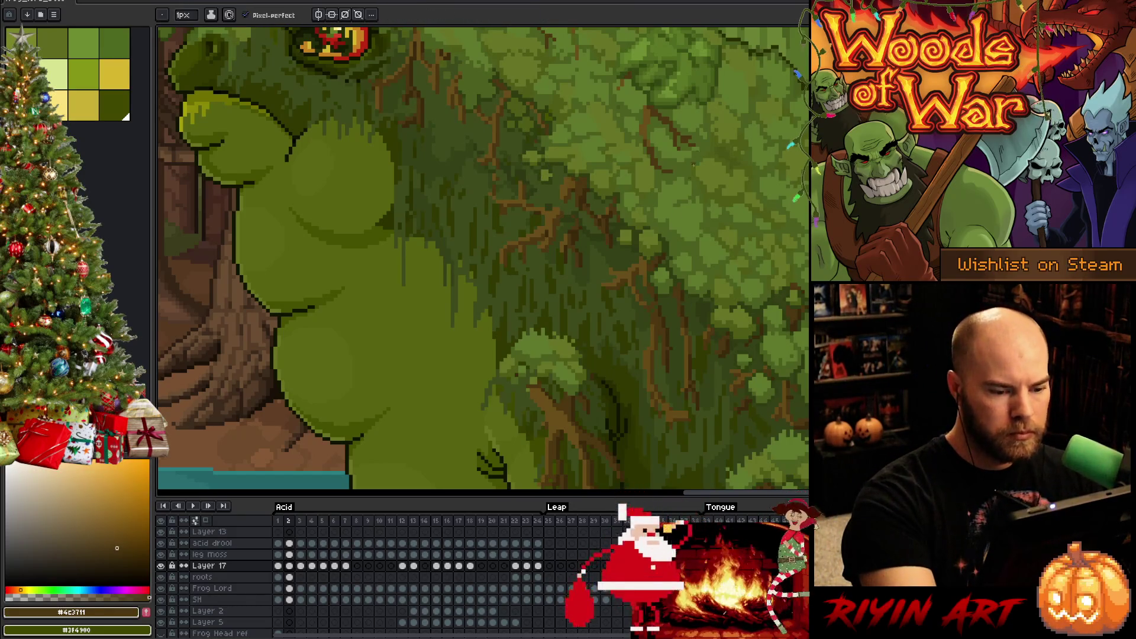
- Sample the dark, mid and lighter root browns from the branches near the frog's head
alt+click(679, 306)
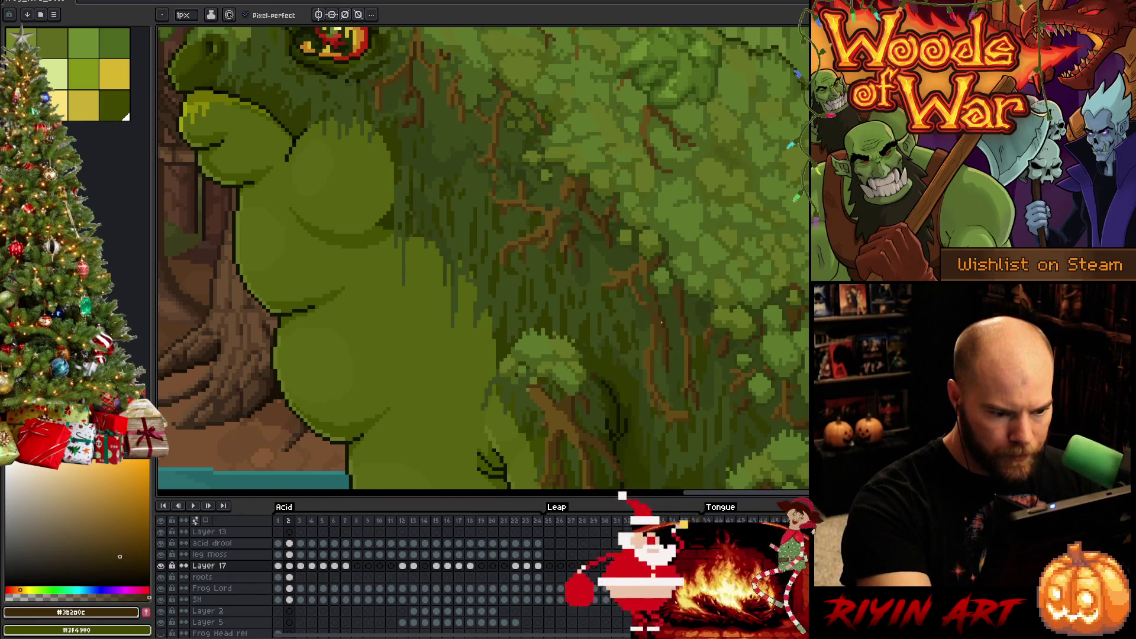
alt+click(657, 302)
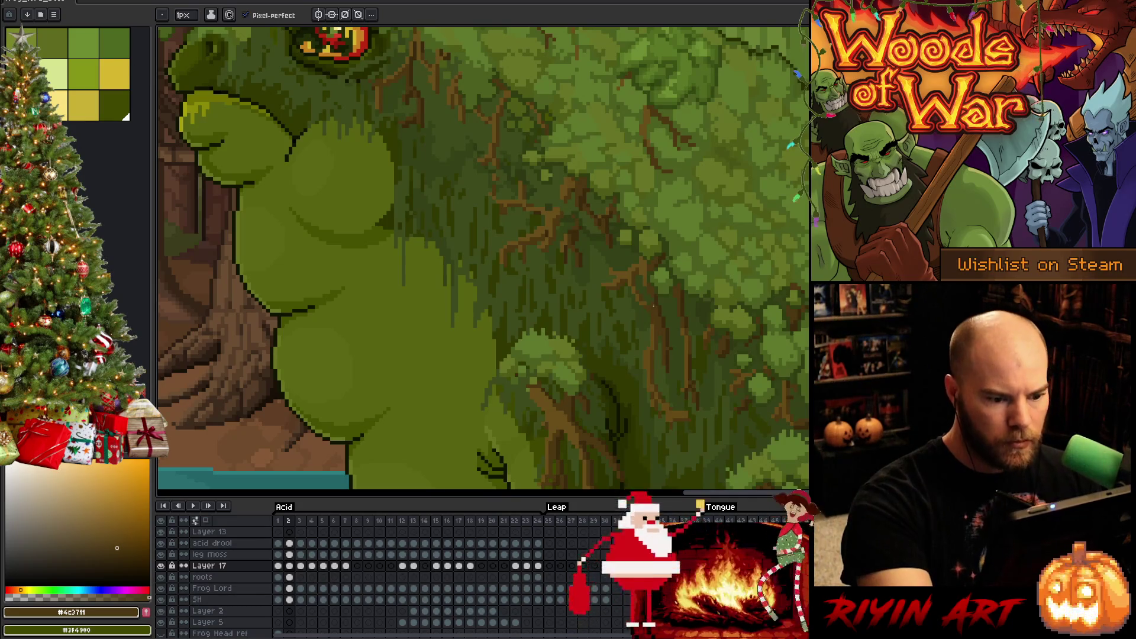
key(alt)
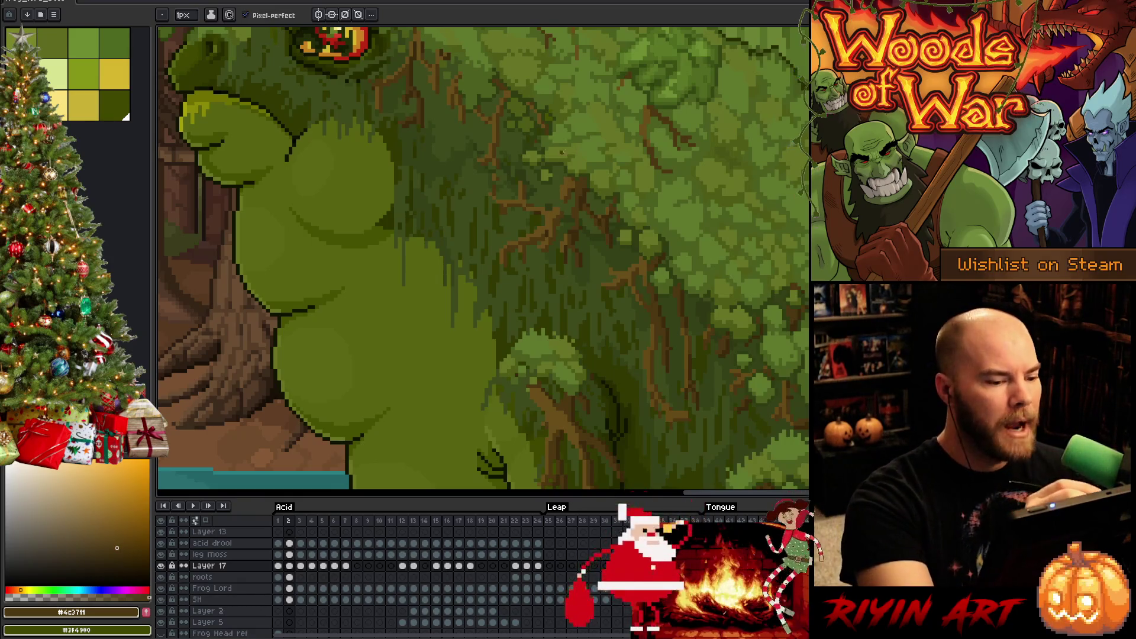
alt+click(562, 203)
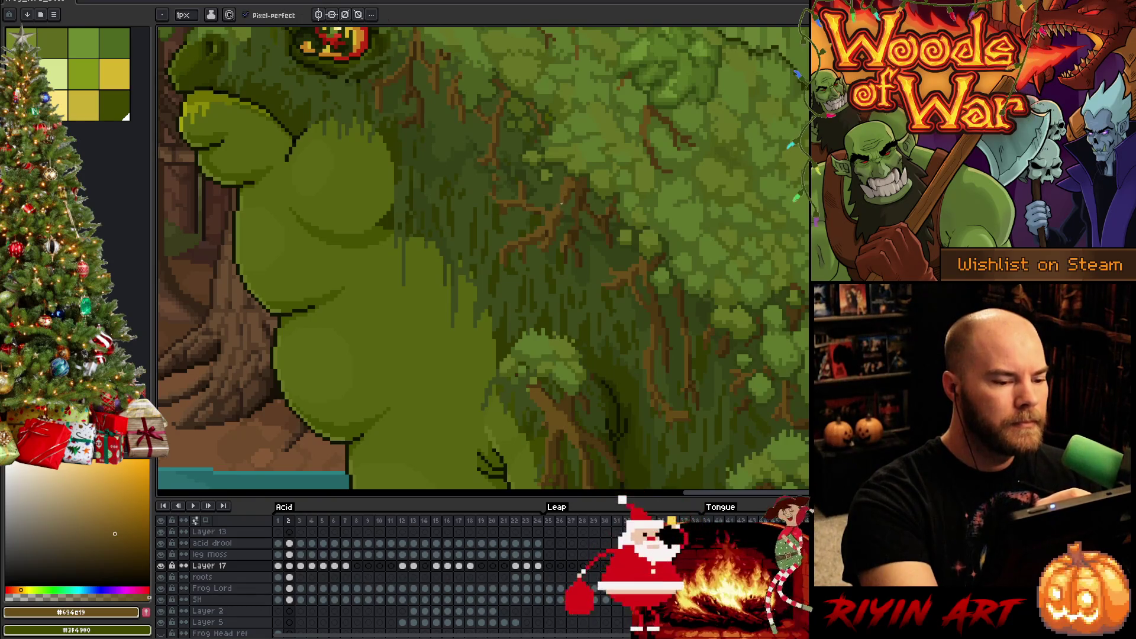
alt+click(565, 211)
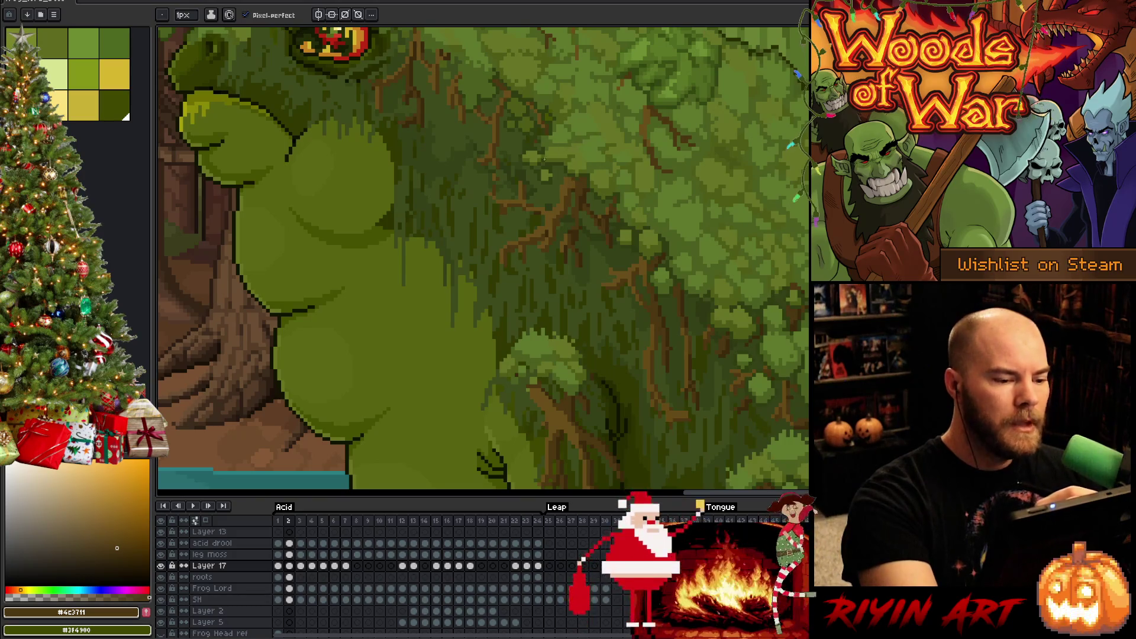
drag(529, 126, 558, 203)
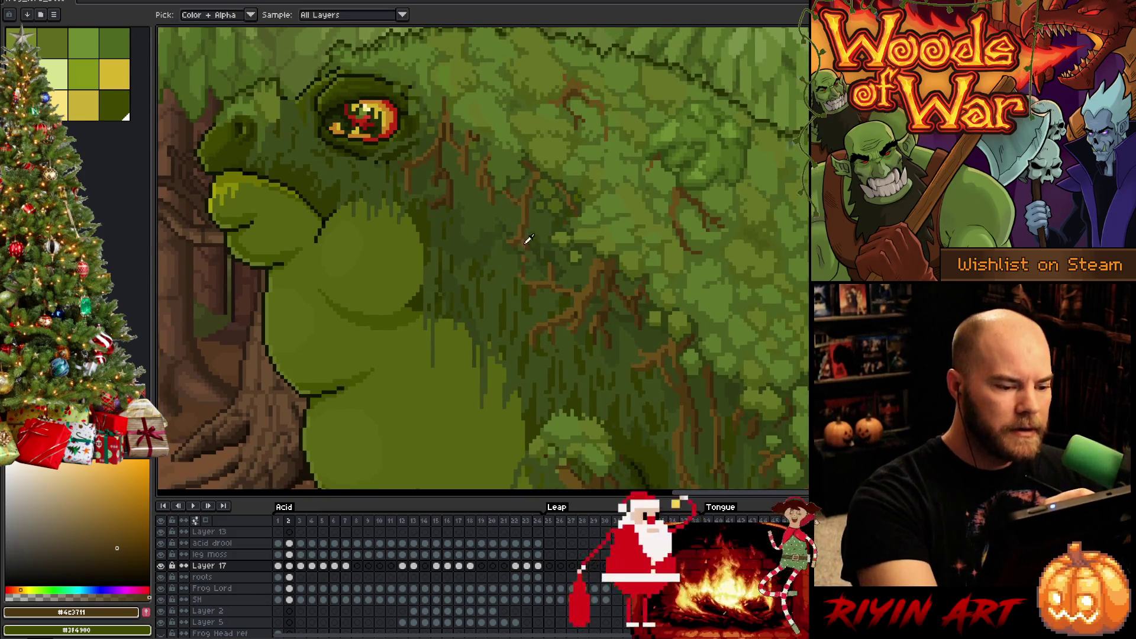
key(alt)
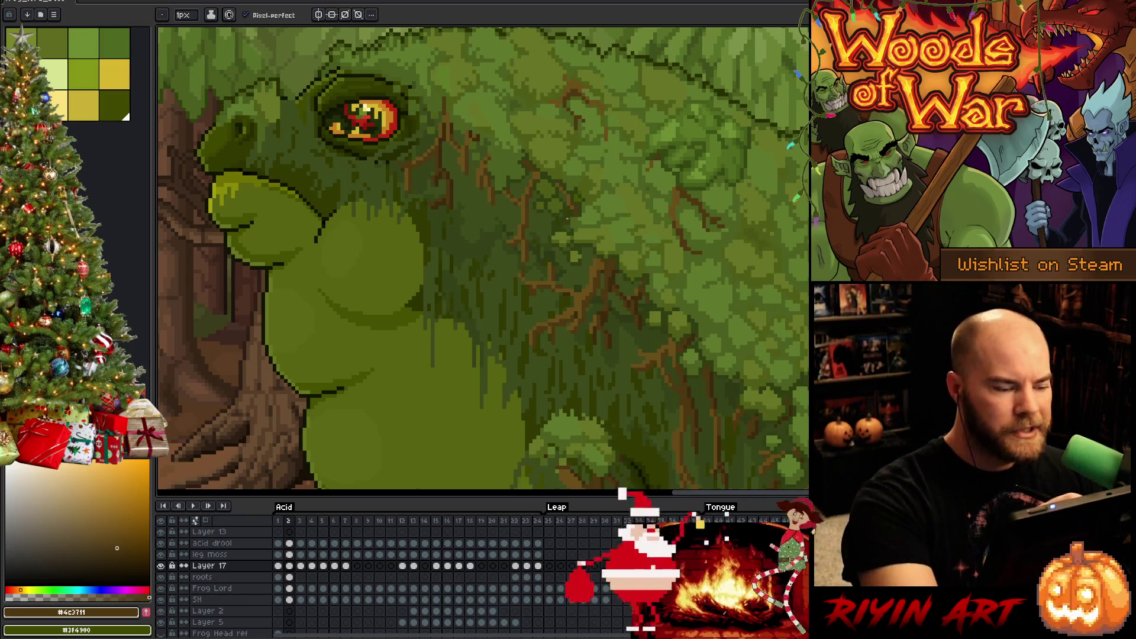
- Touch up the right side of the shoulder moss, erasing and redrawing with a lighter brown
drag(799, 366, 683, 251)
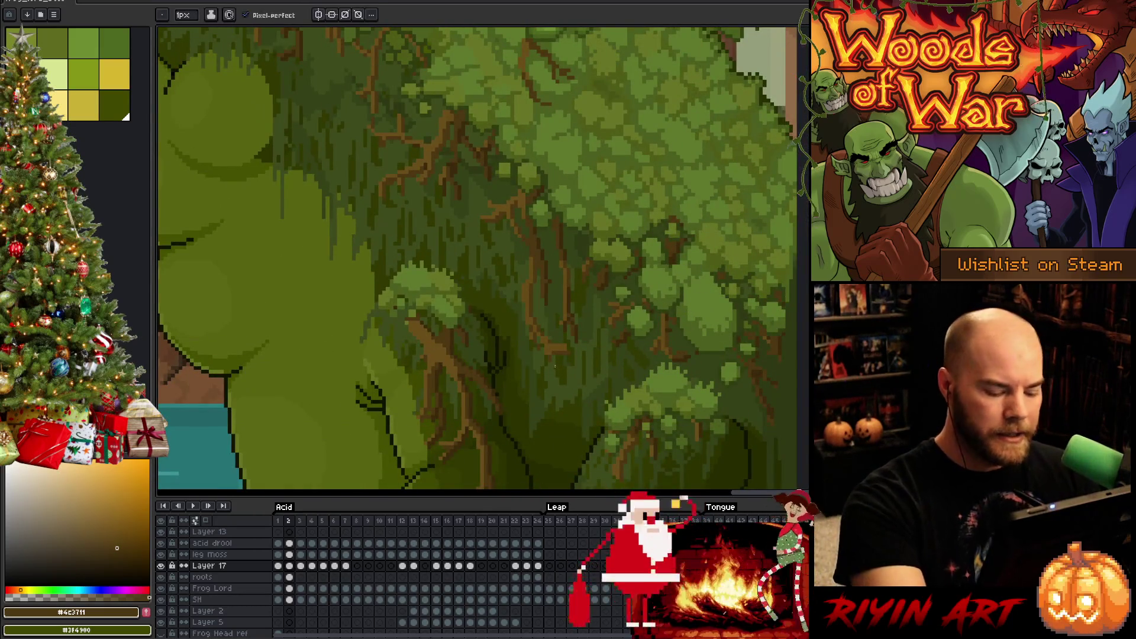
key(m)
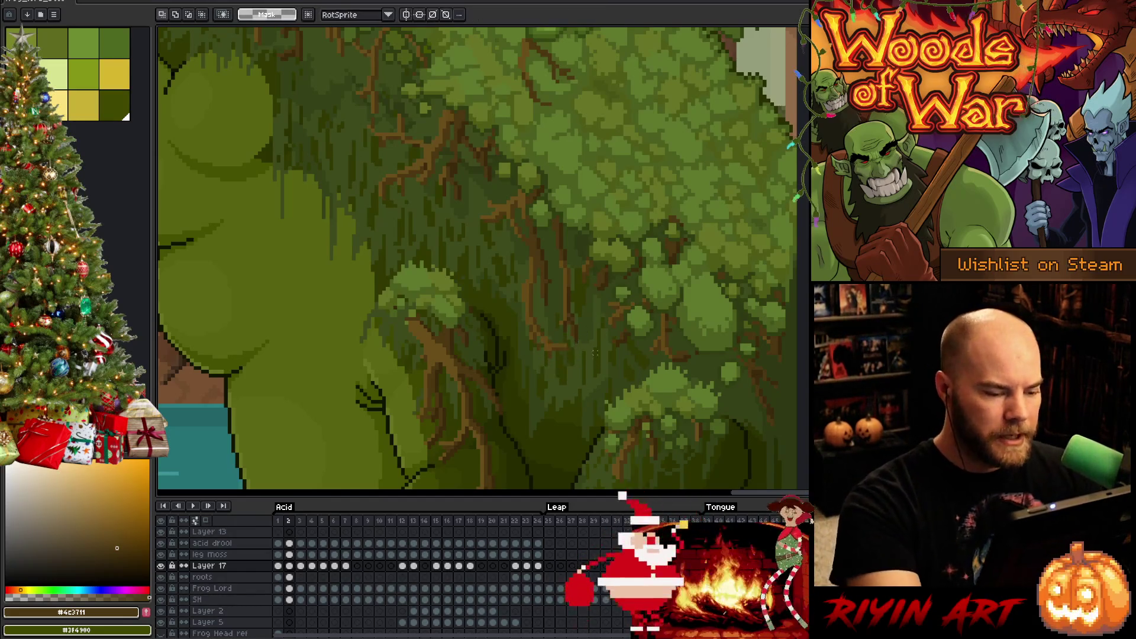
key(b)
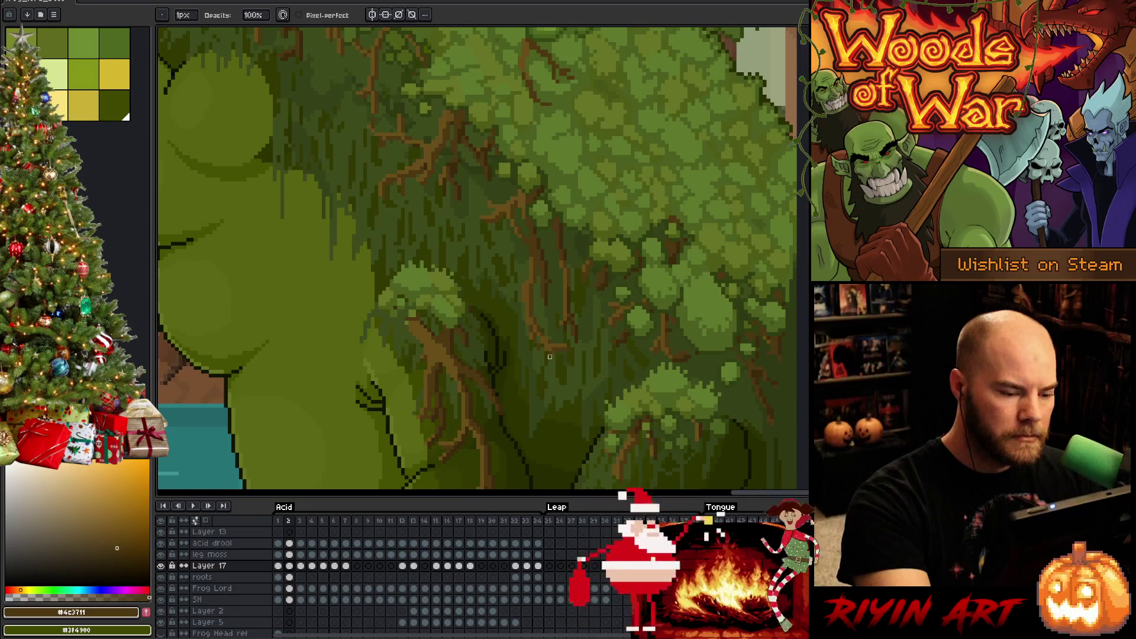
key(e)
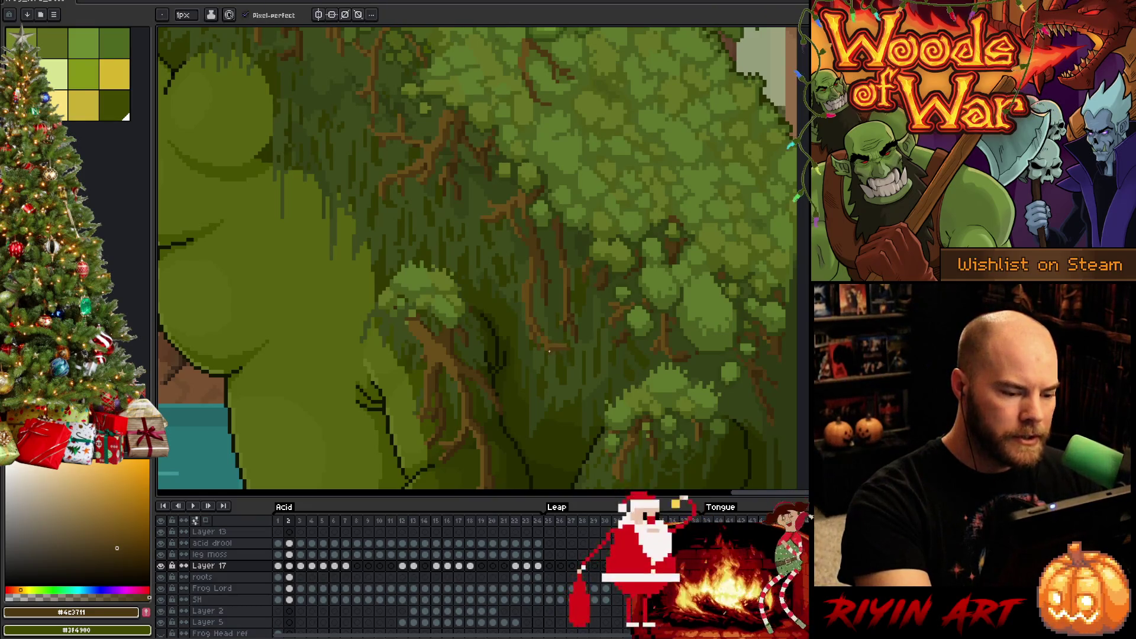
click(116, 534)
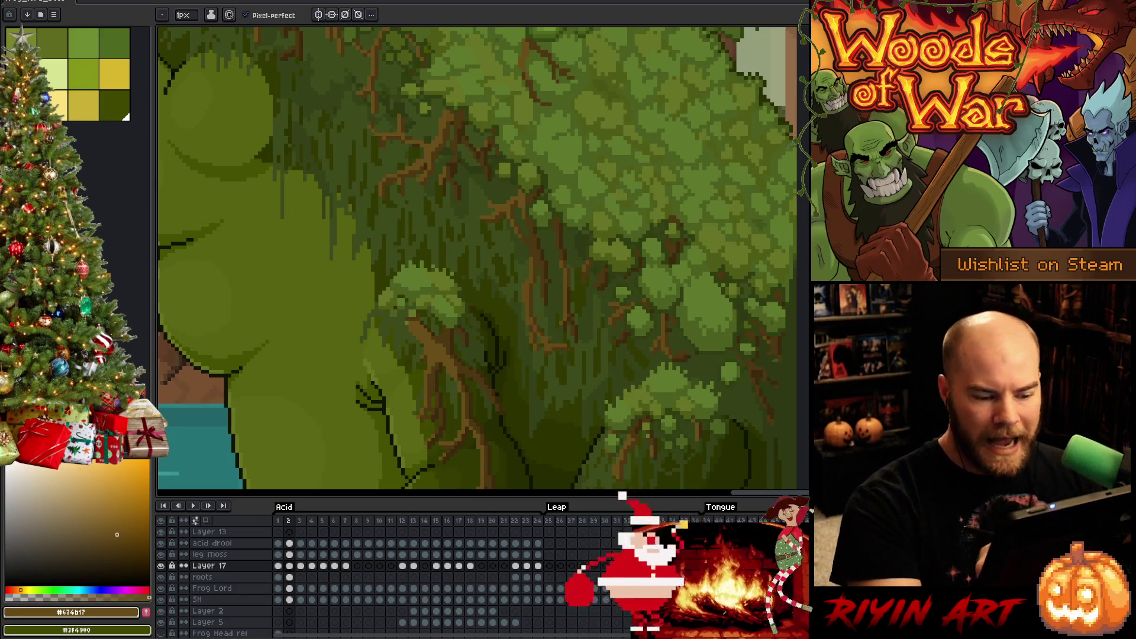
key(b)
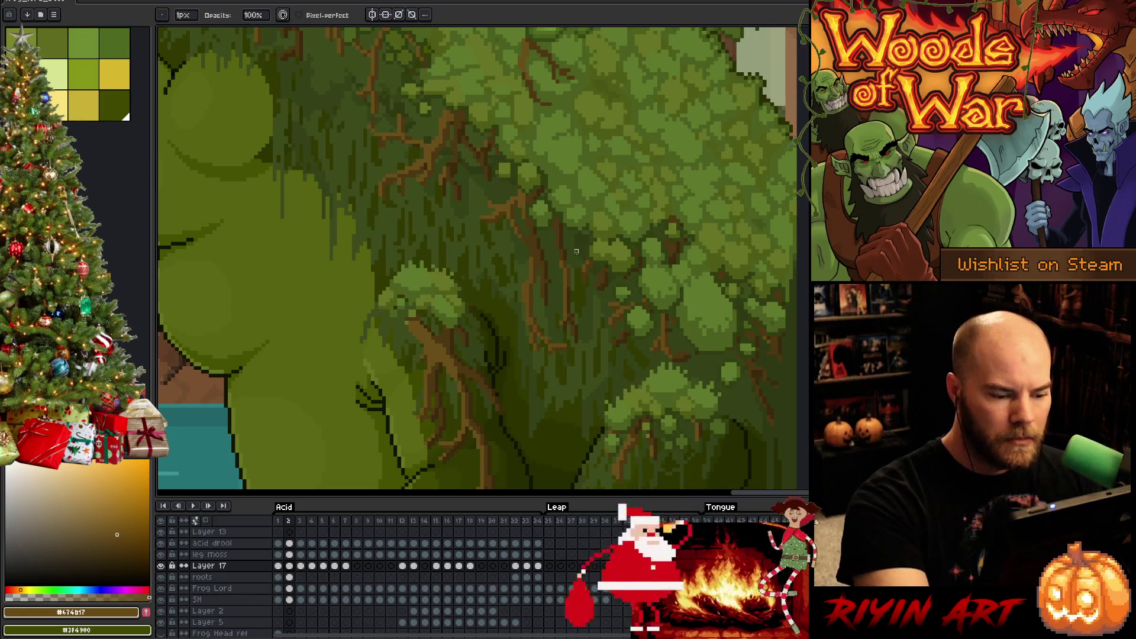
key(e)
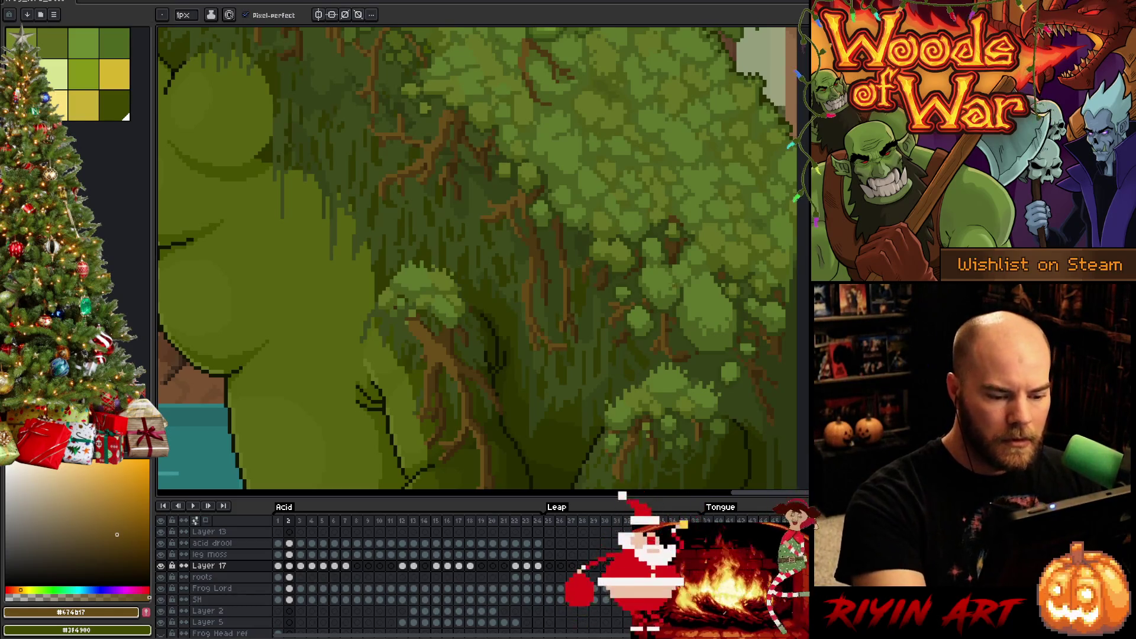
- Paint root lines through the shoulder moss, alternating dark and mid browns
alt+click(632, 325)
alt+click(629, 327)
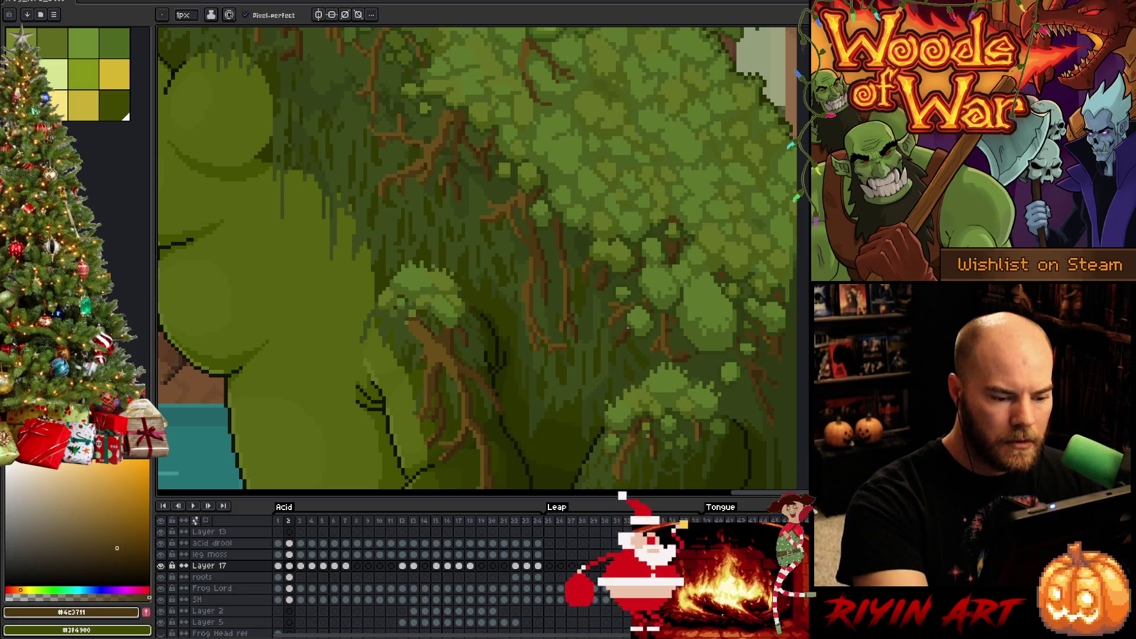
alt+click(694, 353)
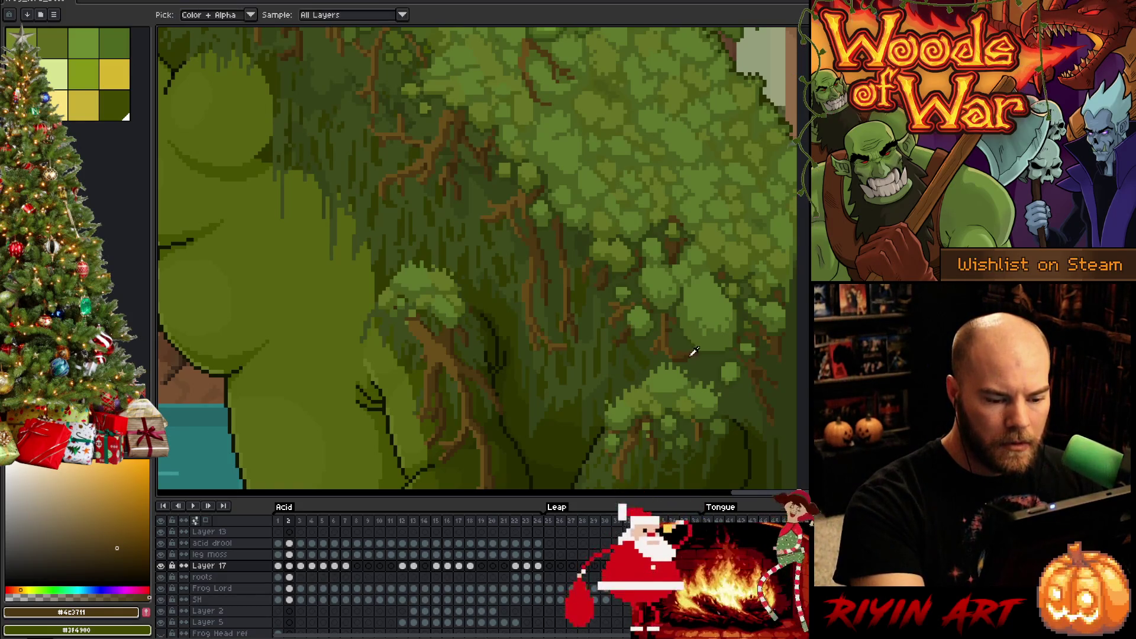
alt+click(698, 345)
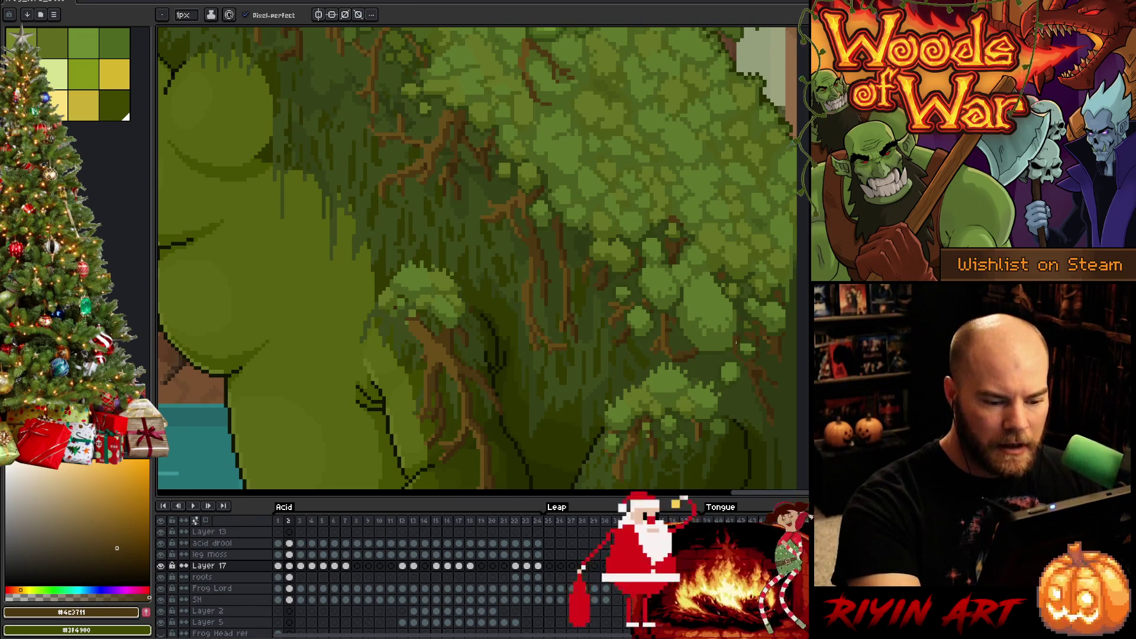
key(alt)
alt+click(741, 337)
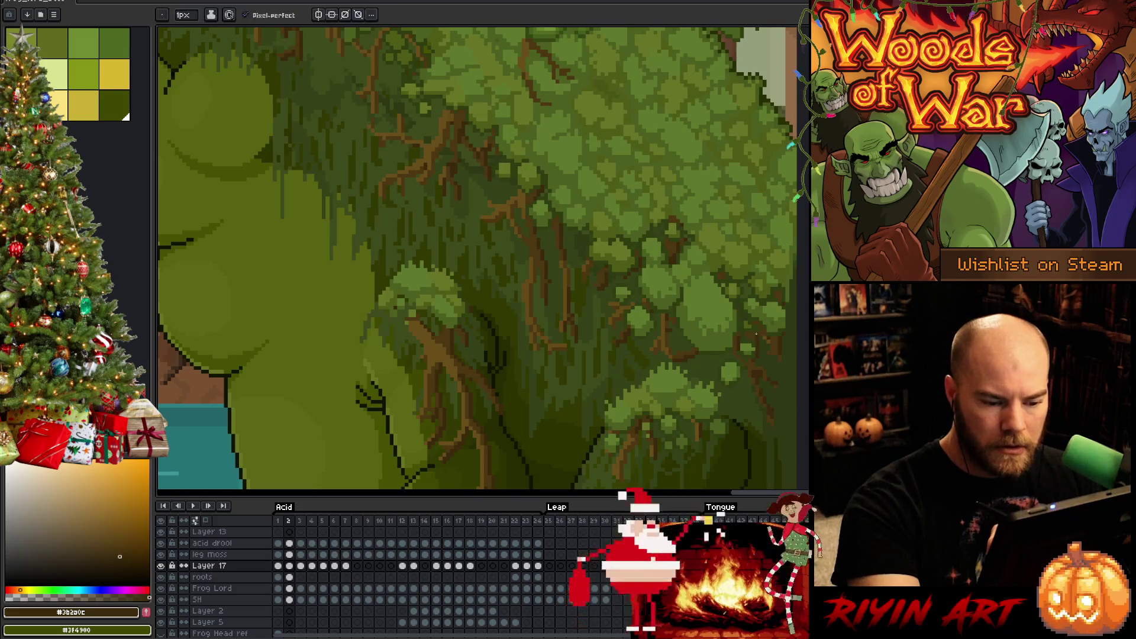
alt+click(750, 331)
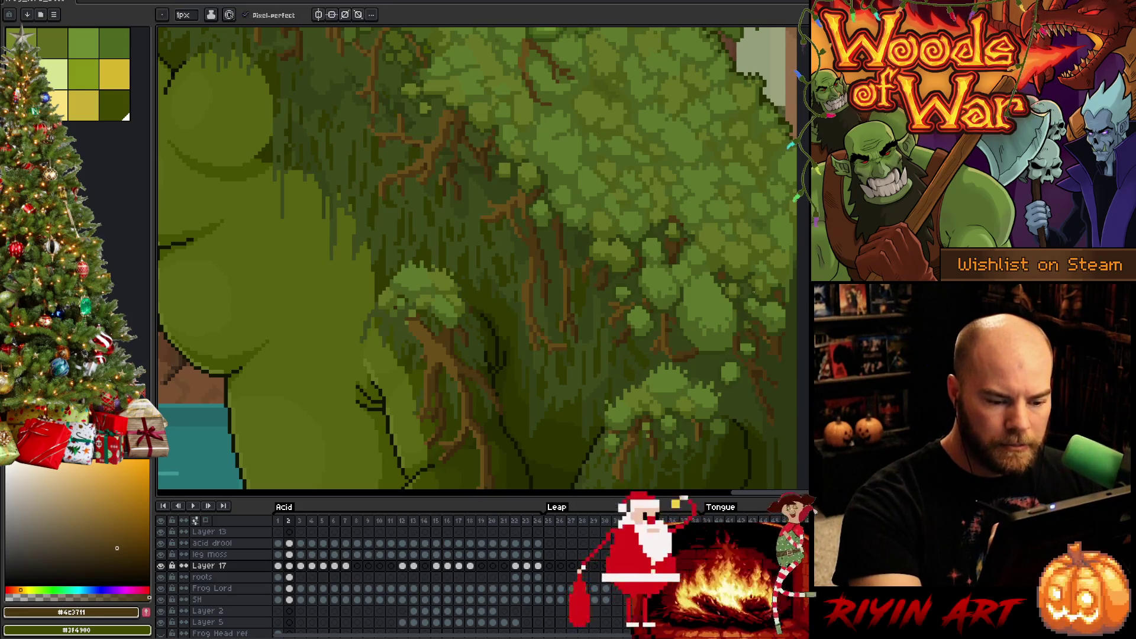
- Compare the roots between frames 1 and 2 and erase stray pixels
key(Left)
key(Right)
key(Left)
key(Right)
key(e)
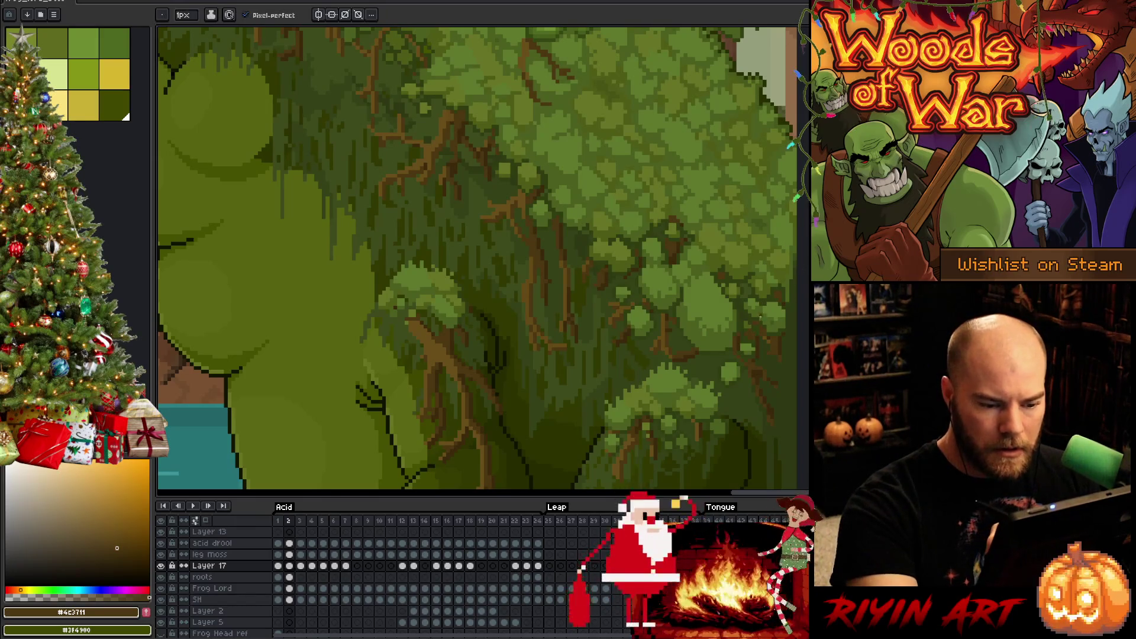
key(Left)
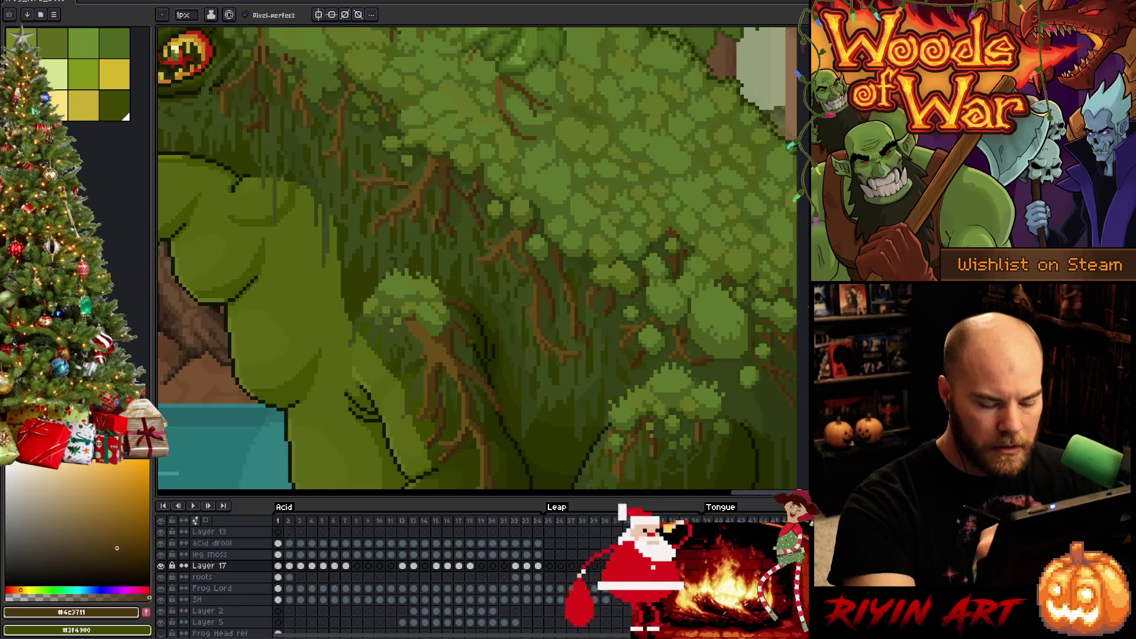
key(Right)
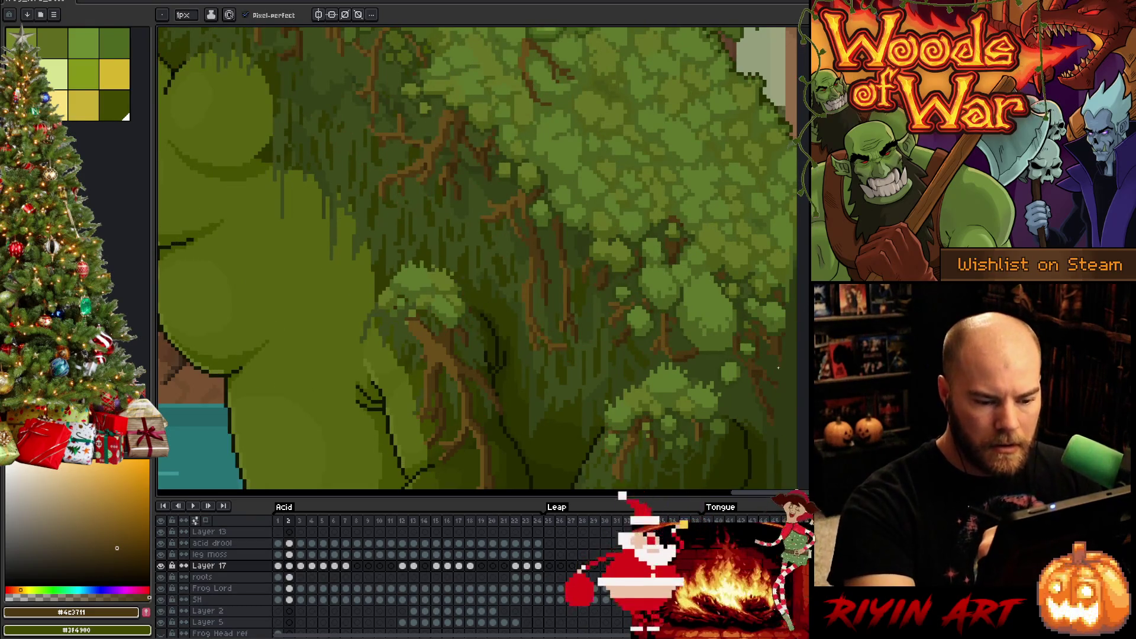
- Extend dark and mid brown roots toward the frog's eye and head, erasing mistakes
alt+click(781, 338)
alt+click(779, 344)
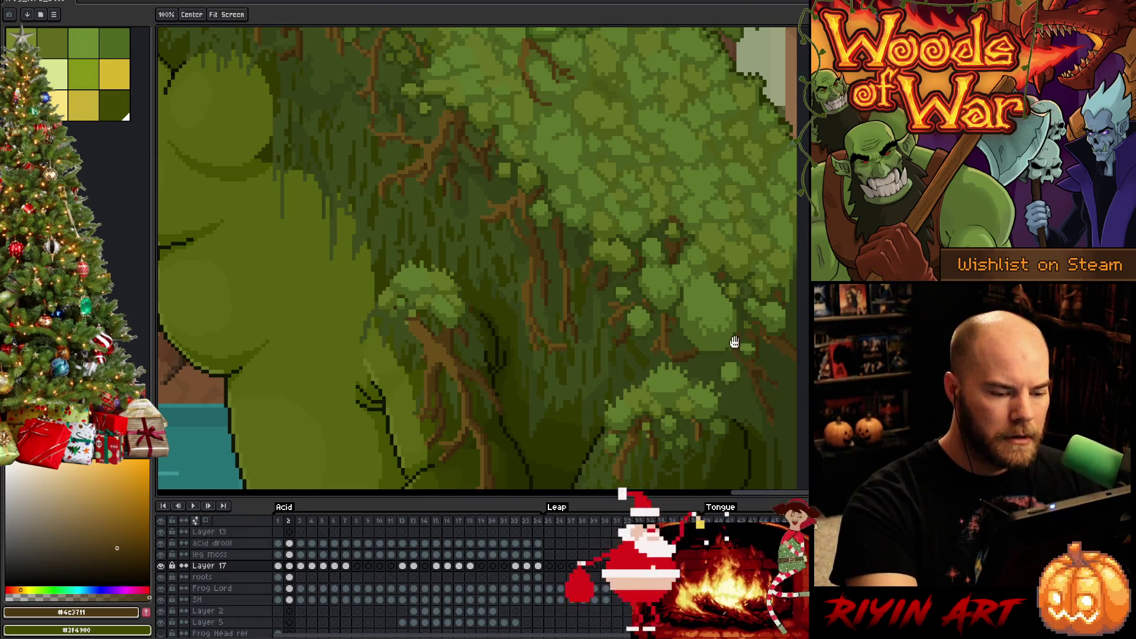
drag(732, 342, 750, 375)
key(b)
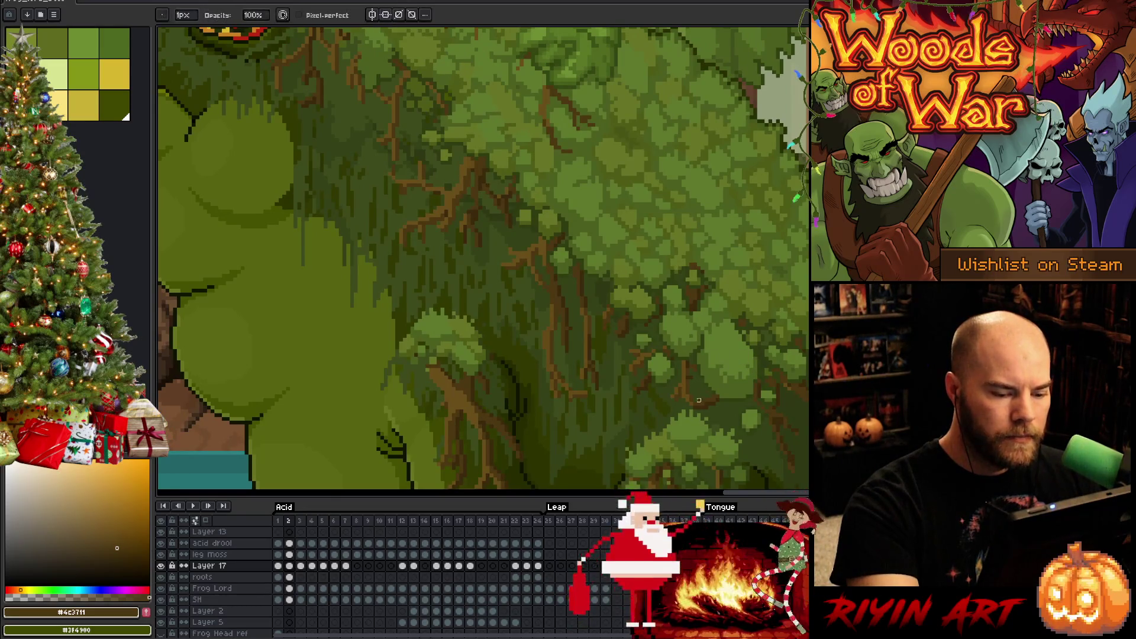
drag(695, 343, 739, 388)
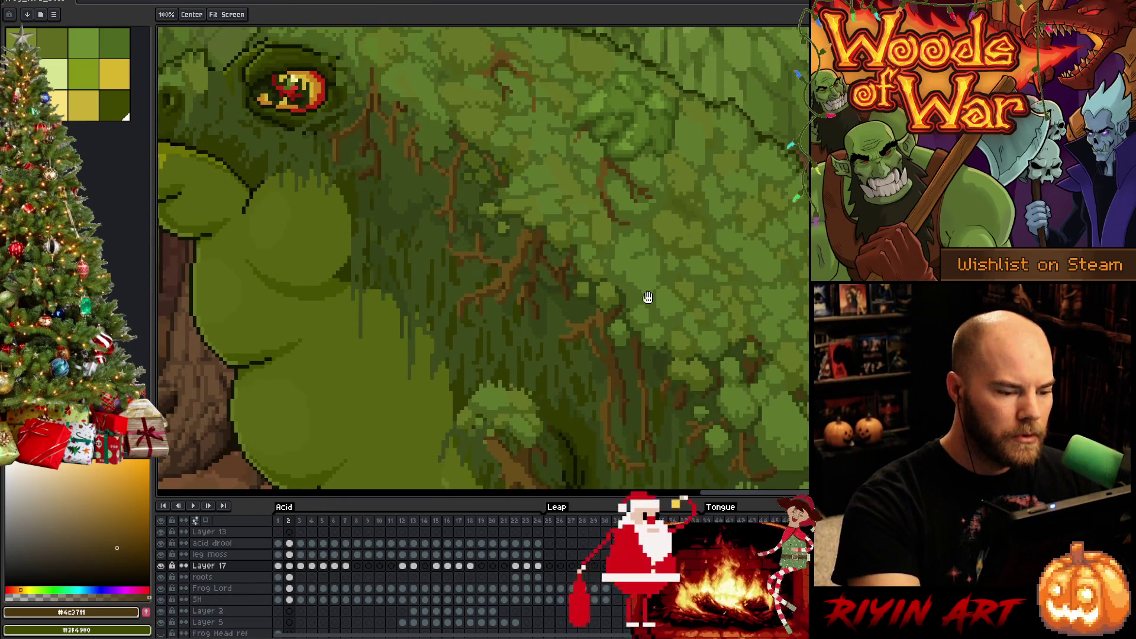
key(alt)
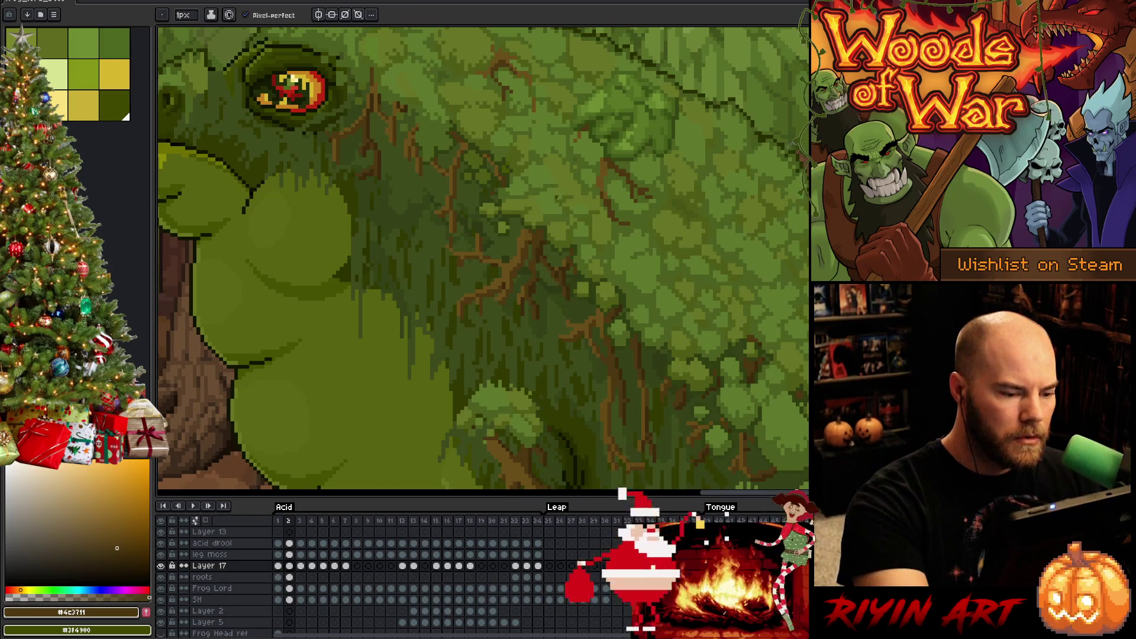
key(b)
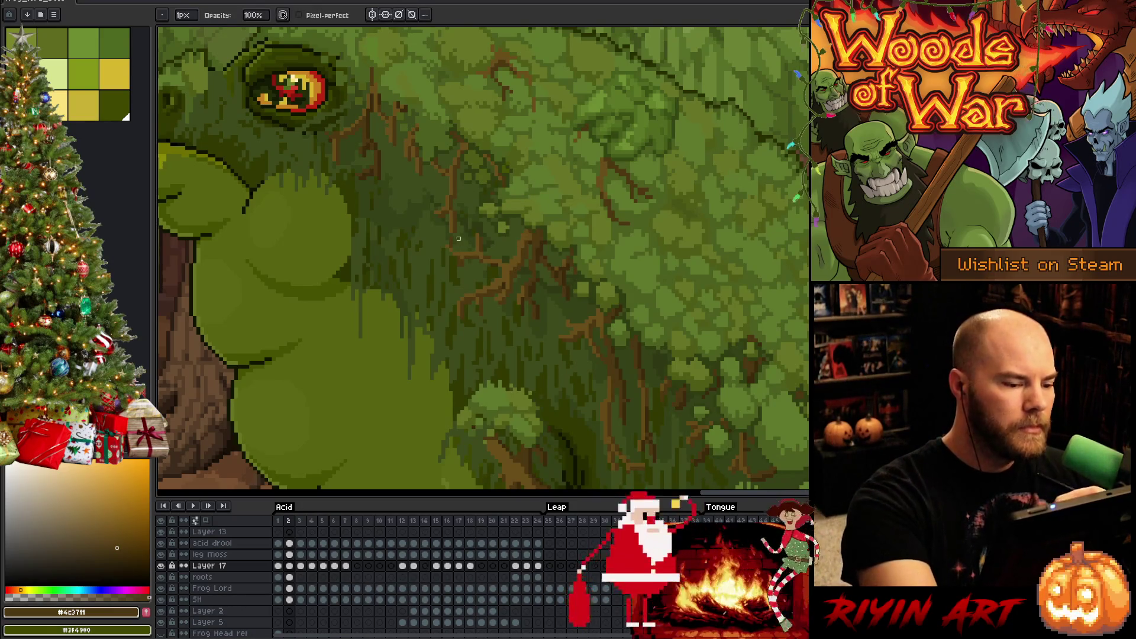
key(e)
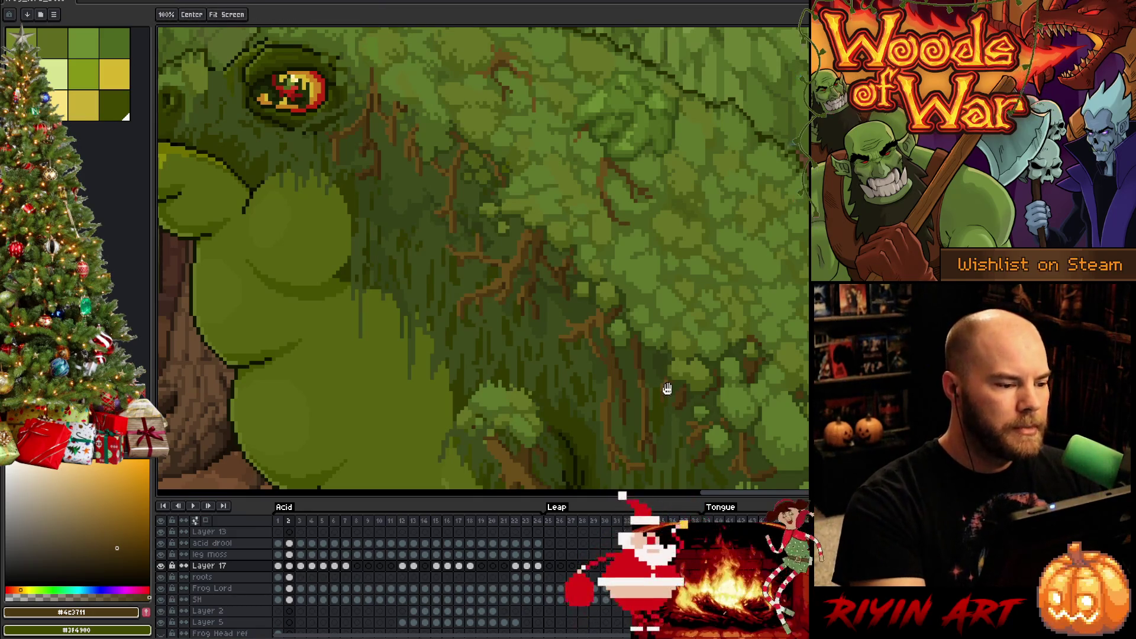
drag(664, 386, 759, 455)
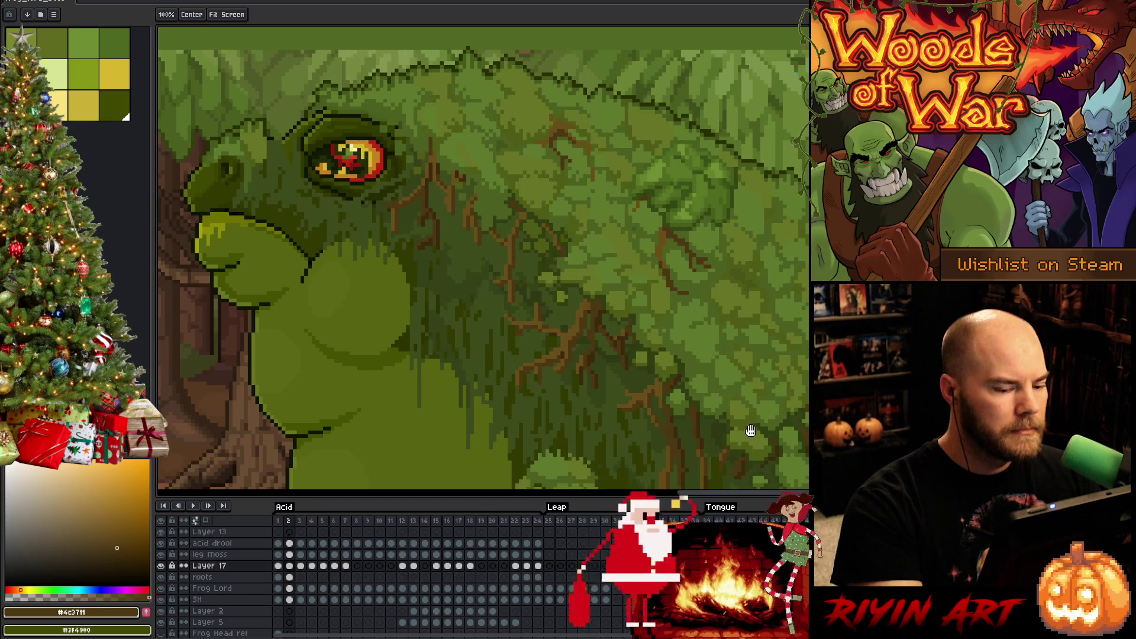
drag(751, 431, 715, 287)
drag(708, 367, 684, 330)
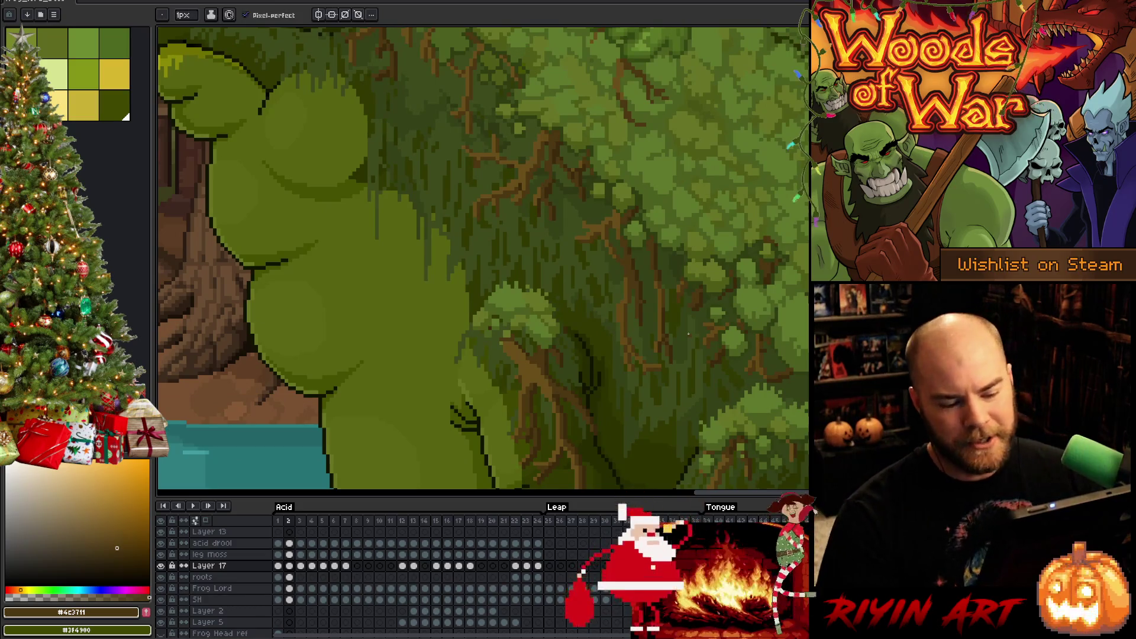
- Try a darker root brown from the palette, then return to the previous brown
scroll(807, 354, up, 2)
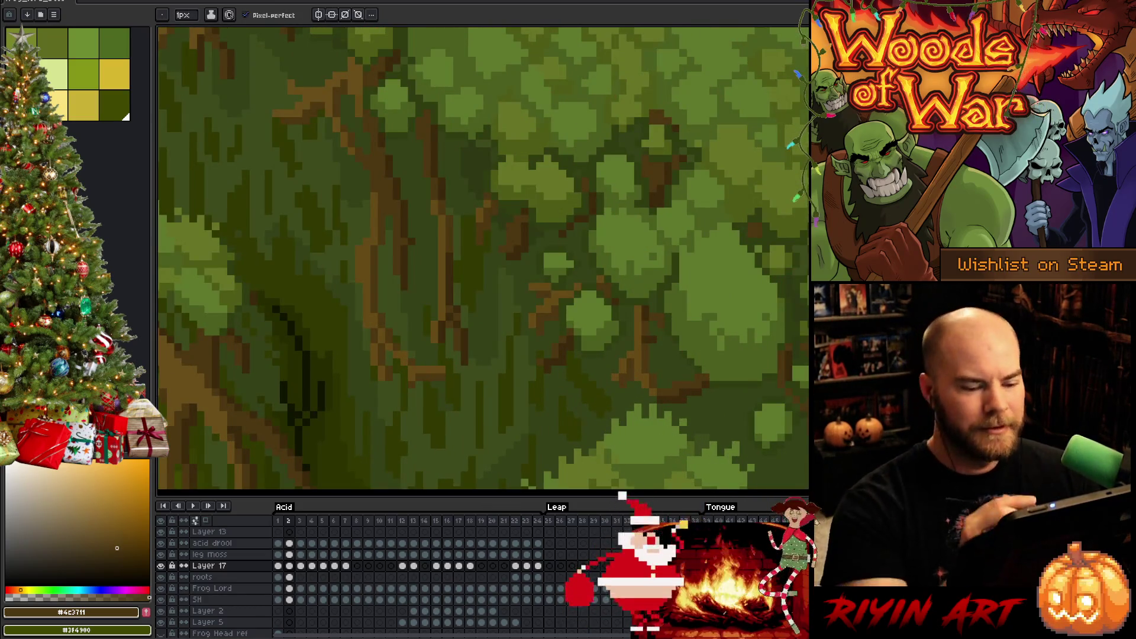
key(e)
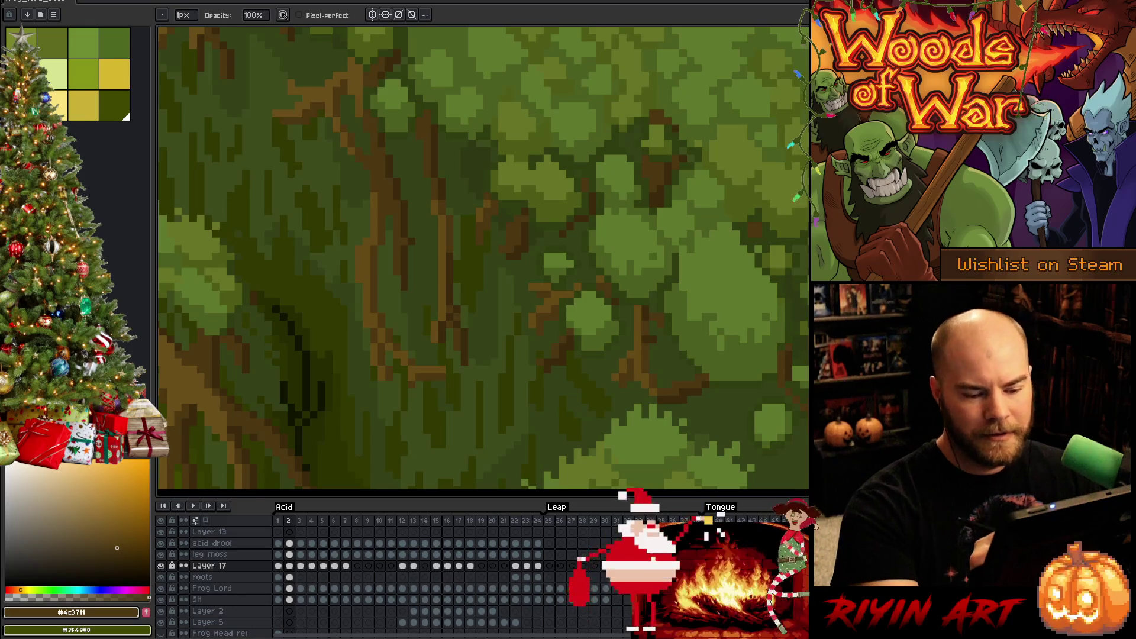
key(b)
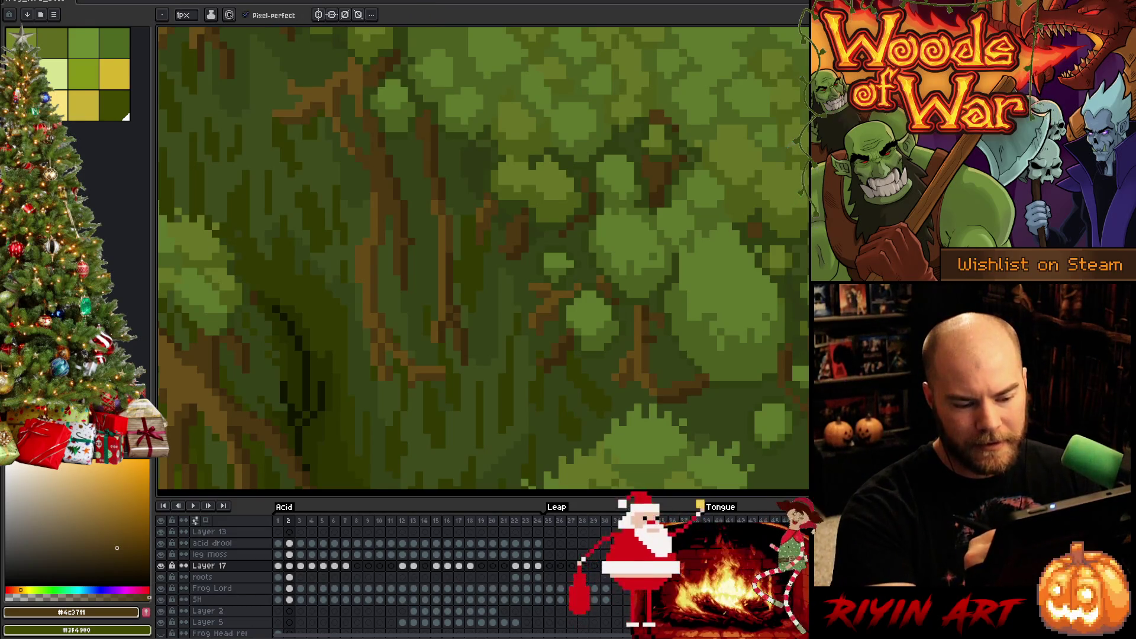
click(119, 556)
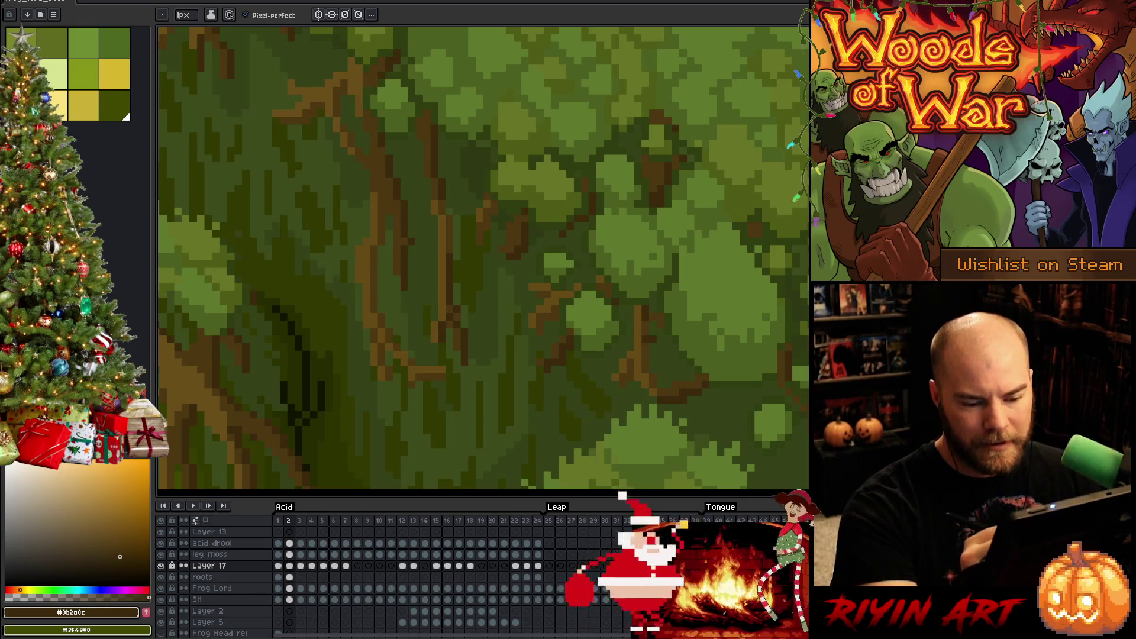
click(117, 548)
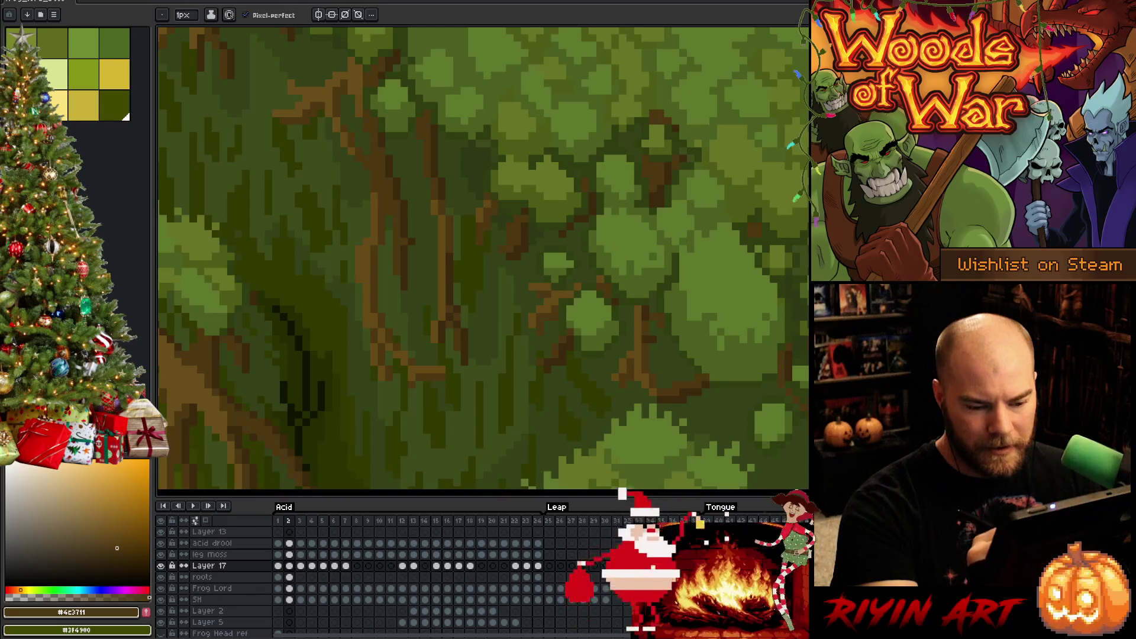
- Compare the foliage in frames 1 and 2 and sample mid and dark moss greens from the canvas
key(comma)
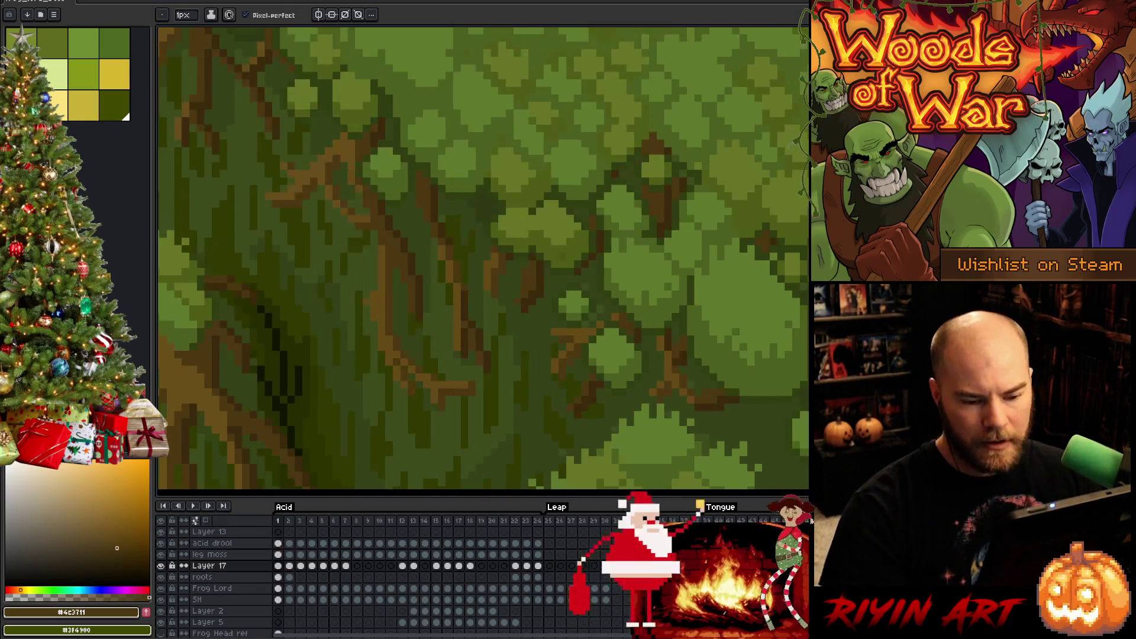
key(period)
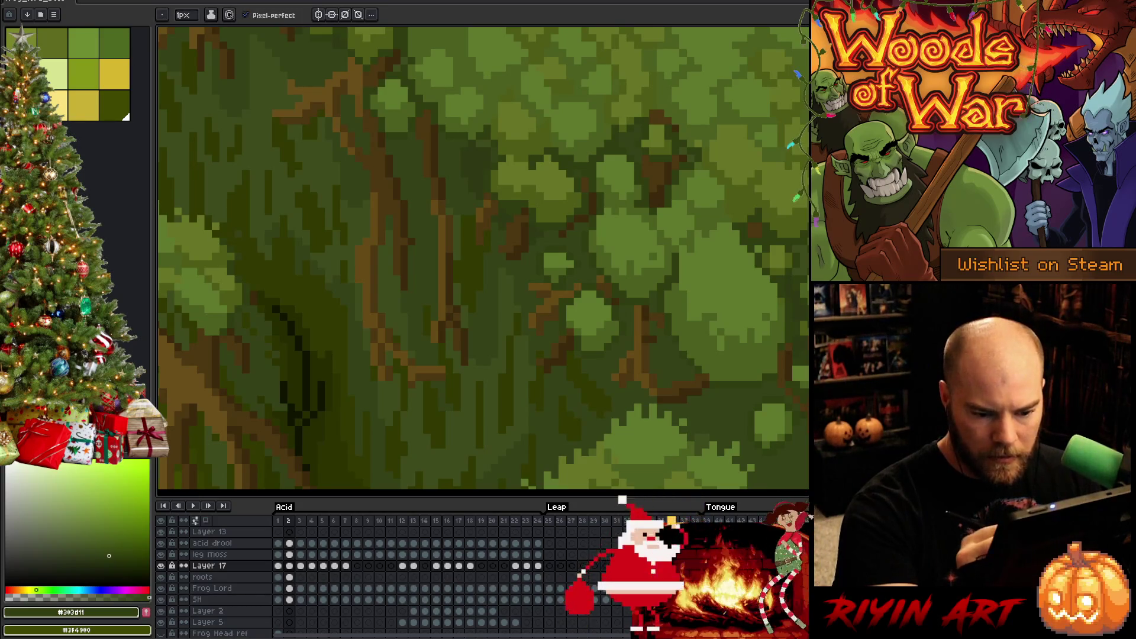
key(comma)
key(period)
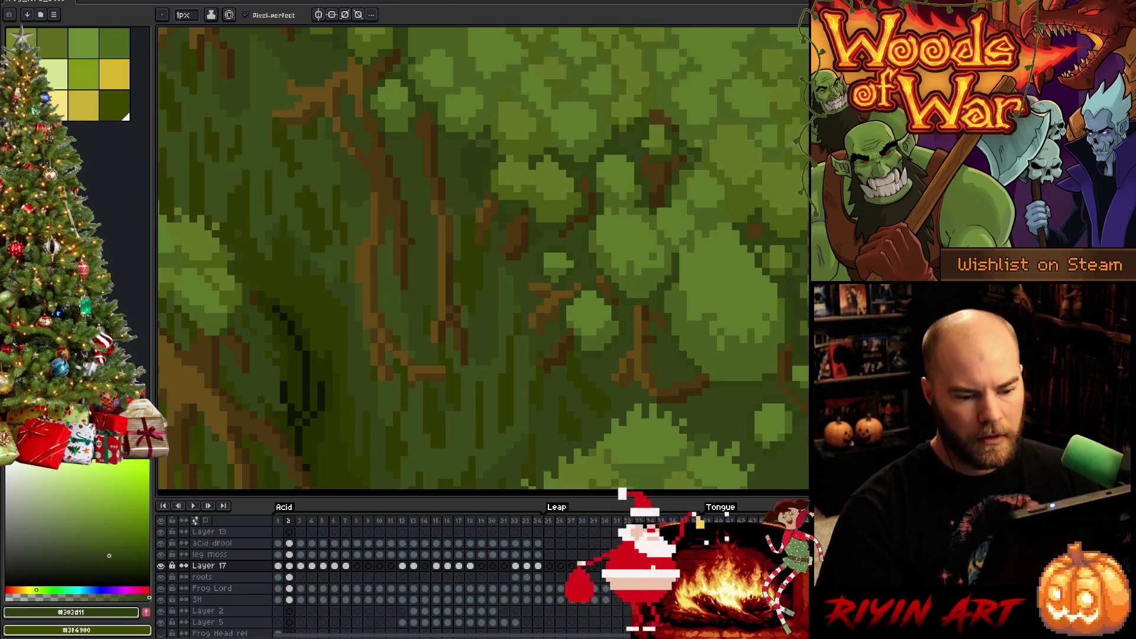
alt+click(591, 320)
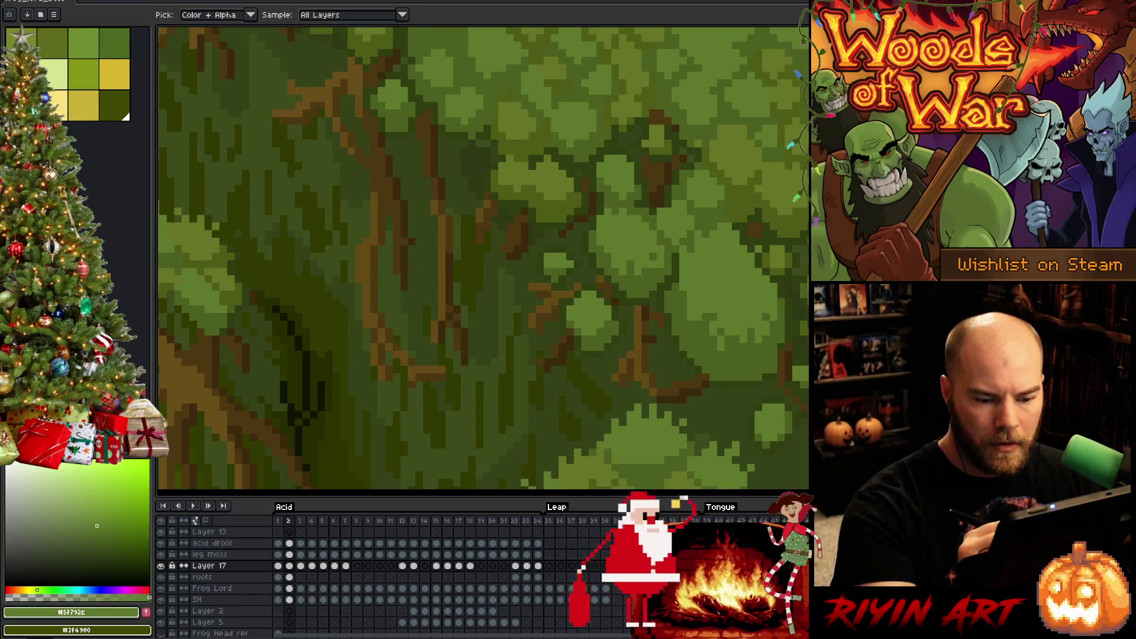
alt+click(473, 266)
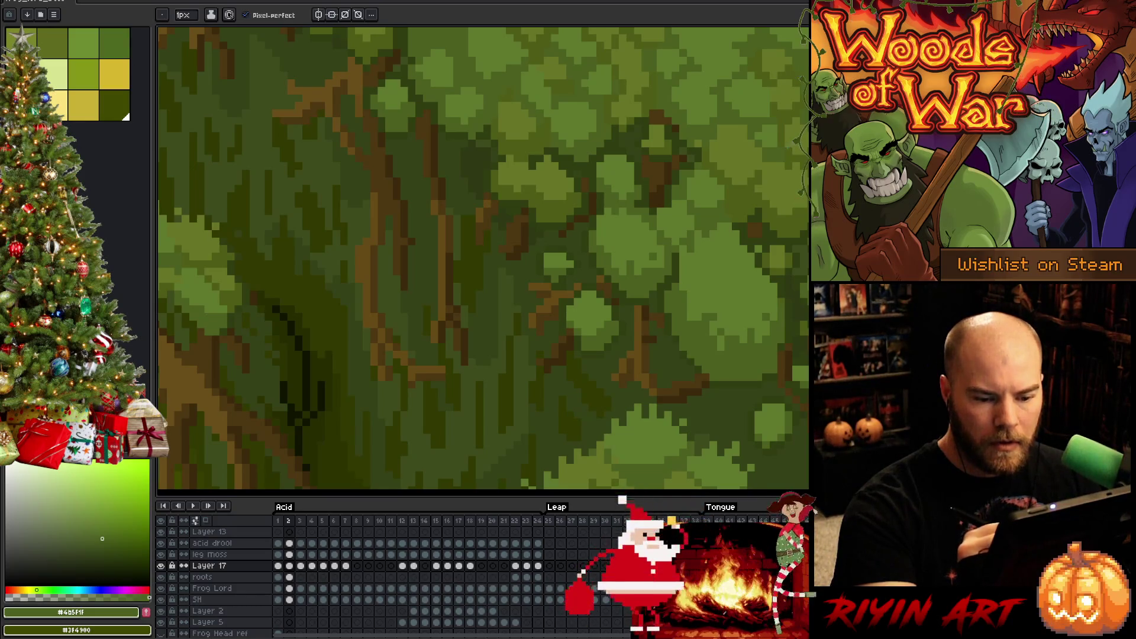
key(alt)
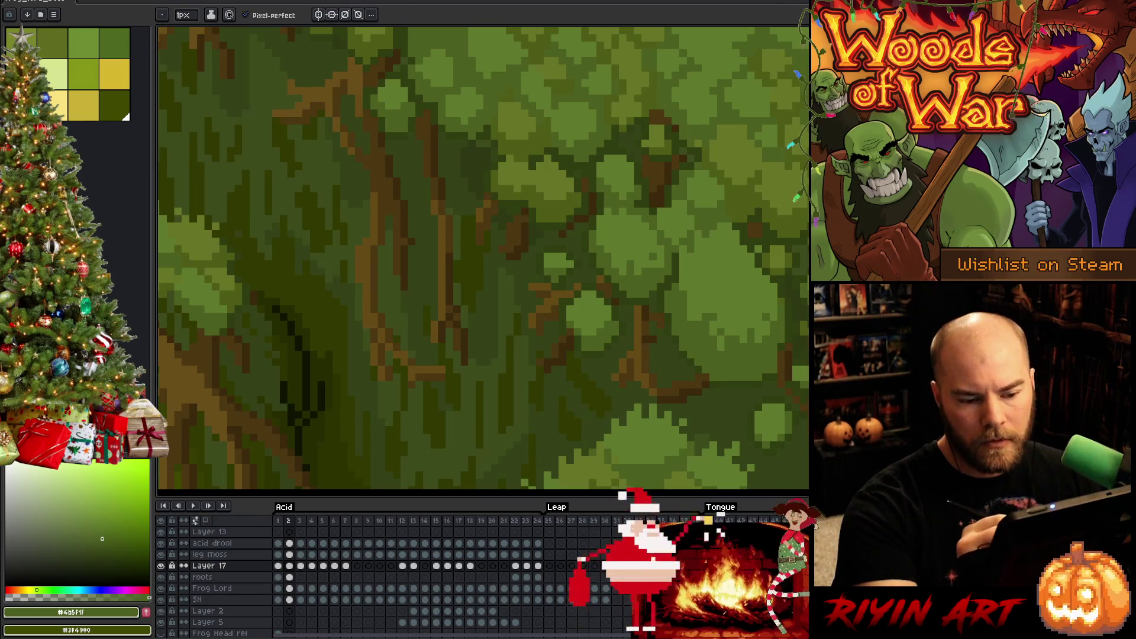
alt+click(299, 379)
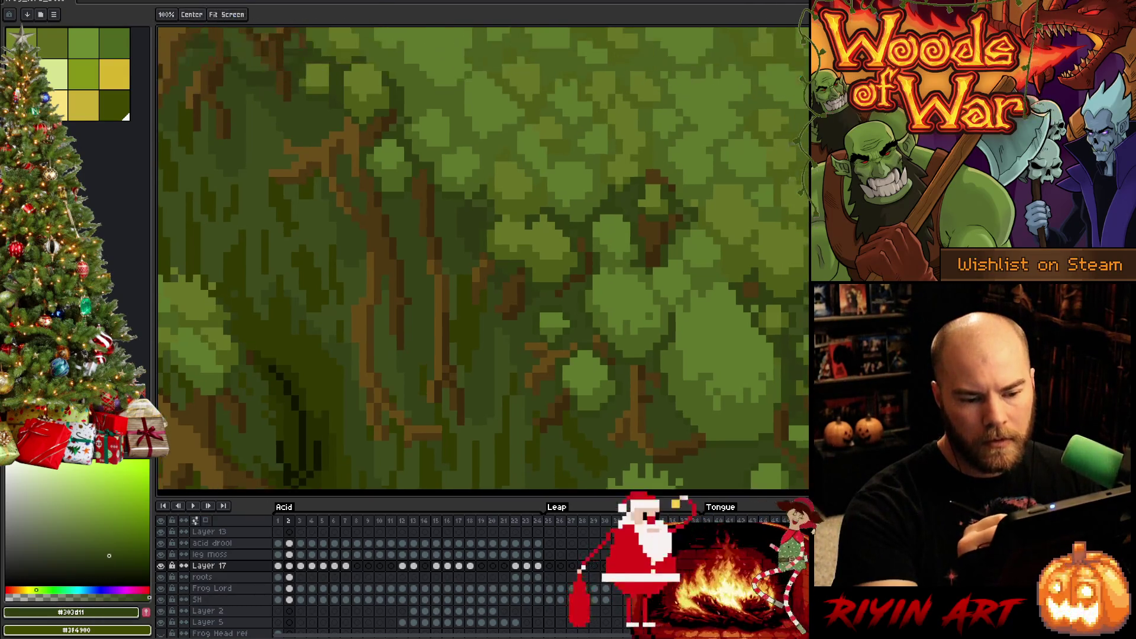
drag(483, 258, 483, 329)
key(alt)
alt+click(299, 379)
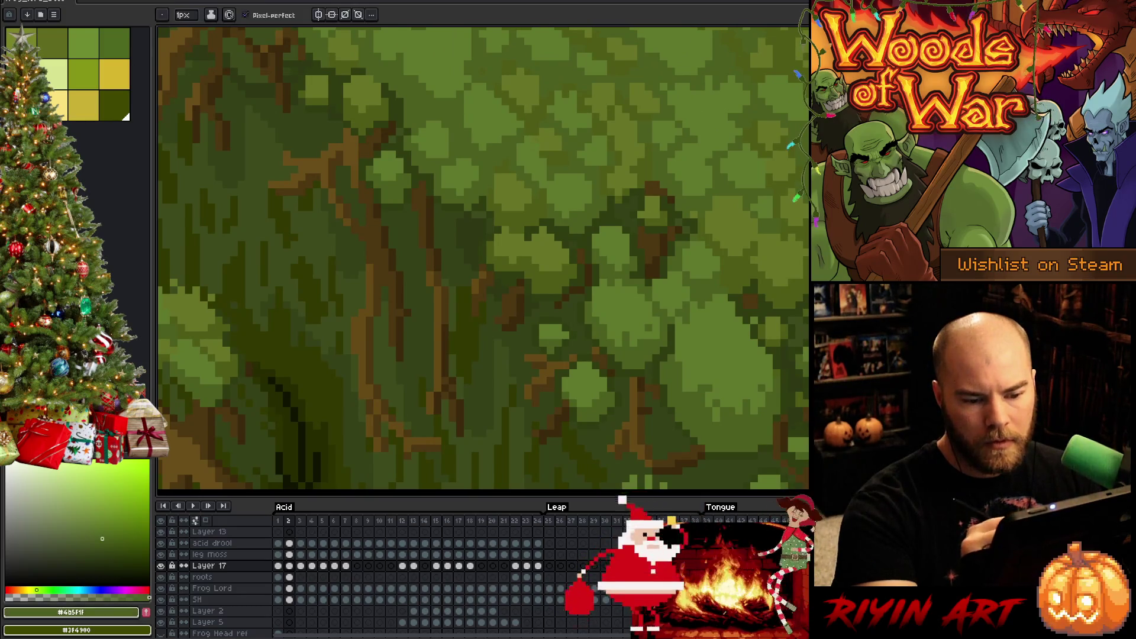
- Zoom out to the whole scene, then zoom in on the frog's eye and sample a very dark green
key(1)
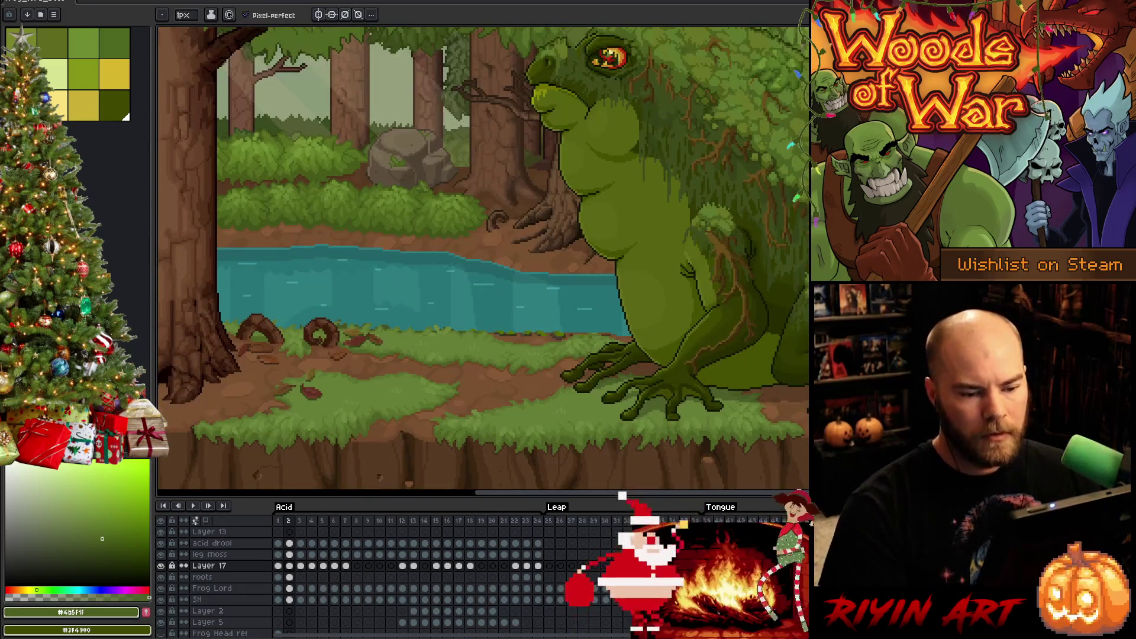
key(space)
drag(766, 164, 748, 244)
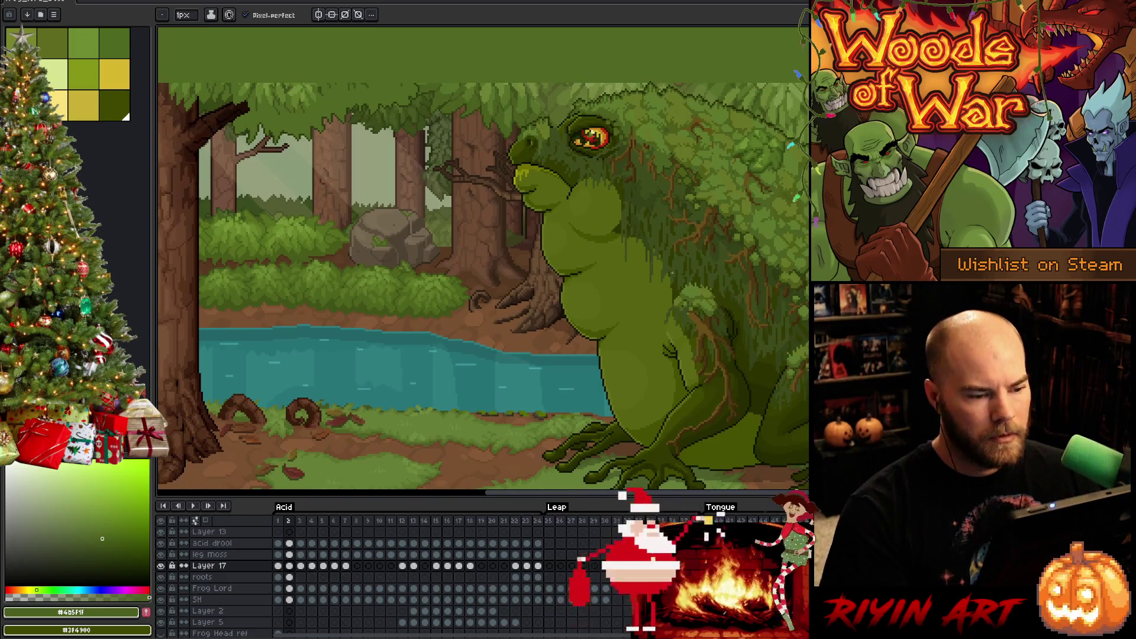
scroll(577, 135, up, 1)
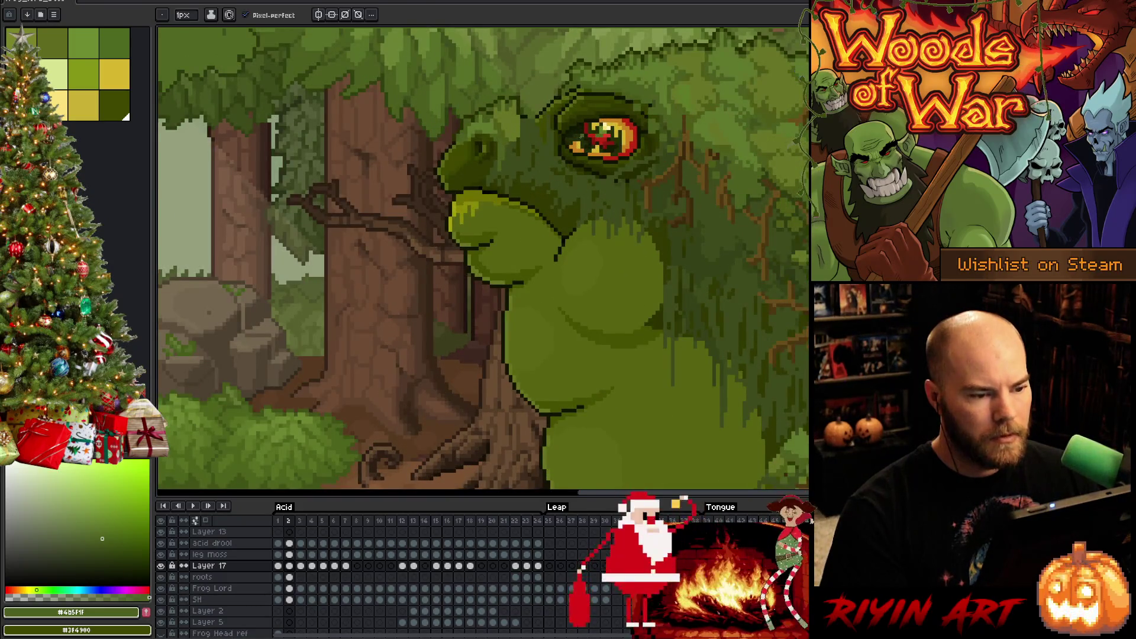
scroll(630, 87, down, 1)
drag(748, 65, 722, 146)
scroll(722, 147, up, 2)
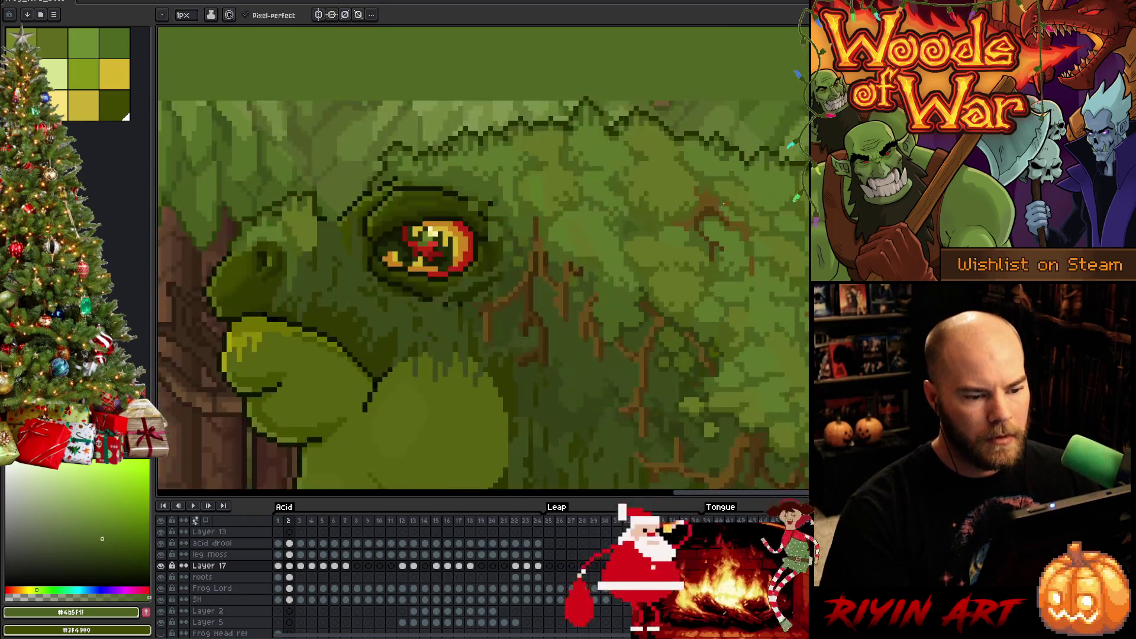
alt+click(594, 100)
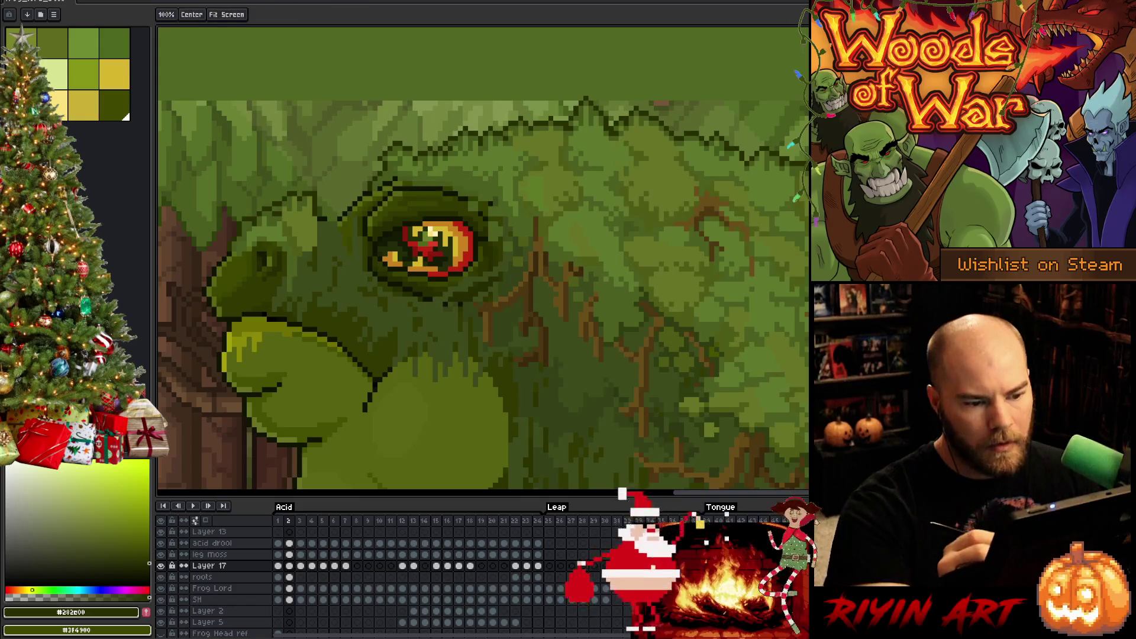
- Pick a mid moss green and touch up the moss behind the eye
drag(473, 266, 254, 249)
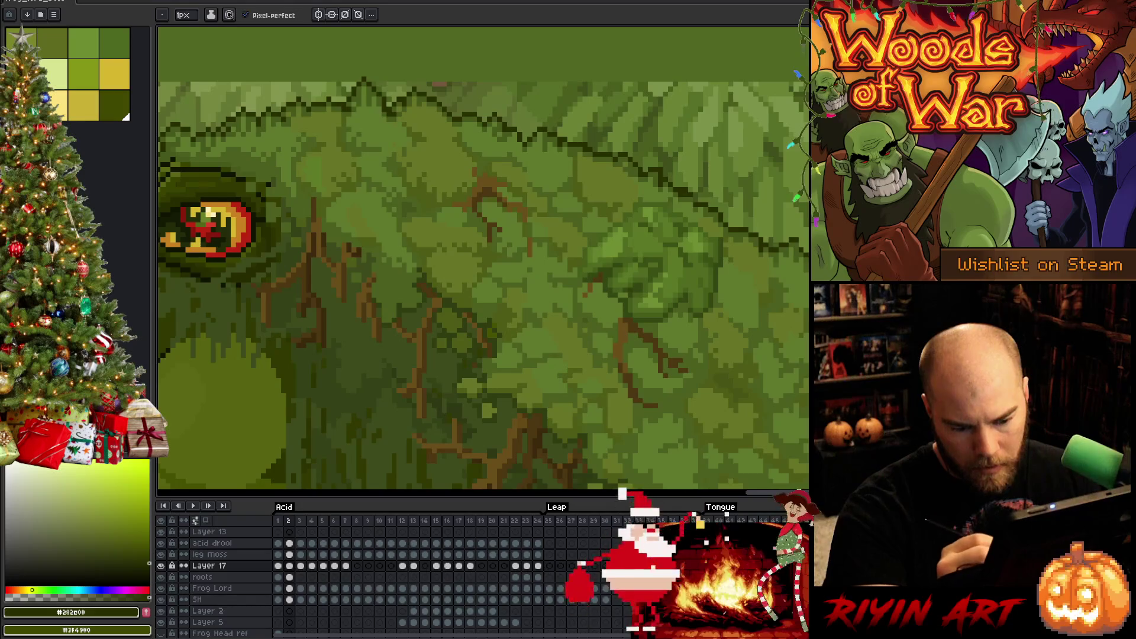
scroll(483, 258, down, 3)
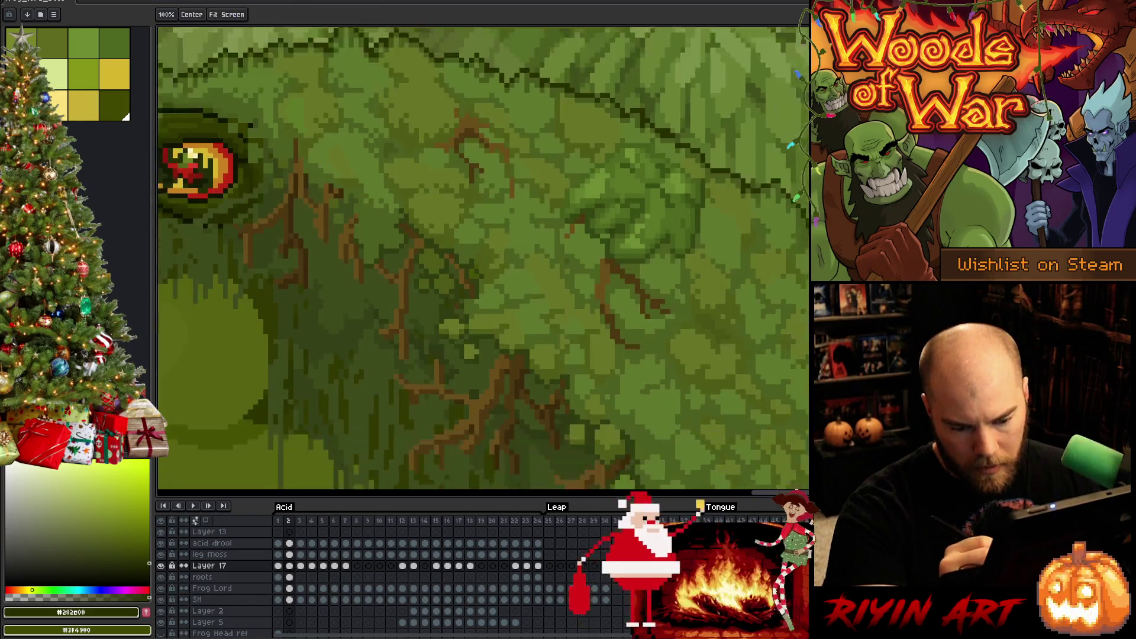
click(103, 541)
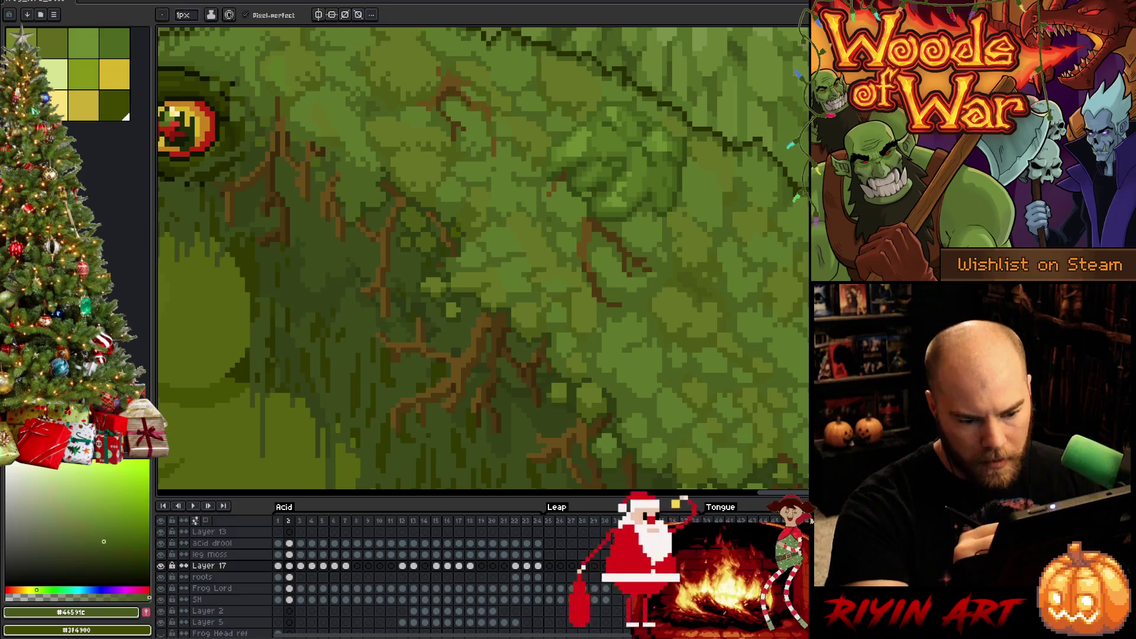
scroll(483, 258, up, 3)
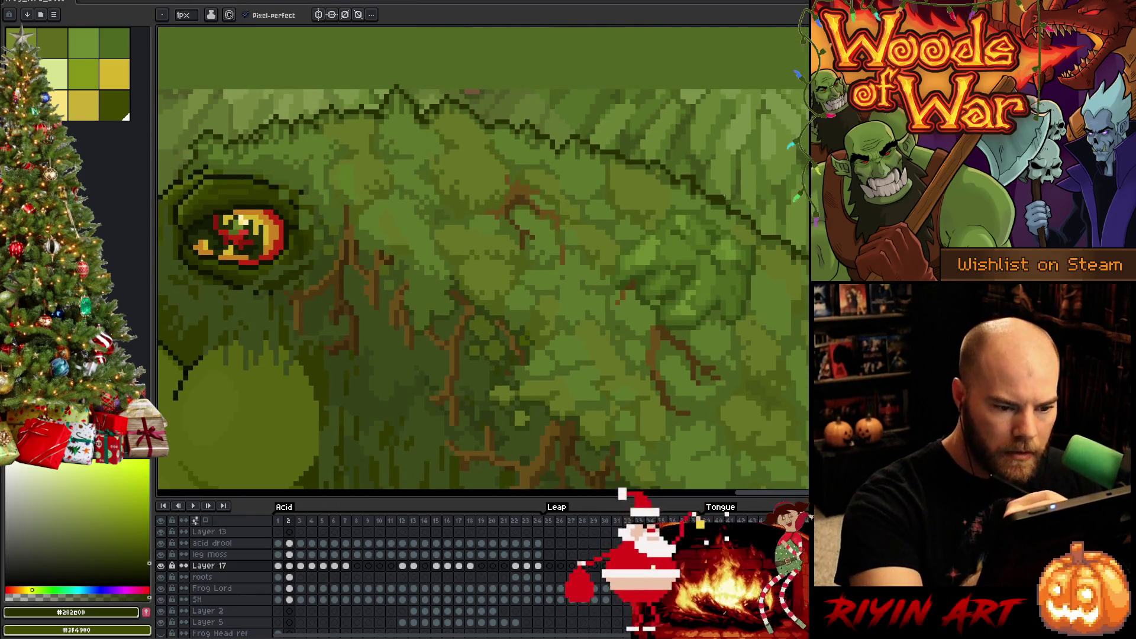
drag(642, 167, 736, 253)
key(b)
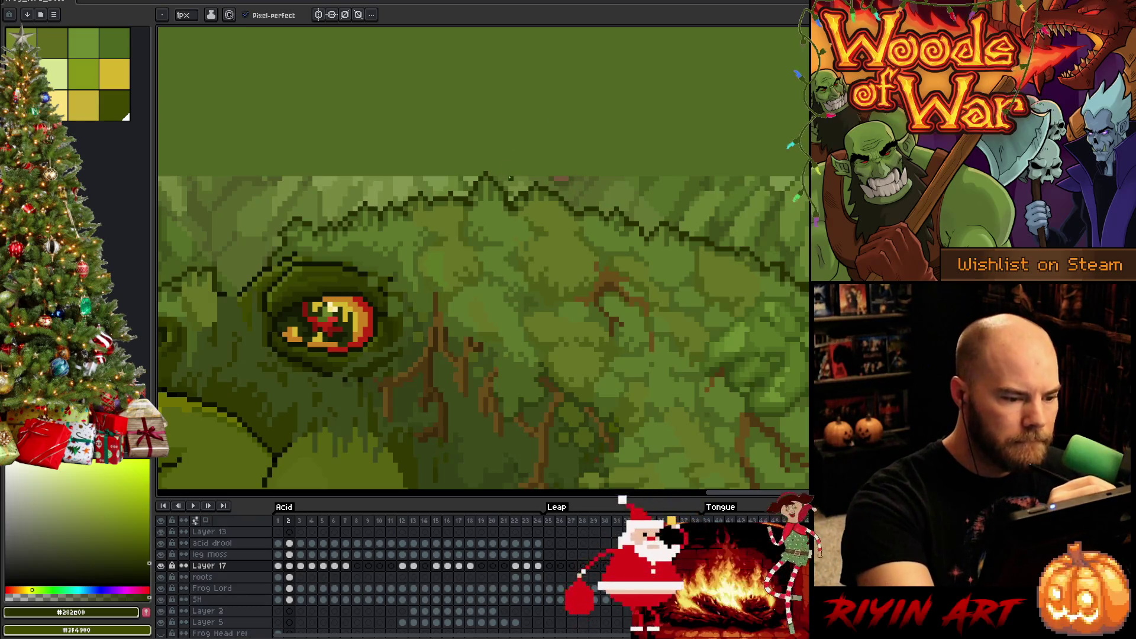
- Sample yellow-green, olive and moss greens beside the tree trunk to refine the brow
drag(300, 148, 439, 134)
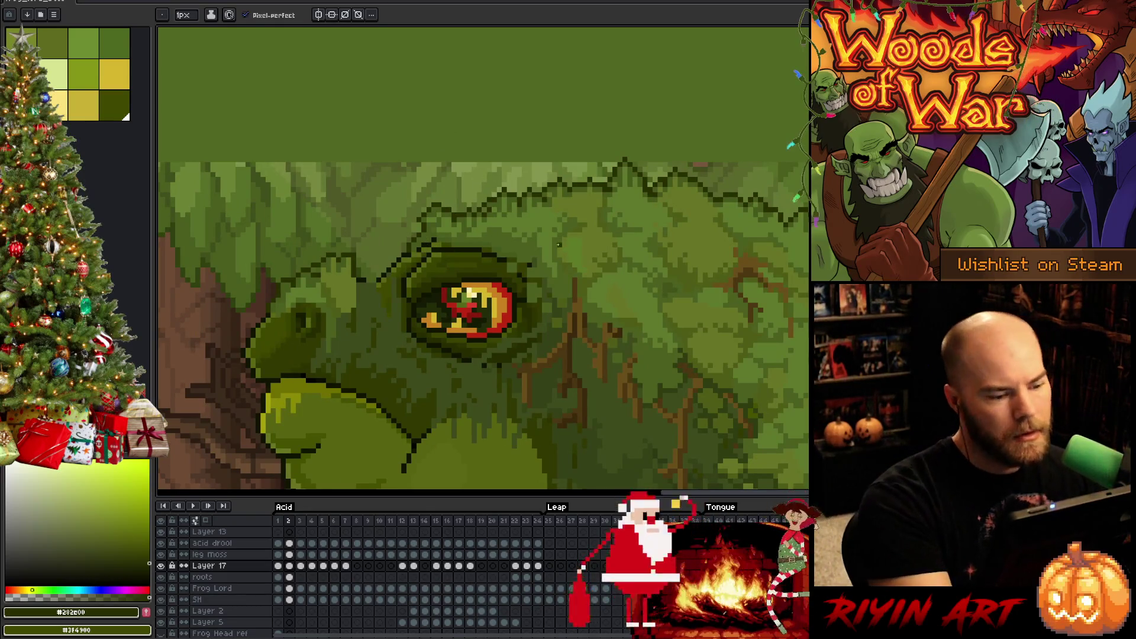
drag(415, 255, 584, 290)
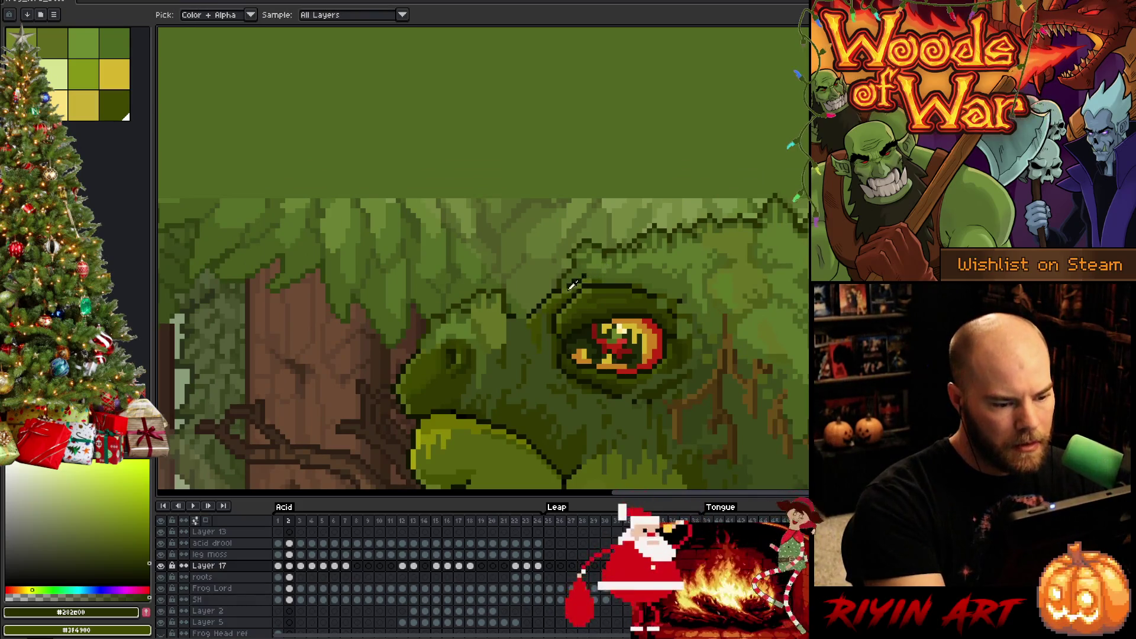
alt+click(569, 286)
alt+click(574, 286)
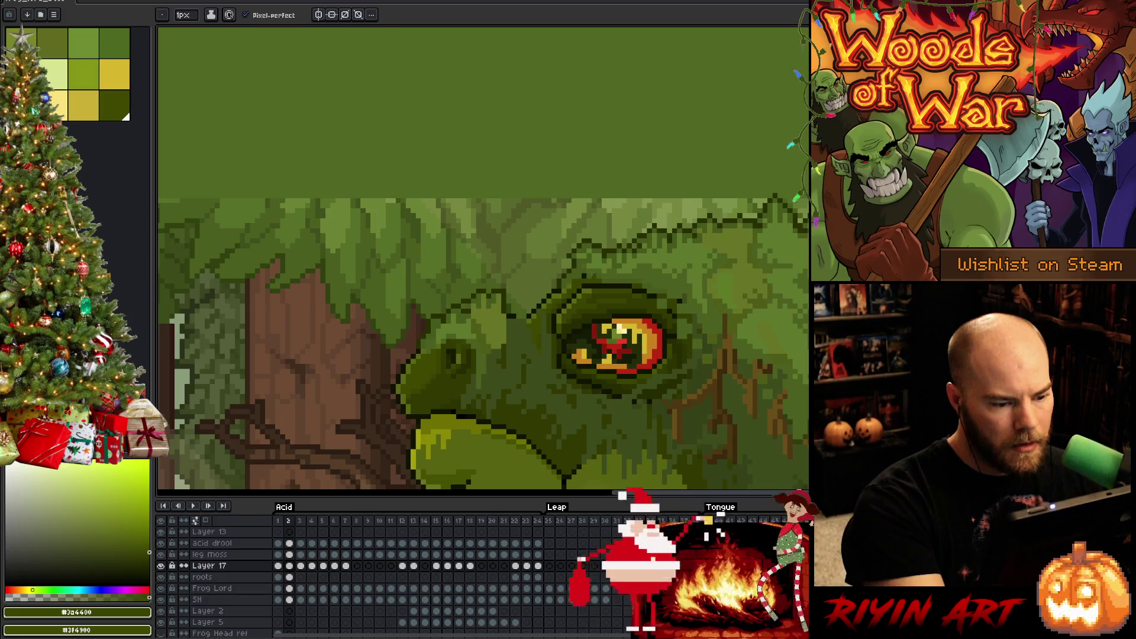
key(alt)
alt+click(573, 282)
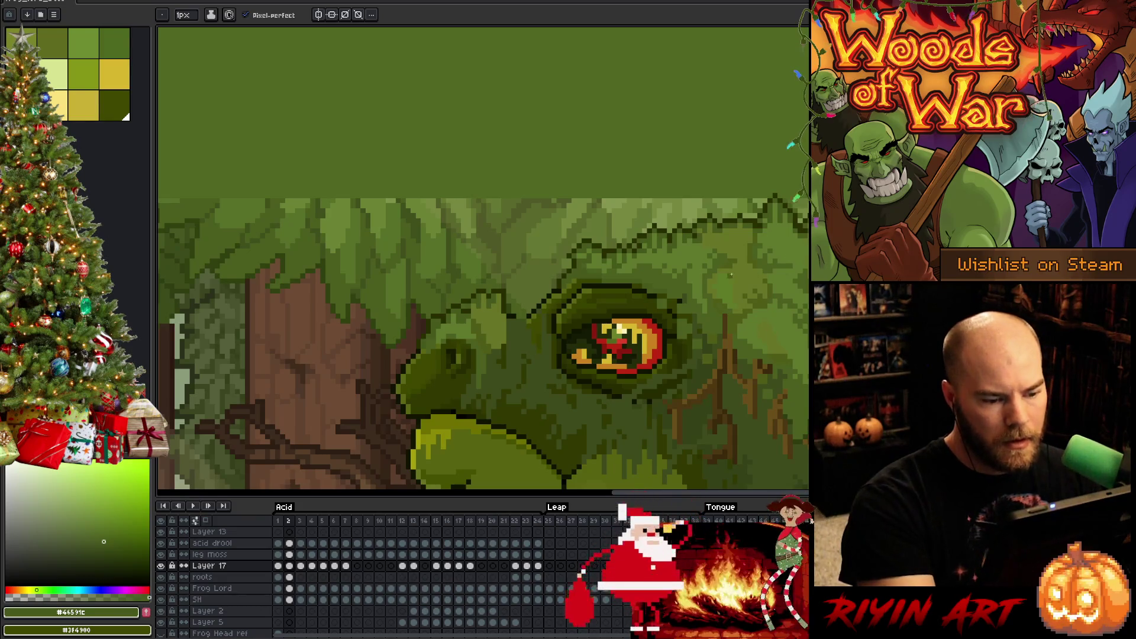
- Select the moss to the right of the eye and rotate it about 21 degrees
key(m)
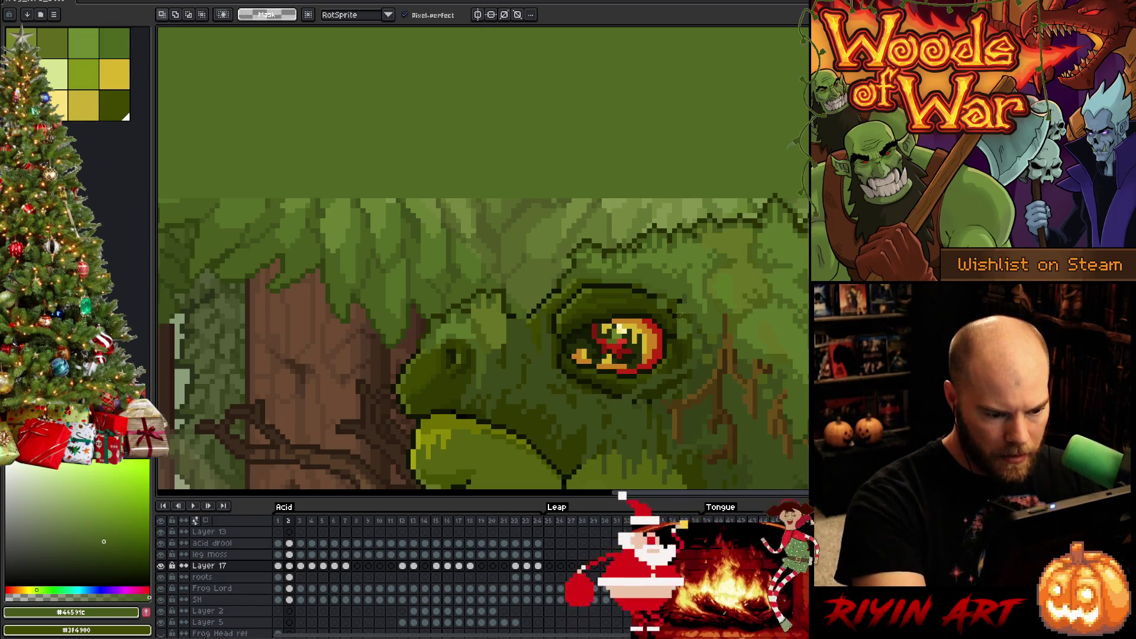
mouse_move(685, 305)
mouse_down()
mouse_move(710, 337)
mouse_move(695, 381)
mouse_move(680, 382)
mouse_up()
drag(725, 289, 738, 310)
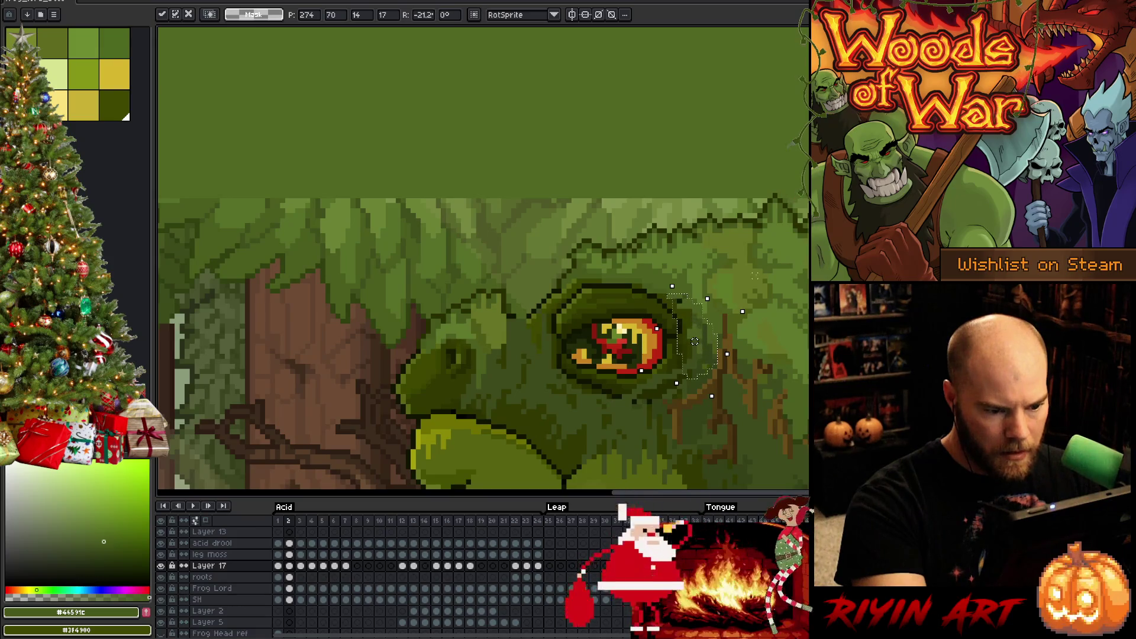
key(Return)
- Zoom to the eye, pick the dark olive outline colour, and darken a pixel on the upper rim
key(i)
alt+click(689, 298)
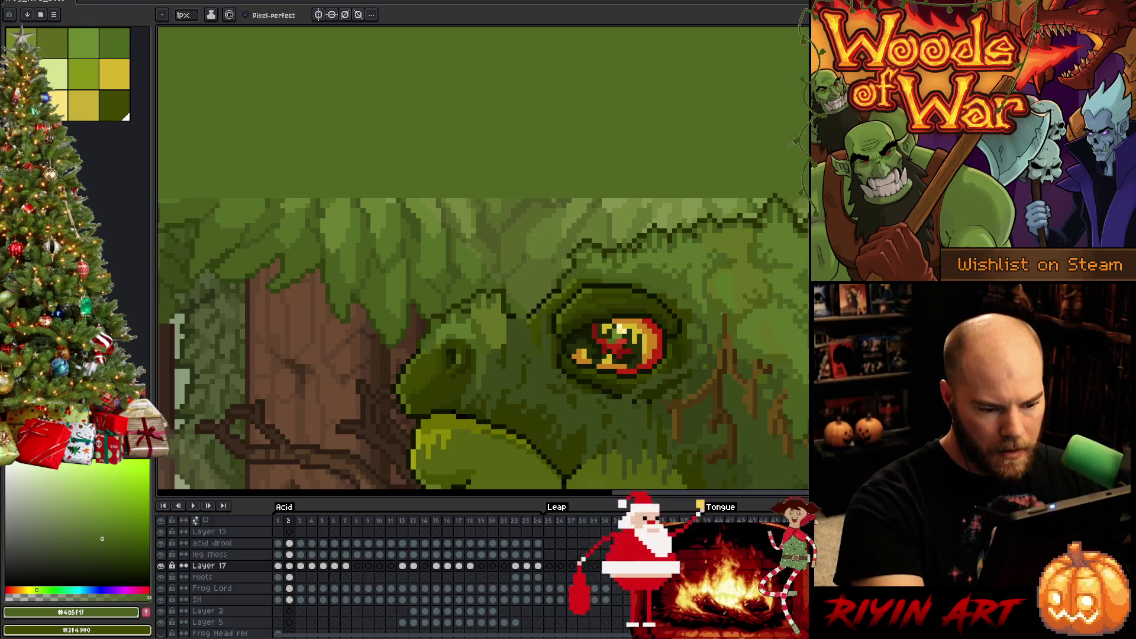
key(space)
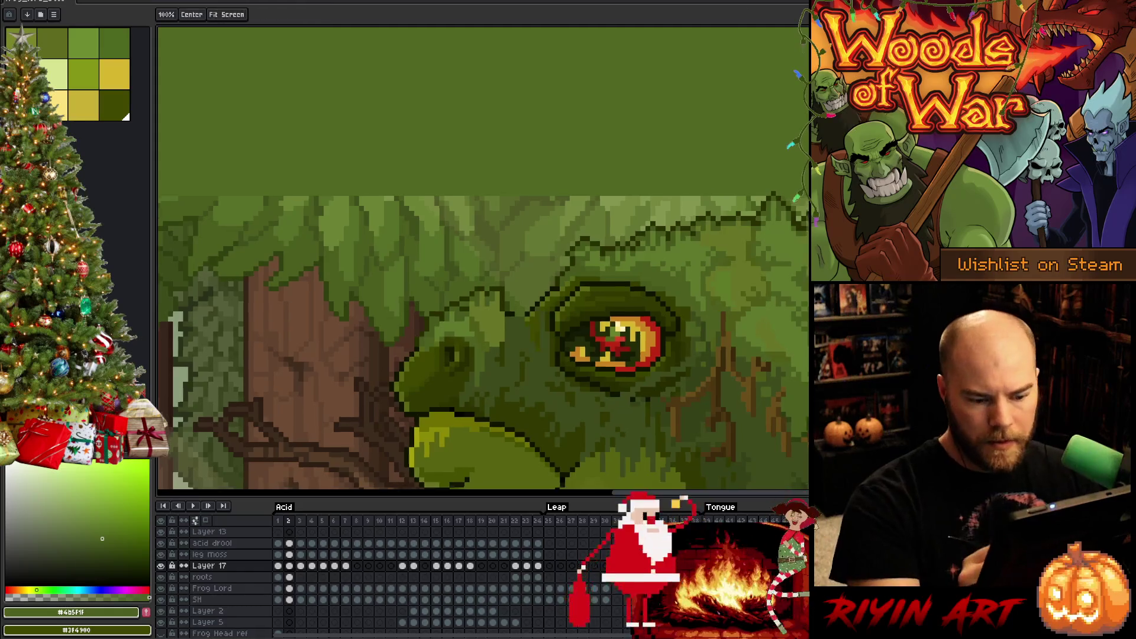
drag(853, 499, 785, 381)
scroll(649, 281, down, 4)
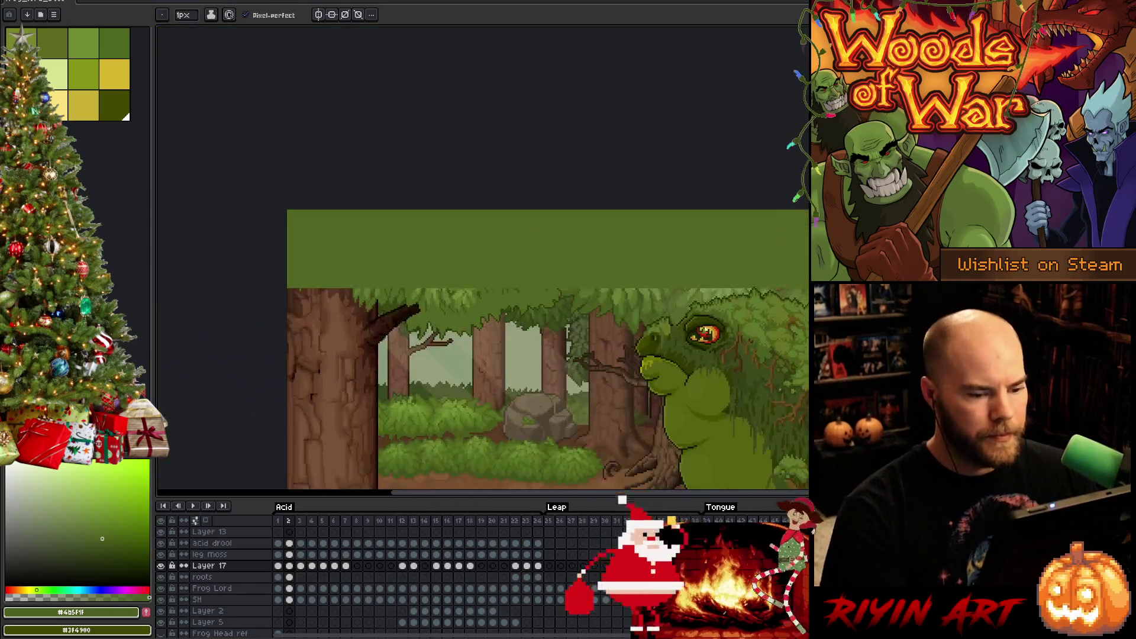
scroll(649, 281, up, 1)
scroll(568, 184, up, 4)
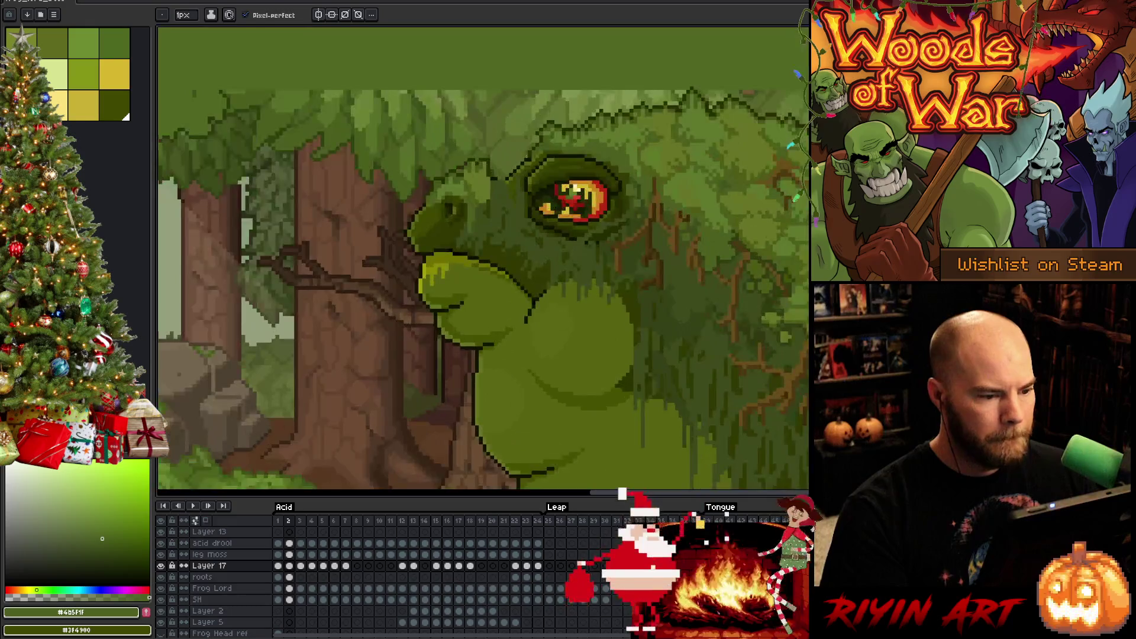
alt+click(534, 172)
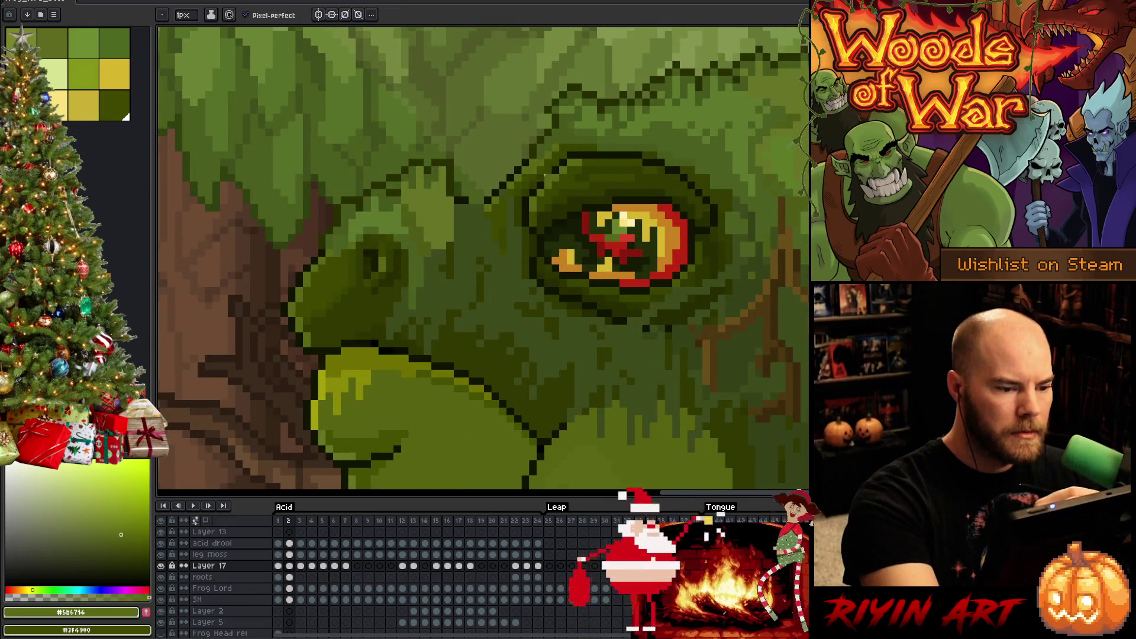
alt+click(535, 173)
click(555, 149)
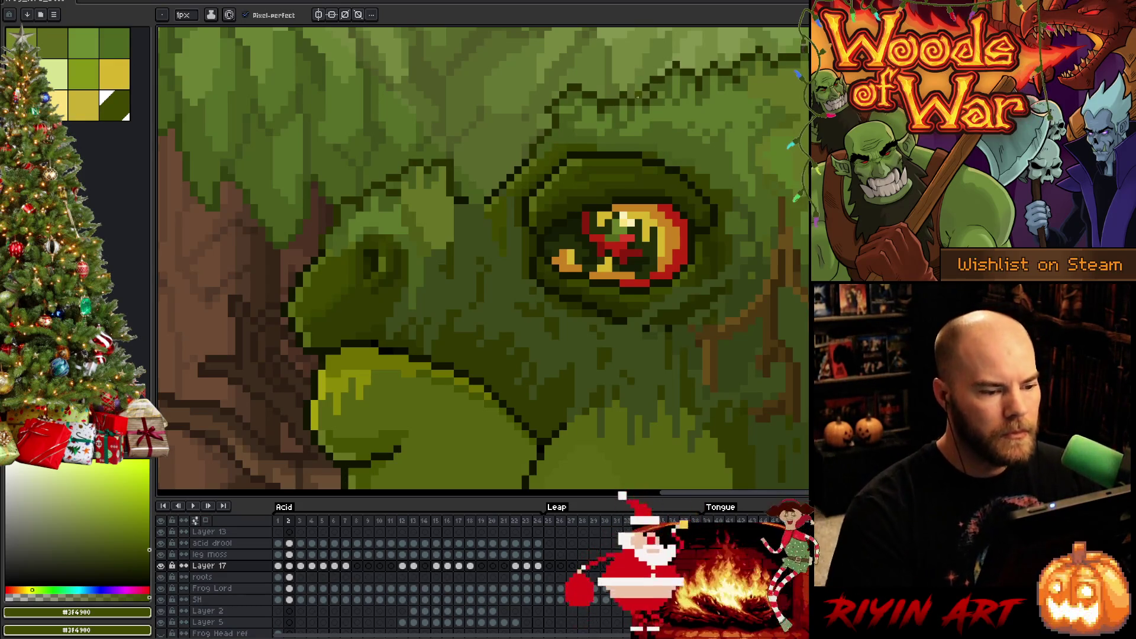
- Sample darker and lighter olive shades around the eye, then zoom out to the whole scene
alt+click(546, 170)
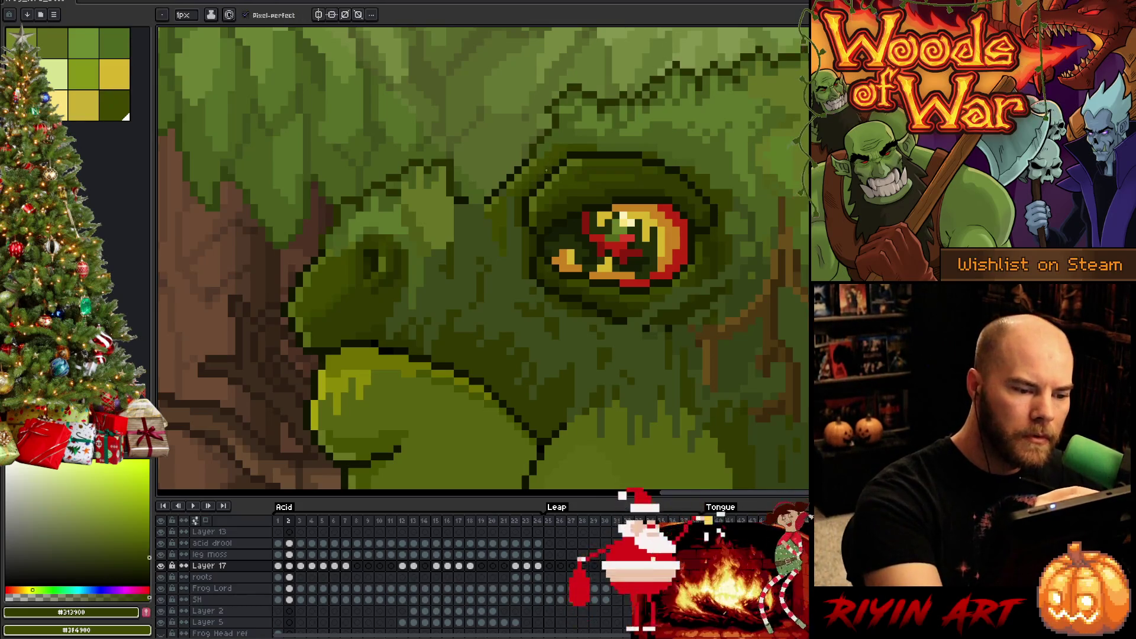
alt+click(578, 140)
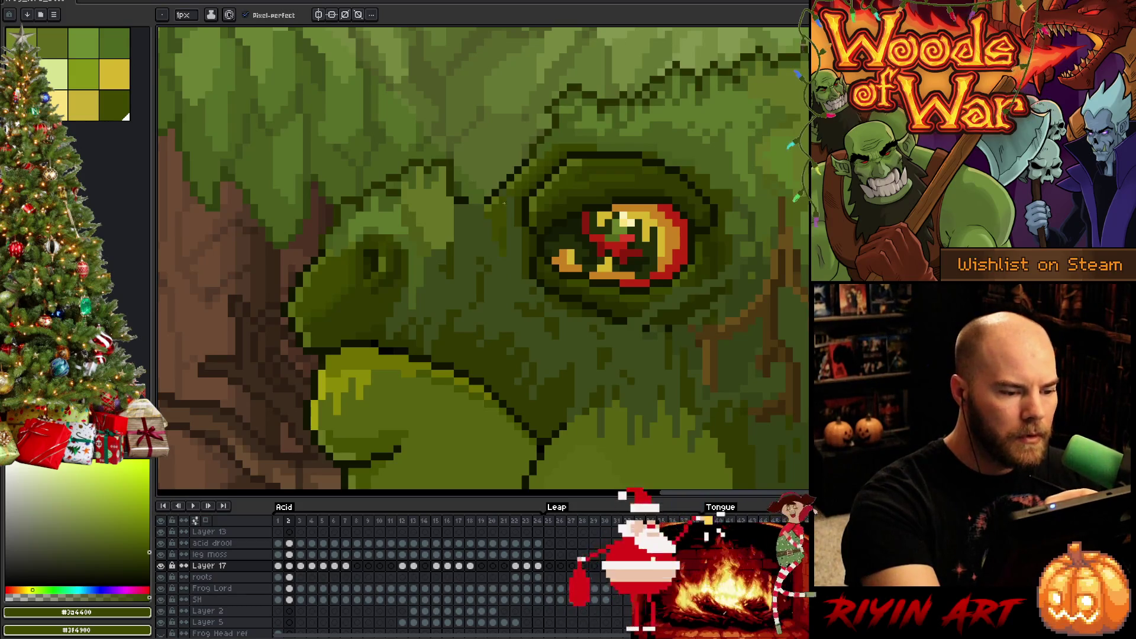
alt+click(508, 188)
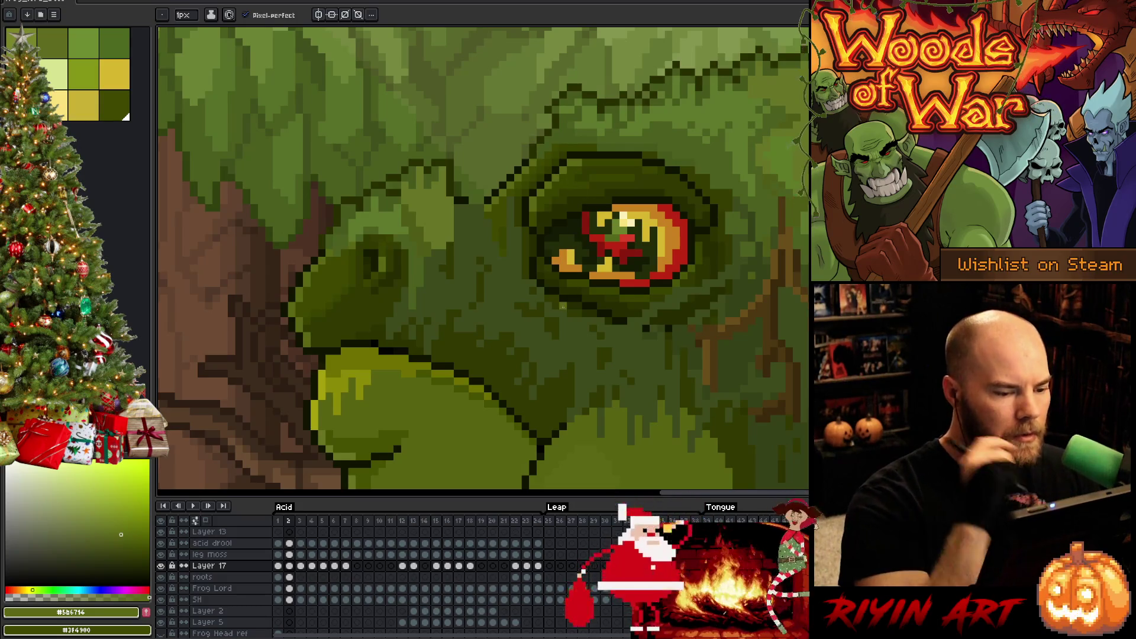
key(minus)
scroll(507, 355, up, 1)
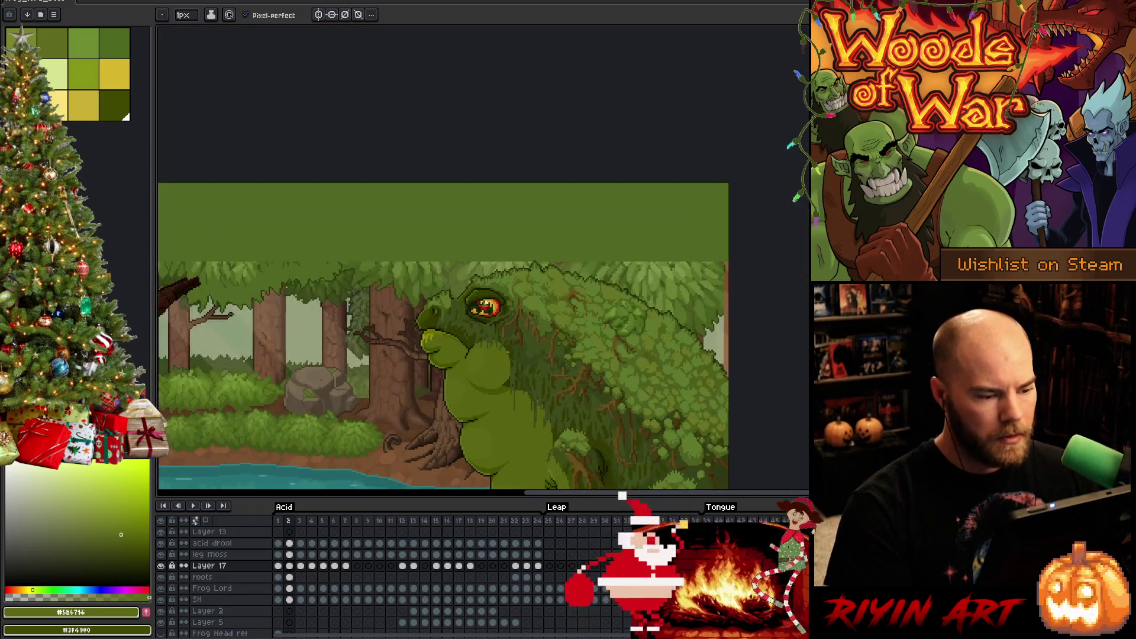
key(Left)
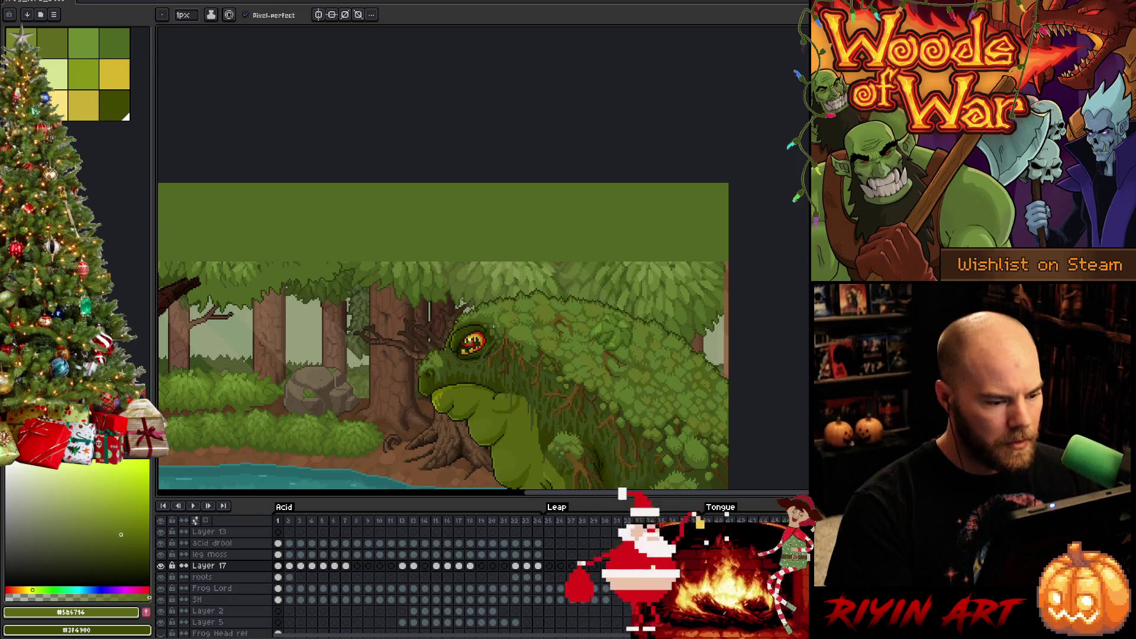
scroll(408, 345, up, 4)
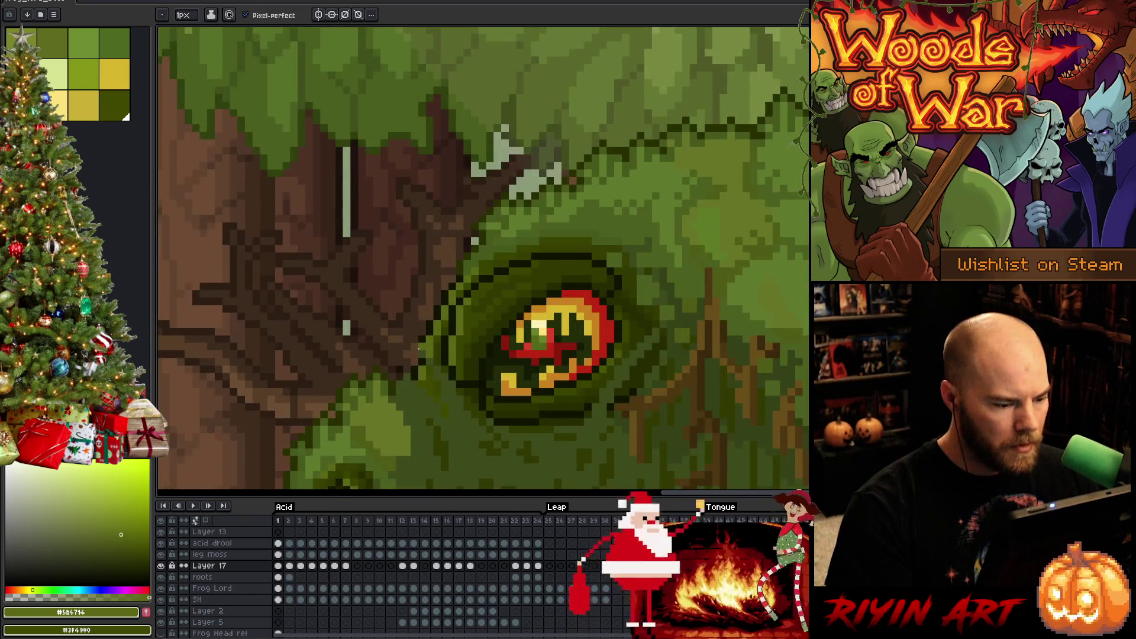
alt+click(418, 348)
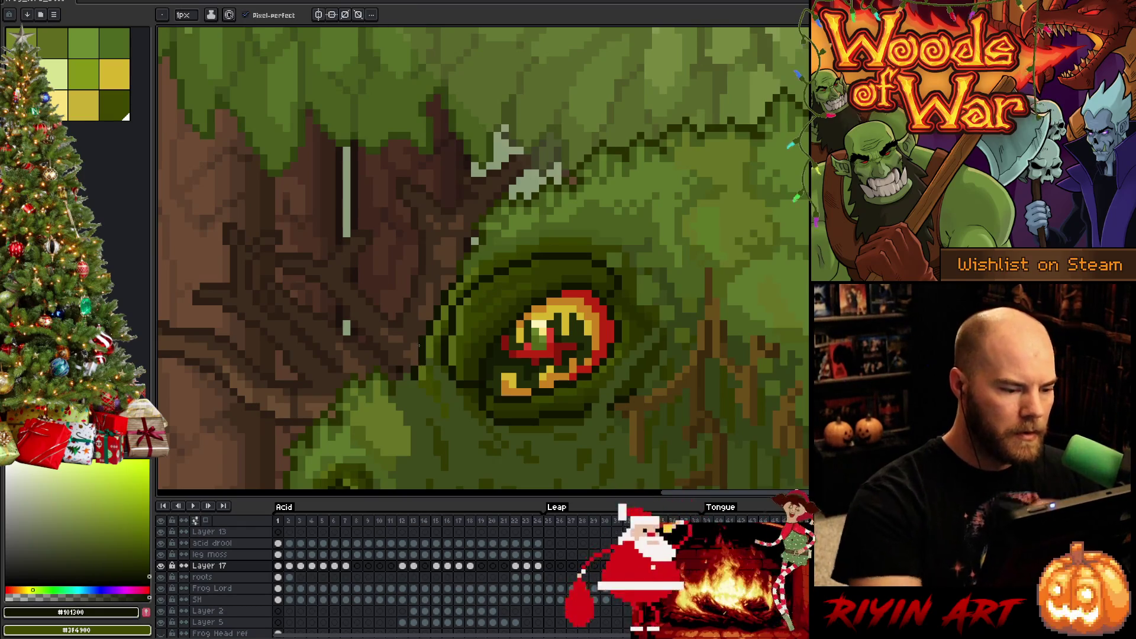
scroll(377, 336, down, 4)
drag(495, 387, 563, 233)
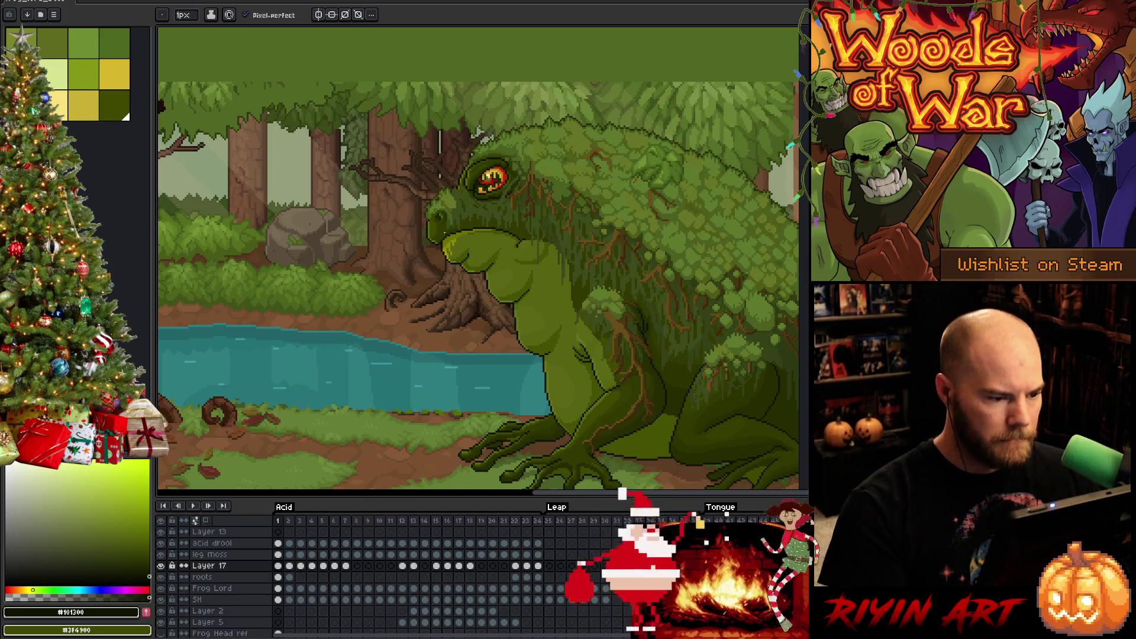
scroll(439, 185, up, 4)
key(Left)
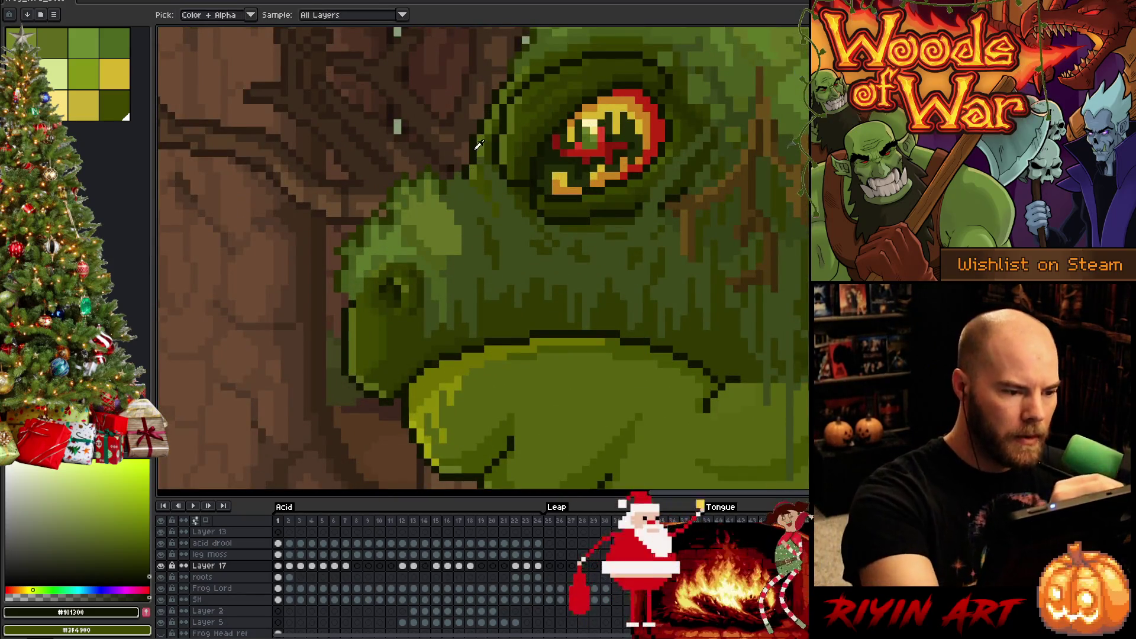
key(Left)
key(Left)
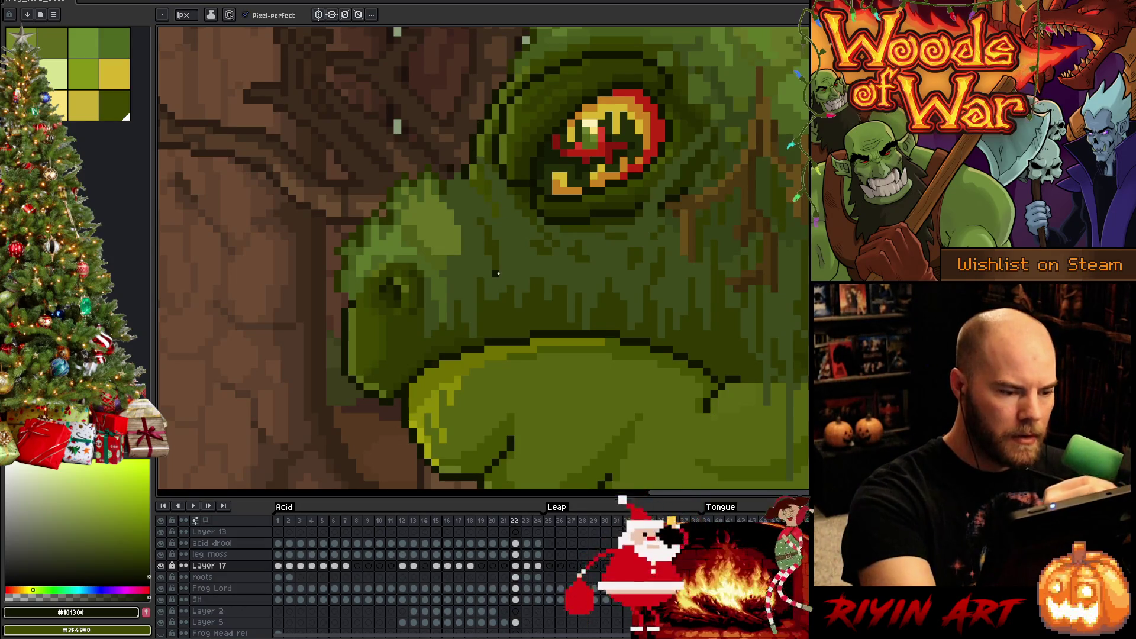
key(Right)
key(Right)
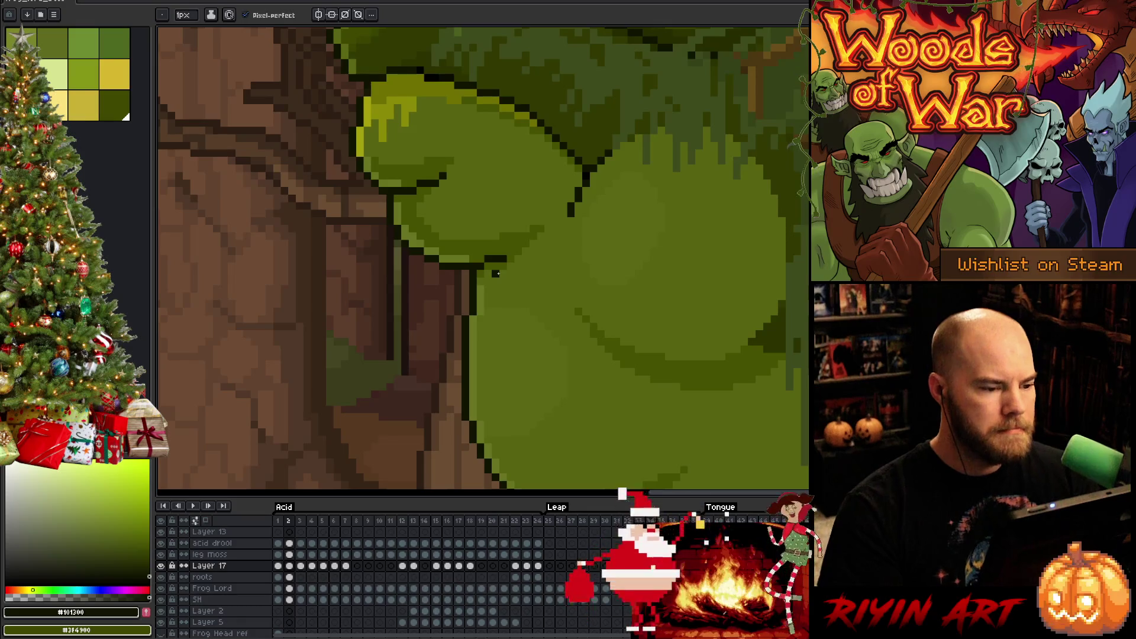
scroll(495, 273, down, 5)
key(Left)
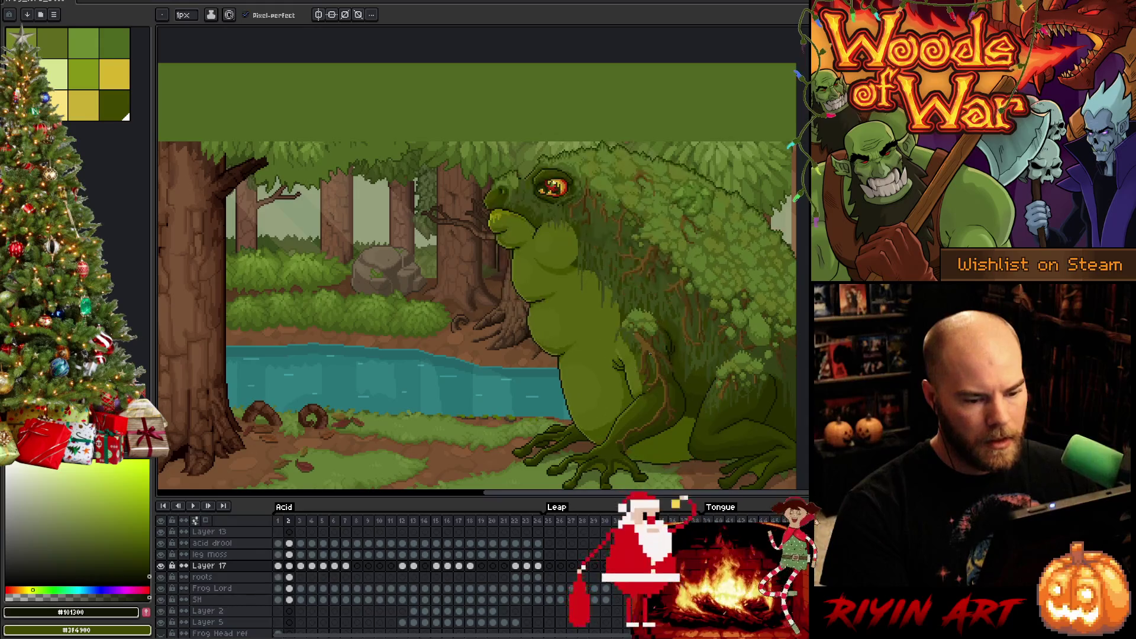
key(z)
drag(649, 353, 679, 349)
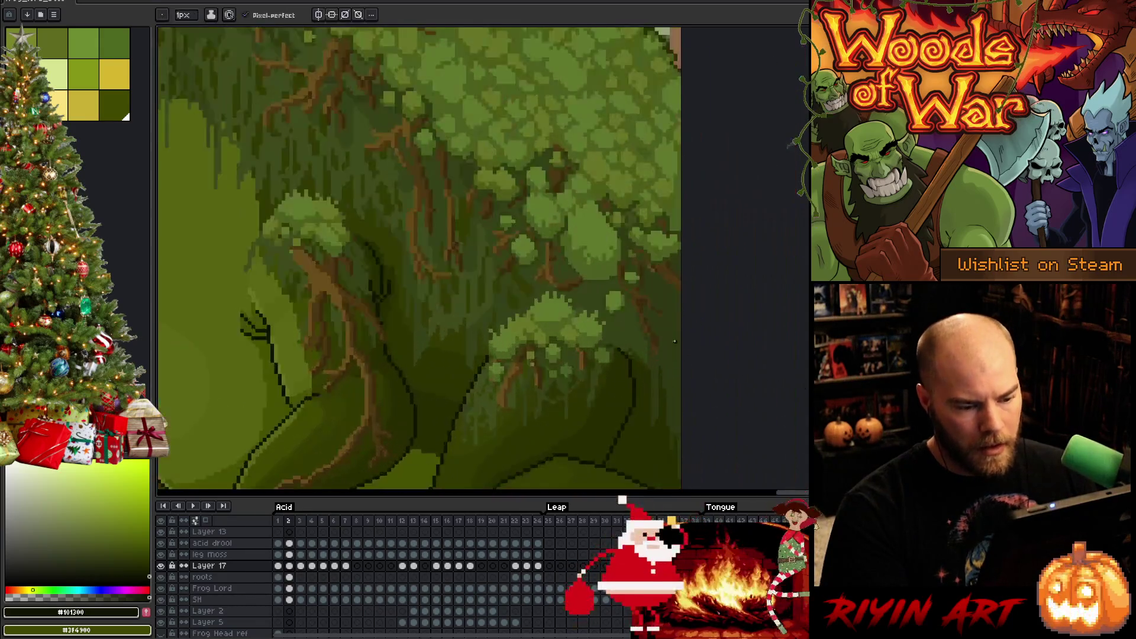
- Compare frames 1 and 2 and sample the light and dark root browns in the shoulder moss
key(Left)
key(Right)
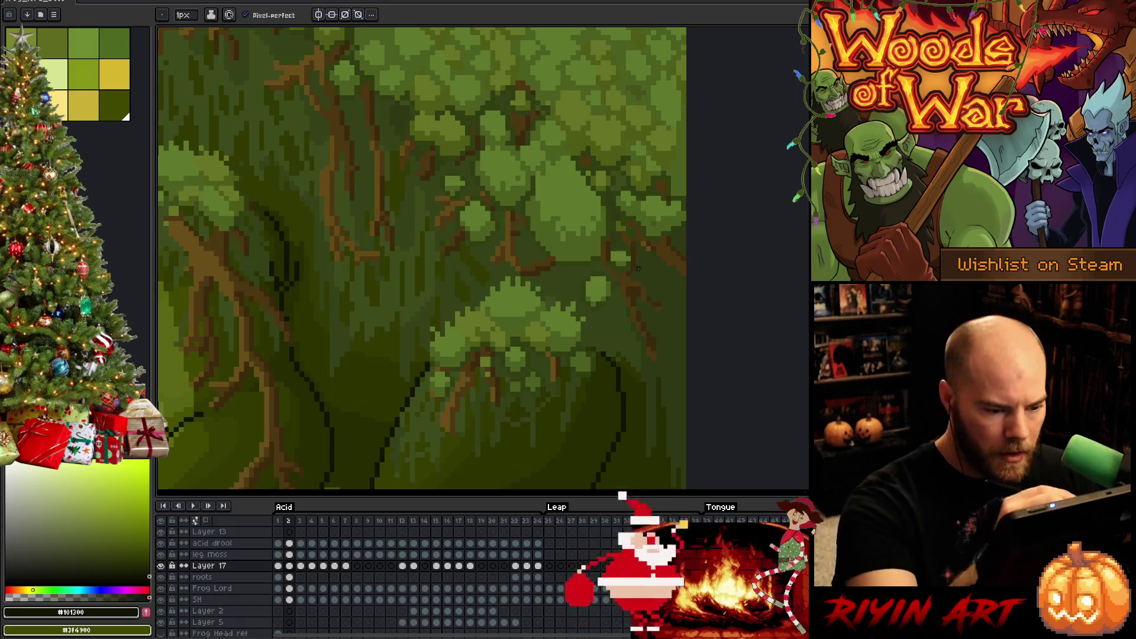
alt+click(648, 300)
alt+click(649, 295)
alt+click(649, 299)
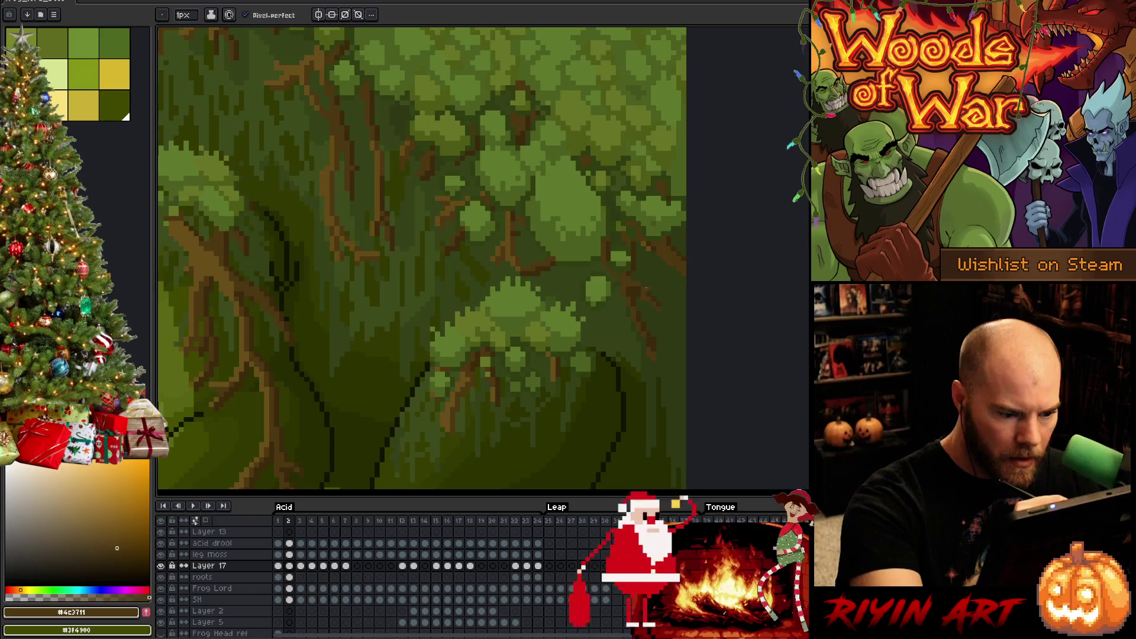
alt+click(643, 308)
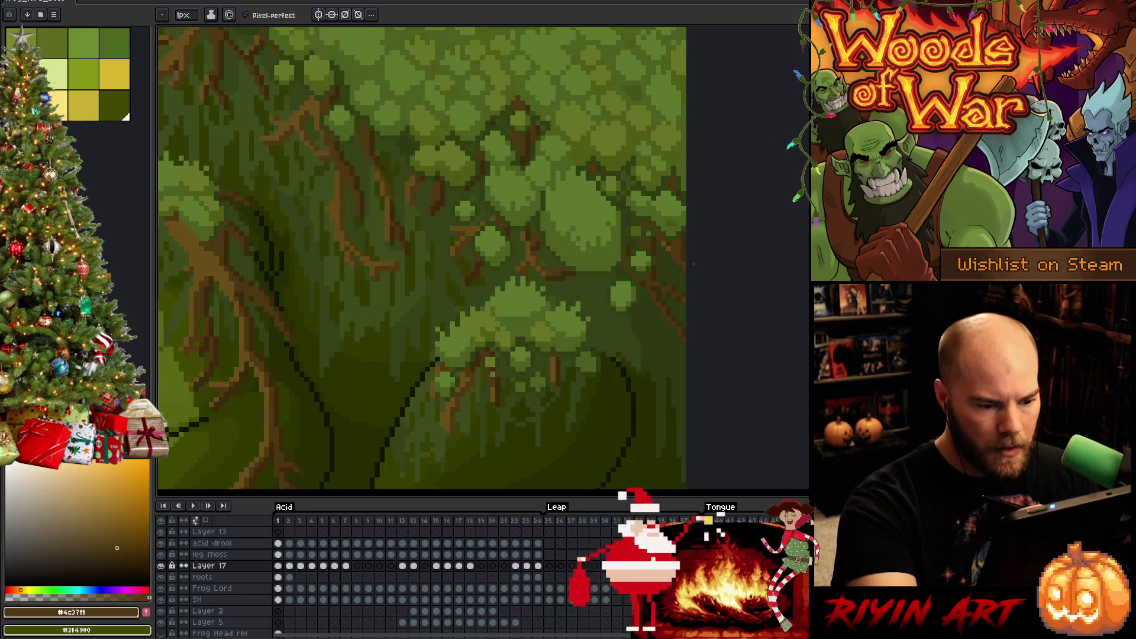
key(period)
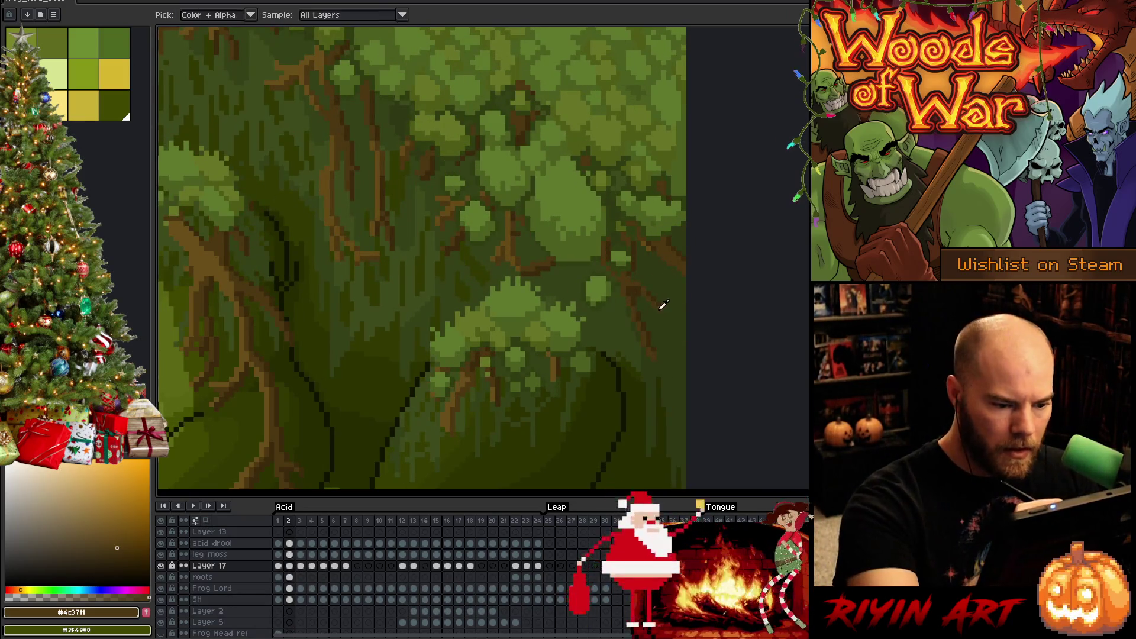
alt+click(661, 305)
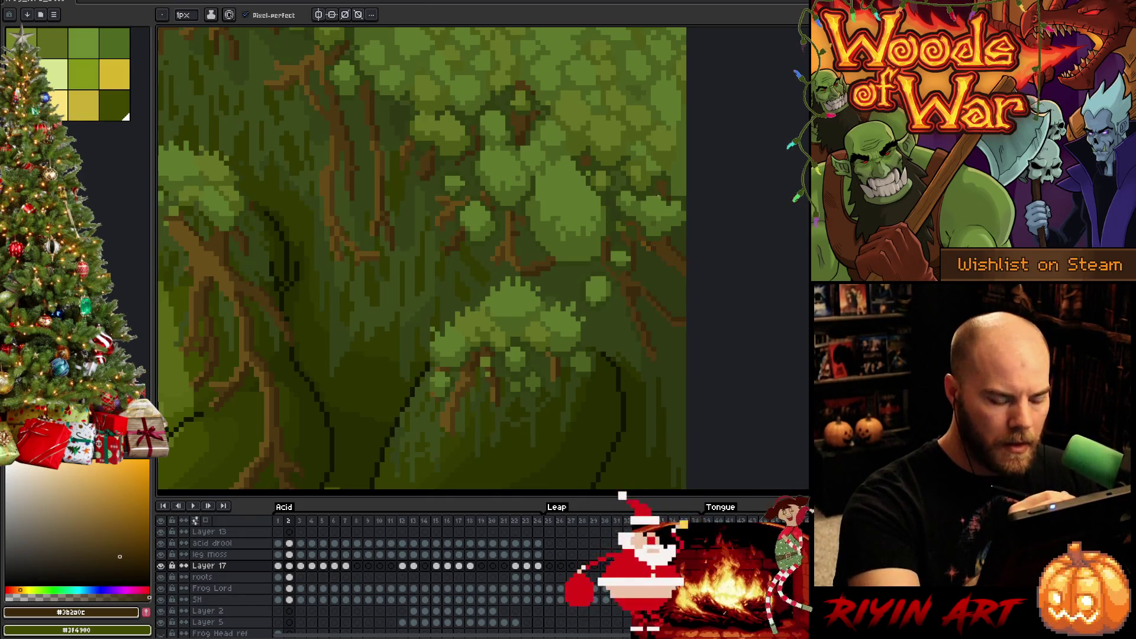
- Flip repeatedly between frames 1 and 2 to confirm the moss and roots stay aligned
key(comma)
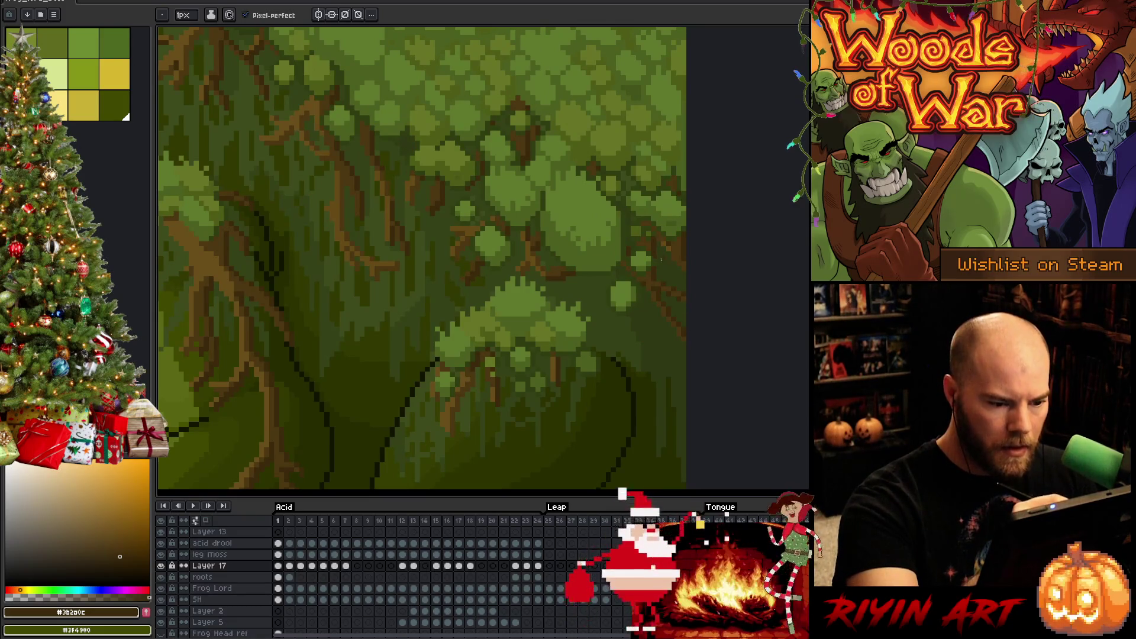
key(comma)
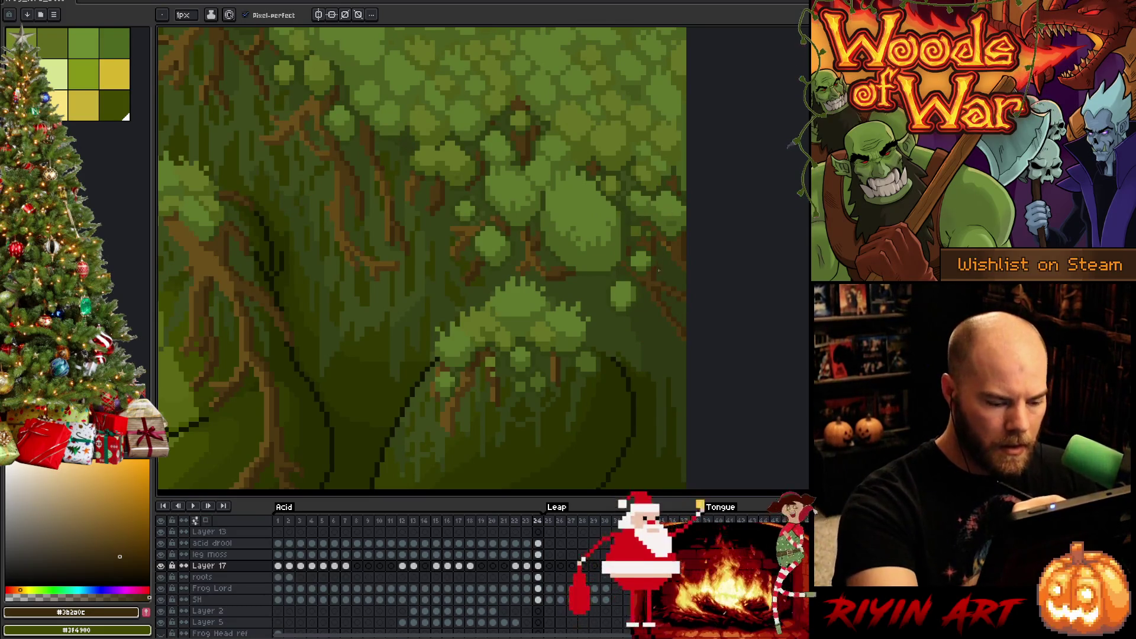
key(period)
key(period)
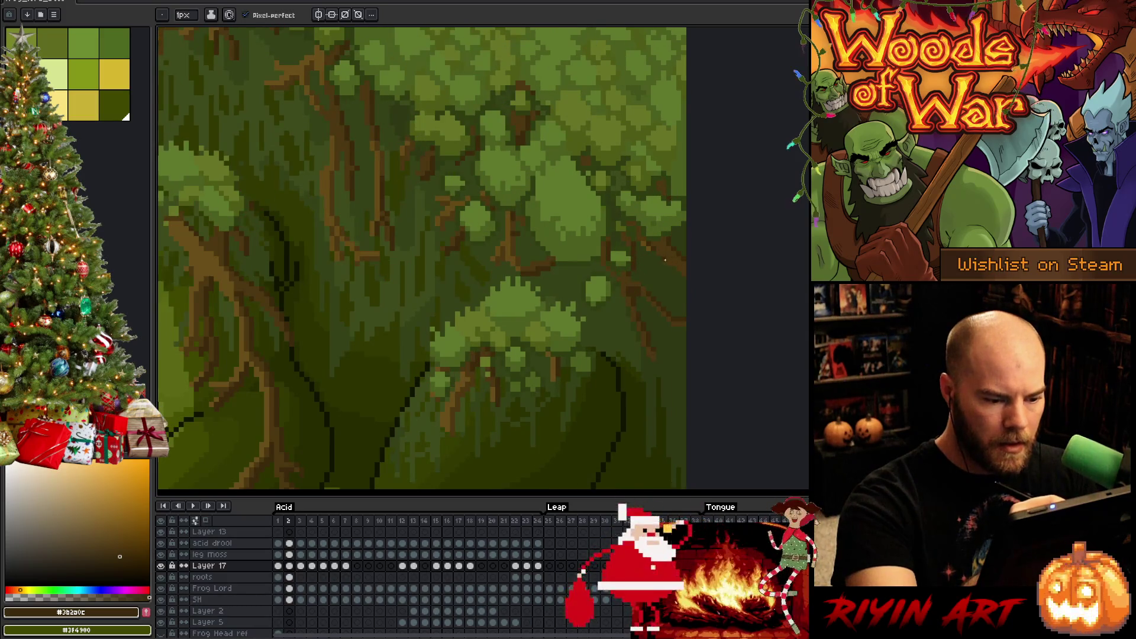
key(comma)
key(period)
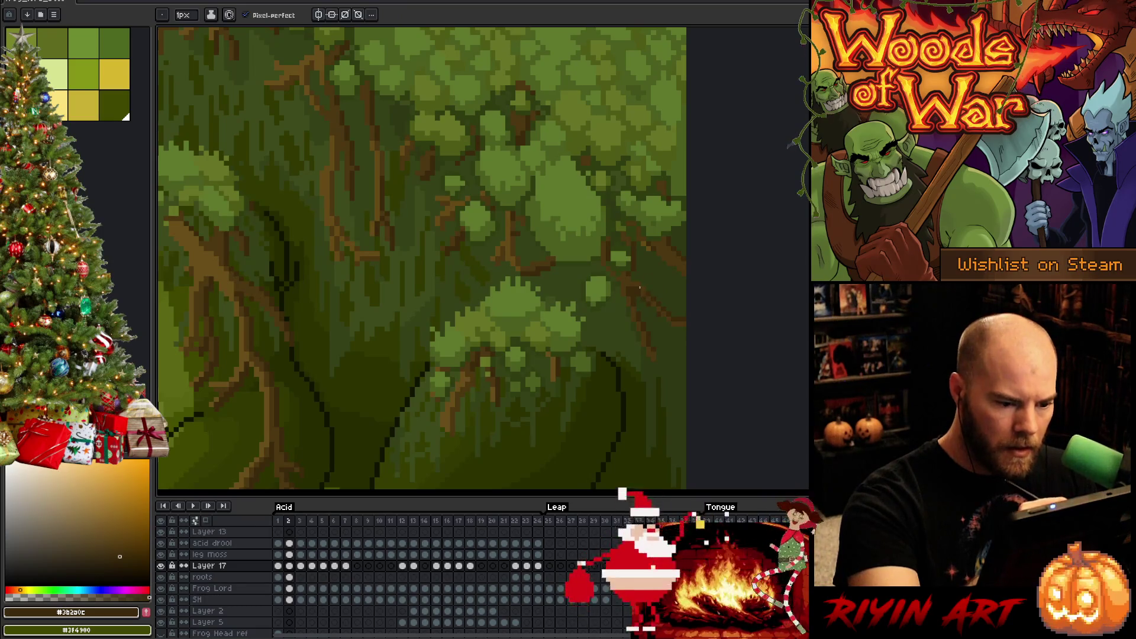
key(comma)
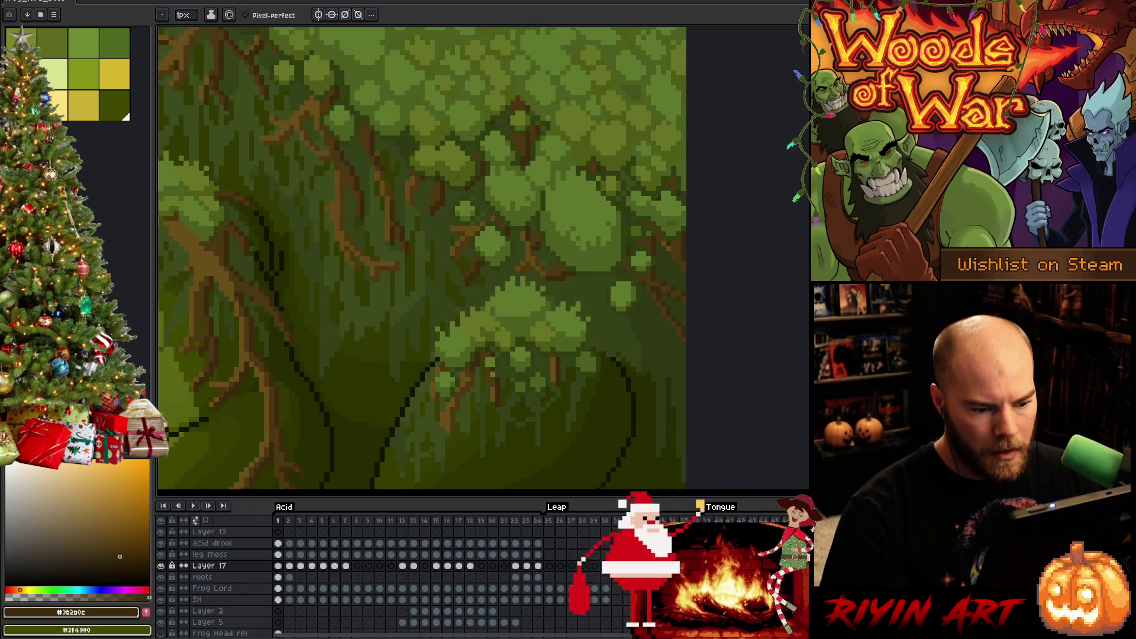
key(period)
key(comma)
key(period)
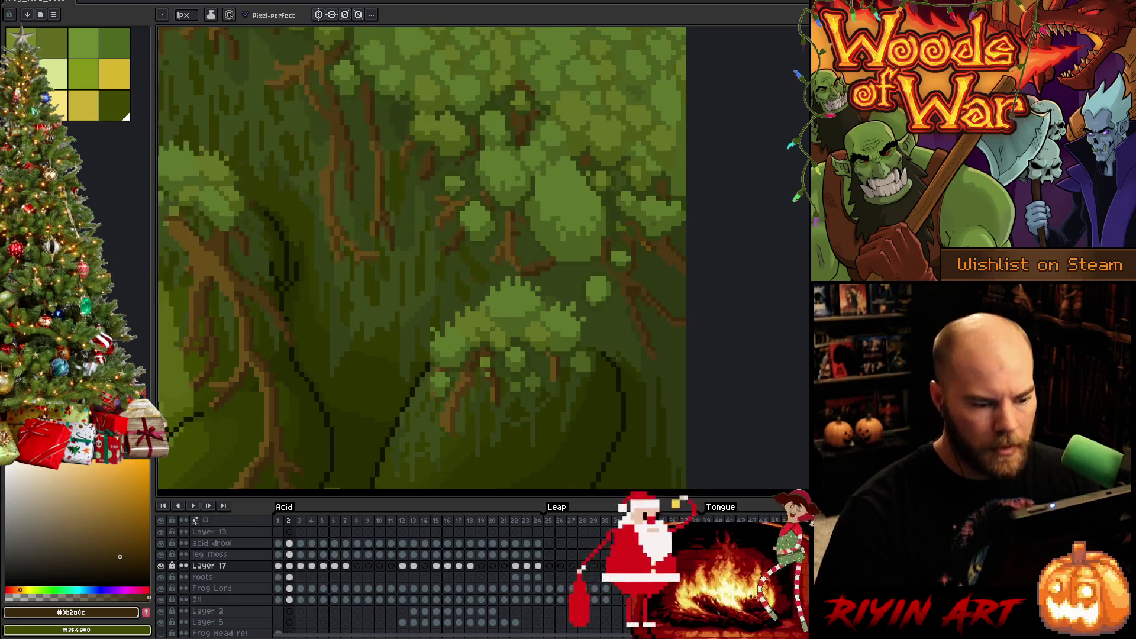
key(e)
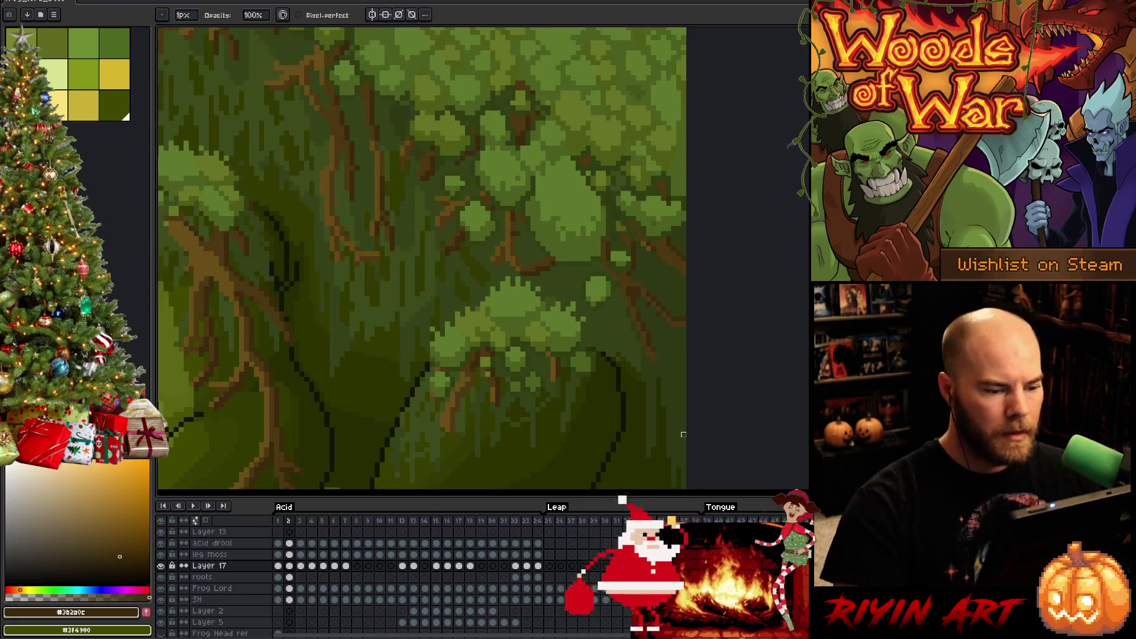
scroll(643, 299, down, 3)
key(comma)
key(period)
key(comma)
key(period)
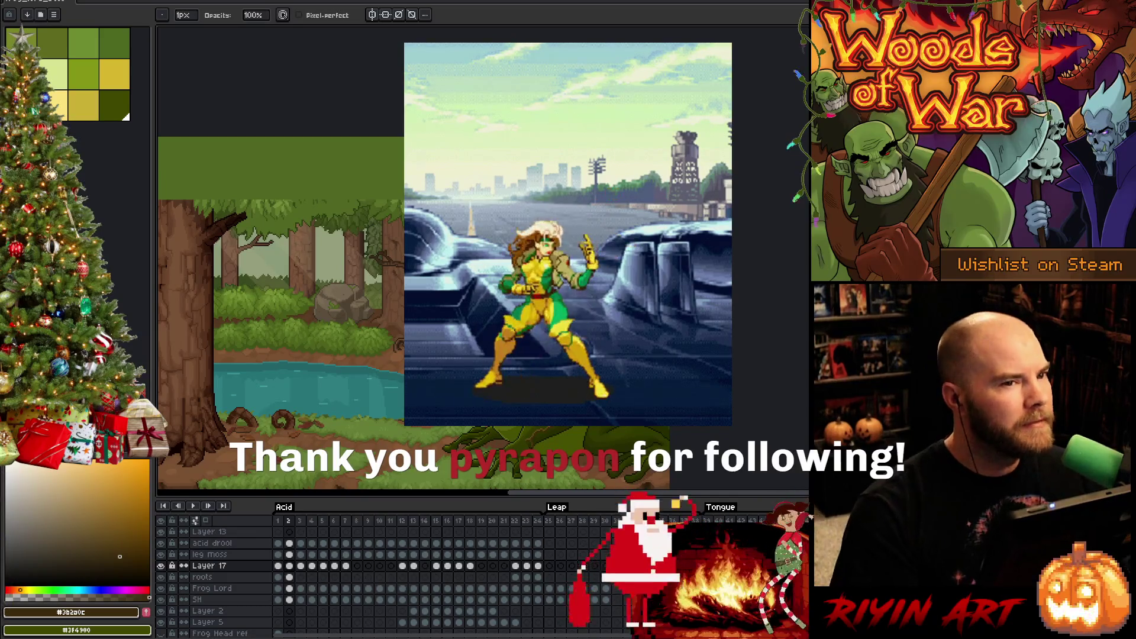
- Save the frog boss file with Ctrl+S and bring up Save As for frog_lord_boss_v14.aseprite
key(comma)
key(period)
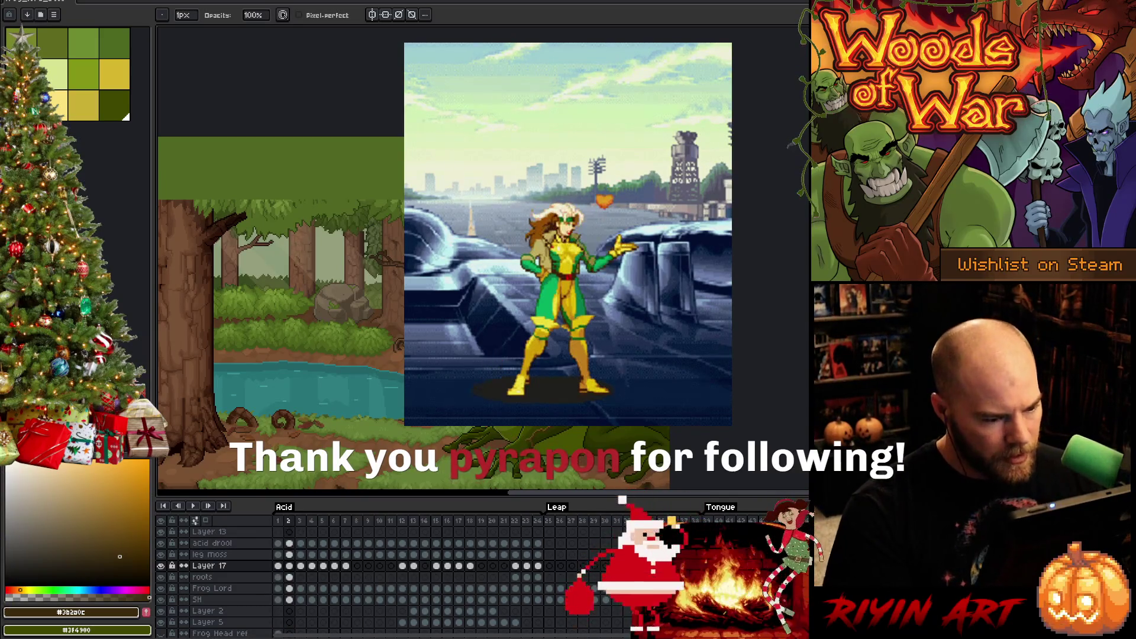
drag(568, 266, 503, 169)
key(comma)
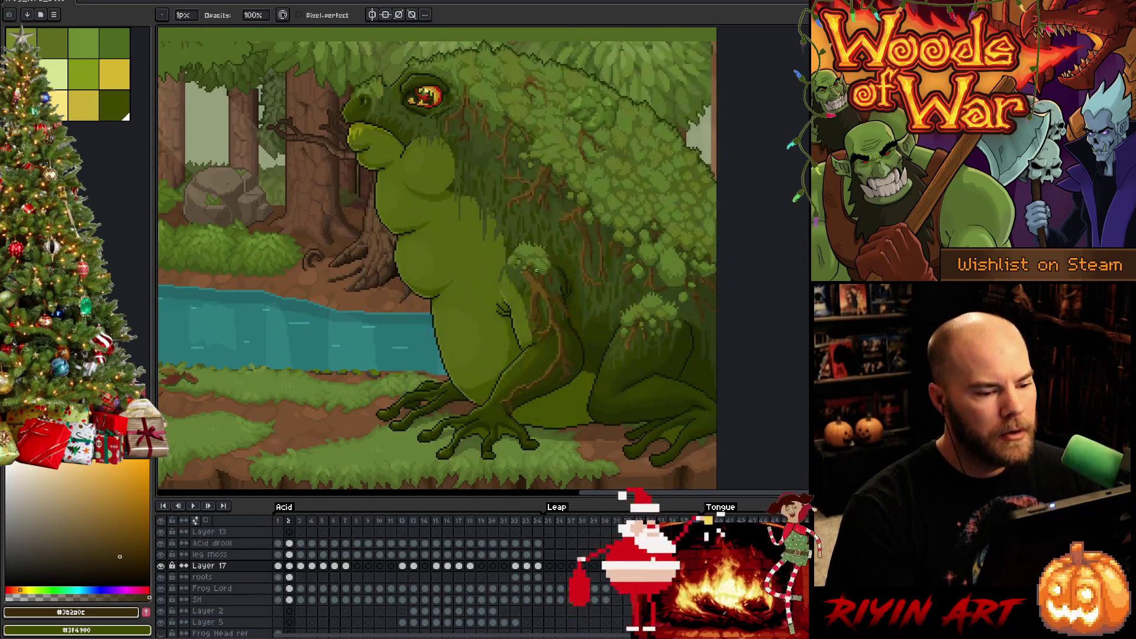
key(ctrl+s)
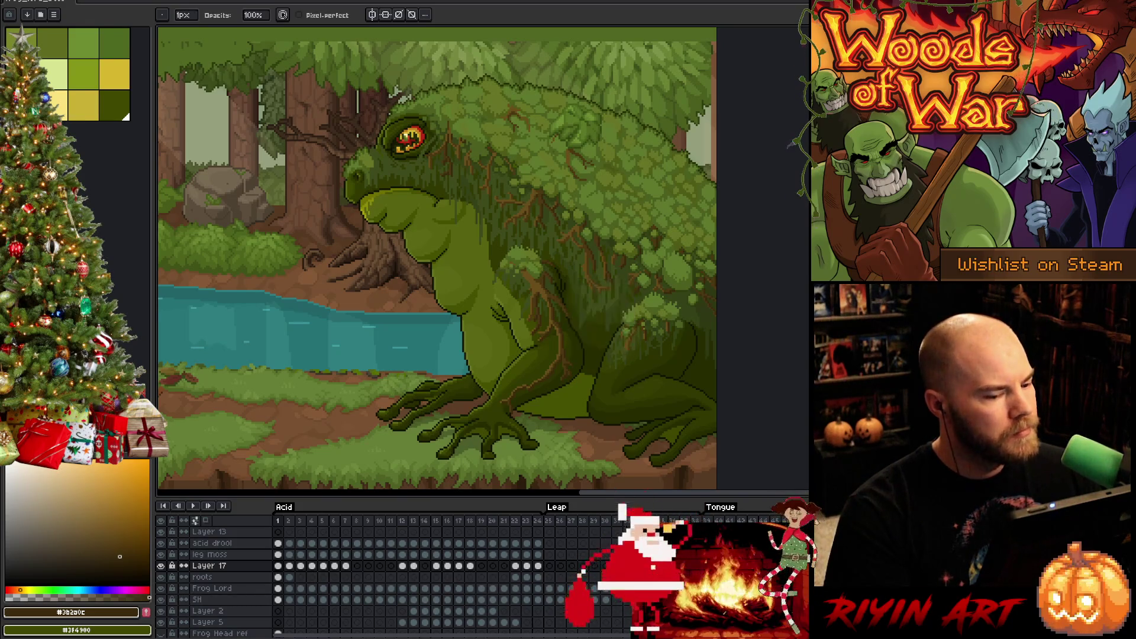
click(15, 2)
click(58, 45)
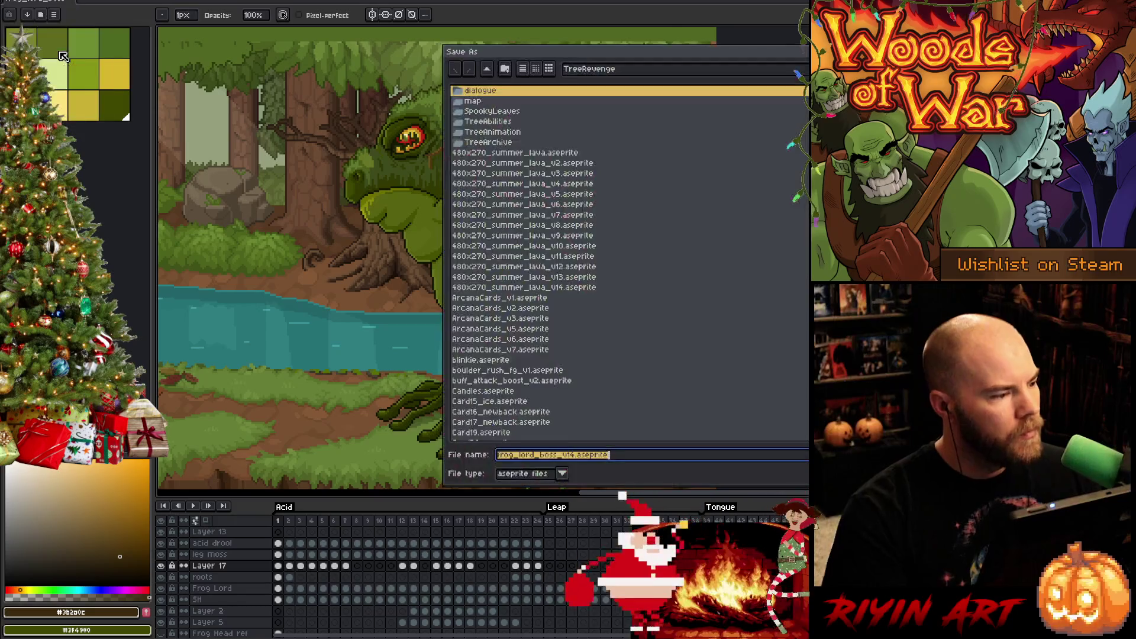
- Save the frog boss under a bumped version number, then open marian.aseprite from the dialogue folder
click(575, 454)
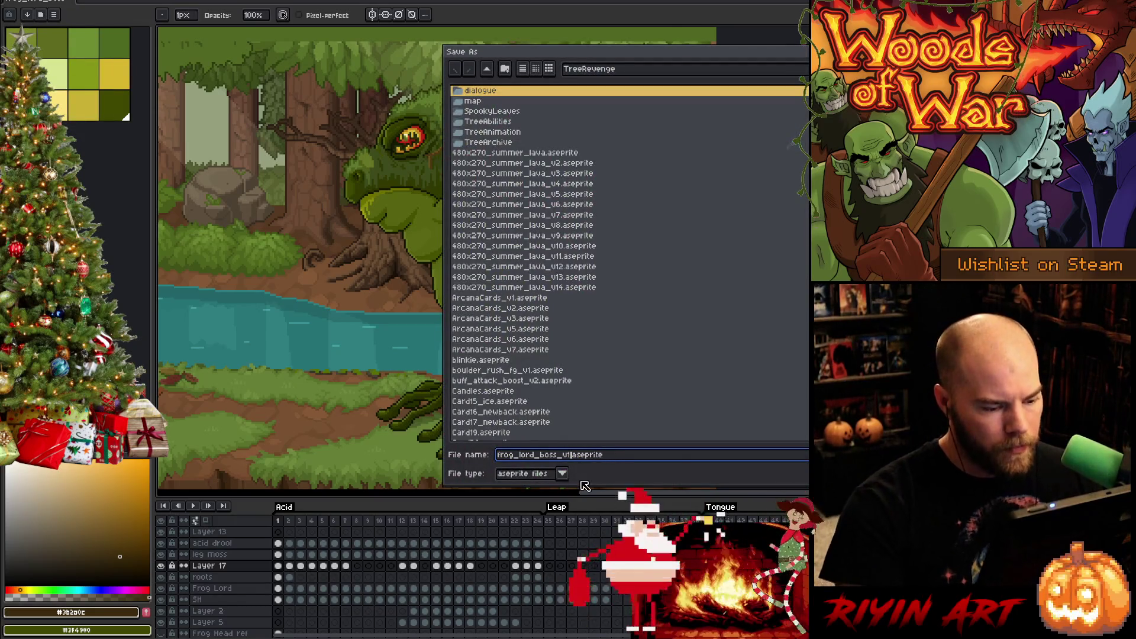
text(5)
key(Return)
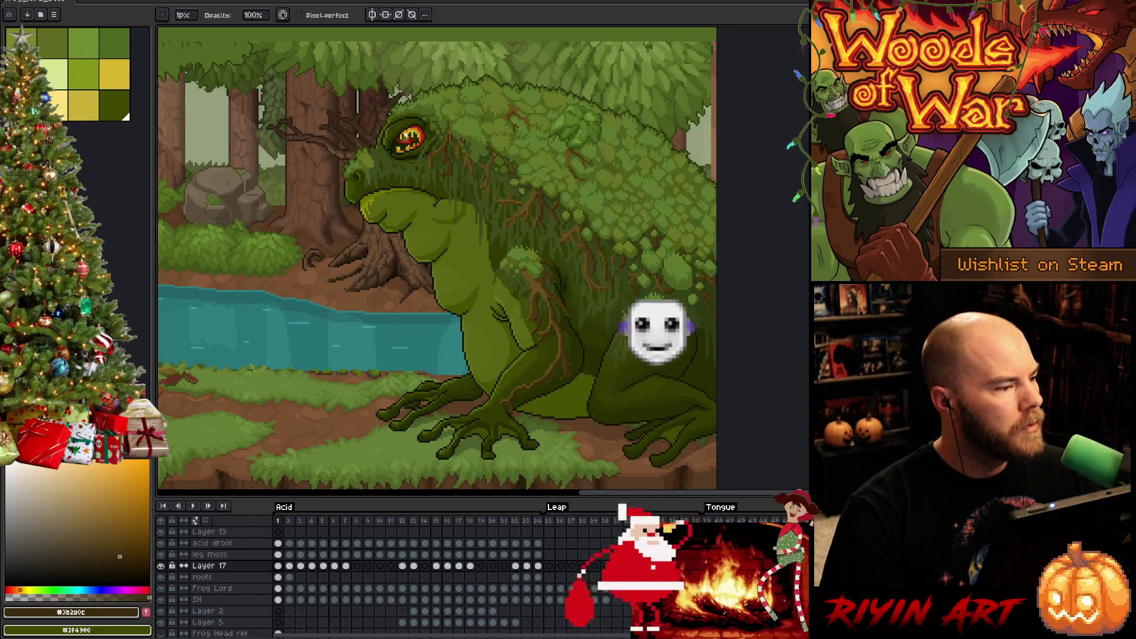
click(18, 3)
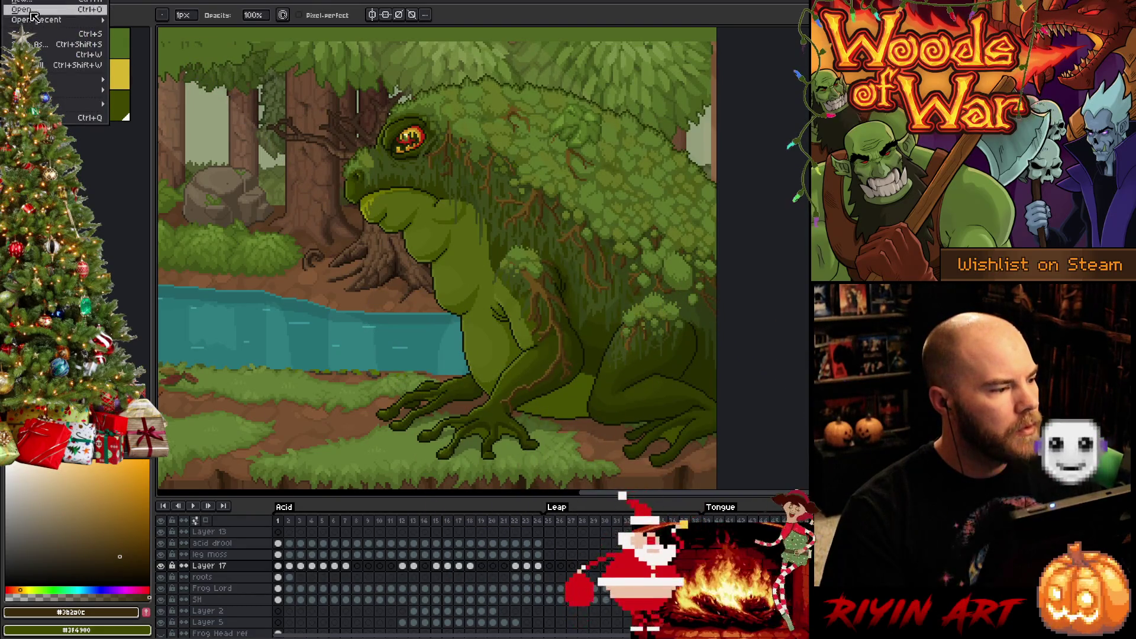
click(23, 10)
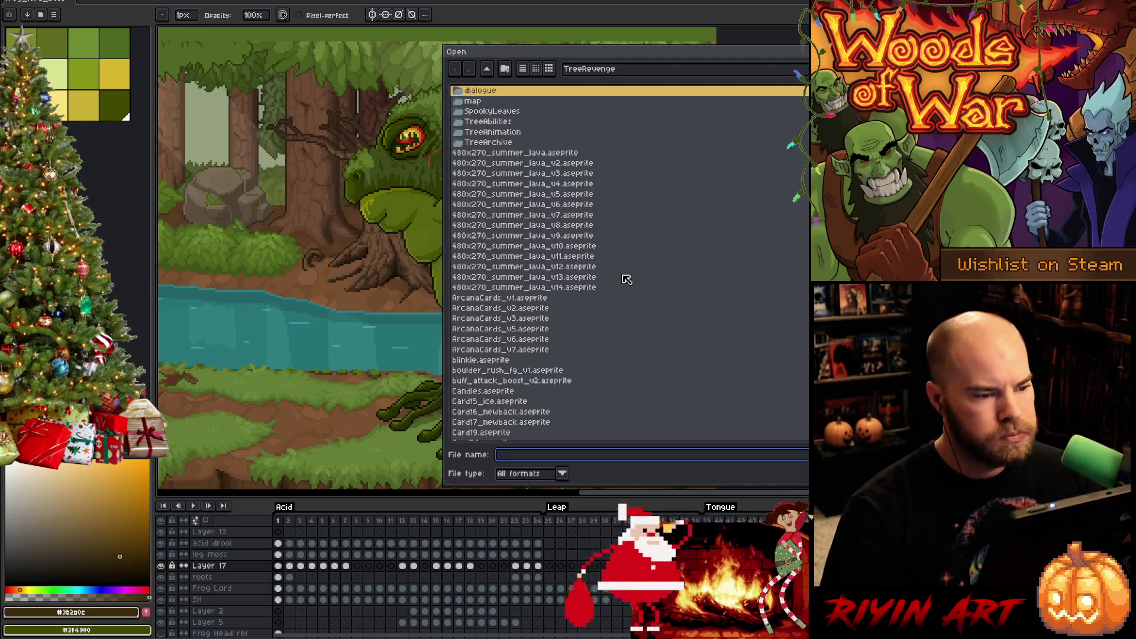
double_click(485, 91)
click(499, 91)
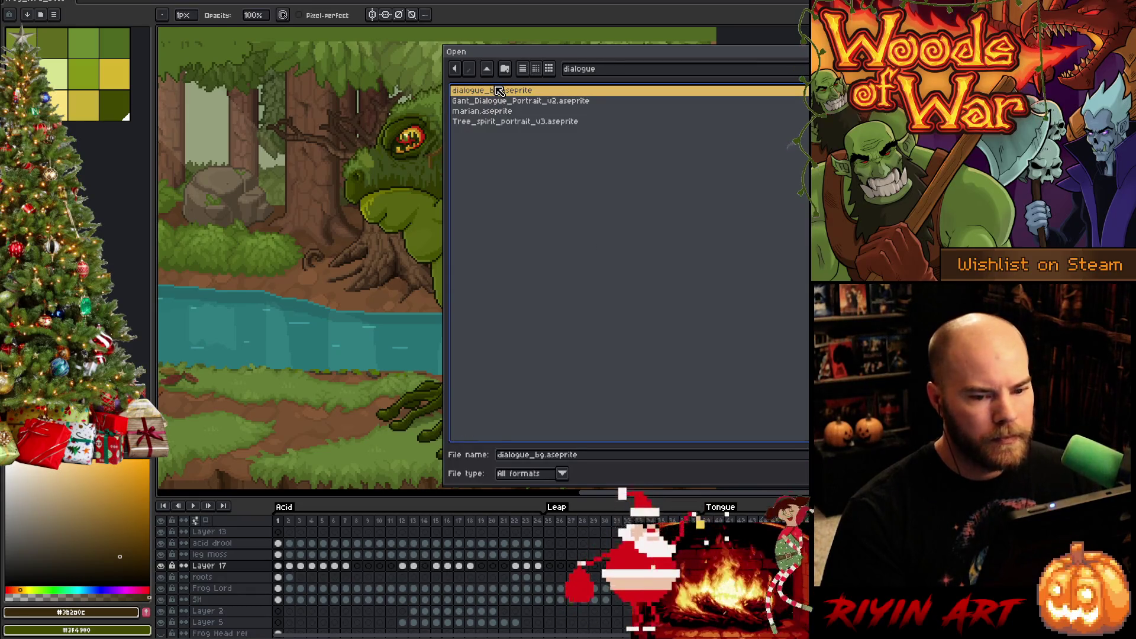
click(499, 101)
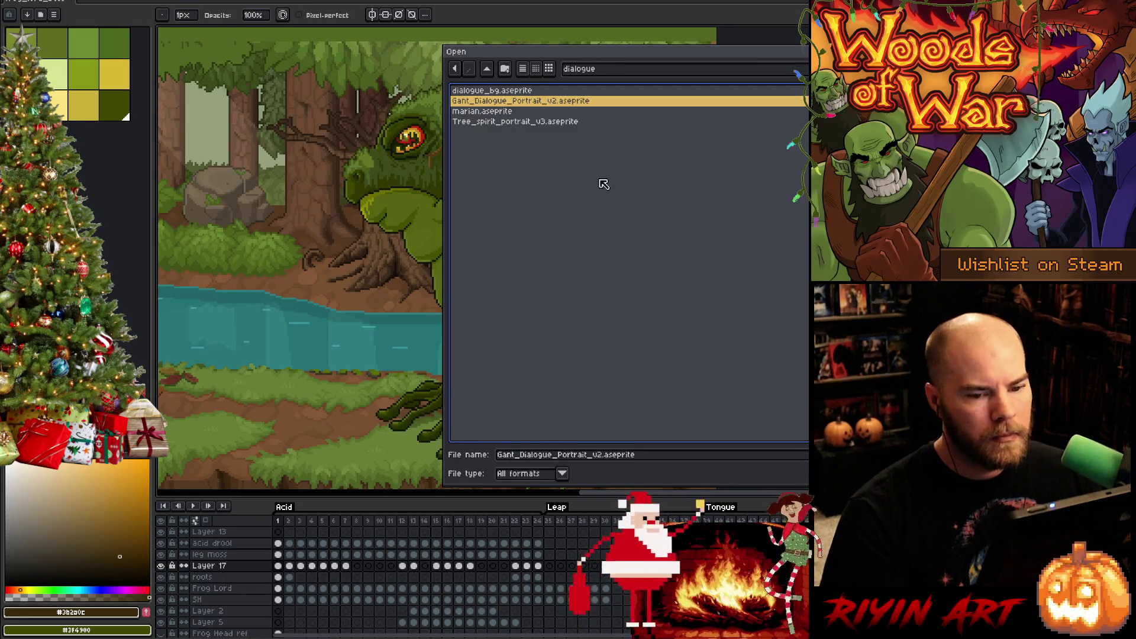
key(Down)
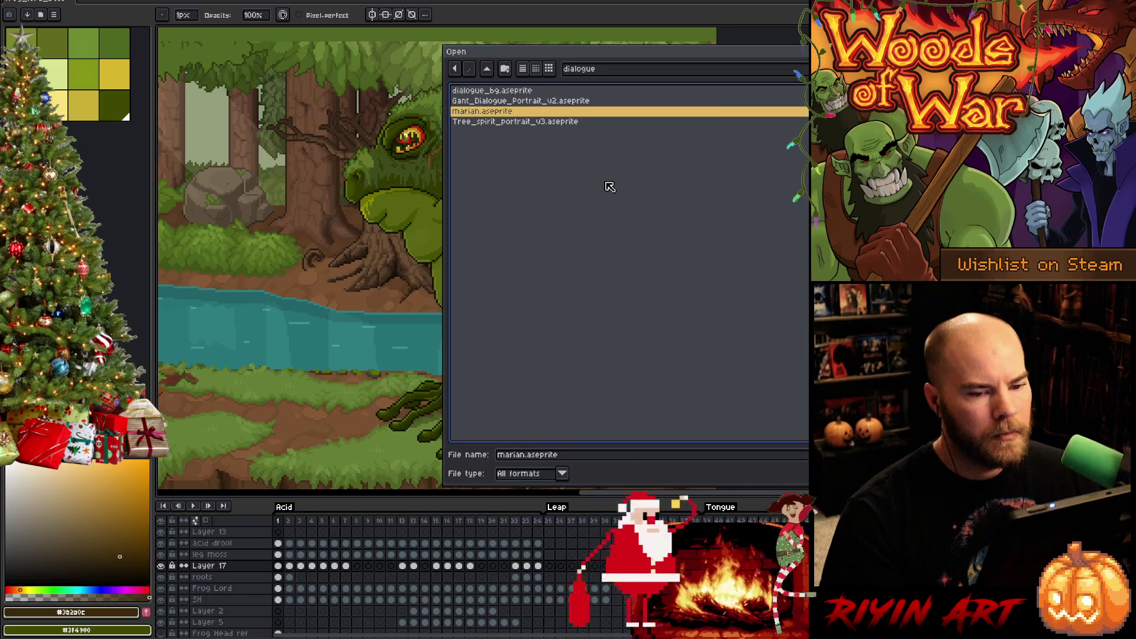
key(Down)
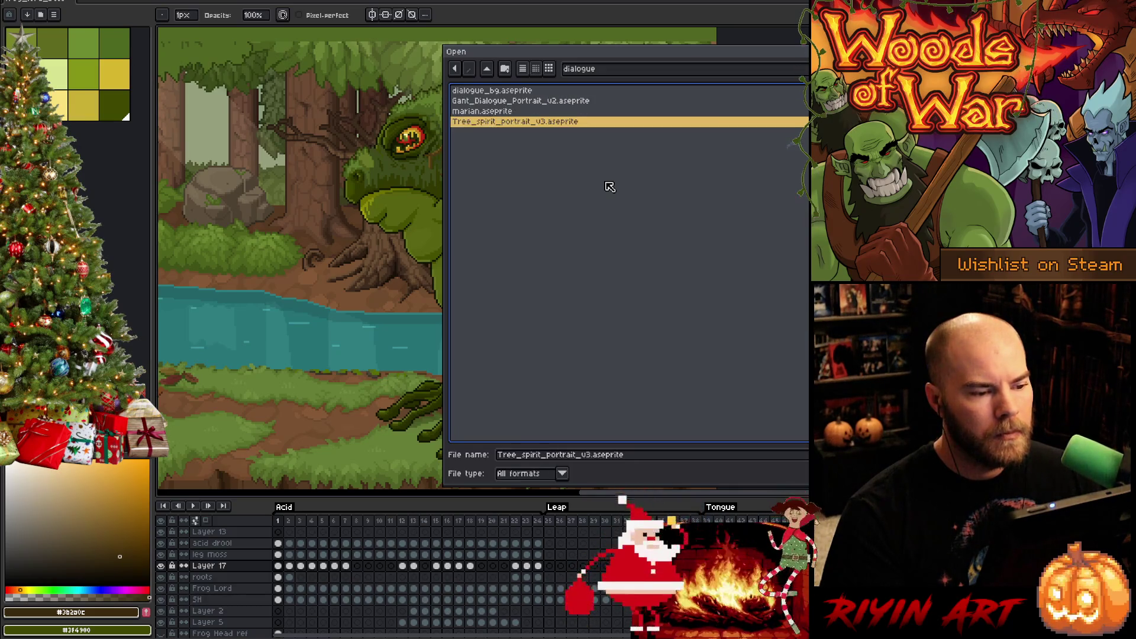
key(Up)
key(Return)
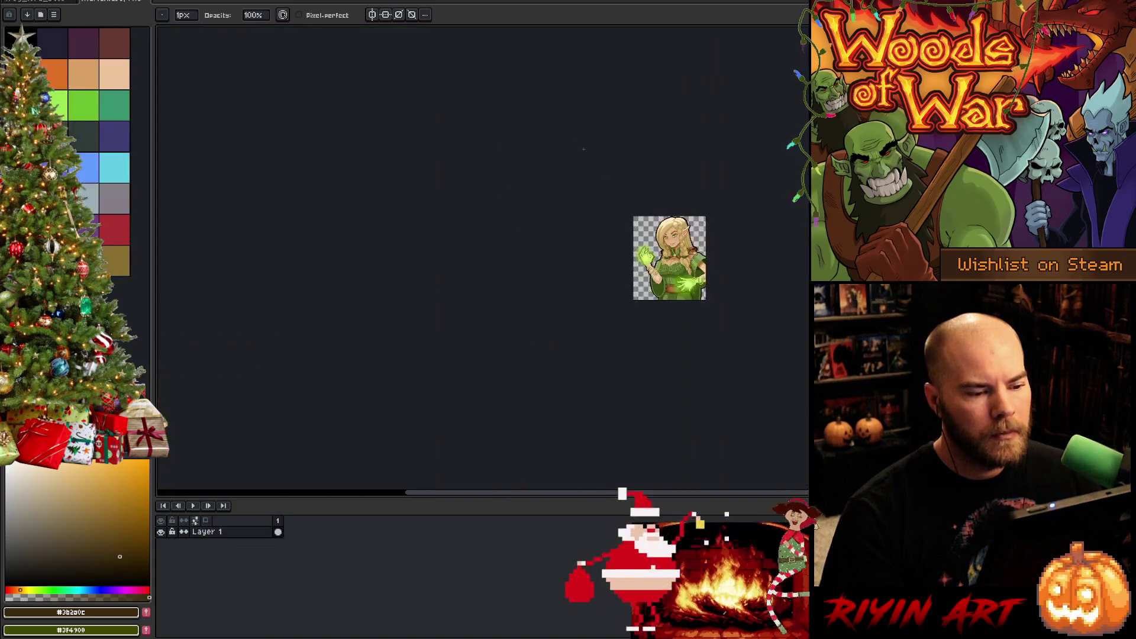
- Add a new layer beneath Layer 1, fill it black with the Paint Bucket, and return to the frog file
key(shift+n)
drag(213, 531, 246, 545)
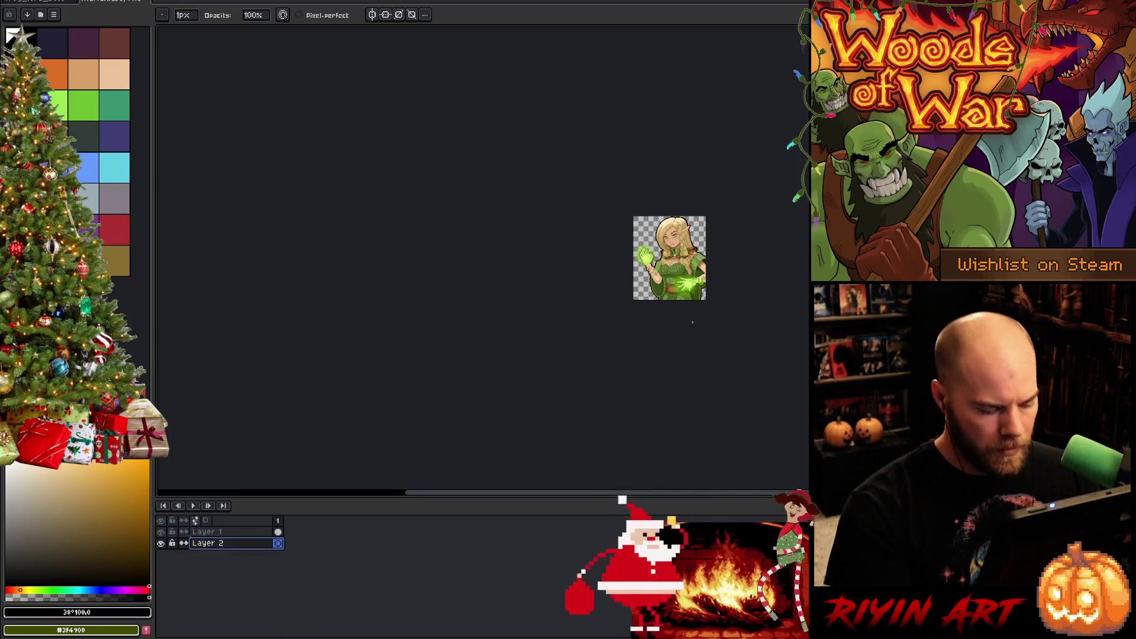
key(g)
click(636, 255)
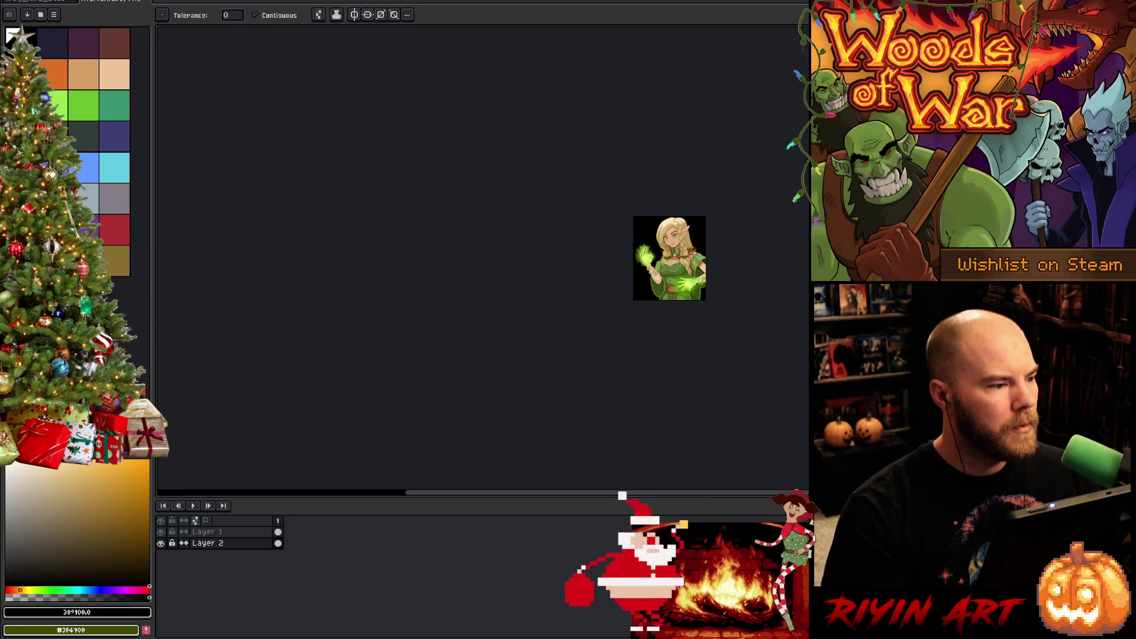
click(113, 2)
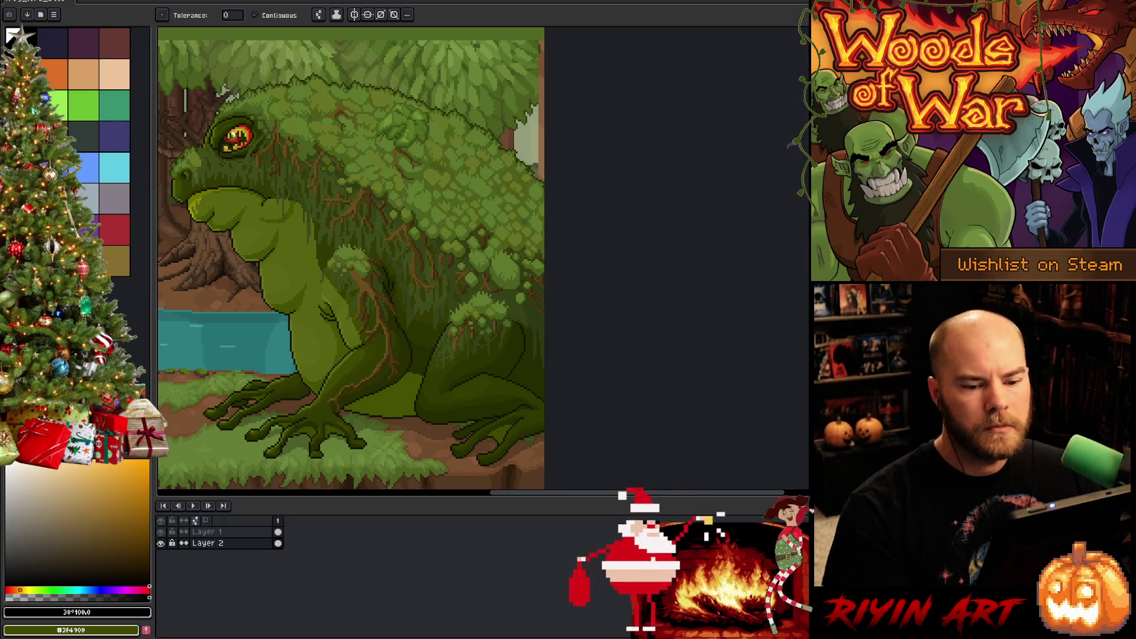
- Switch to the animated frog boss sprite, pan to its right edge, and step to frame 2
key(z)
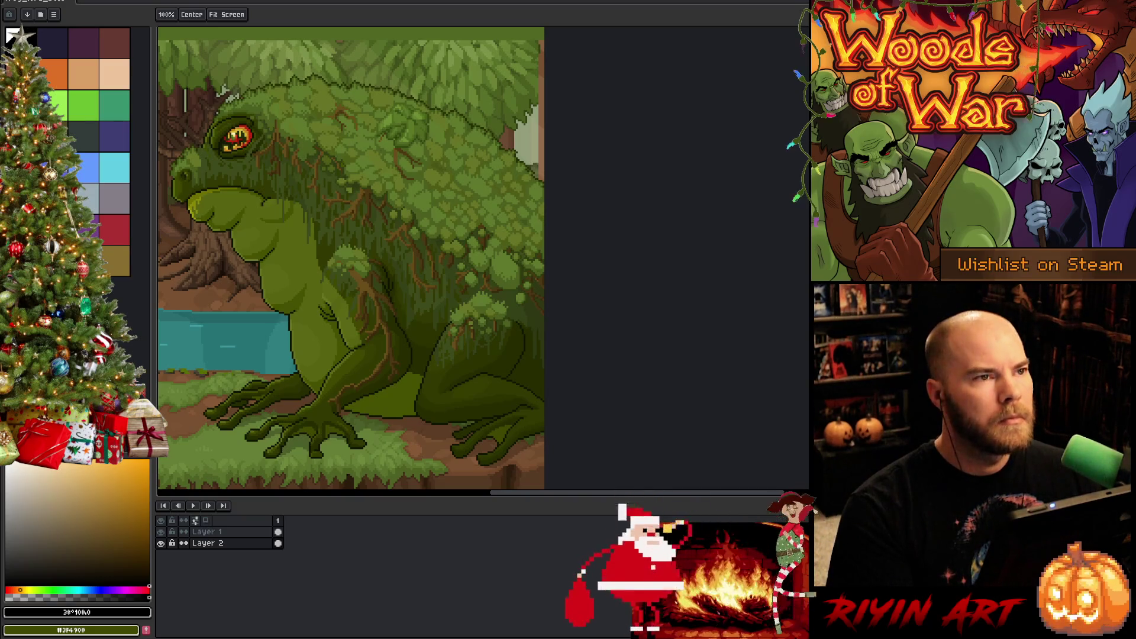
key(g)
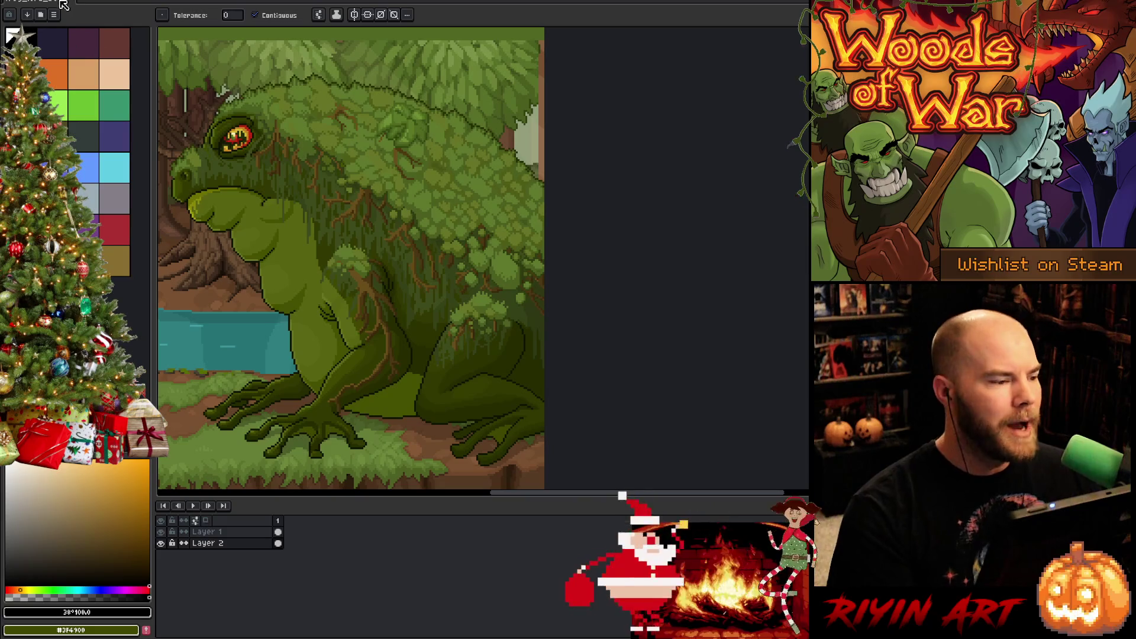
click(54, 3)
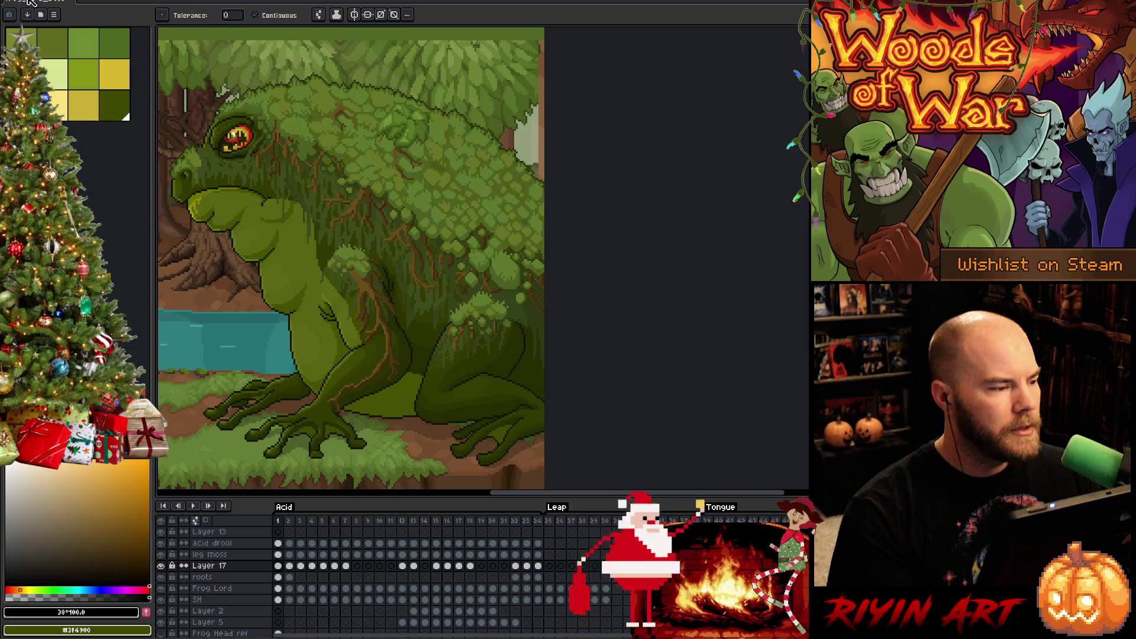
scroll(222, 92, down, 1)
scroll(221, 95, up, 3)
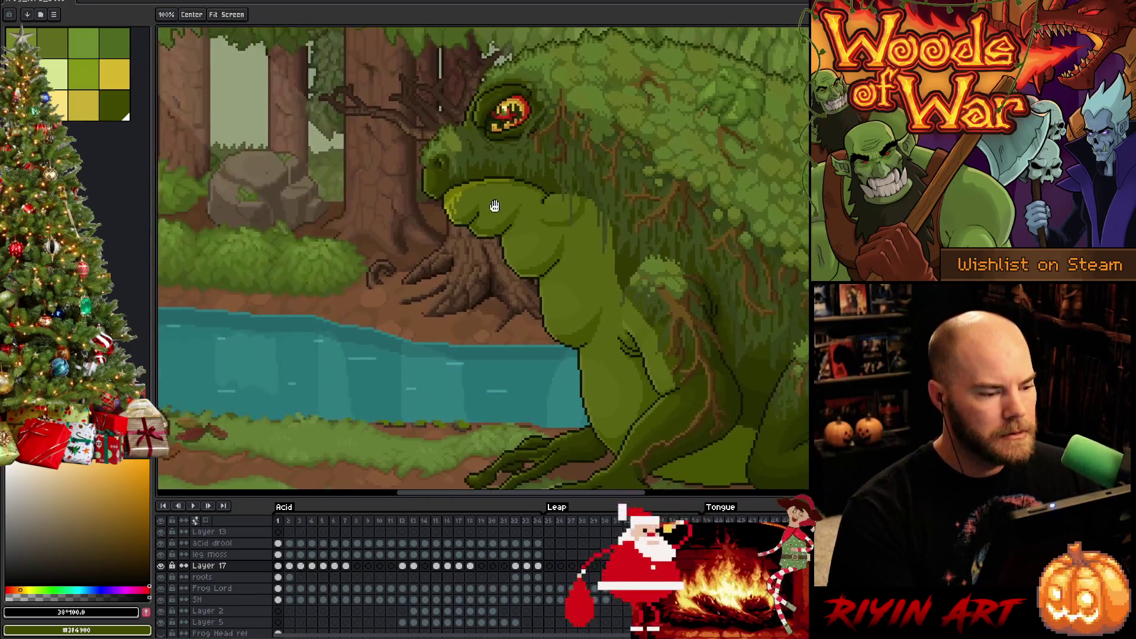
drag(435, 195, 291, 157)
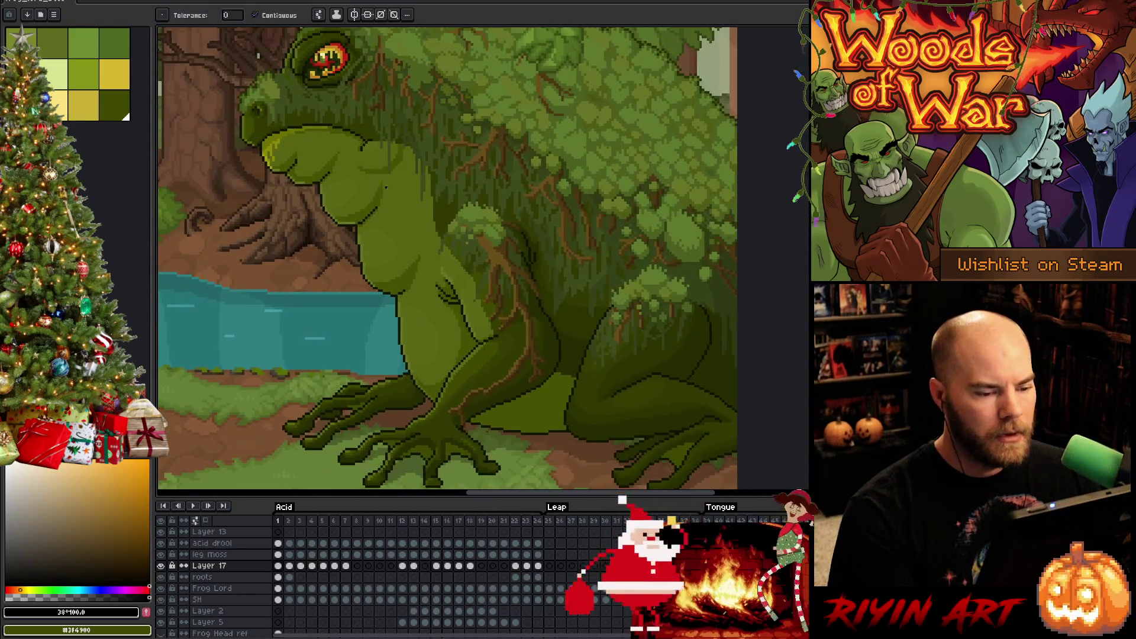
scroll(442, 222, down, 1)
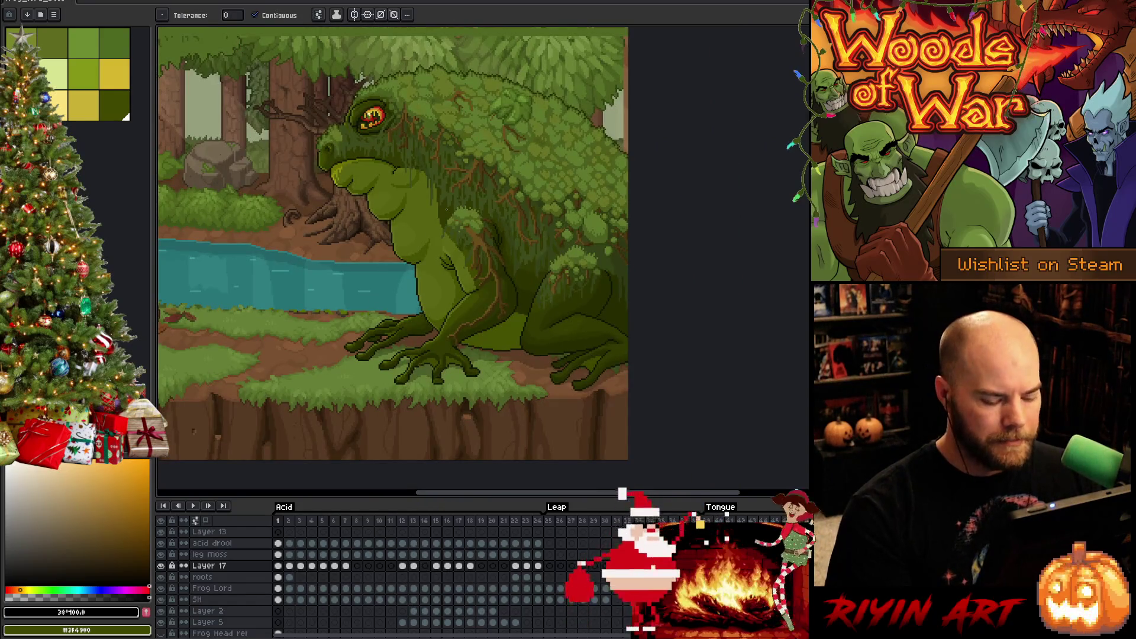
key(Right)
scroll(438, 178, up, 1)
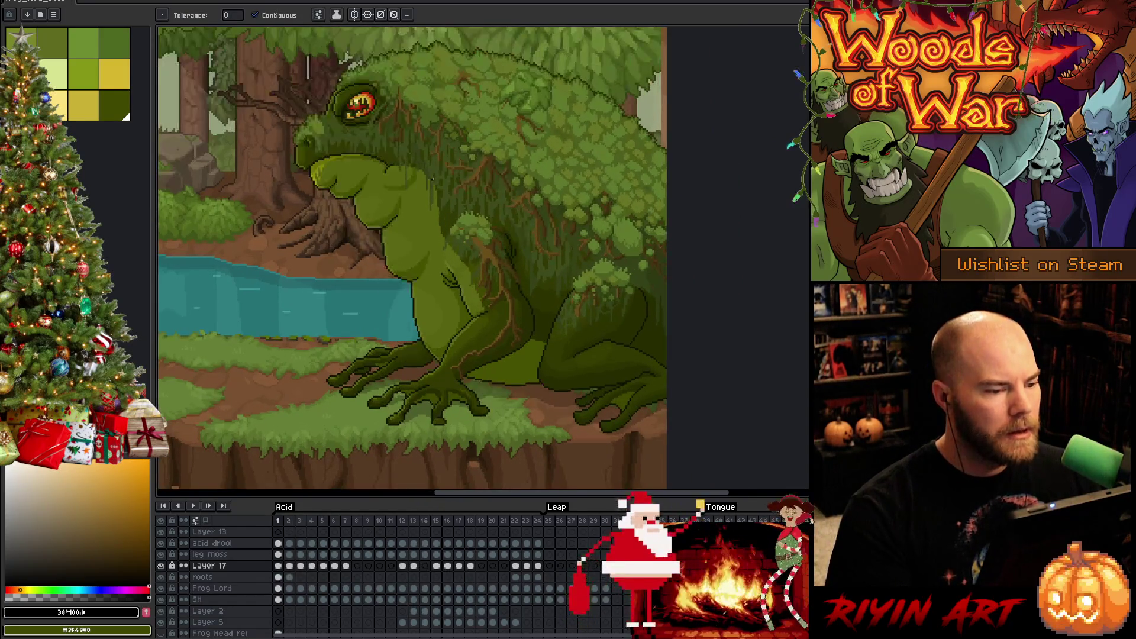
key(Left)
key(Right)
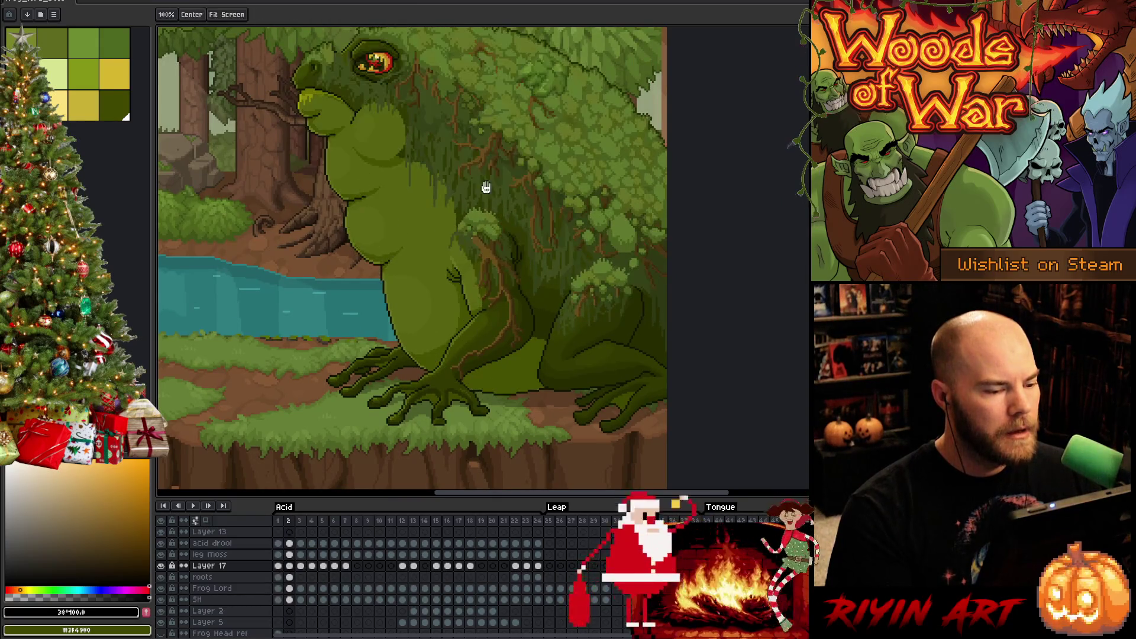
scroll(487, 203, up, 1)
key(Left)
key(Right)
key(Left)
key(Right)
key(Left)
key(Right)
key(space)
drag(587, 285, 525, 241)
key(Left)
key(Right)
key(Left)
key(Right)
key(Left)
key(Right)
key(Left)
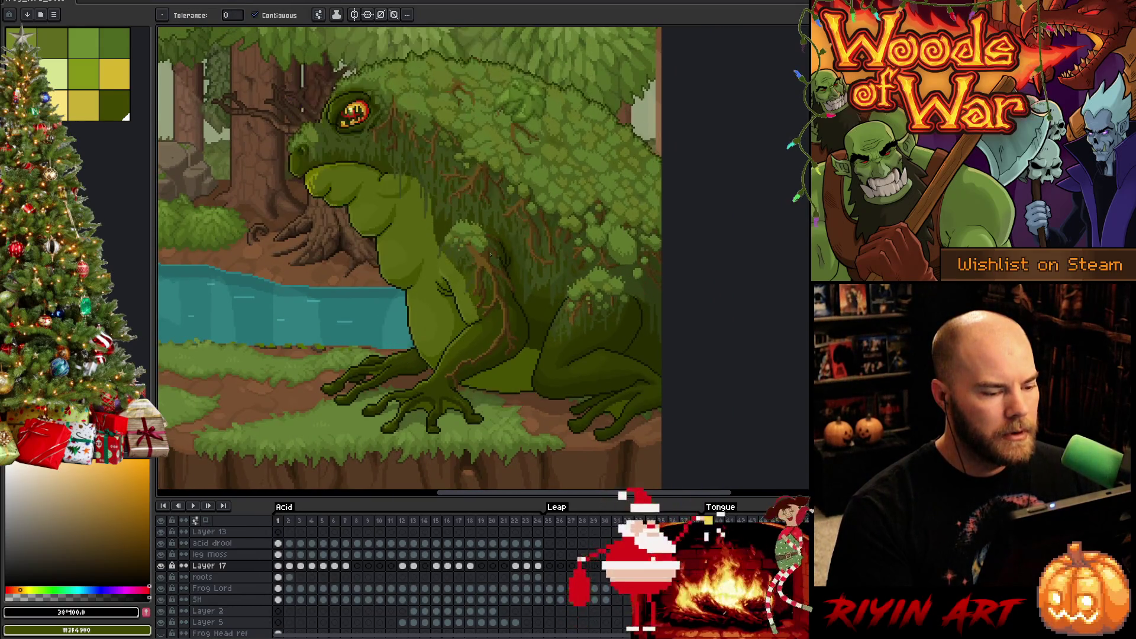
key(Right)
scroll(489, 246, up, 1)
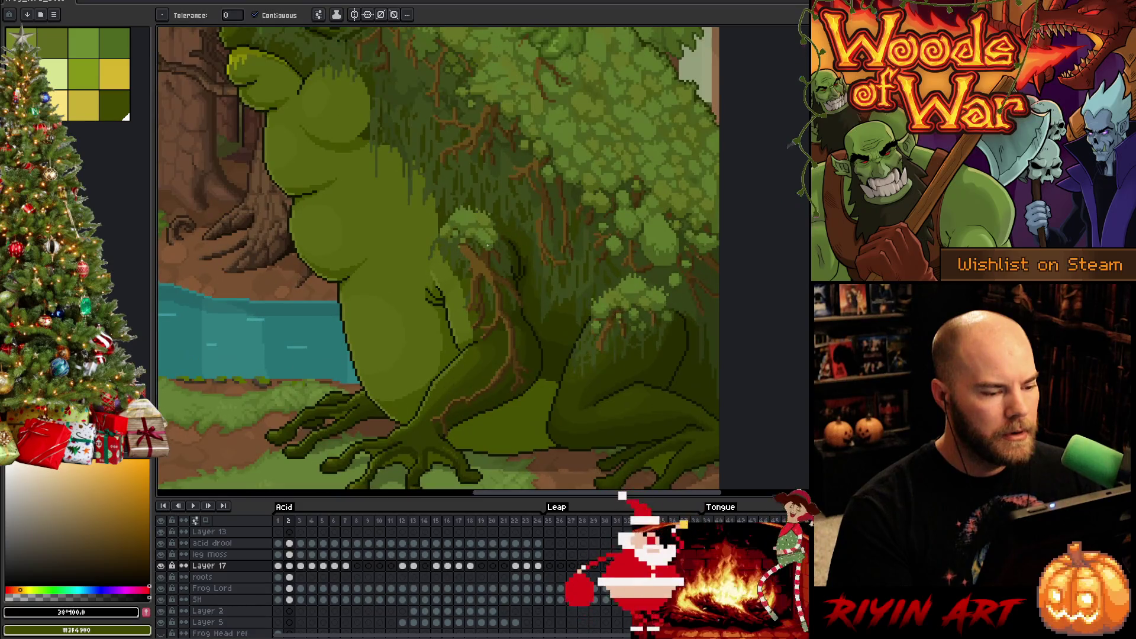
click(289, 577)
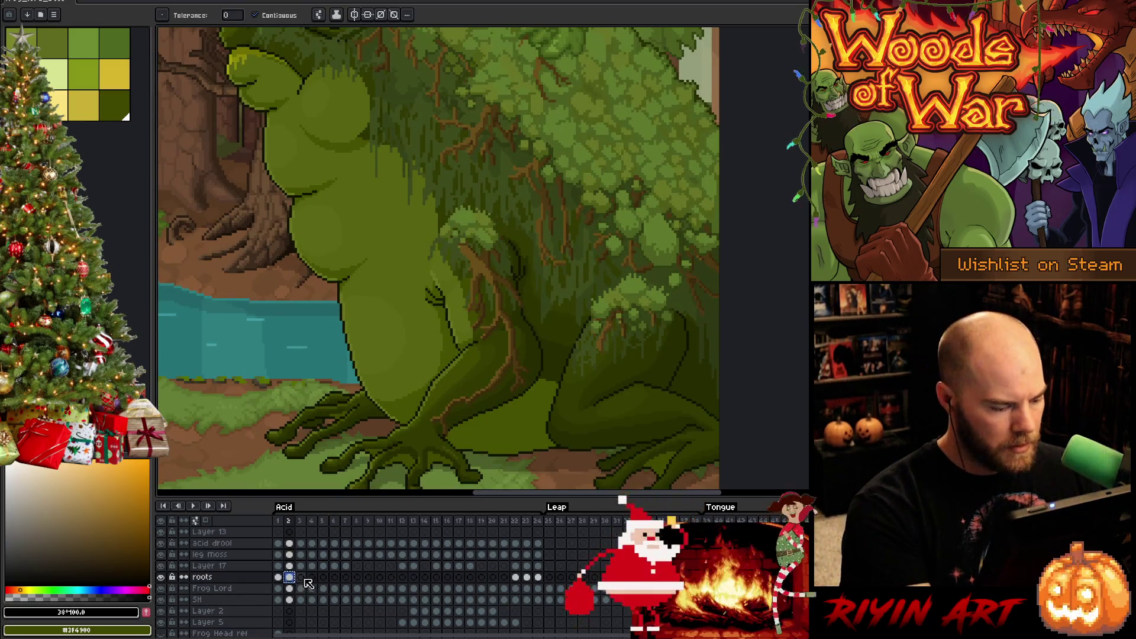
click(313, 578)
key(Right)
key(Right)
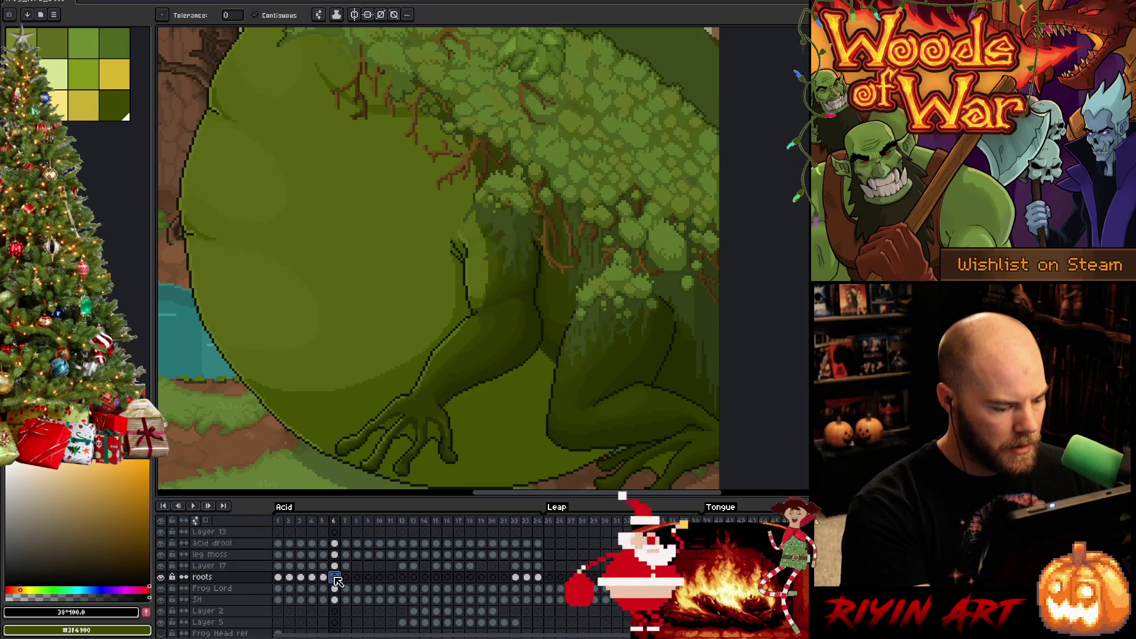
click(289, 578)
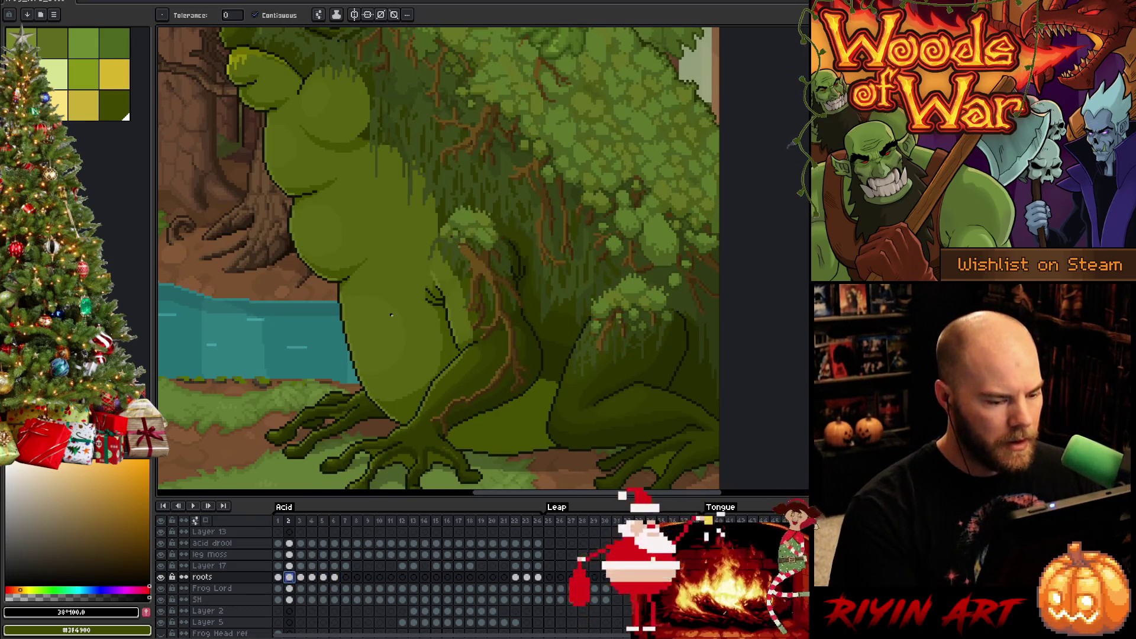
key(q)
- Lasso the shoulder moss and roots on frame 3, comparing against frame 2
mouse_move(516, 216)
mouse_down()
mouse_move(535, 304)
mouse_move(482, 337)
mouse_move(523, 204)
mouse_up()
key(Right)
key(Left)
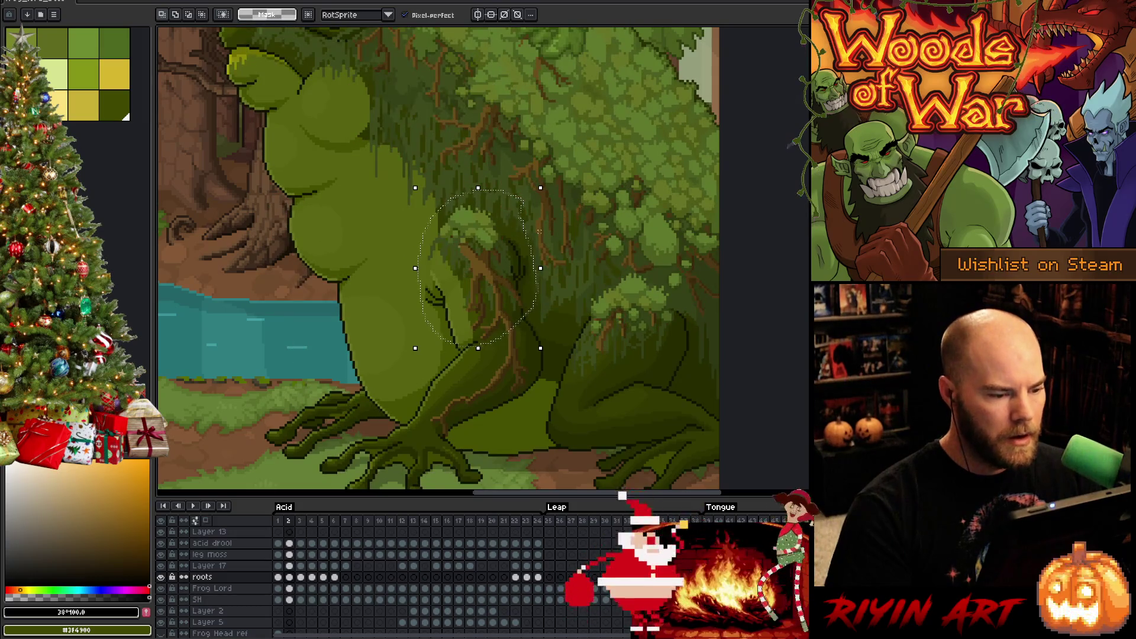
key(Right)
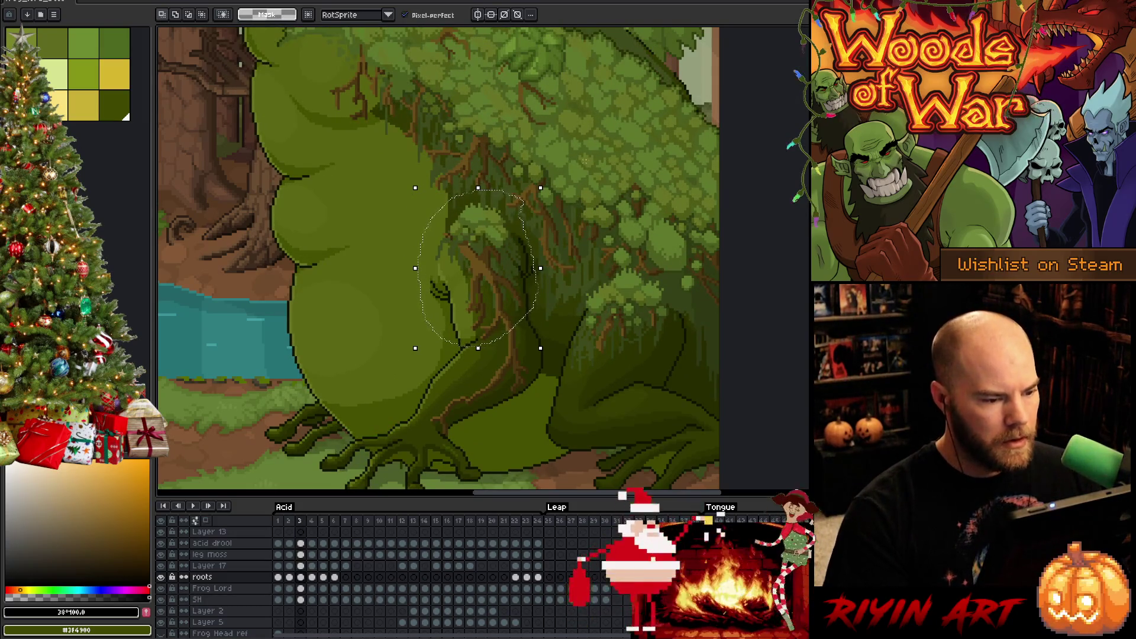
key(Left)
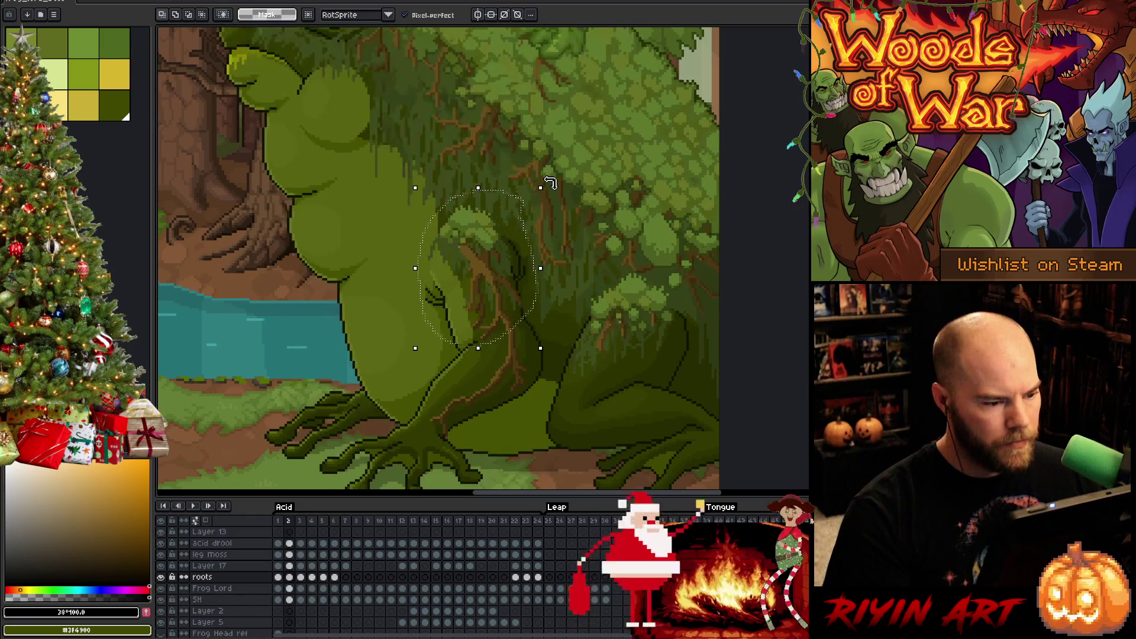
key(Right)
- Rotate the shoulder roots to about 7 degrees, shift them into place, and apply
drag(548, 182, 585, 201)
drag(480, 286, 497, 283)
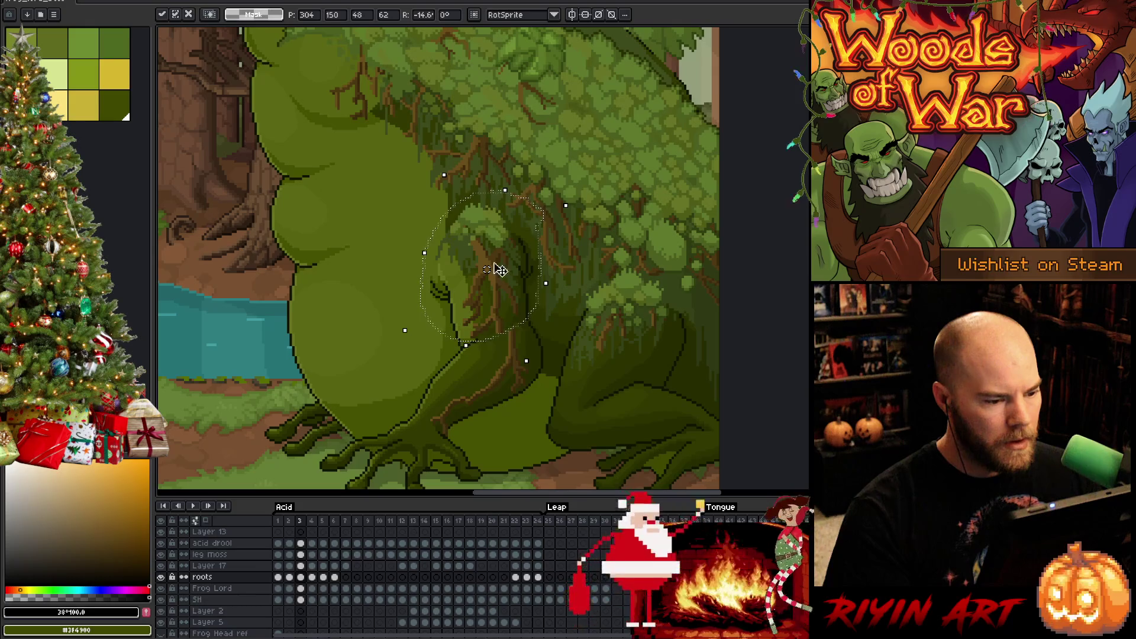
drag(488, 273, 484, 246)
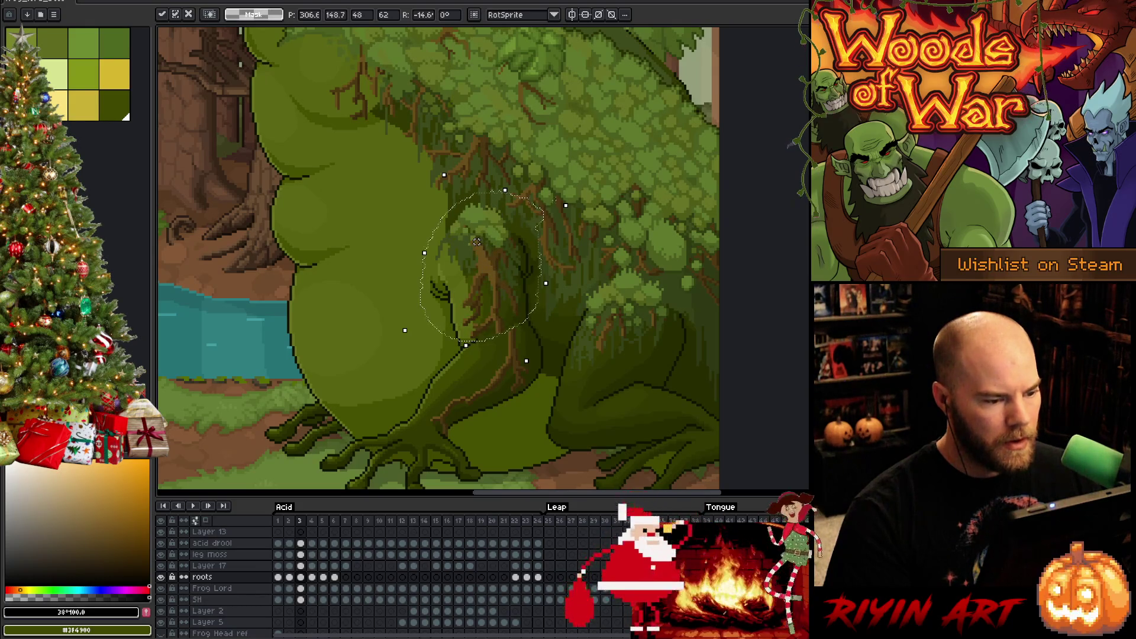
drag(574, 206, 568, 195)
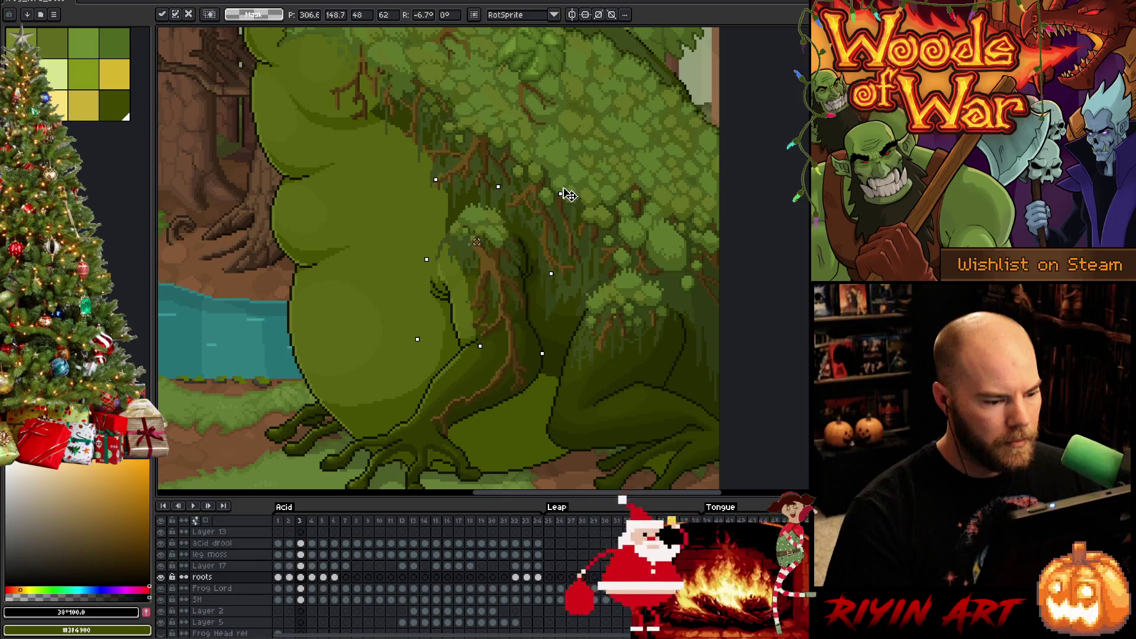
key(Return)
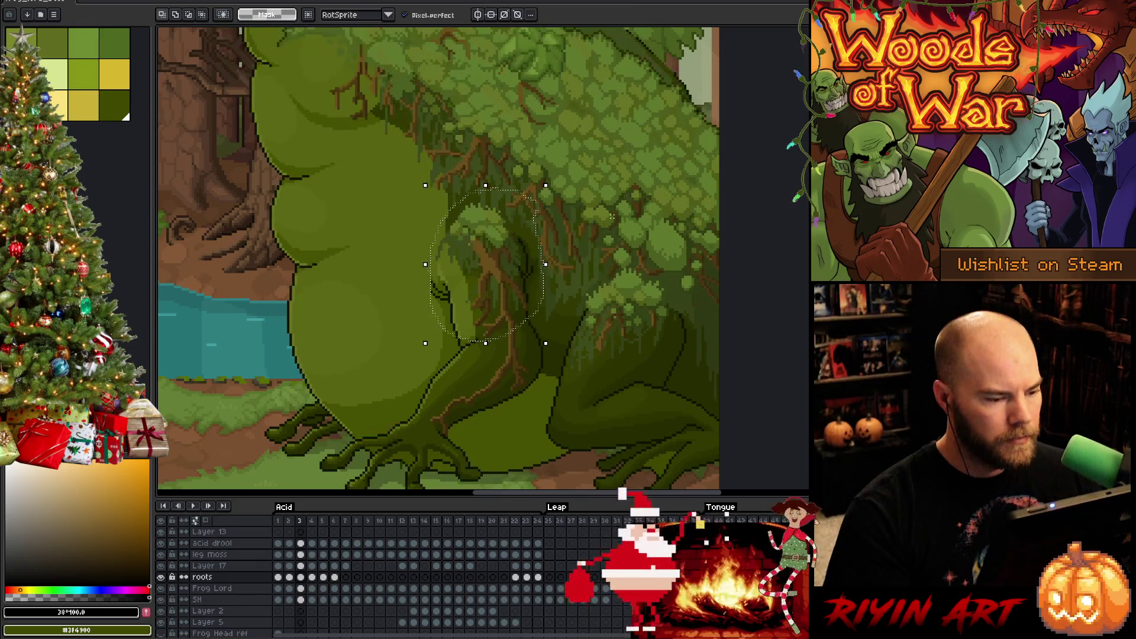
- Flip between frames 2 and 3 to check the rotated roots line up
key(Left)
key(Right)
key(Left)
key(Right)
key(Left)
key(Right)
key(Left)
key(Right)
key(Left)
key(Right)
key(Left)
key(Right)
key(Left)
key(Right)
key(Left)
key(Right)
key(Left)
key(Right)
- Nudge the shoulder roots by one pixel, apply, and recheck alignment across frames
key(Left)
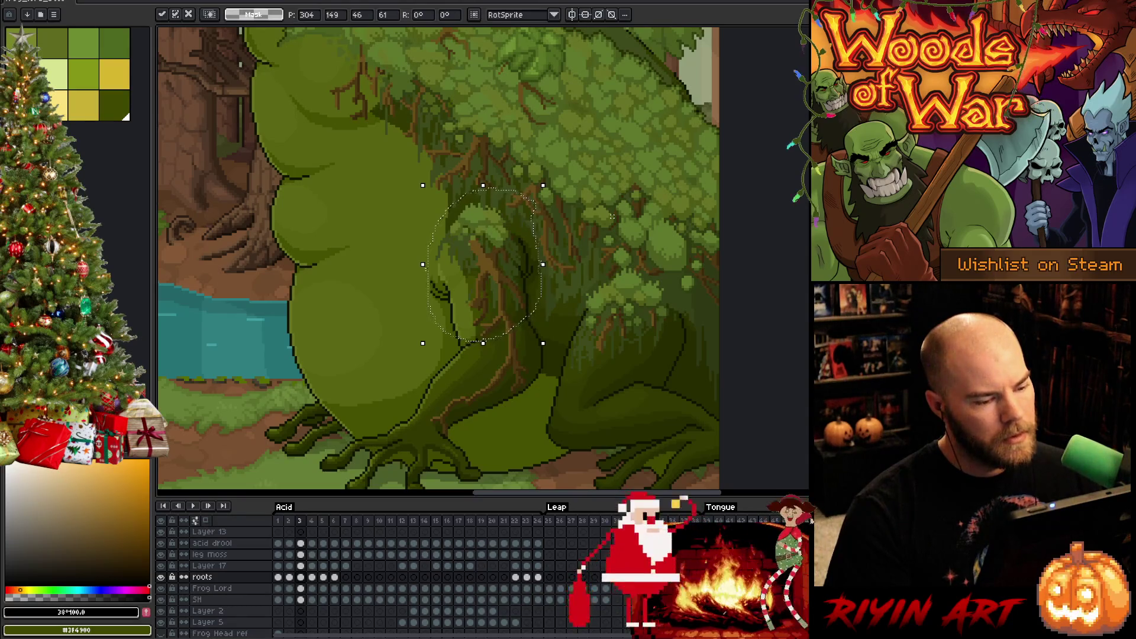
key(Right)
key(Return)
key(Left)
key(Right)
key(Left)
key(Right)
key(Left)
key(Right)
key(Left)
key(Right)
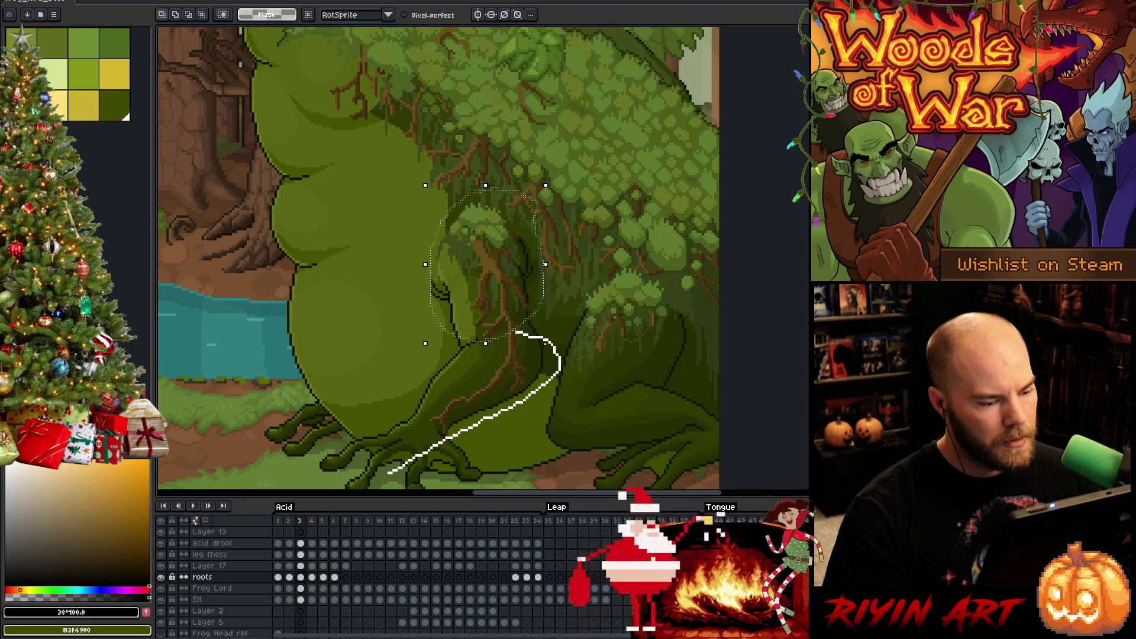
drag(473, 484, 473, 484)
click(498, 458)
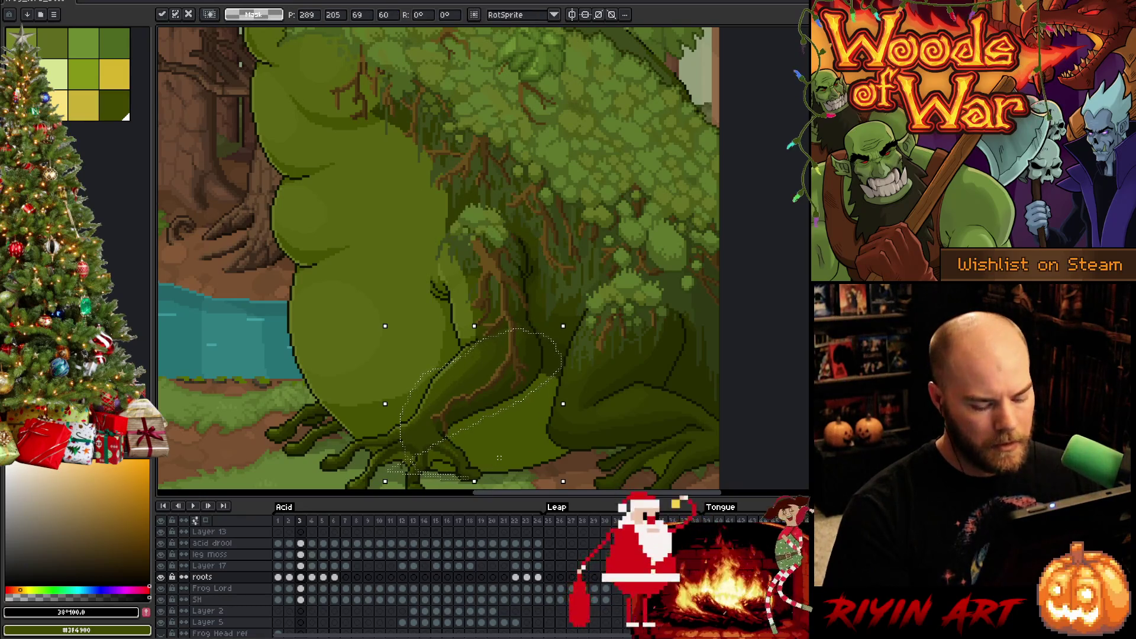
key(Left)
key(Right)
key(Left)
key(Right)
key(Left)
key(Right)
key(Left)
key(Right)
key(Left)
key(Right)
key(Left)
key(Right)
key(Left)
key(Right)
key(Left)
key(Right)
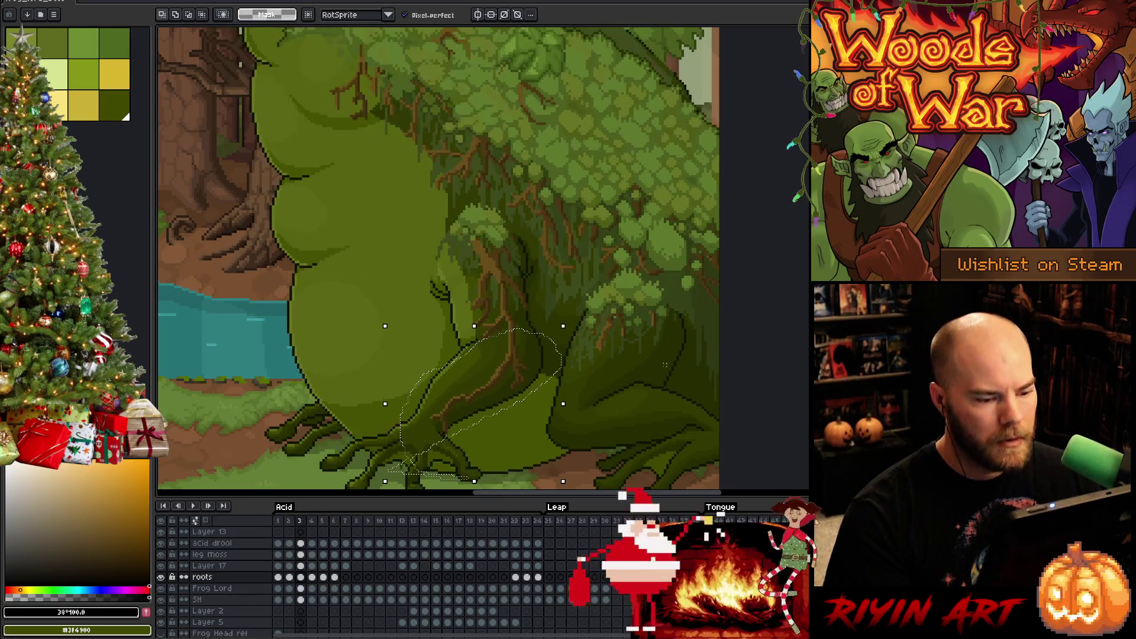
key(Left)
key(Right)
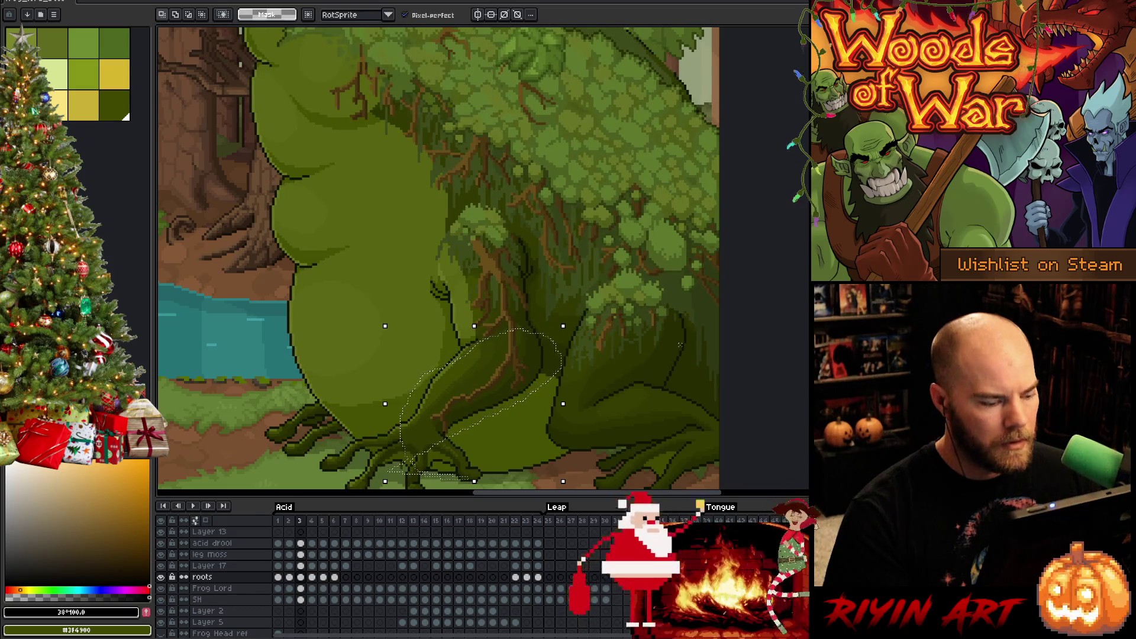
key(Left)
key(Left)
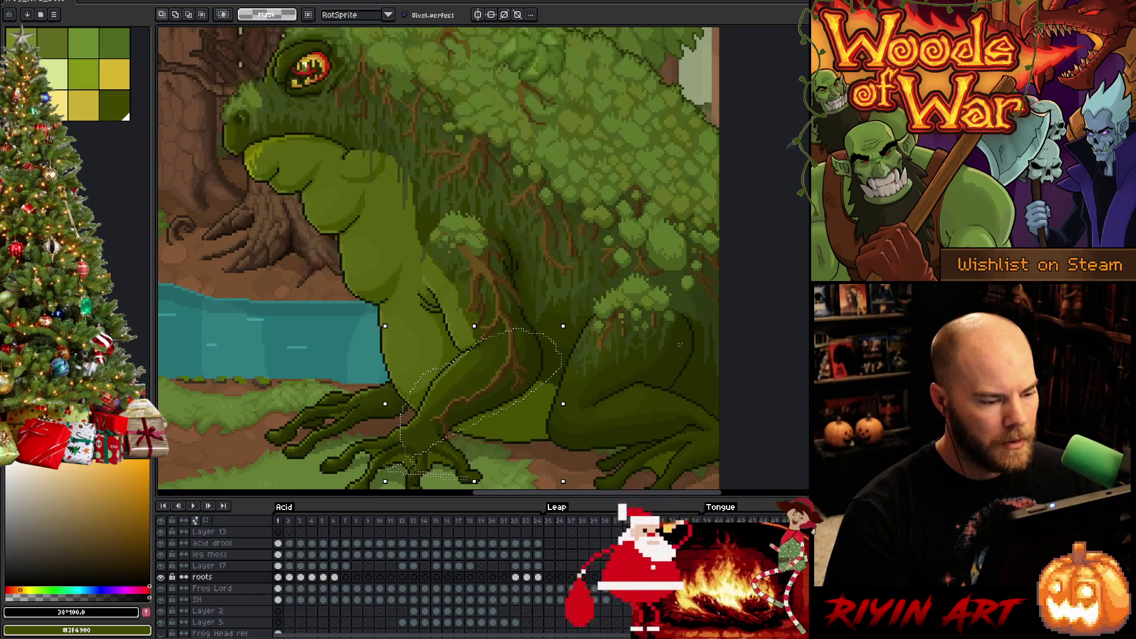
key(Right)
key(Right)
key(Left)
key(Right)
key(Left)
key(Right)
key(Left)
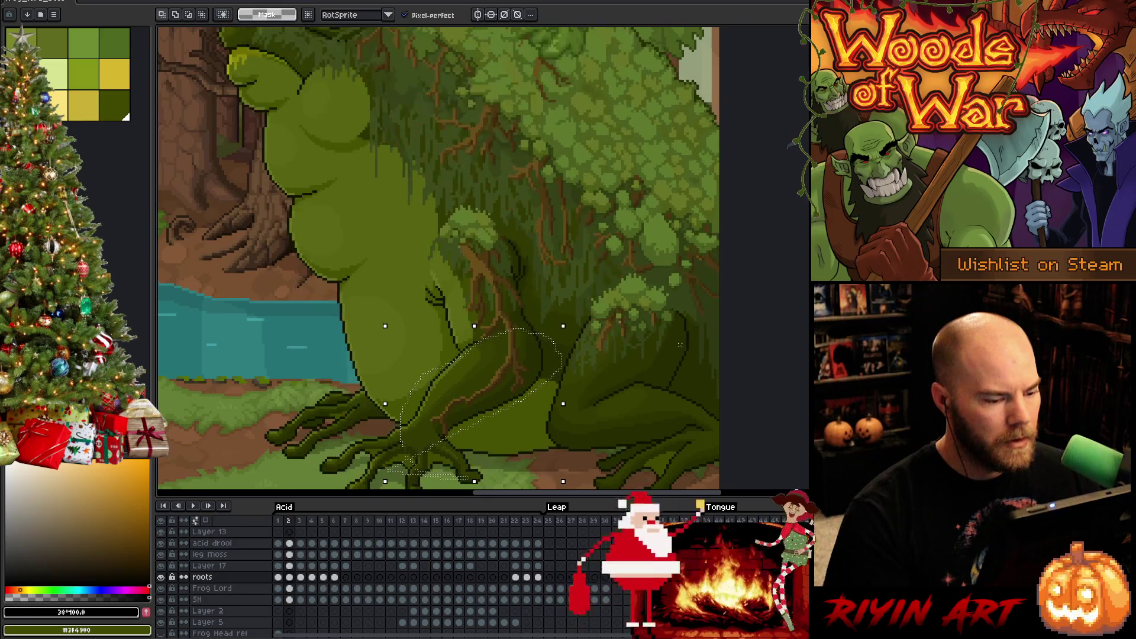
key(Left)
key(Right)
key(Left)
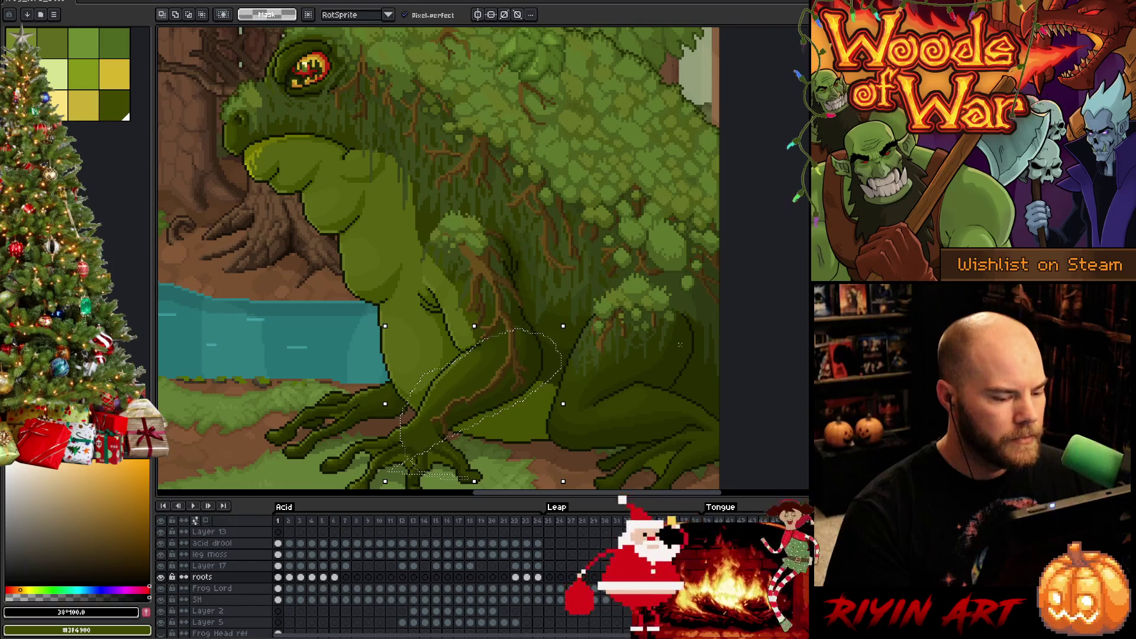
key(Right)
key(Right)
key(ctrl+z)
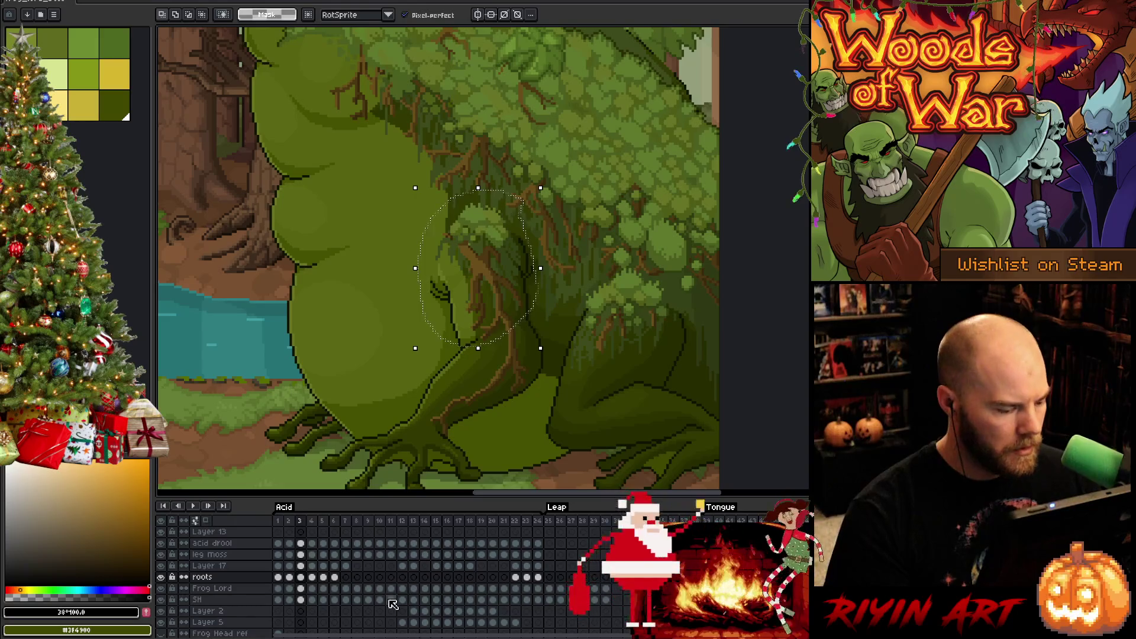
- Flip between neighbouring frames to compare poses, settling on frame 2
key(Left)
key(Left)
key(Right)
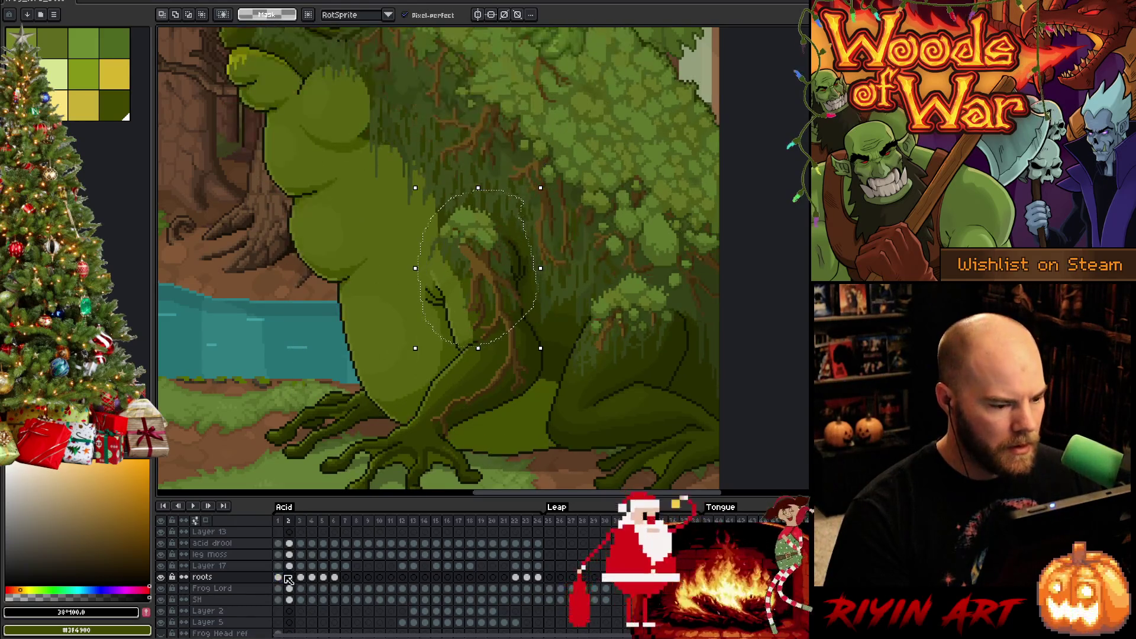
key(Left)
key(Right)
key(Left)
key(Right)
key(Left)
key(Right)
key(Left)
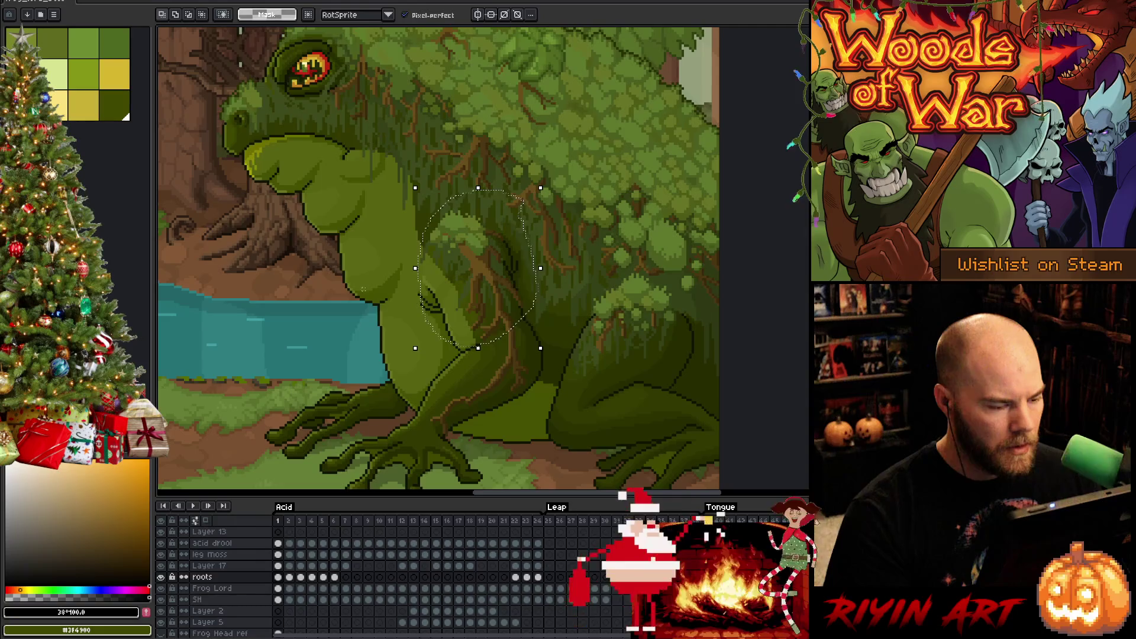
key(Right)
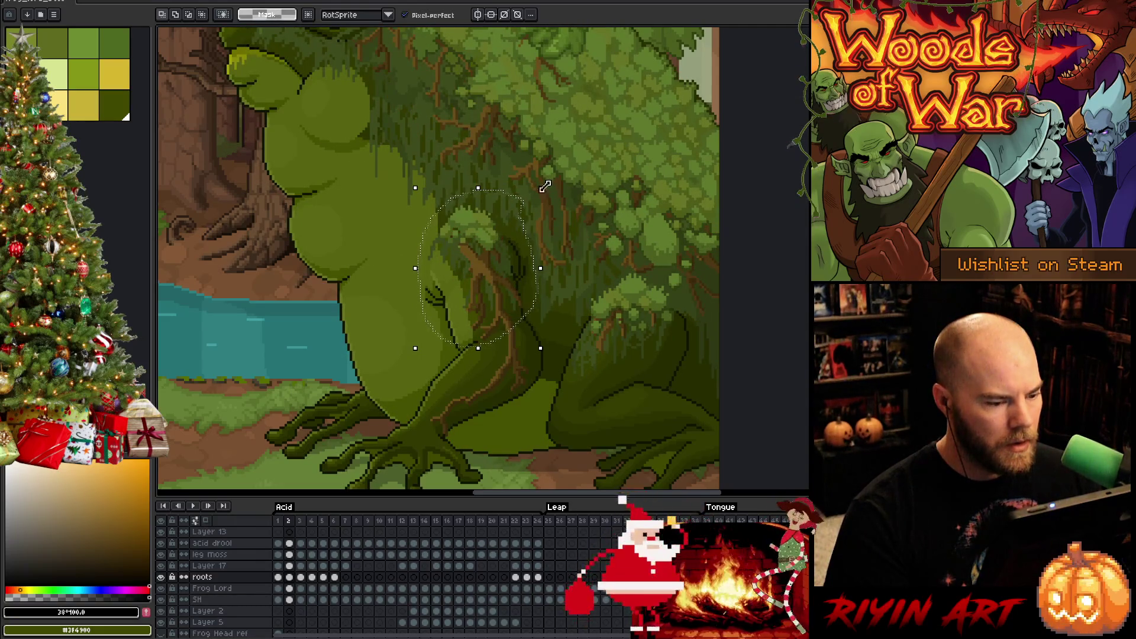
key(Left)
key(Right)
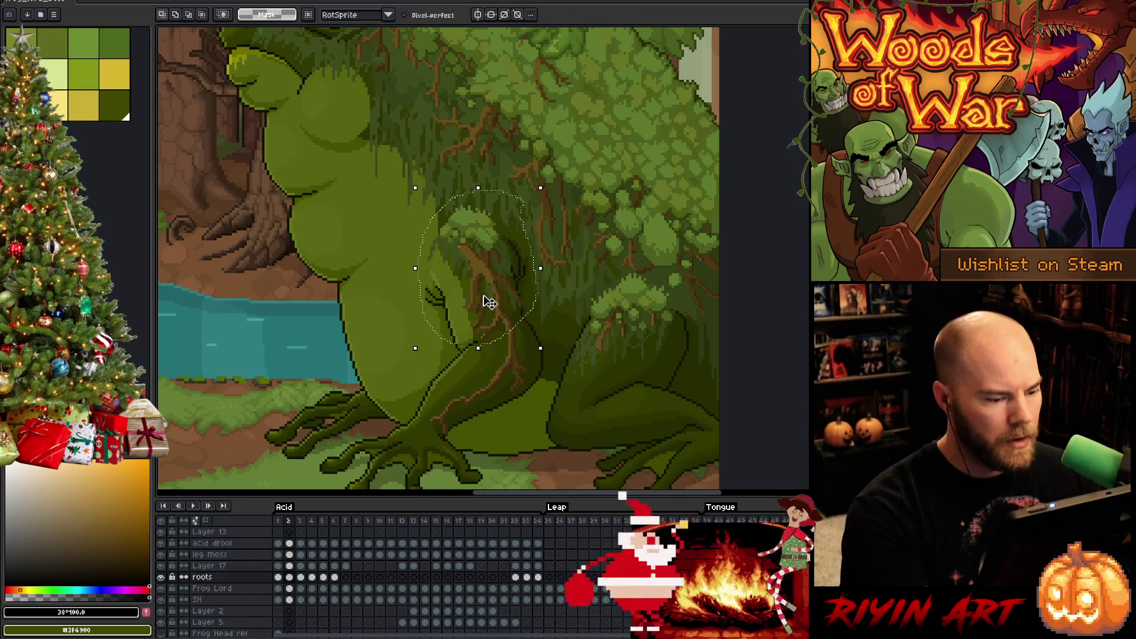
- Tilt frame 2's shoulder roots about -4.2°, reposition them, apply, play through, and deselect
click(493, 303)
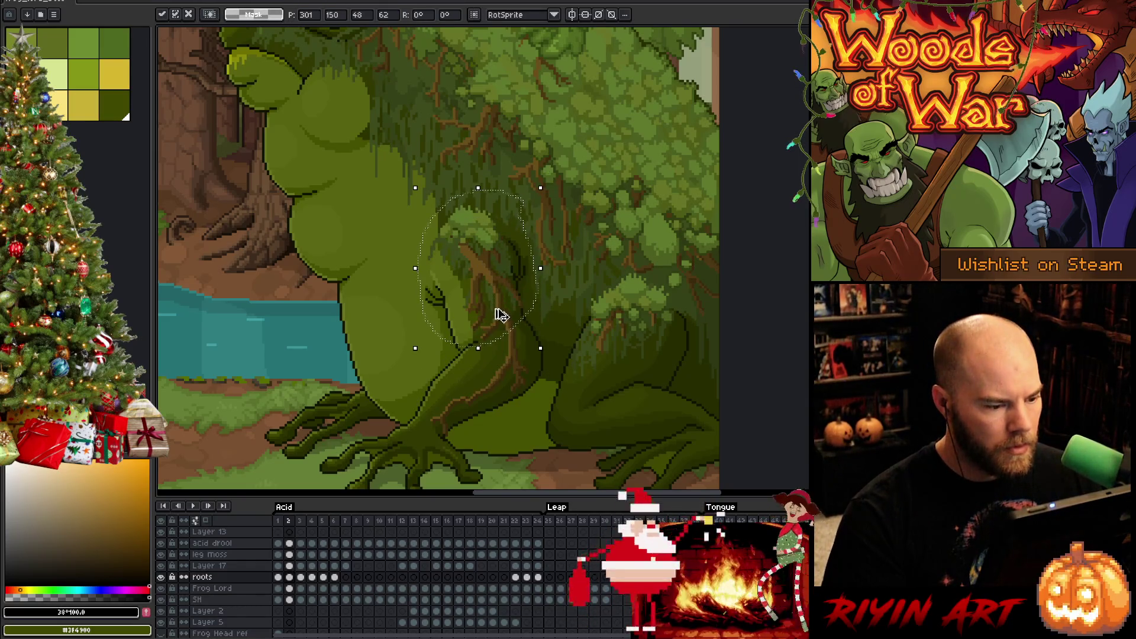
key(Return)
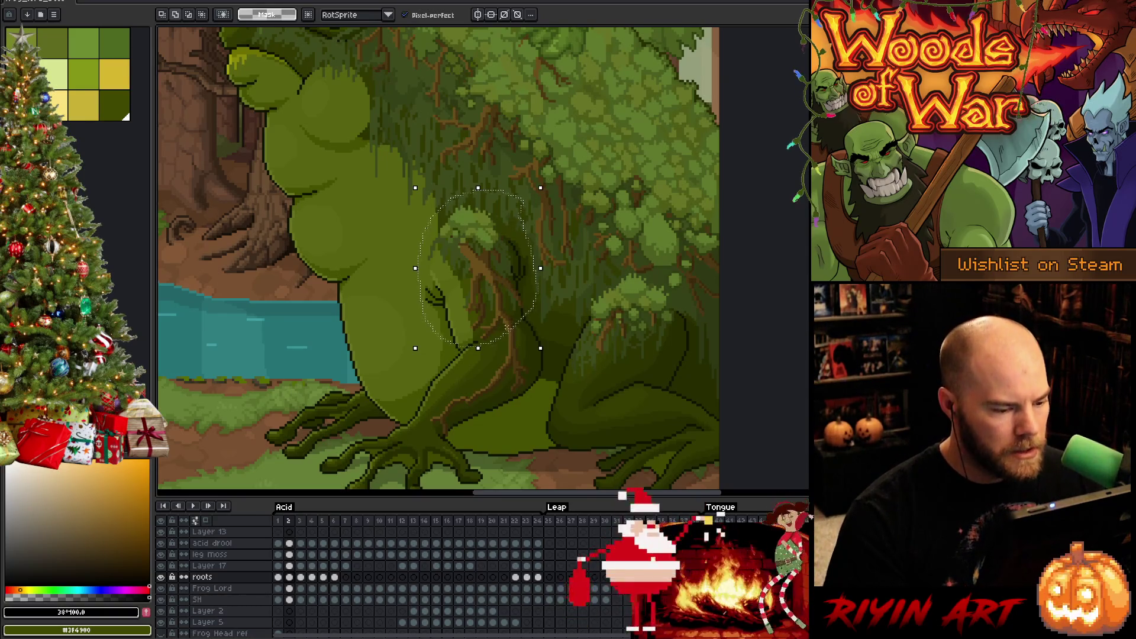
drag(548, 180, 563, 189)
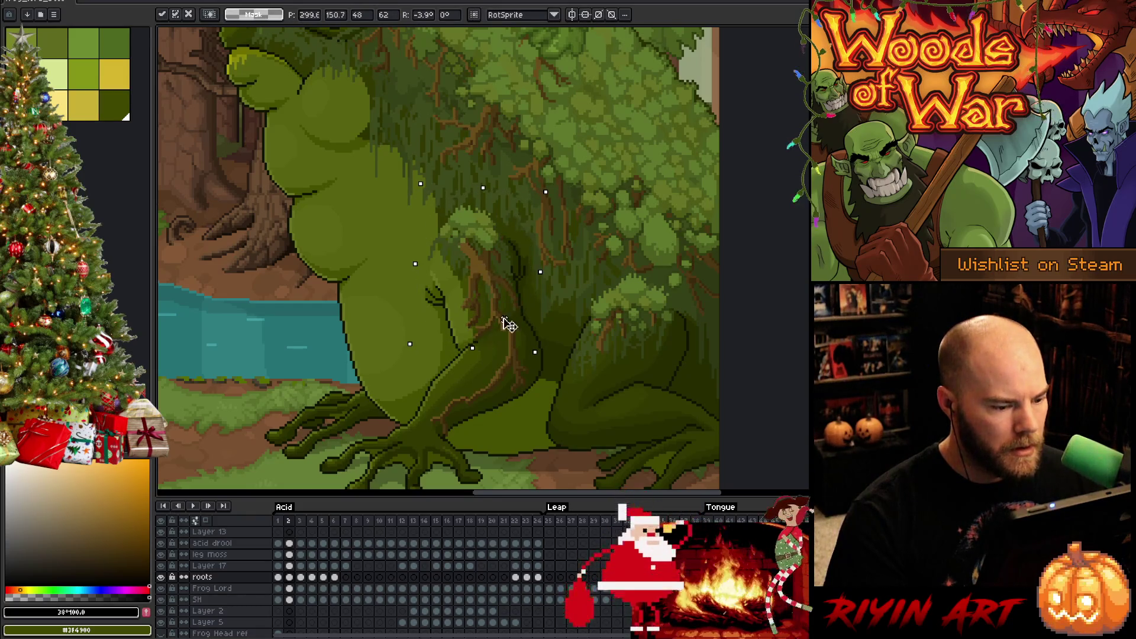
drag(509, 334, 504, 329)
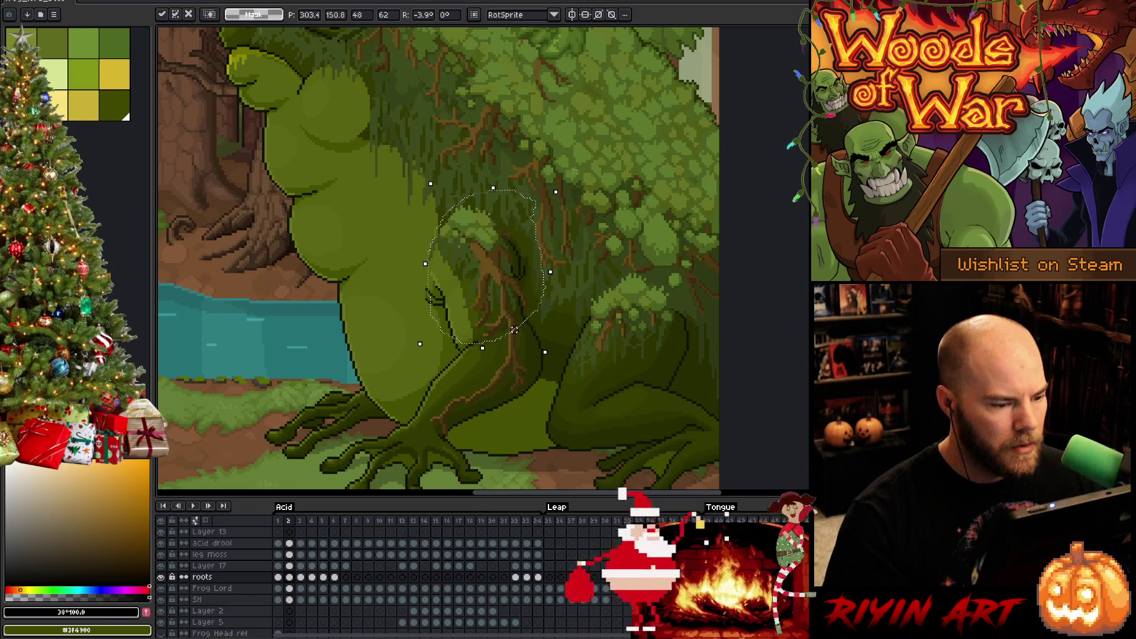
drag(563, 186, 561, 179)
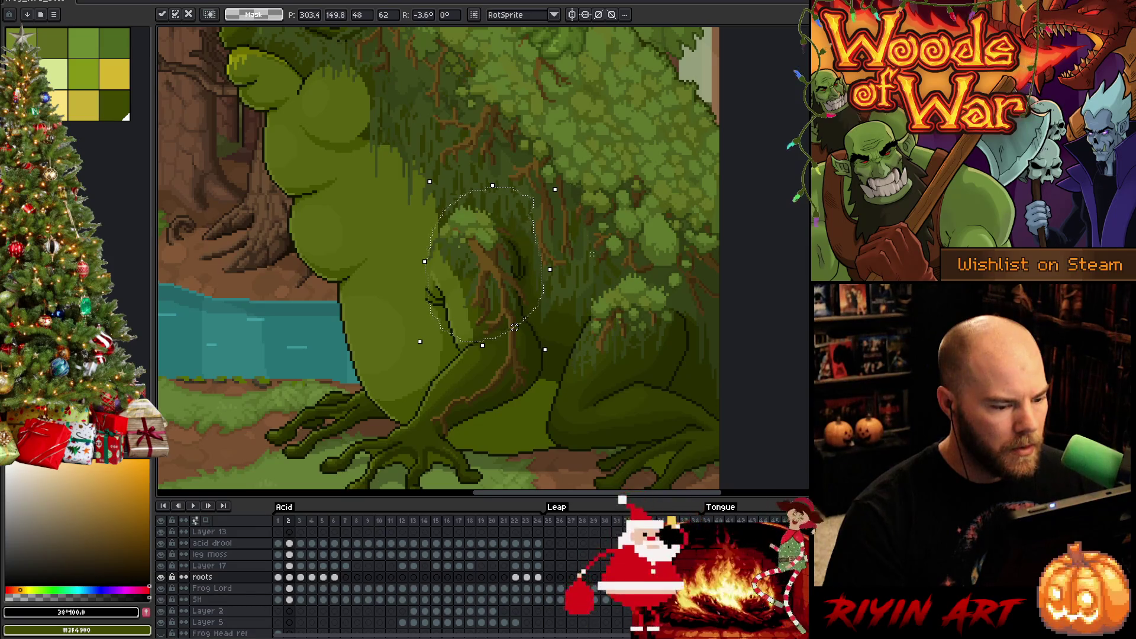
key(Return)
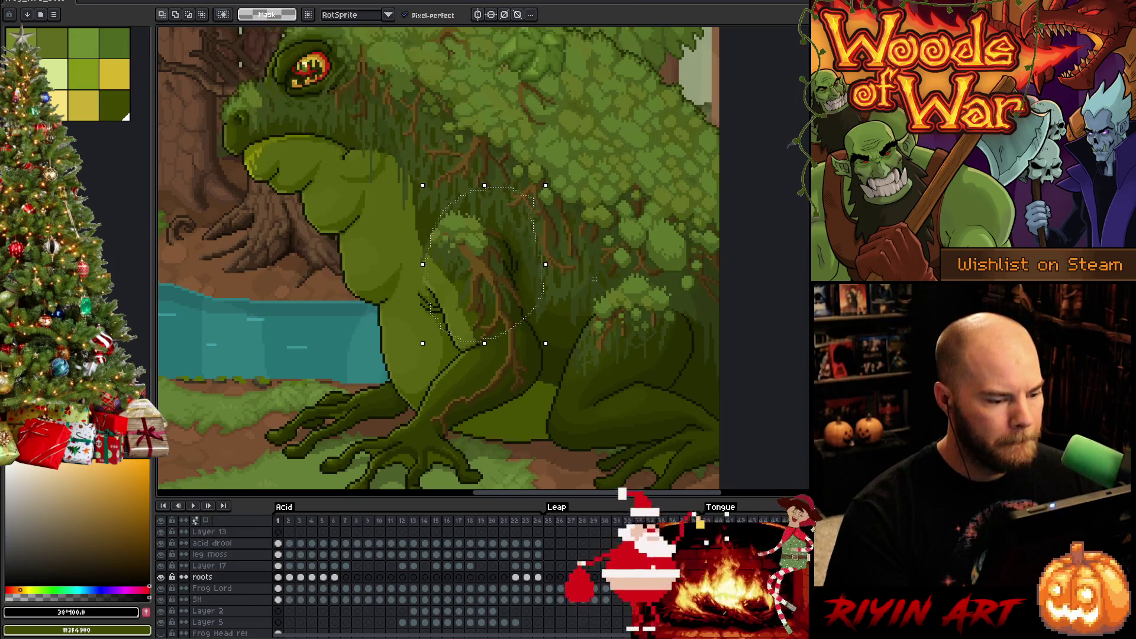
key(Return)
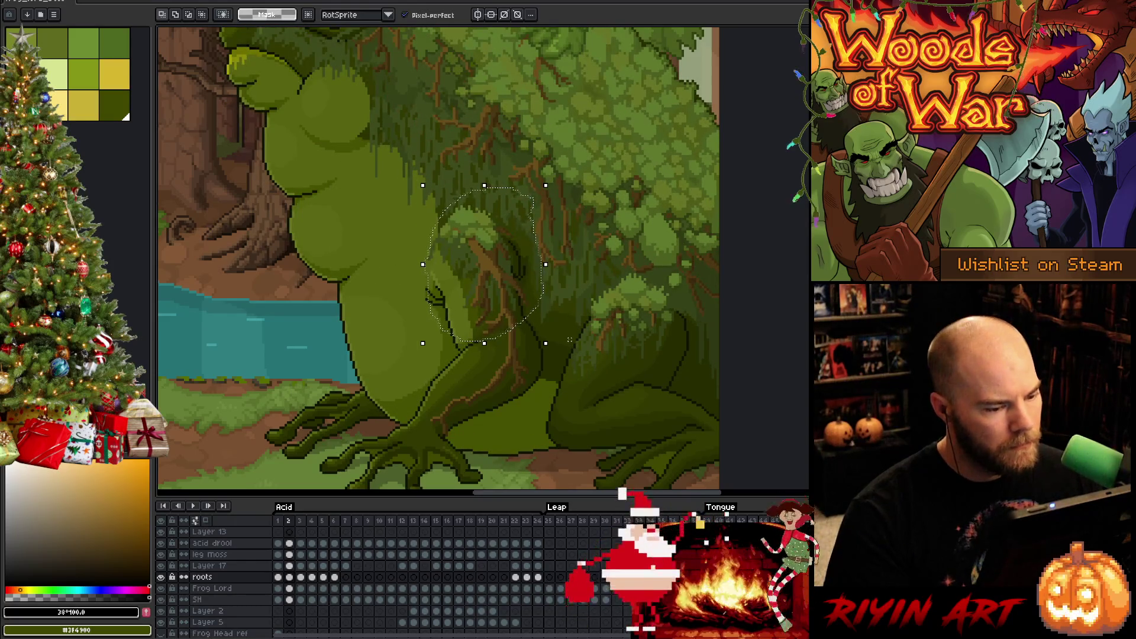
click(551, 297)
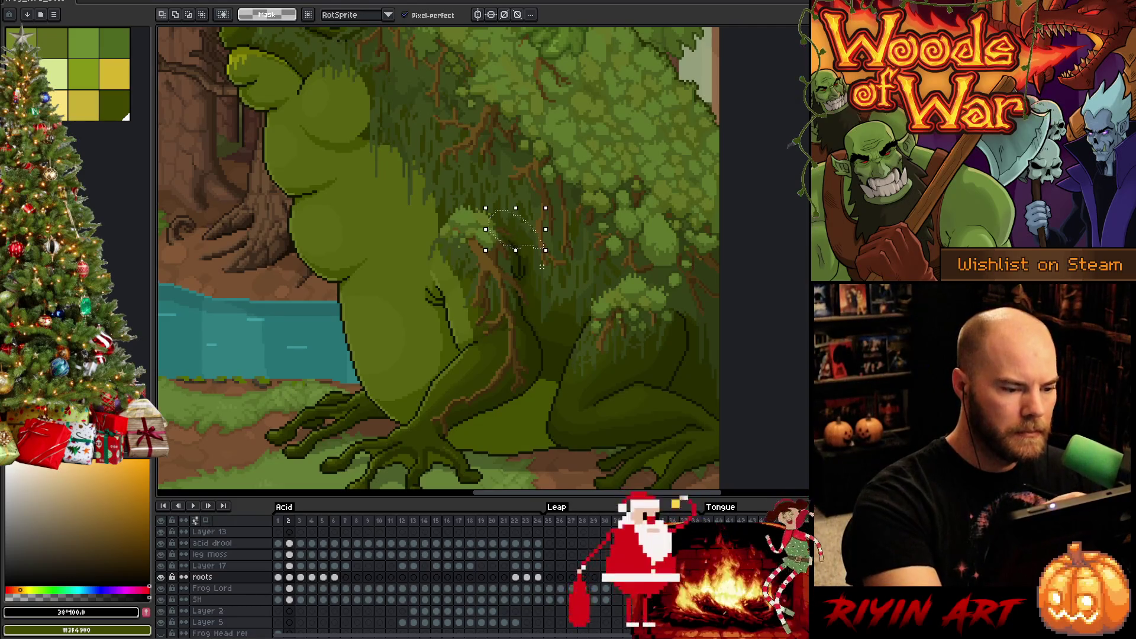
- Lasso the shoulder-moss roots, nudge them left and up, tilt them upright and commit
drag(485, 208, 545, 250)
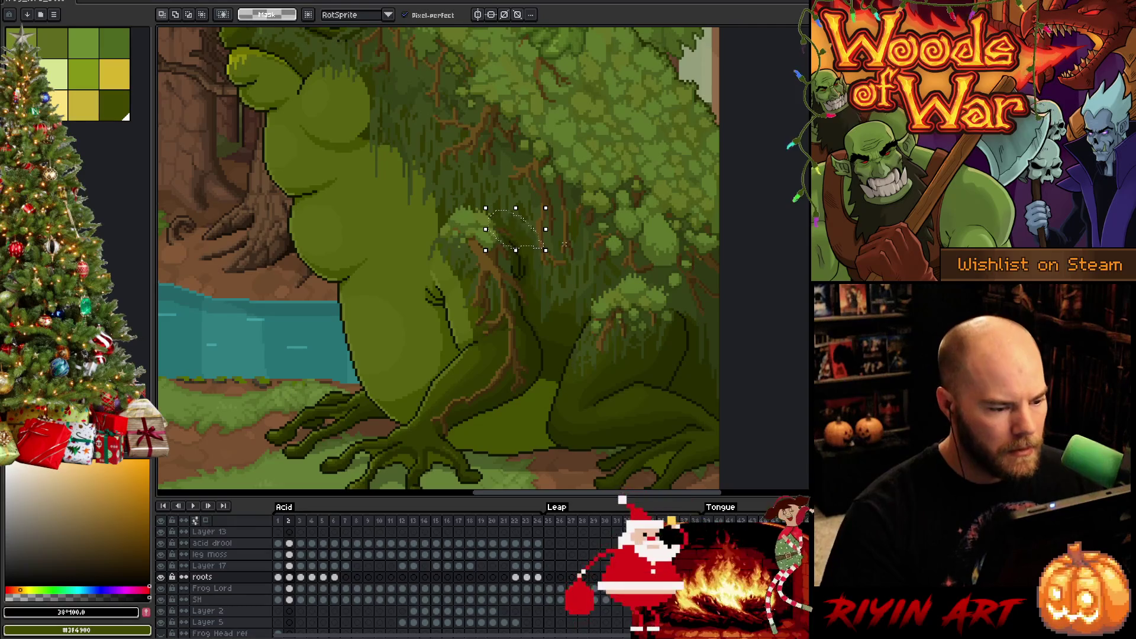
key(Left)
drag(551, 201, 562, 210)
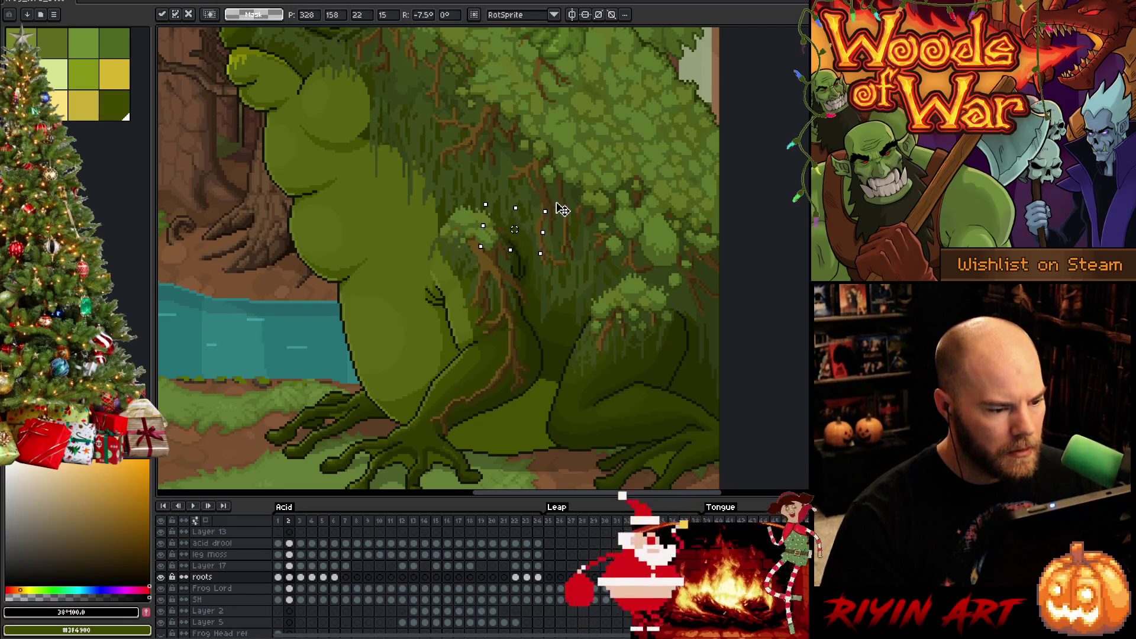
key(Up)
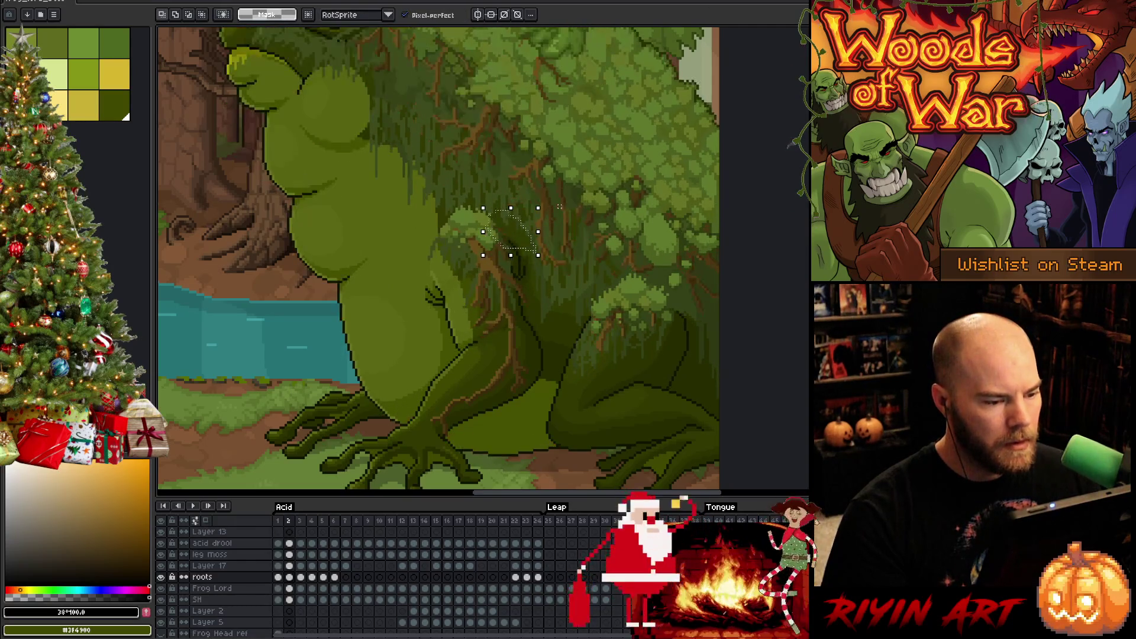
drag(559, 207, 556, 214)
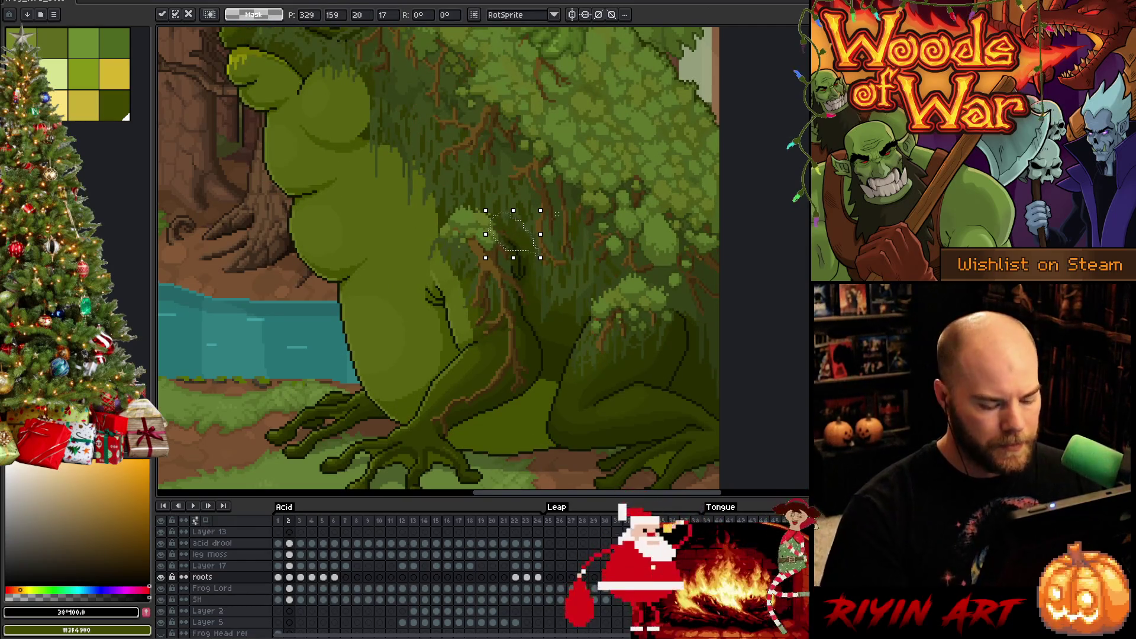
key(Return)
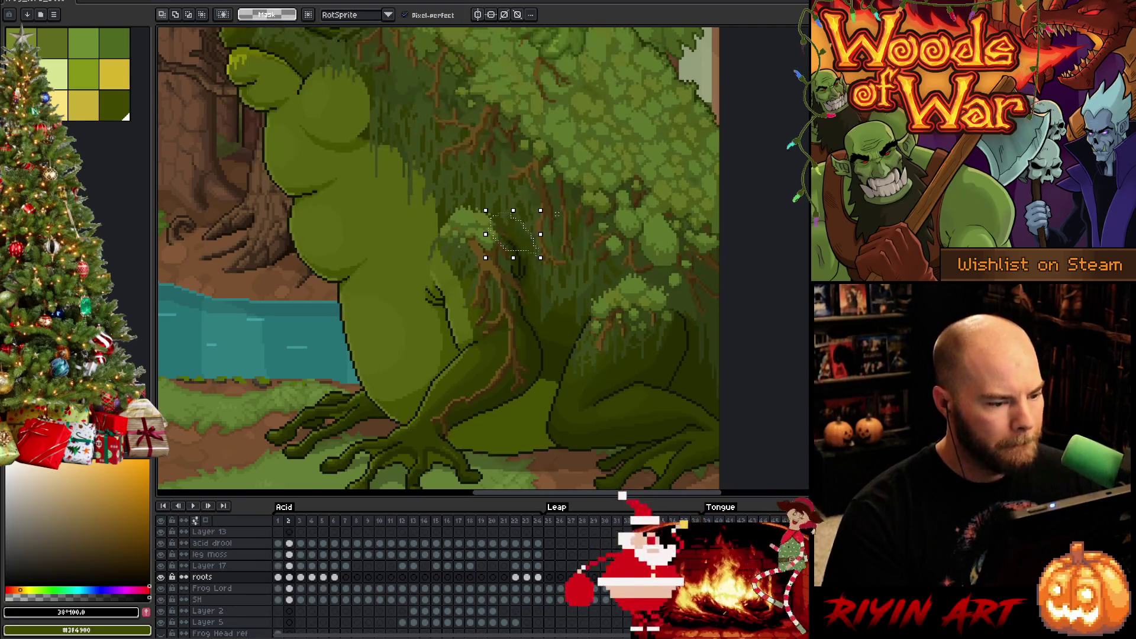
- Fine-tune the roots' position and tilt pixel by pixel, previewing the animation after each commit
key(Down)
key(Right)
key(Right)
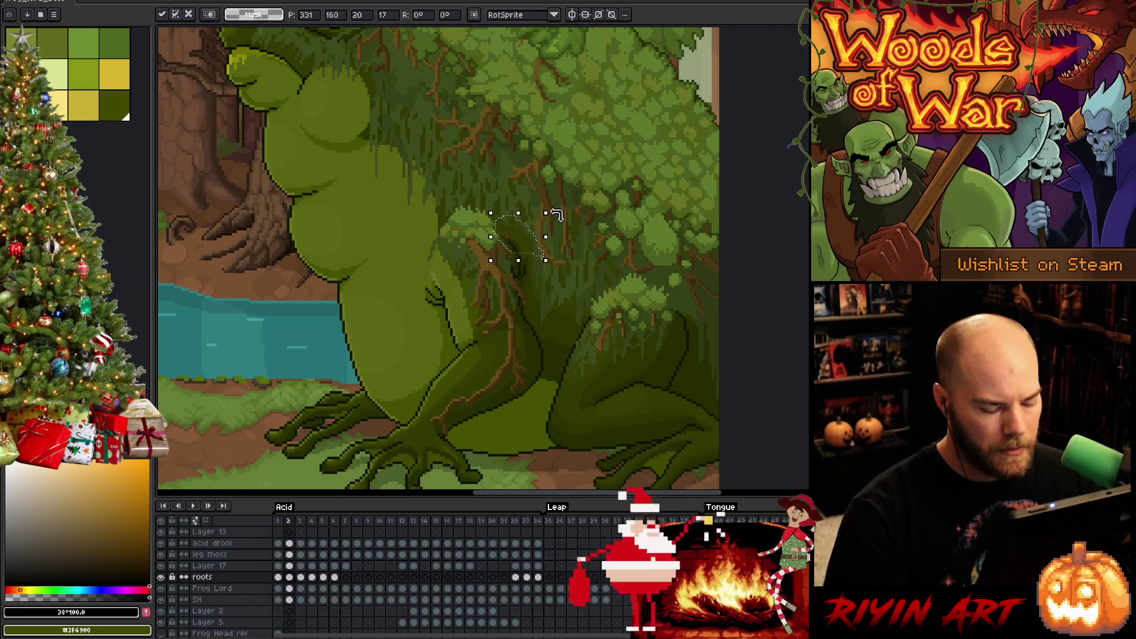
key(Return)
key(Return)
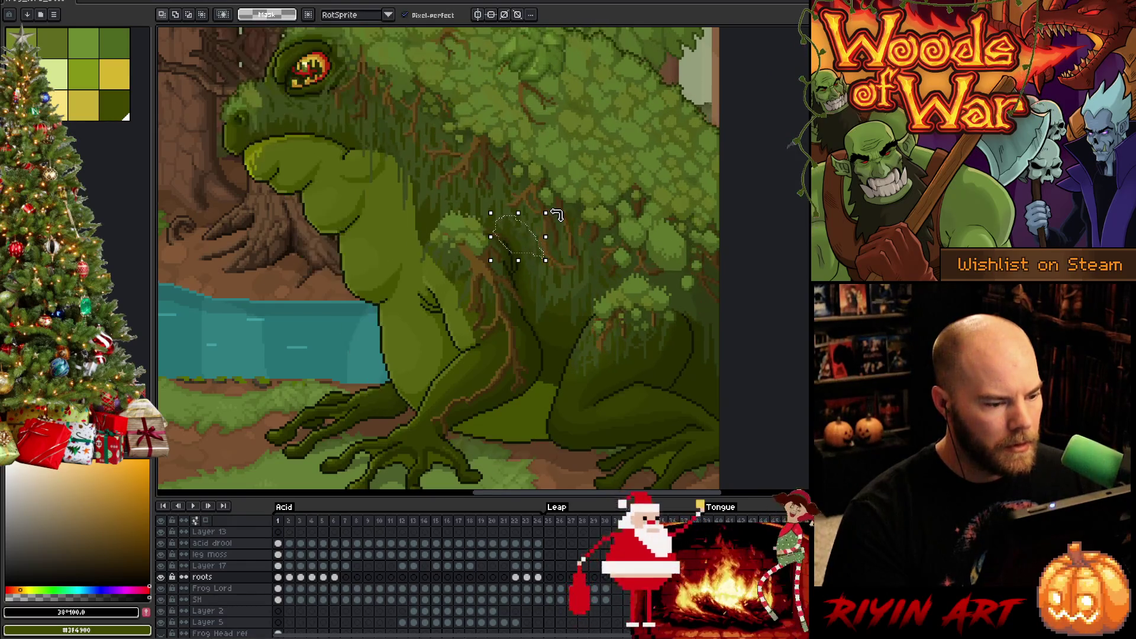
key(Return)
key(Left)
key(Return)
key(Return)
key(Return)
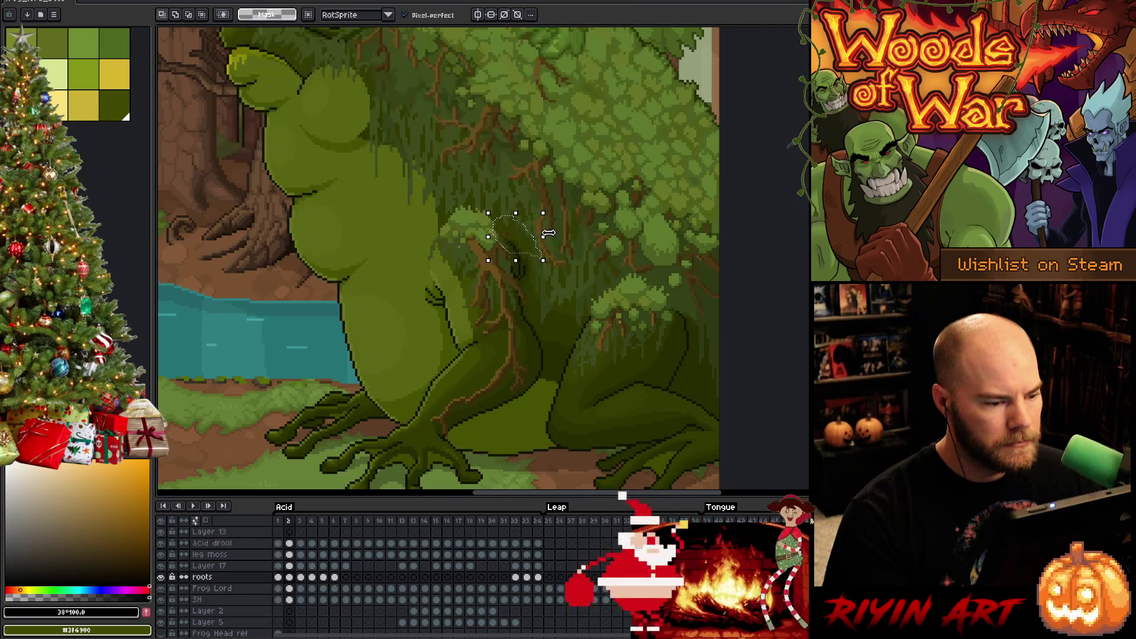
key(Up)
drag(556, 212, 552, 207)
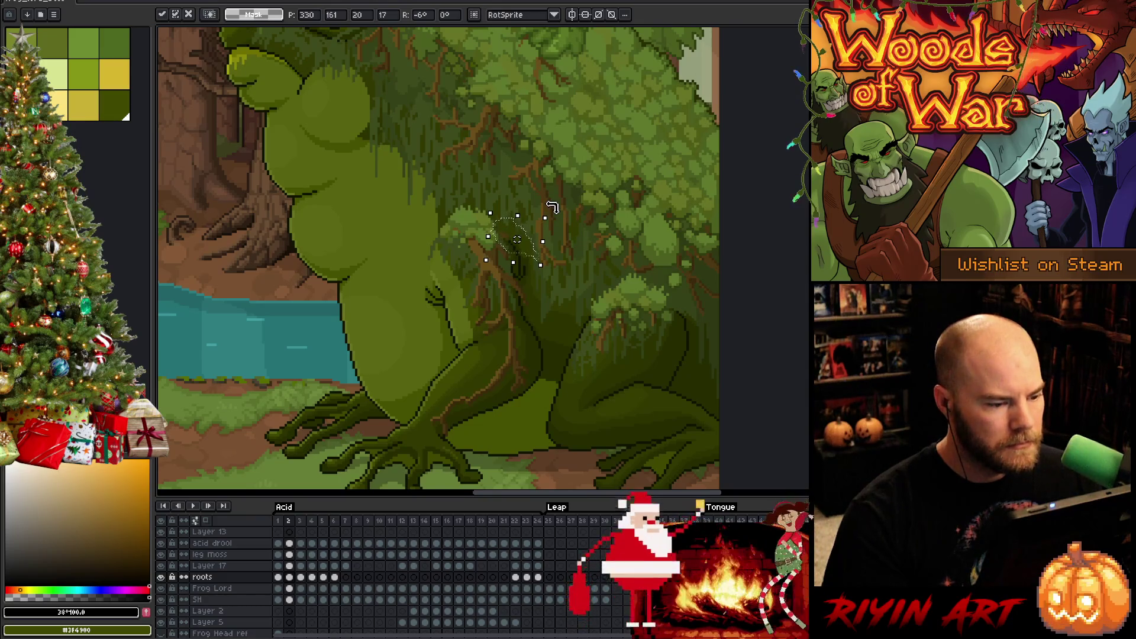
key(Return)
key(Return)
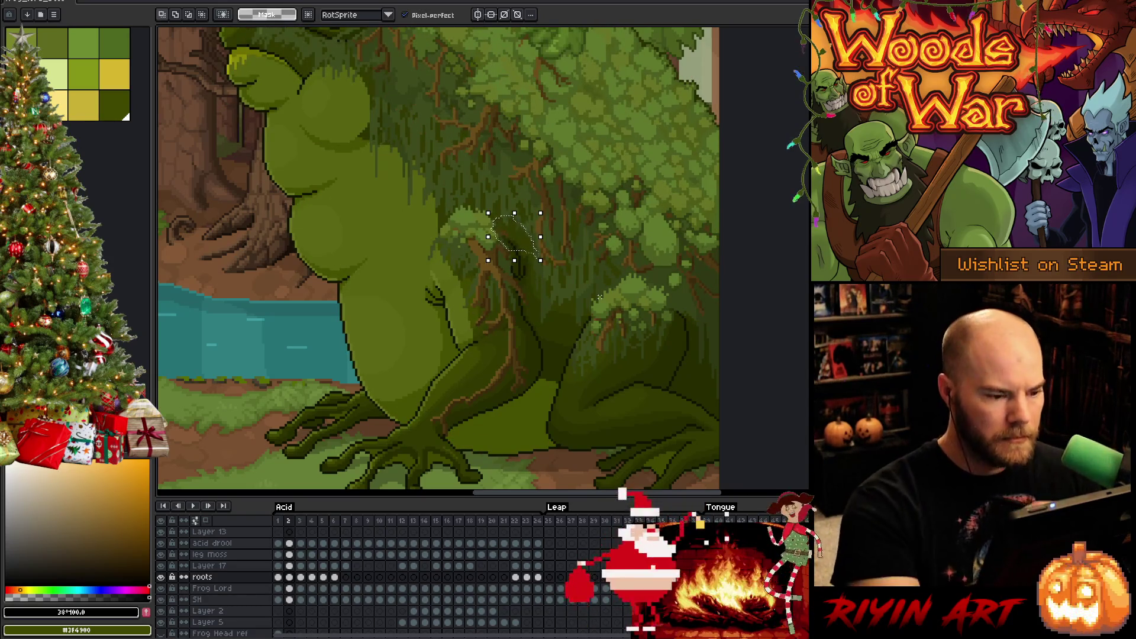
- Squeeze the taller root section below the shoulder narrower, then compare frames 1 and 2
mouse_move(510, 267)
mouse_down()
mouse_move(553, 343)
mouse_move(504, 271)
mouse_up()
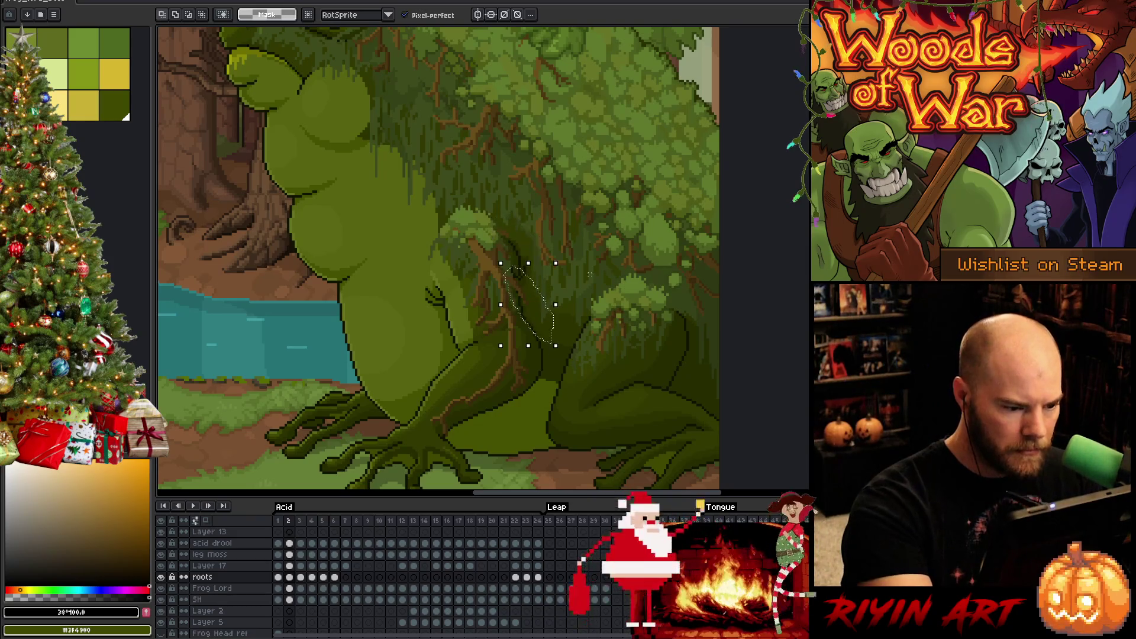
drag(556, 304, 543, 305)
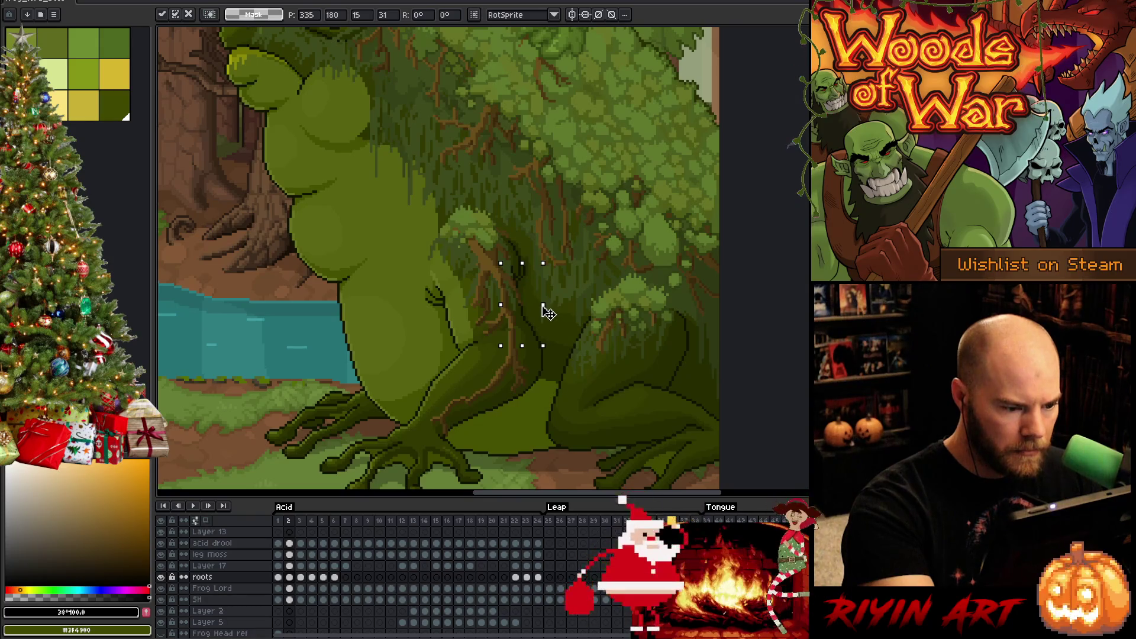
key(ctrl+d)
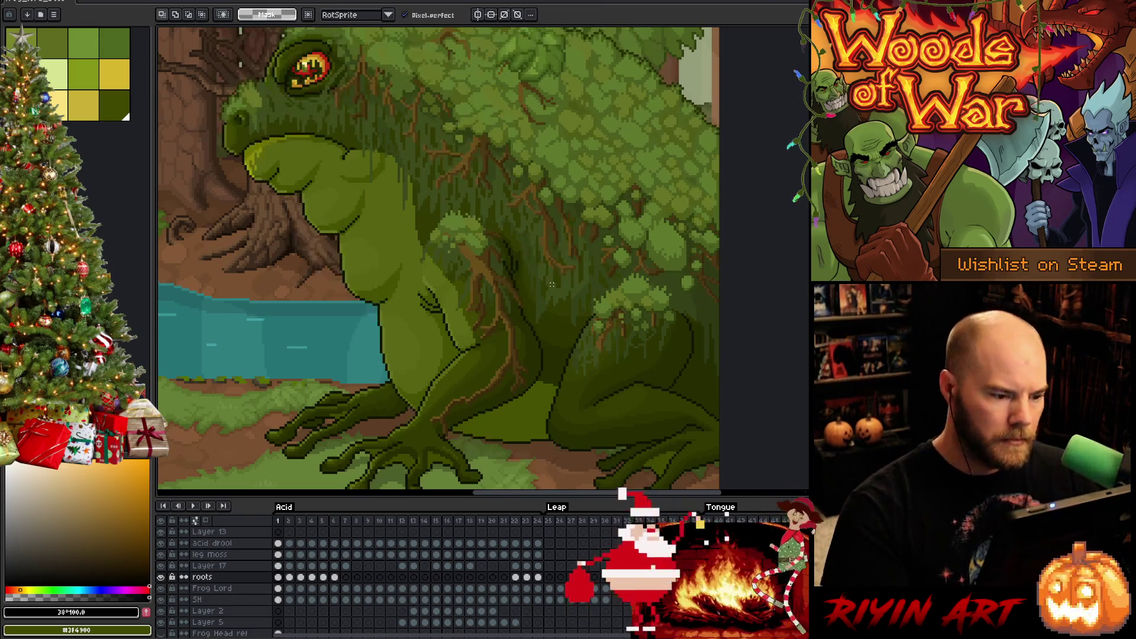
key(Left)
key(Right)
key(Left)
key(Right)
key(Left)
key(Right)
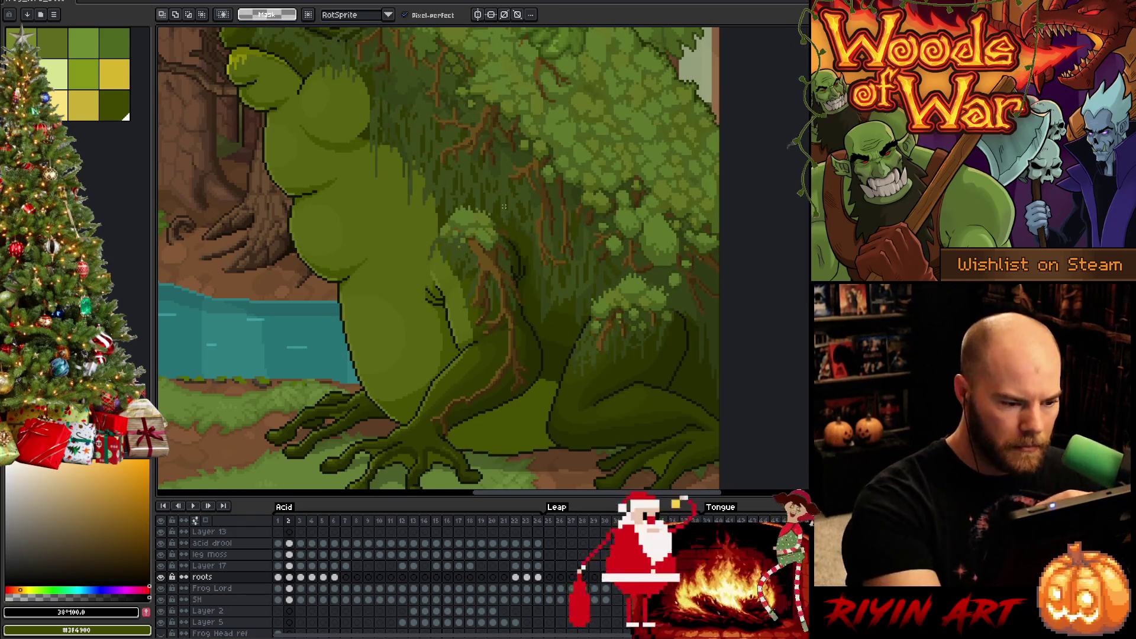
- Pick the dark vine brown for the pencil and check the roots across frames 1 and 2
key(b)
alt+click(508, 245)
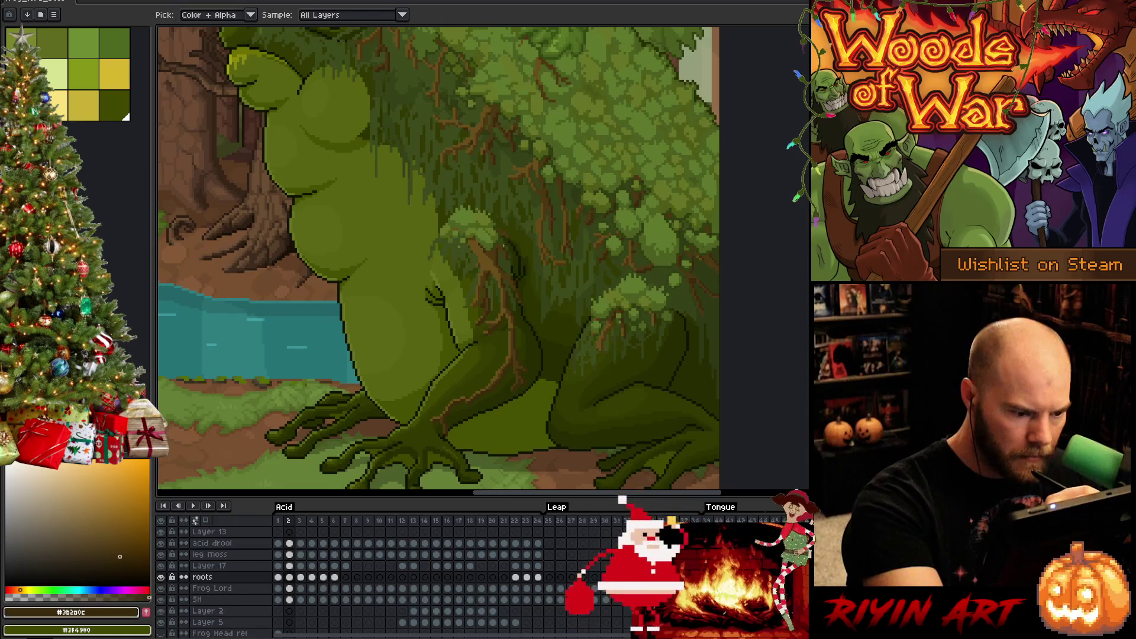
key(Left)
key(Right)
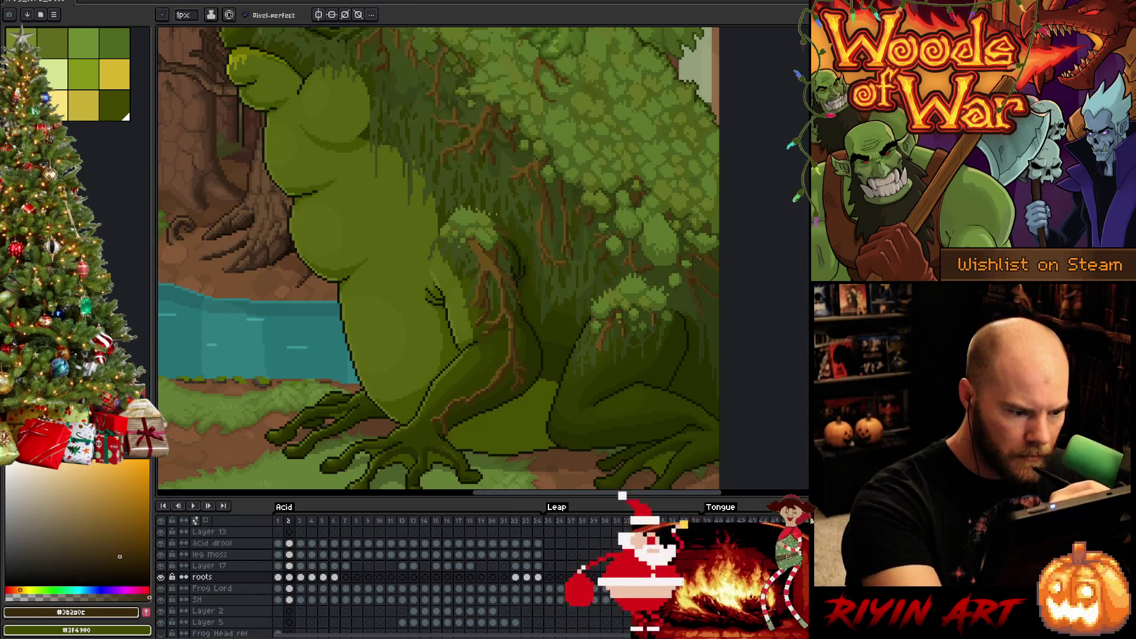
scroll(496, 237, up, 2)
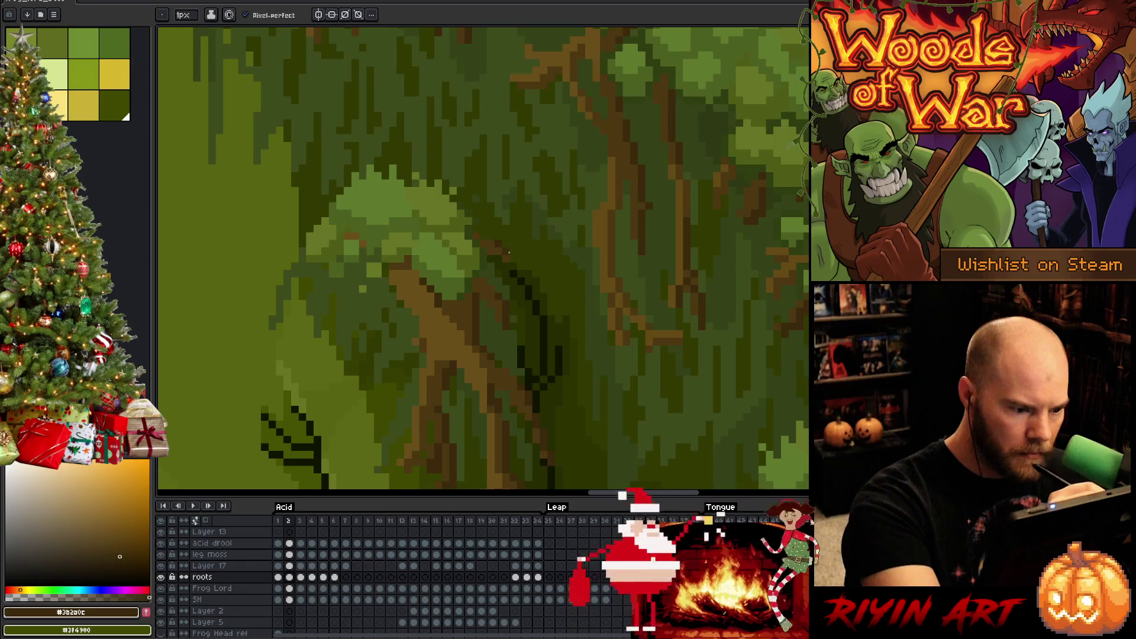
key(Left)
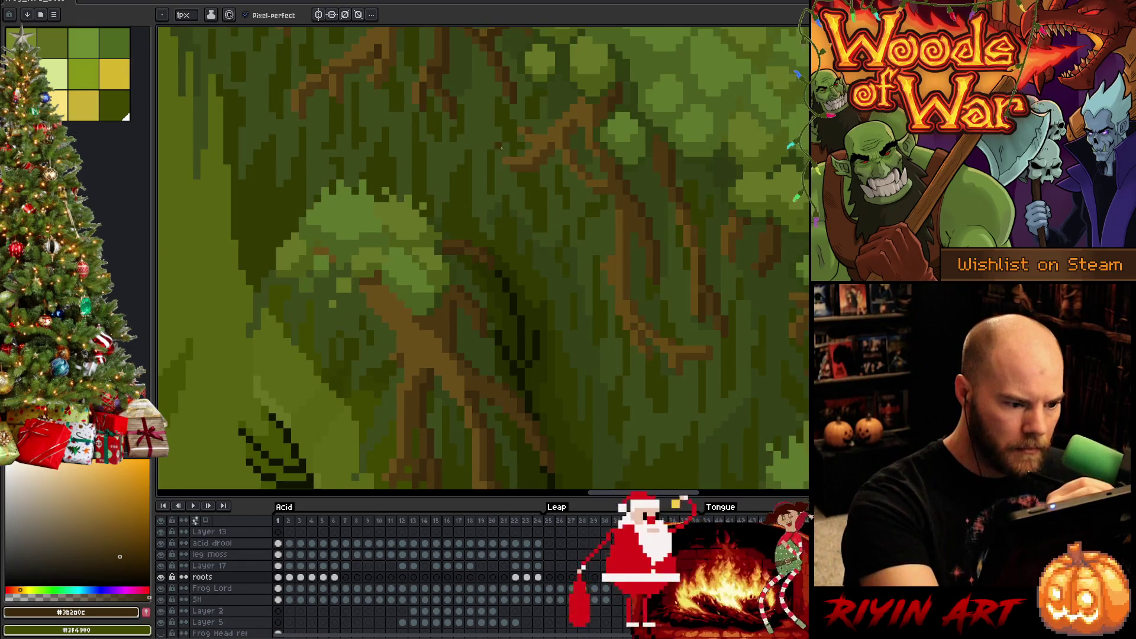
key(Right)
key(Left)
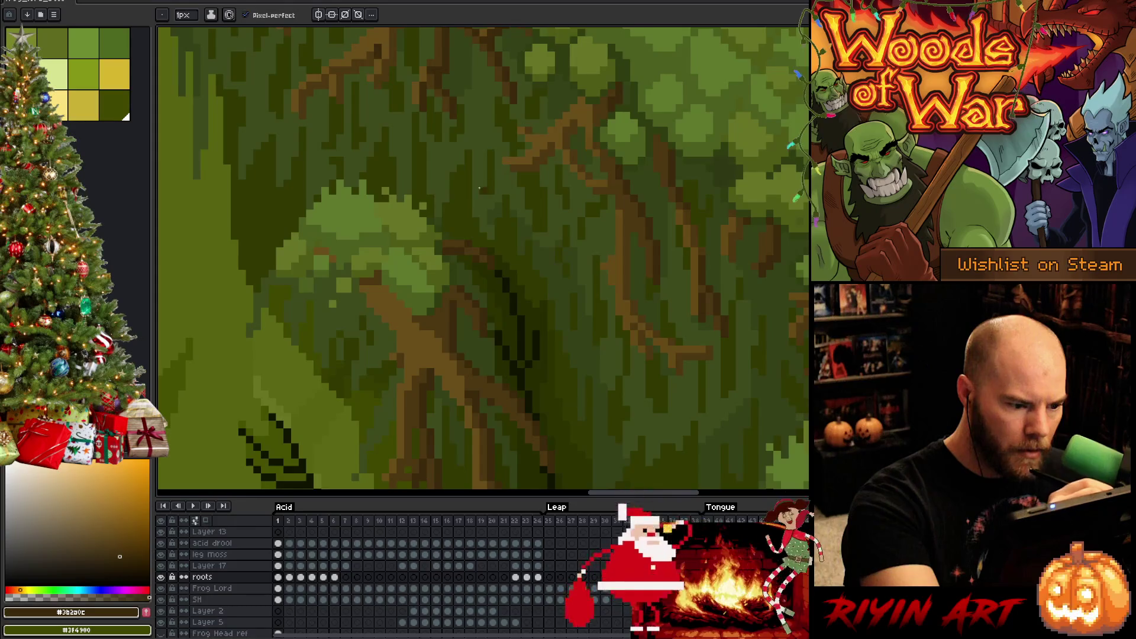
key(Right)
key(Left)
key(Right)
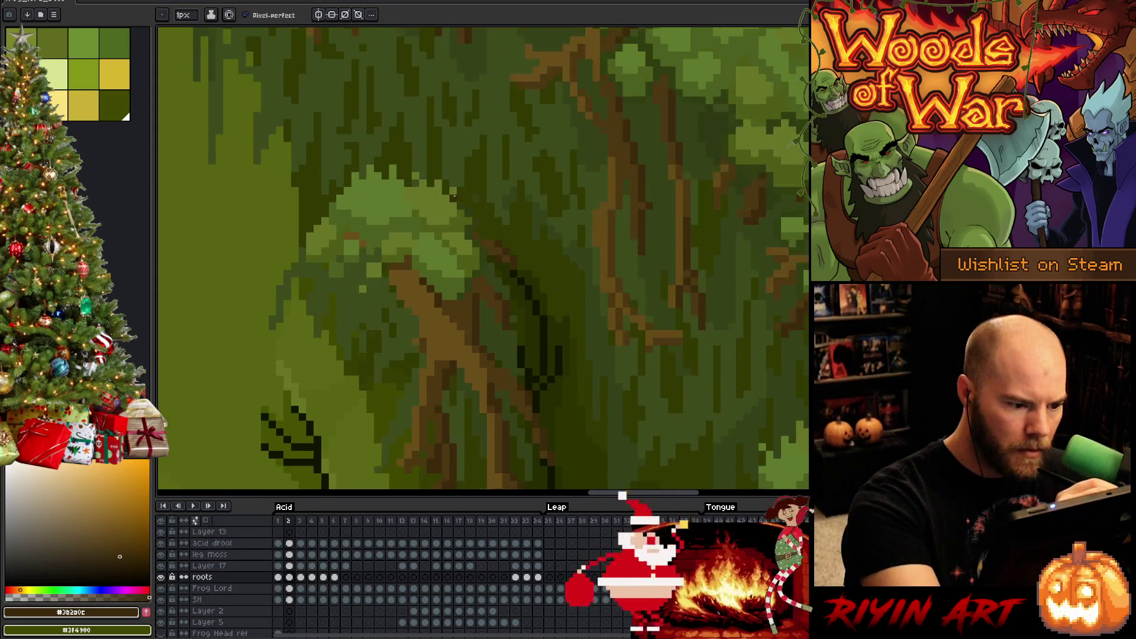
- Touch up the roots with mid, darker and lighter browns sampled from them, then preview
alt+click(497, 246)
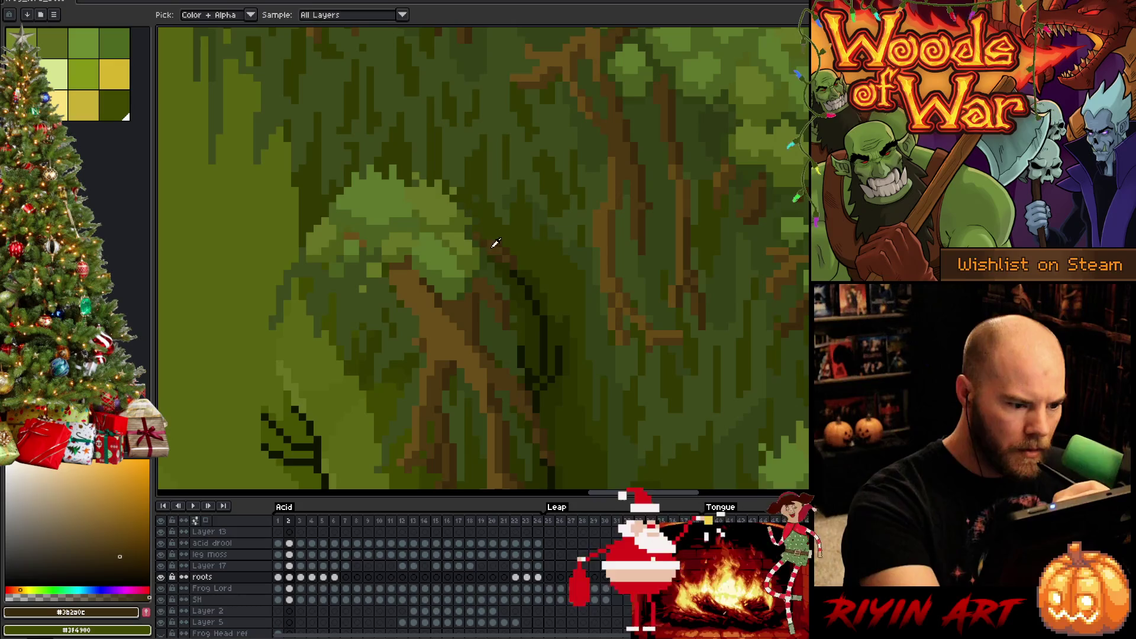
scroll(555, 341, down, 3)
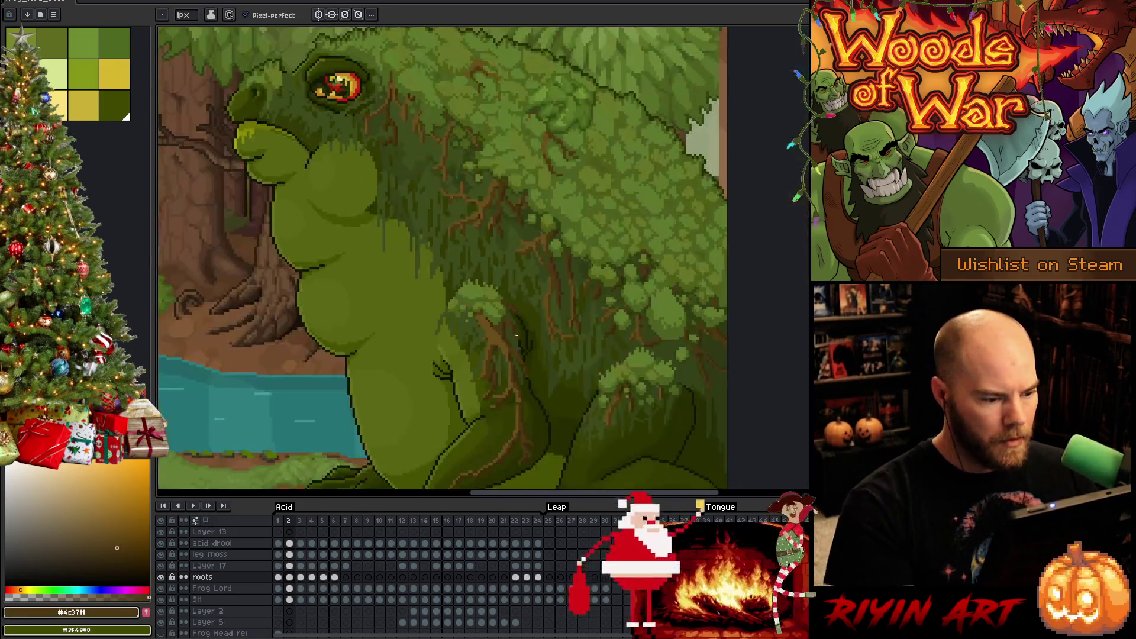
scroll(518, 358, up, 2)
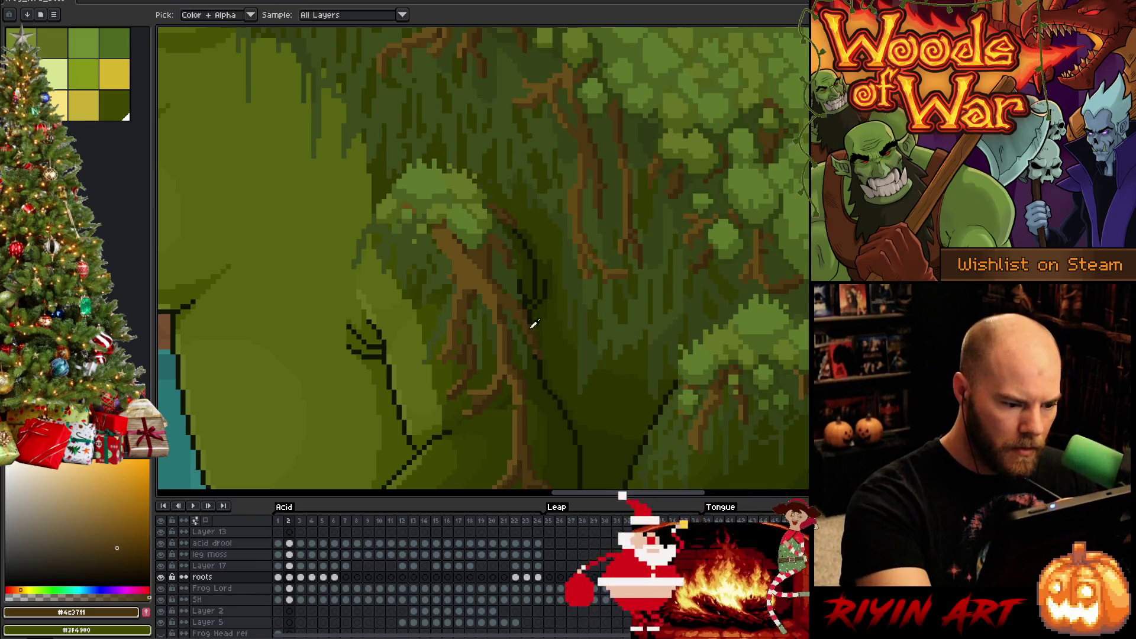
alt+click(528, 396)
alt+click(520, 385)
alt+click(476, 361)
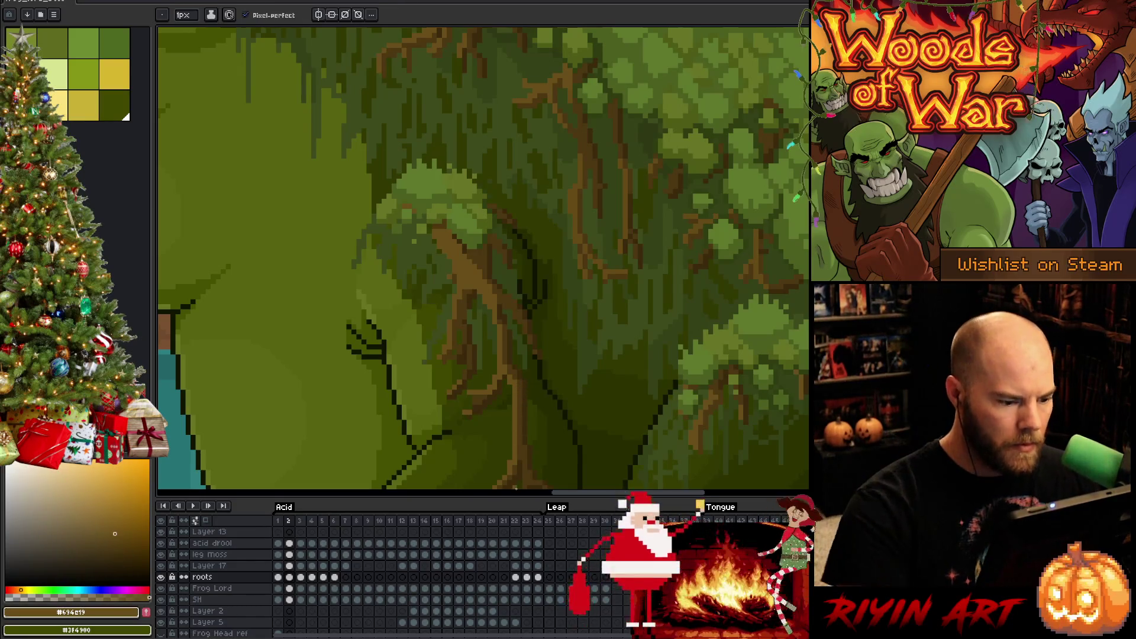
key(Return)
key(Return)
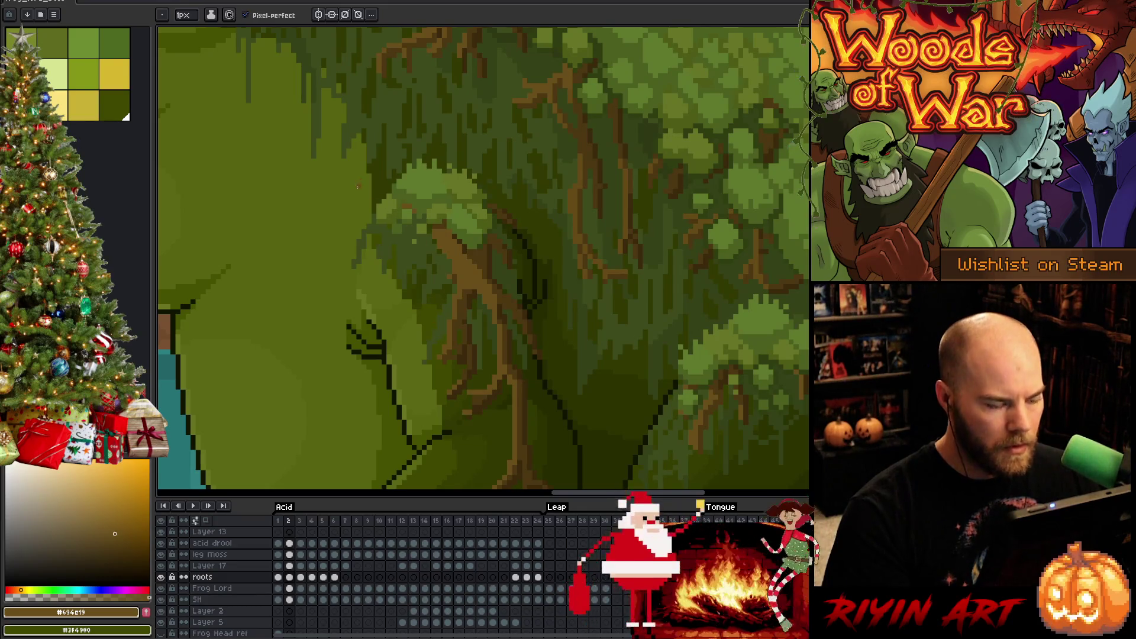
key(m)
mouse_move(514, 271)
mouse_down()
mouse_move(457, 271)
mouse_move(436, 256)
mouse_move(385, 190)
mouse_move(431, 180)
mouse_up()
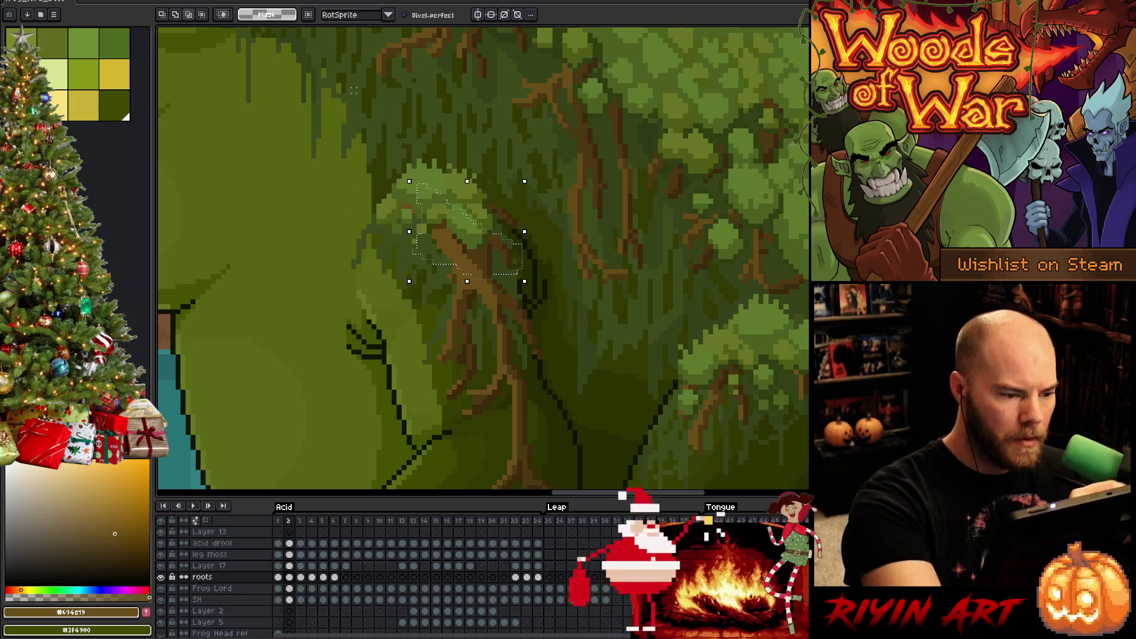
- Try a one-pixel left nudge on the selected roots, undo it, and compare frames 1 and 2
key(ctrl+t)
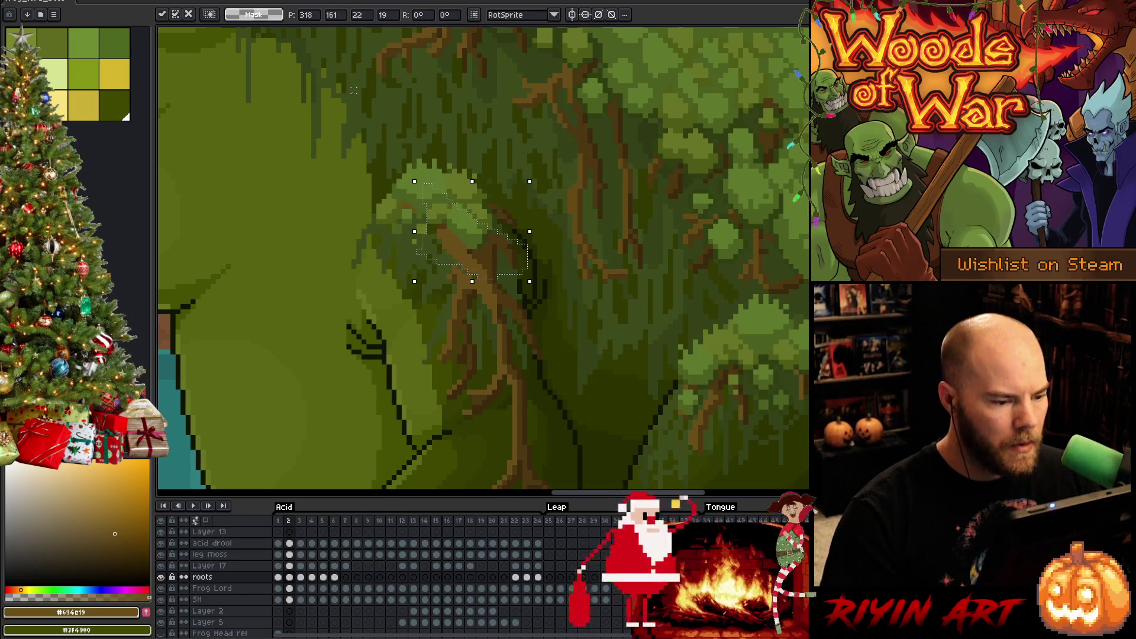
key(Return)
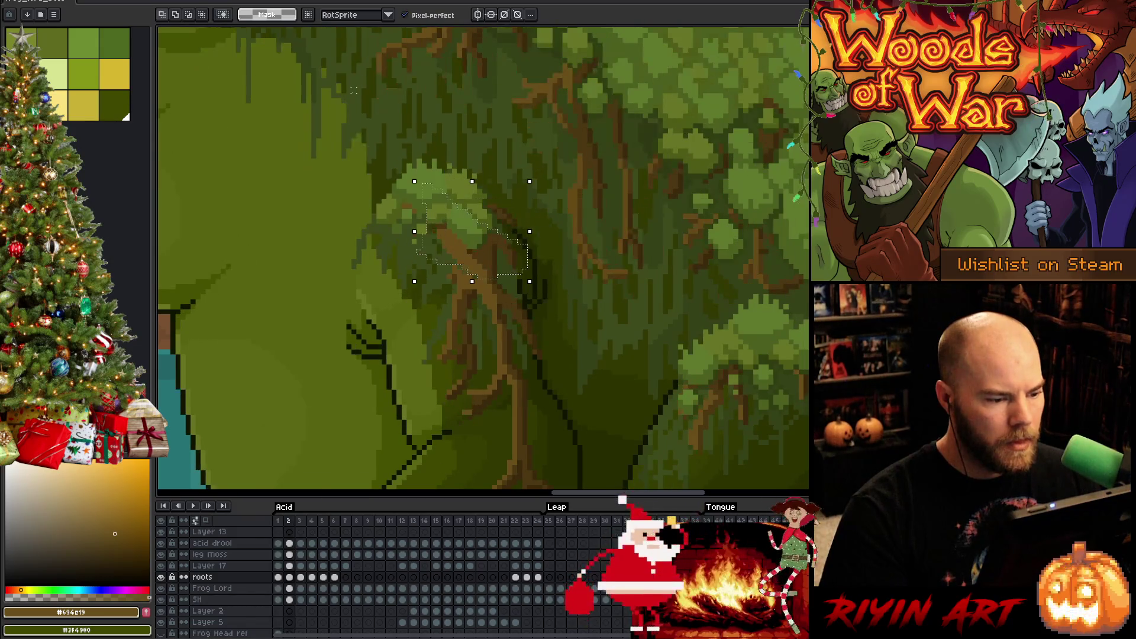
key(Left)
key(ctrl+z)
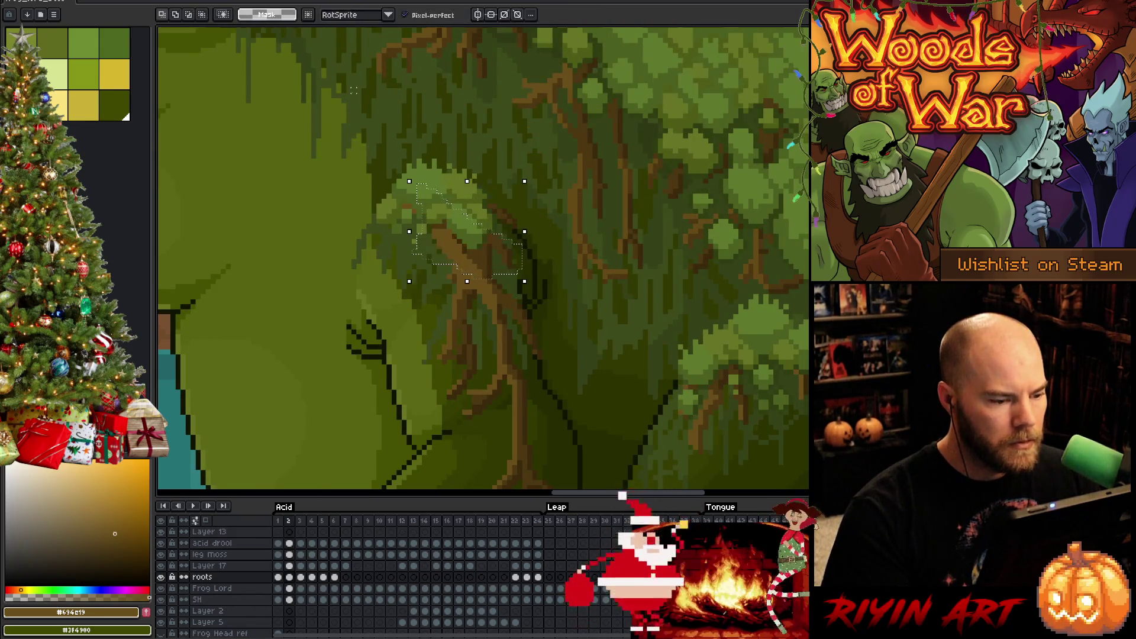
key(comma)
key(period)
key(comma)
key(period)
key(comma)
key(period)
key(comma)
key(period)
key(comma)
key(period)
- Pick the roots' dark brown for the pencil, compare frames, and sample the moss green
key(b)
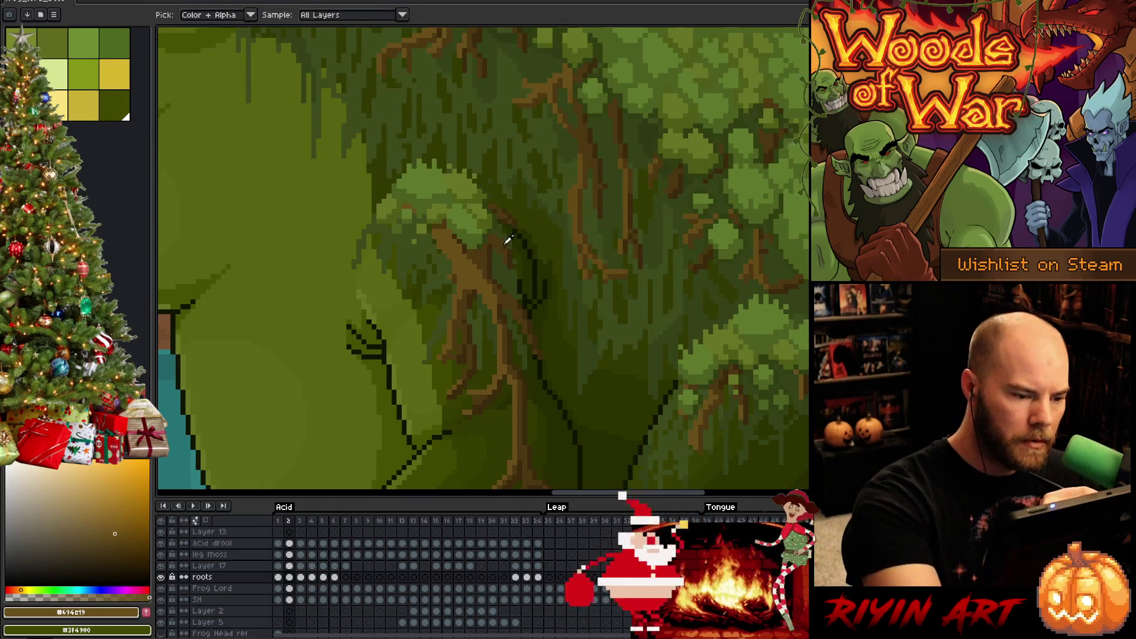
alt+click(500, 240)
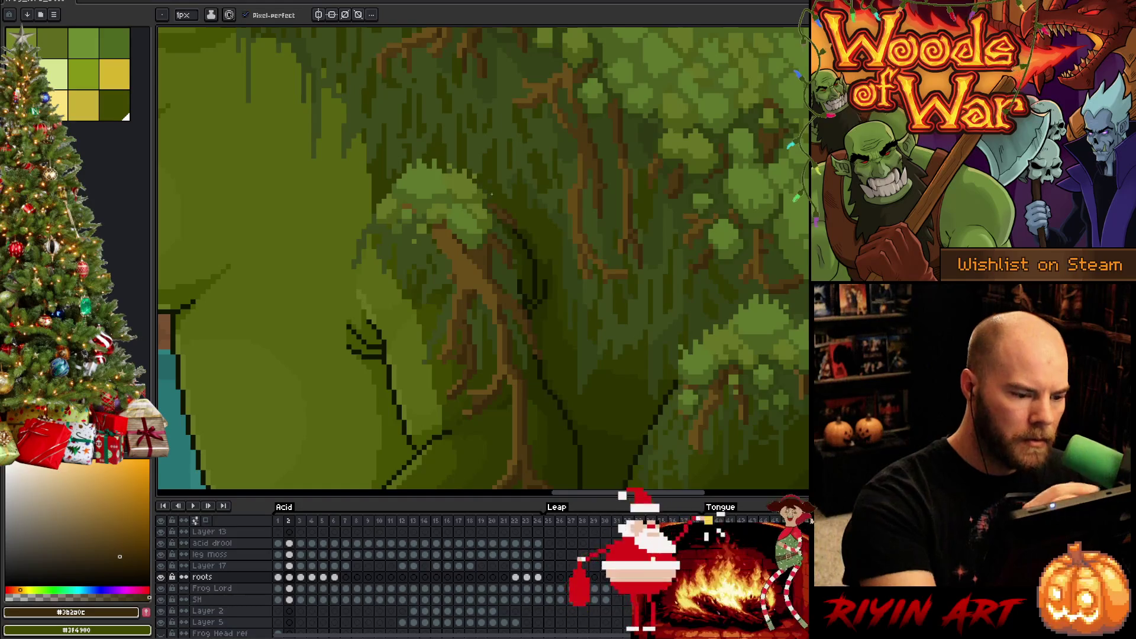
key(comma)
key(period)
key(comma)
key(period)
key(comma)
key(period)
key(comma)
key(period)
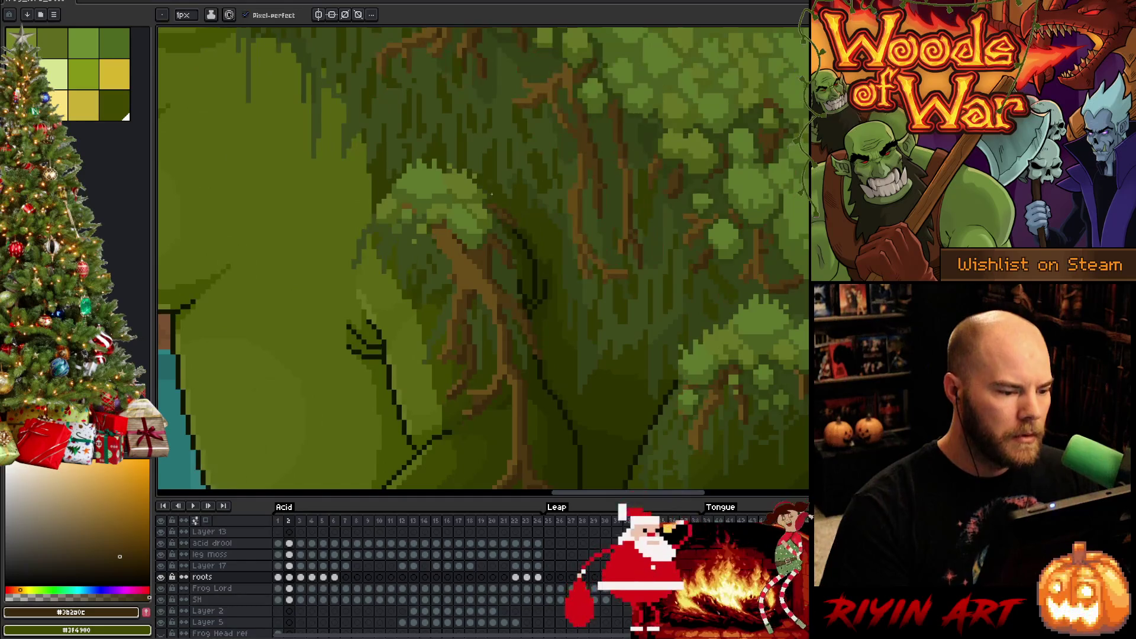
alt+click(463, 246)
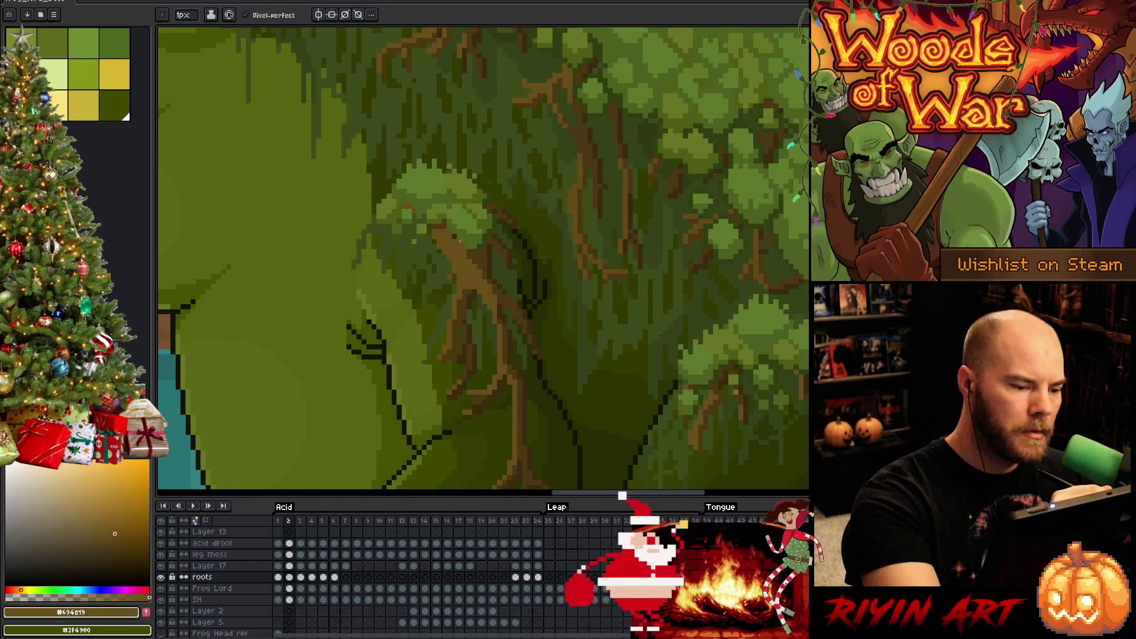
- With the eraser ready, compare the root's position across frames 1 and 2
key(comma)
key(period)
key(comma)
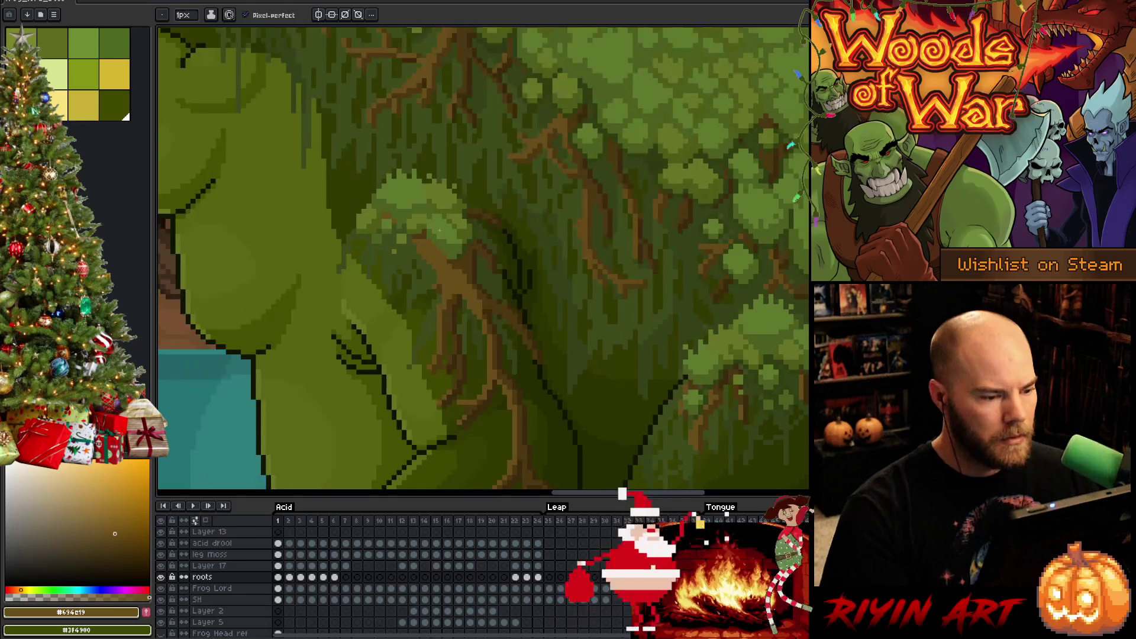
key(period)
scroll(449, 220, down, 3)
scroll(423, 294, up, 4)
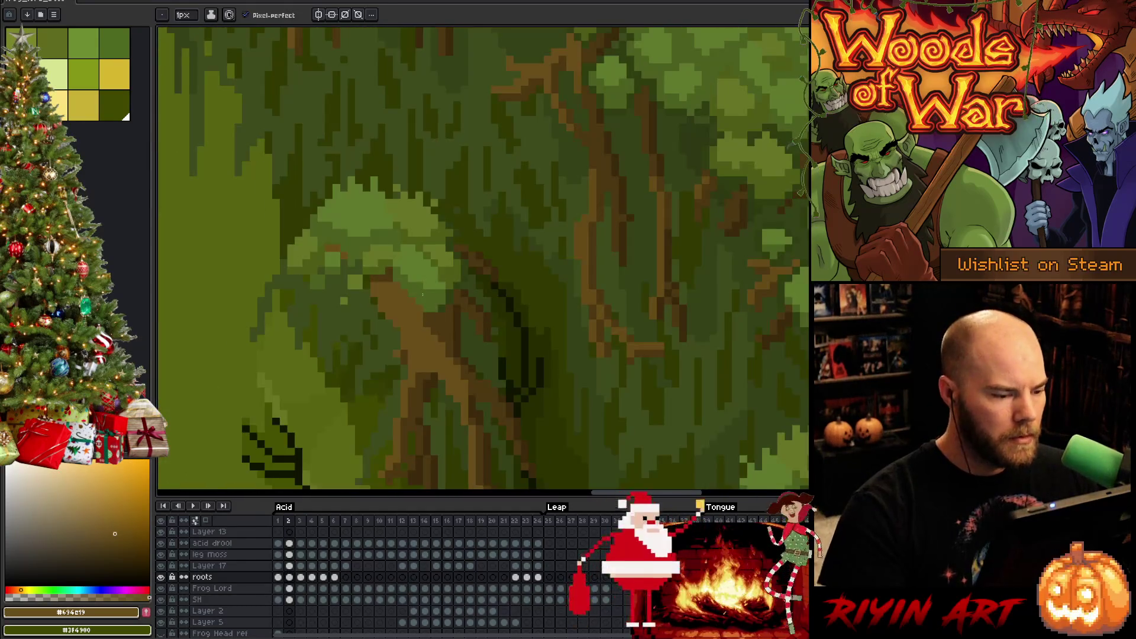
key(e)
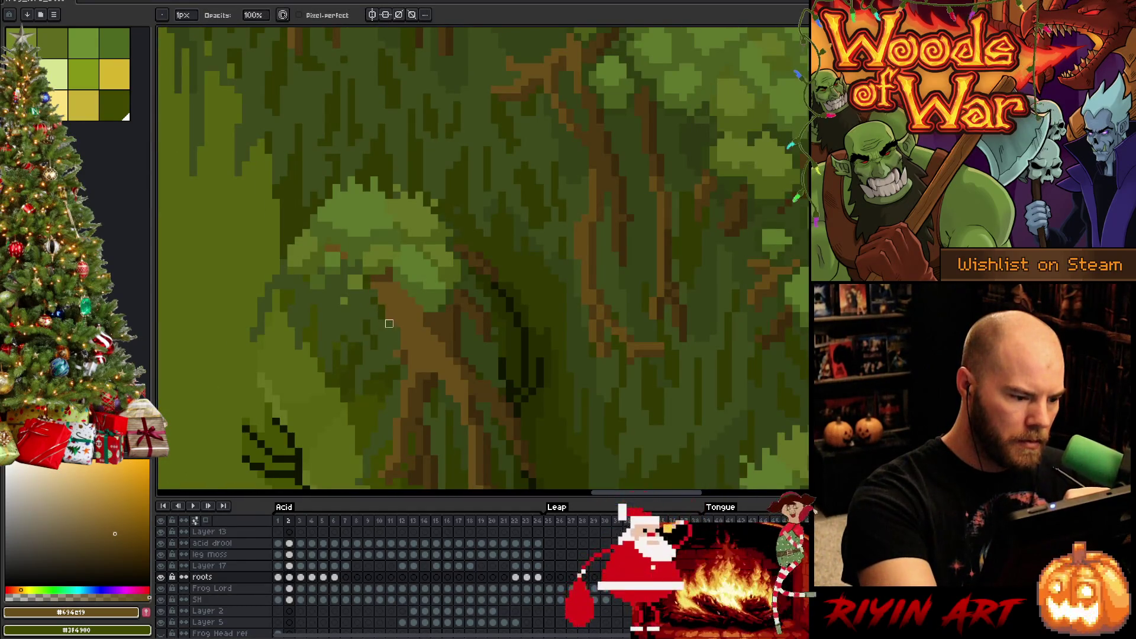
key(comma)
key(period)
key(comma)
key(period)
key(comma)
key(period)
key(comma)
key(period)
key(comma)
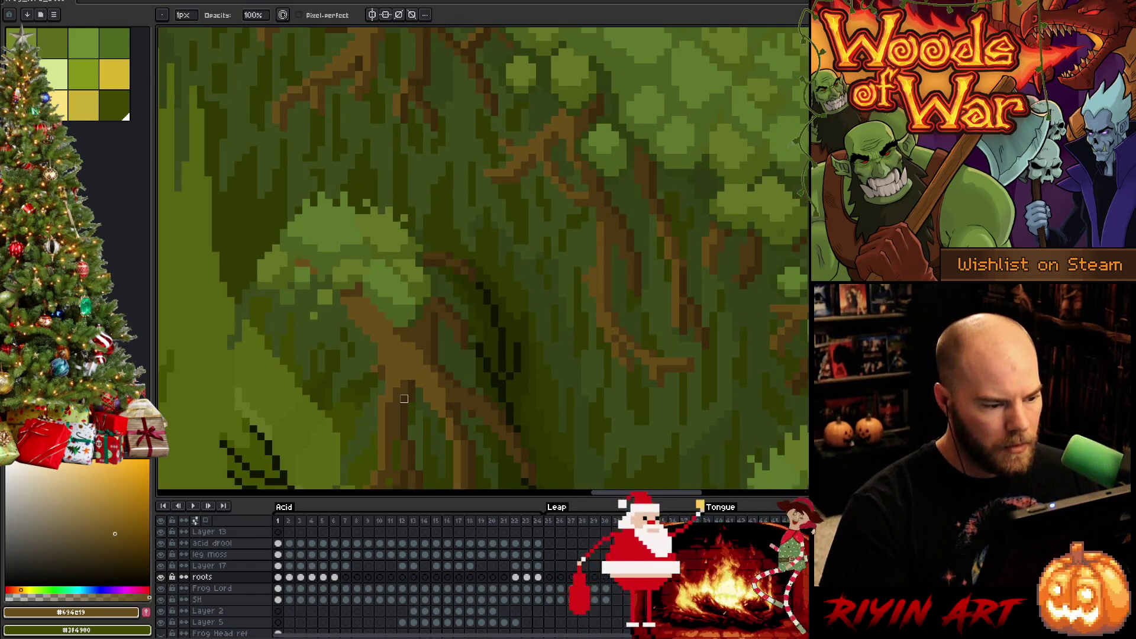
key(period)
key(comma)
key(period)
- Select the root on the shoulder moss in frame 2 and move it one pixel right
key(m)
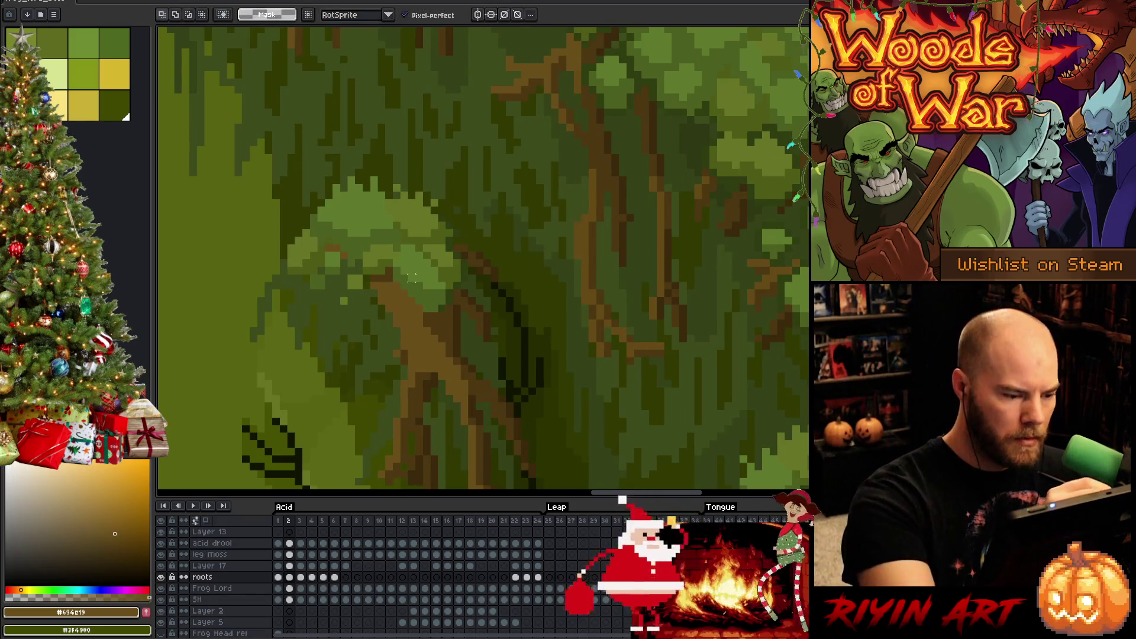
mouse_move(371, 300)
mouse_down()
mouse_move(432, 287)
mouse_move(501, 337)
mouse_move(453, 353)
mouse_move(378, 323)
mouse_move(366, 305)
mouse_up()
drag(451, 325, 460, 316)
key(Return)
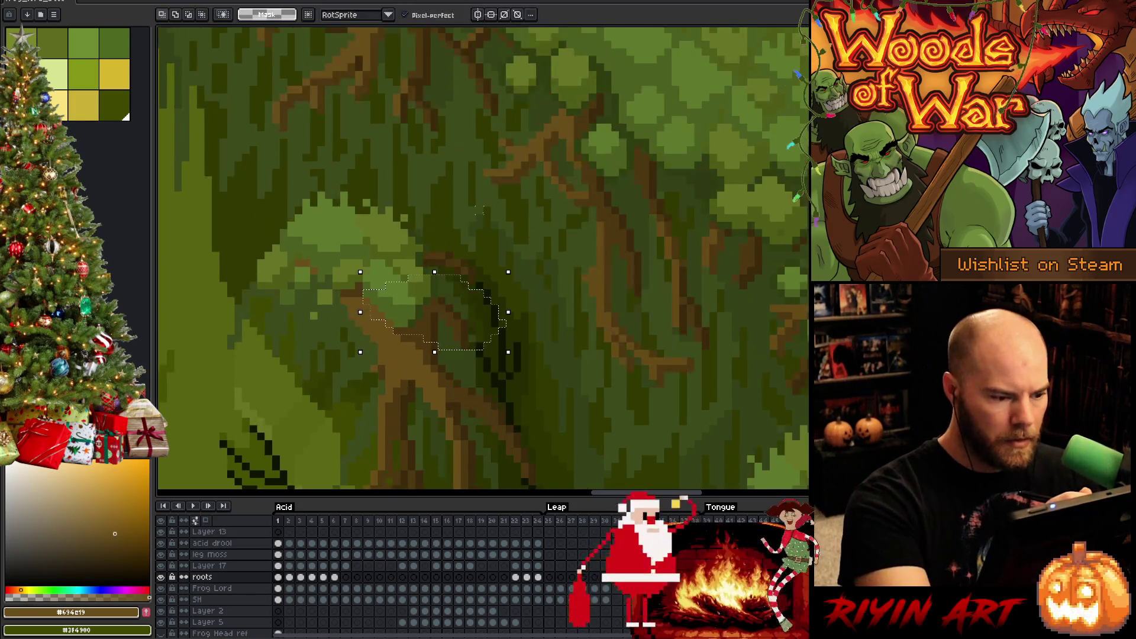
key(comma)
key(period)
key(comma)
key(period)
drag(482, 306, 489, 306)
key(comma)
key(period)
- Deselect and sample the root's dark and lighter browns
key(ctrl+d)
alt+click(452, 319)
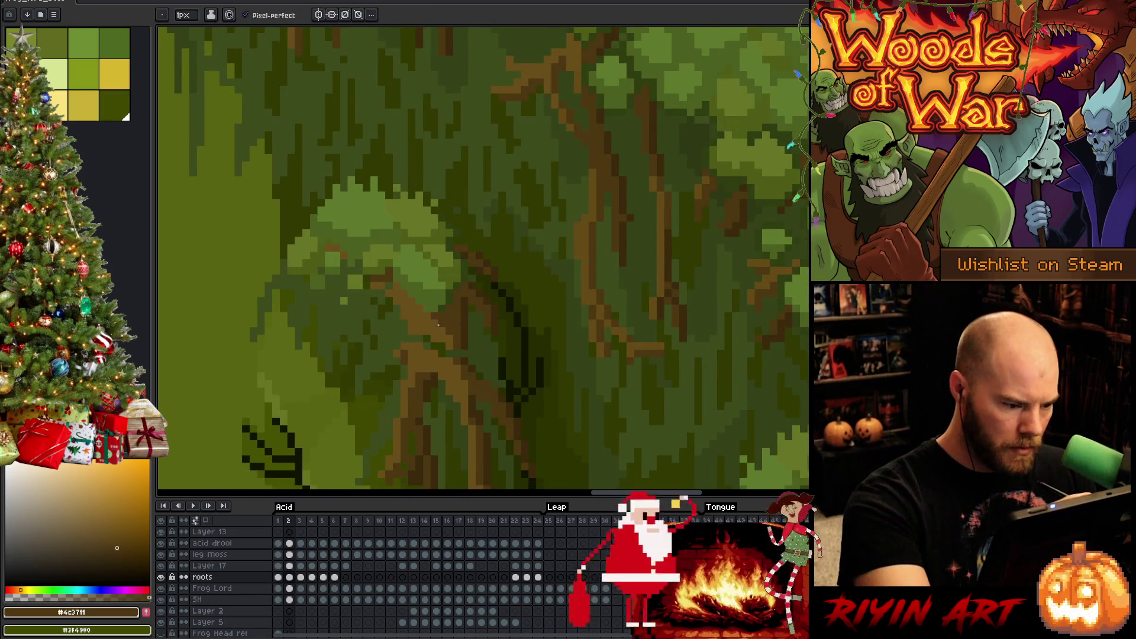
alt+click(448, 358)
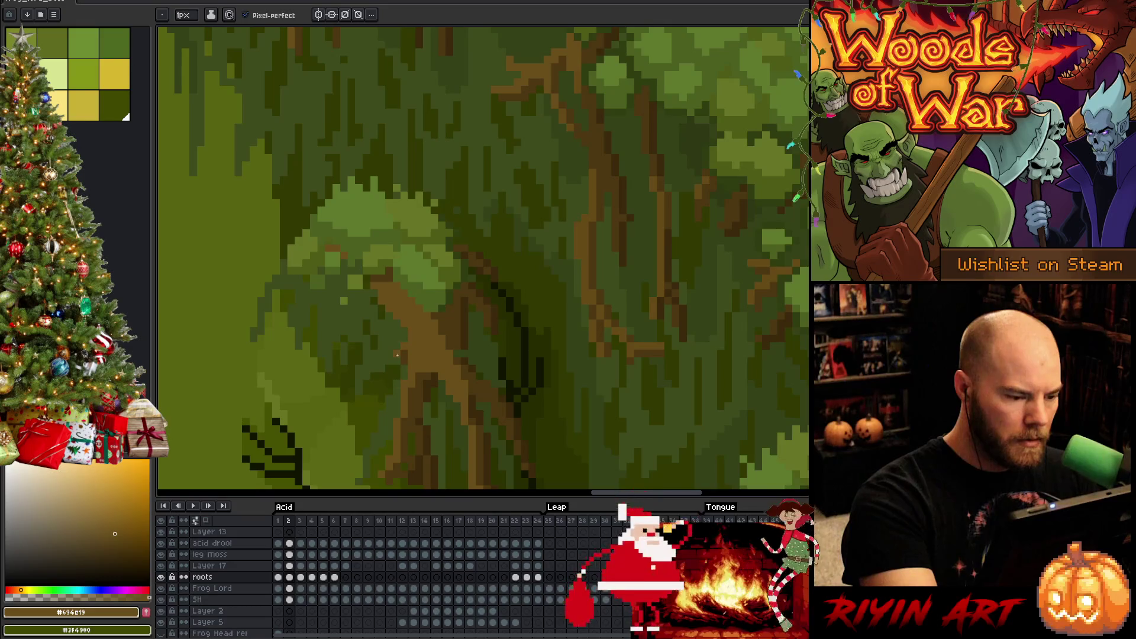
- Touch up the root with eraser and pencil, compare frames 1 and 2, then select the shoulder moss clump
key(e)
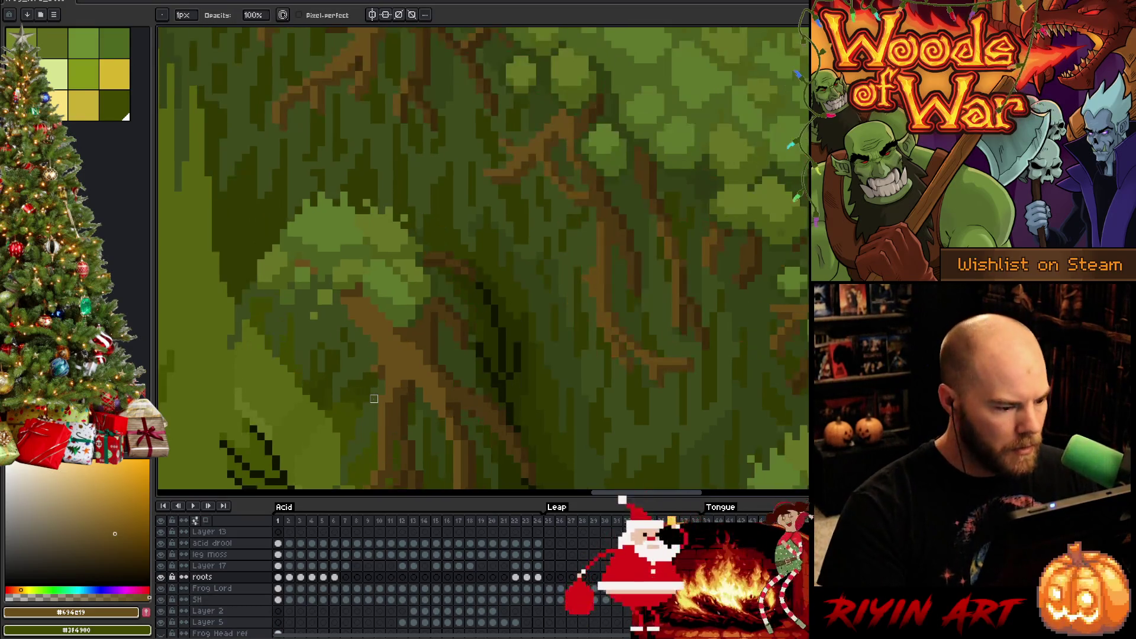
key(b)
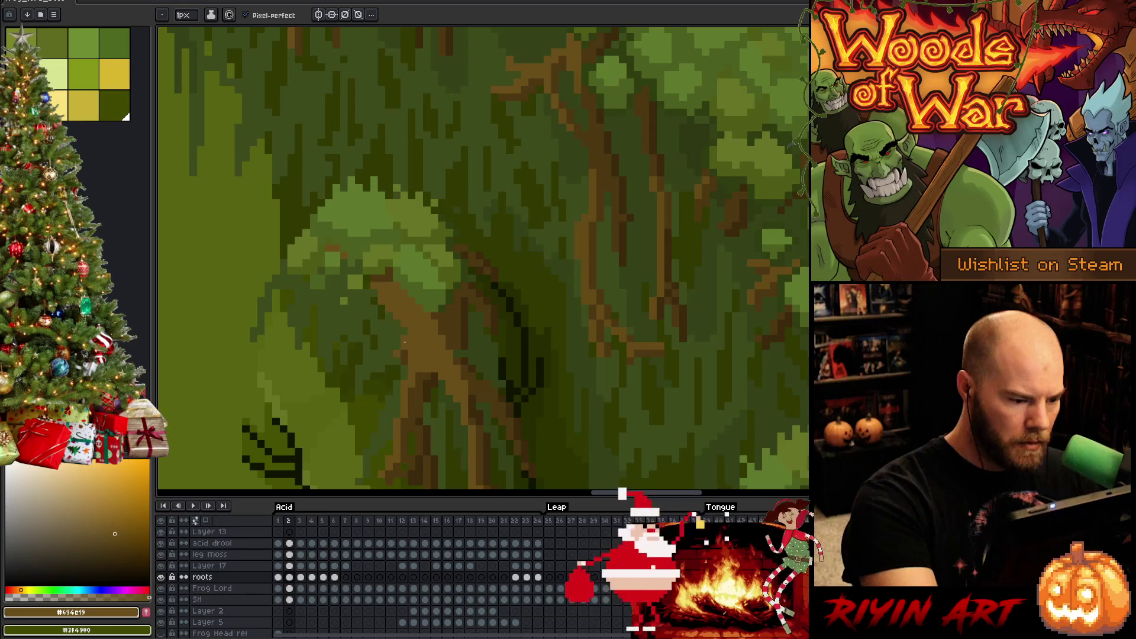
key(Right)
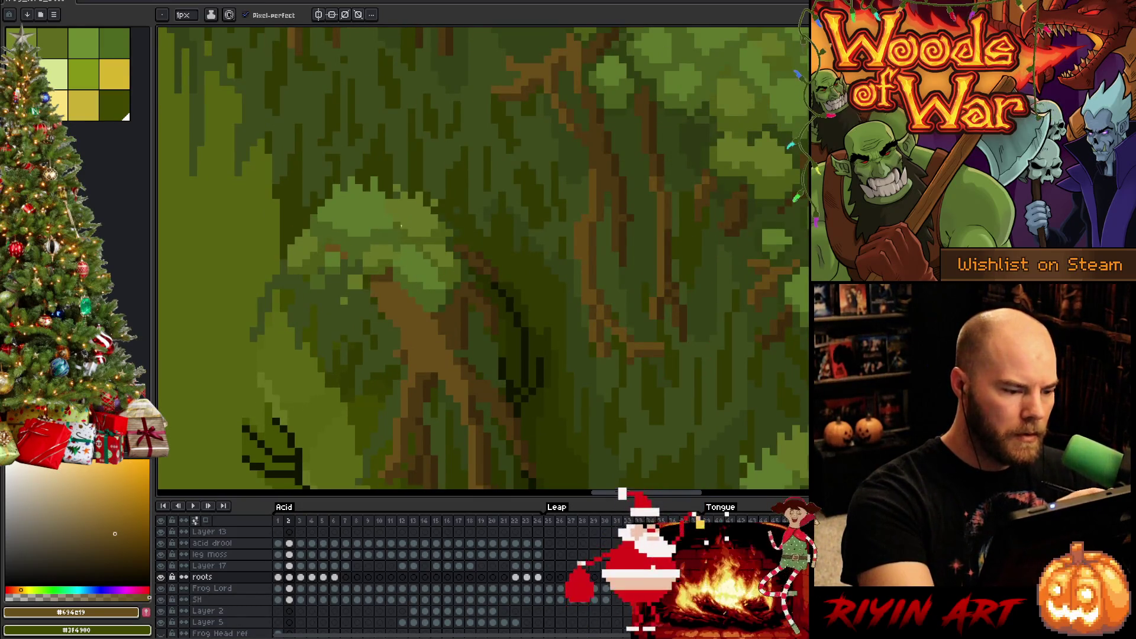
scroll(398, 229, down, 5)
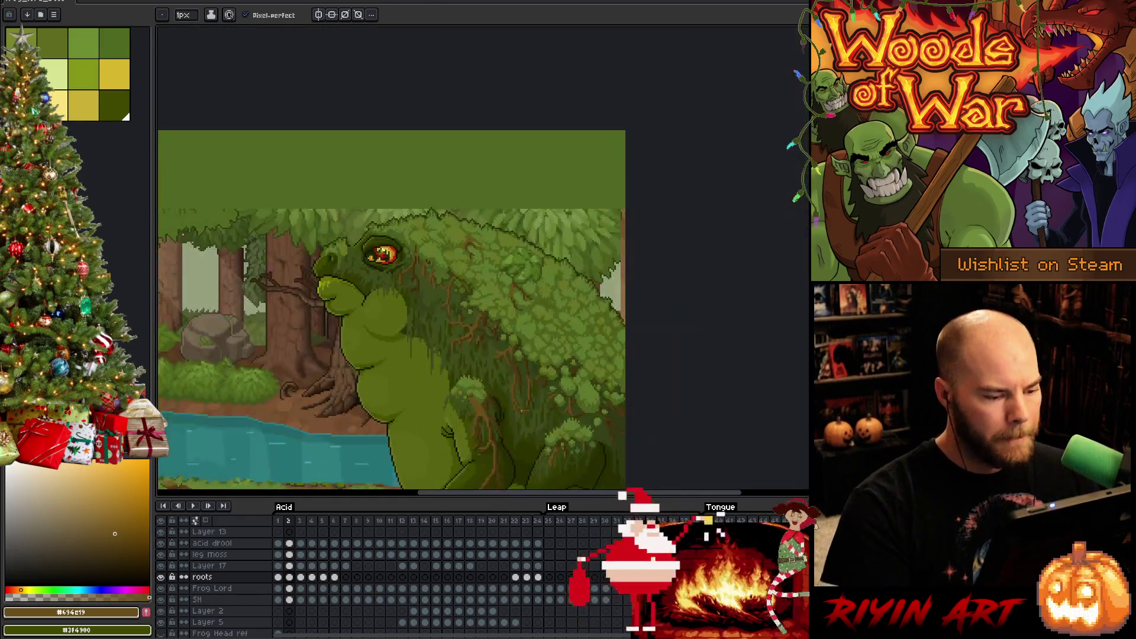
scroll(522, 410, up, 2)
key(Right)
key(Left)
key(Right)
key(Left)
key(Right)
key(Left)
key(Right)
key(Left)
key(Right)
key(Left)
key(Right)
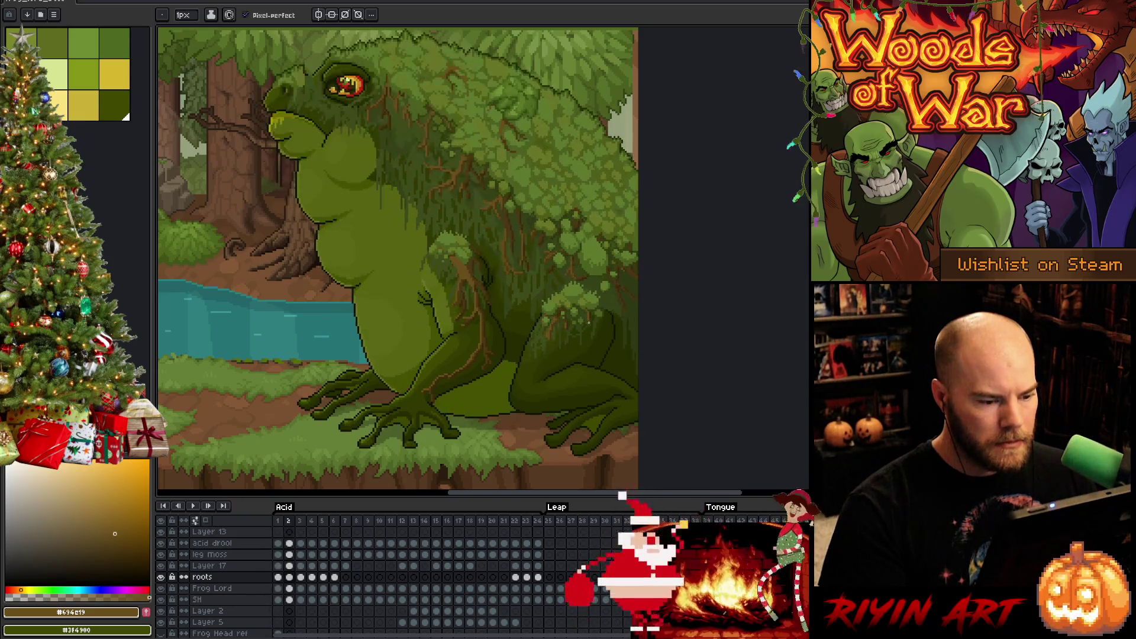
key(m)
drag(528, 292, 614, 345)
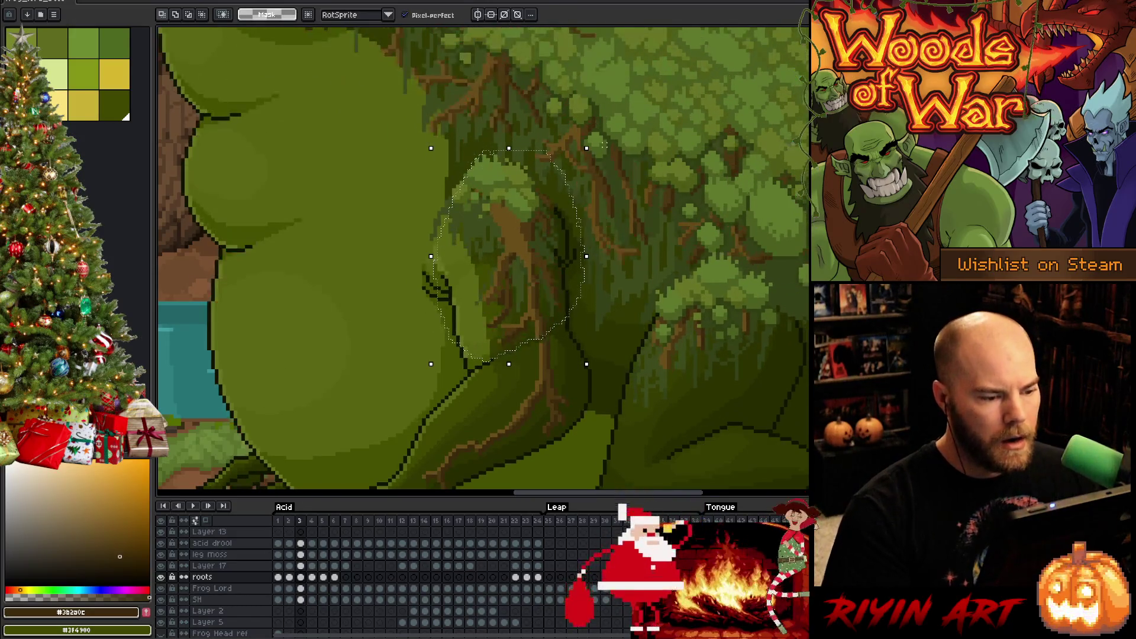
- Rotate the frame-3 shoulder moss clump slightly and nudge it one pixel right
drag(597, 144, 598, 144)
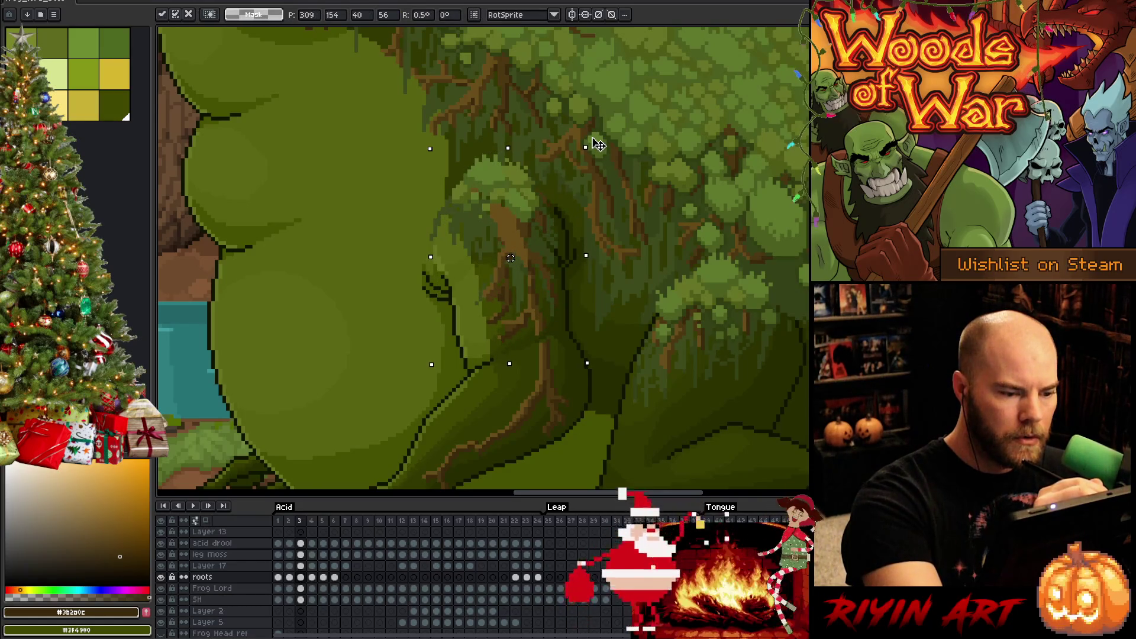
key(Right)
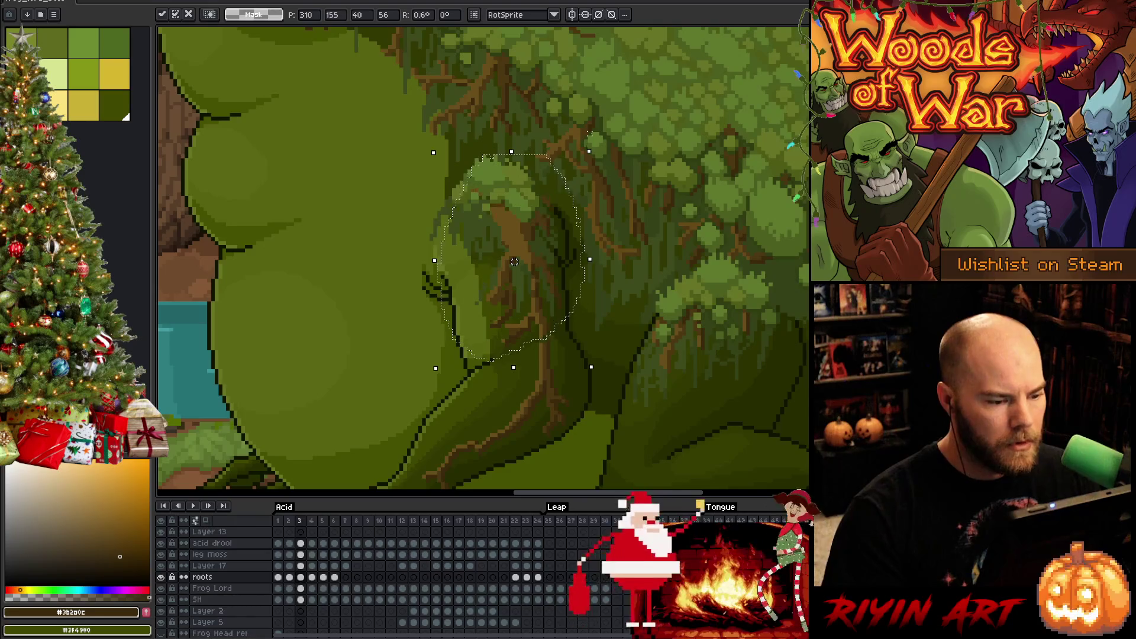
key(comma)
- Flip between frames 2 and 3 to compare the moss clump's alignment
key(period)
key(comma)
key(period)
key(comma)
key(period)
key(comma)
key(period)
key(comma)
key(period)
key(comma)
key(period)
key(comma)
key(period)
key(comma)
key(period)
key(comma)
key(period)
key(comma)
key(period)
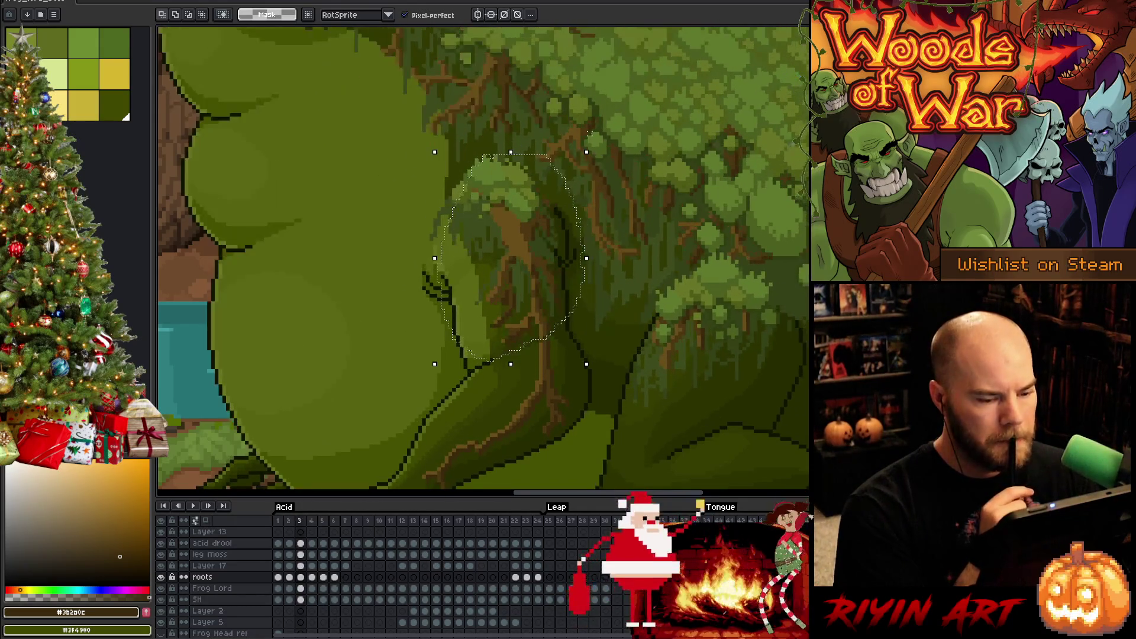
key(comma)
key(period)
key(comma)
key(period)
key(comma)
key(period)
key(comma)
key(period)
key(comma)
key(period)
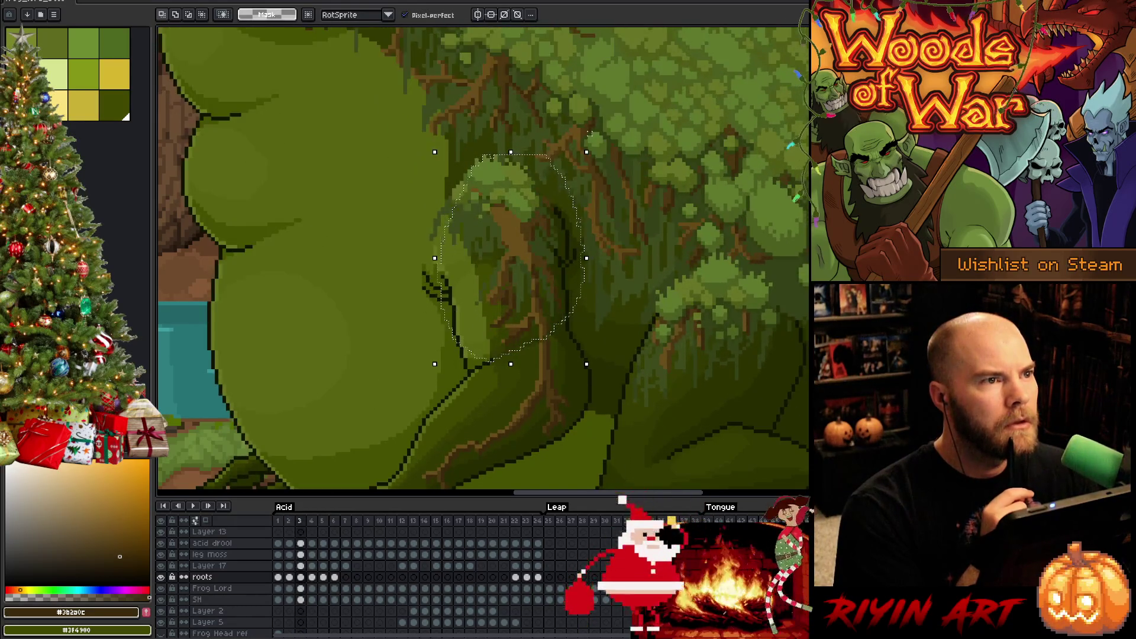
key(comma)
key(period)
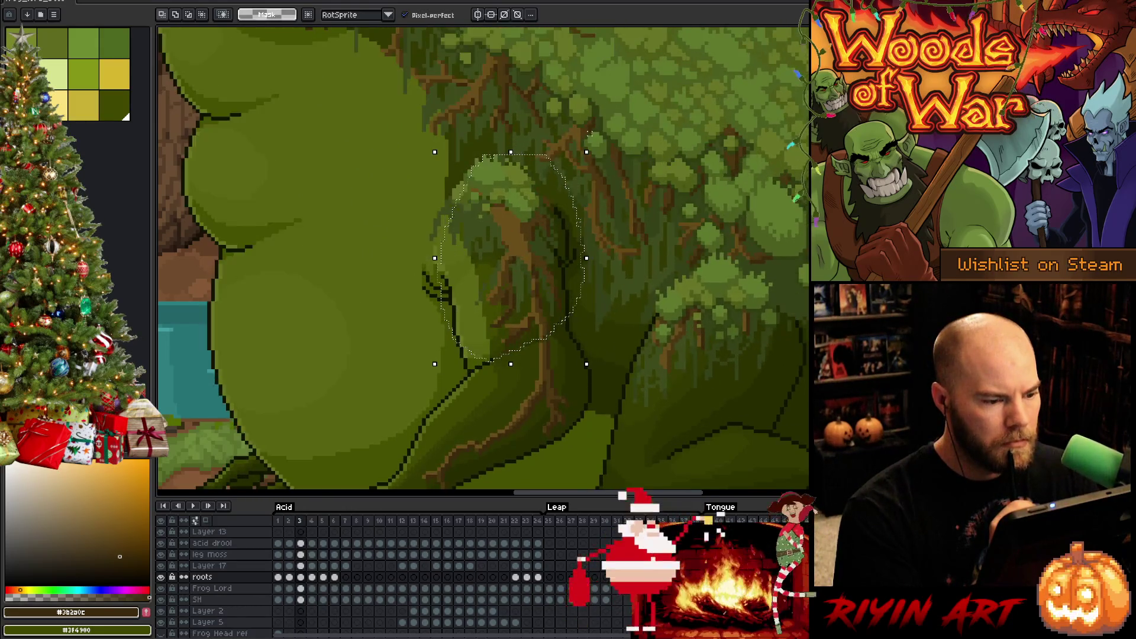
key(comma)
key(period)
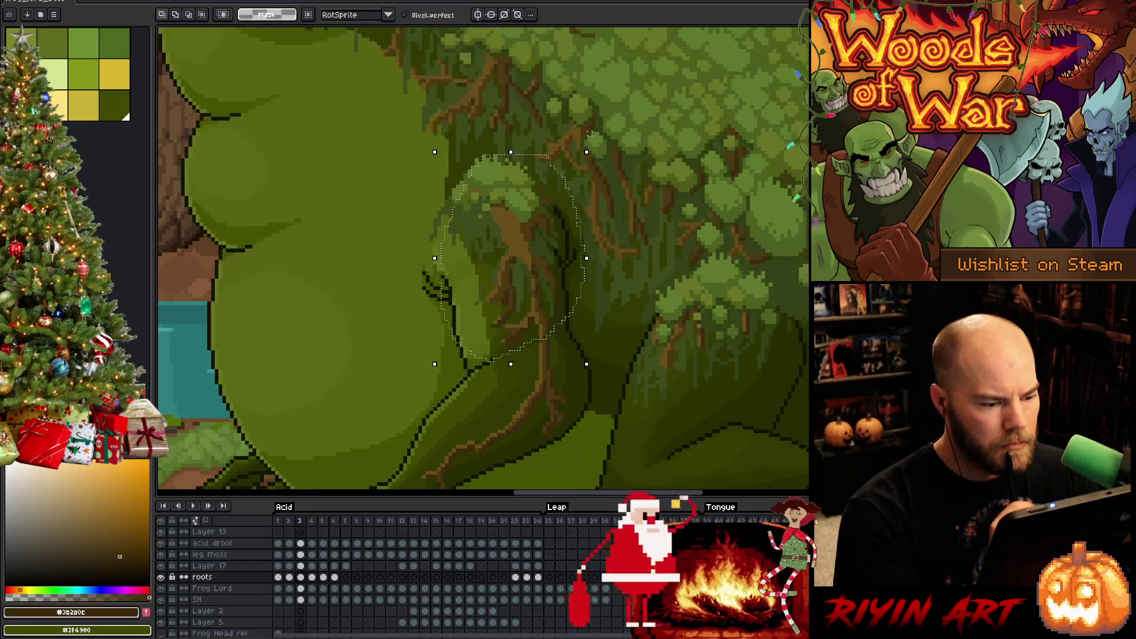
- Drop the moss selection and sample the root's browns with the pencil for touch-ups
key(comma)
key(period)
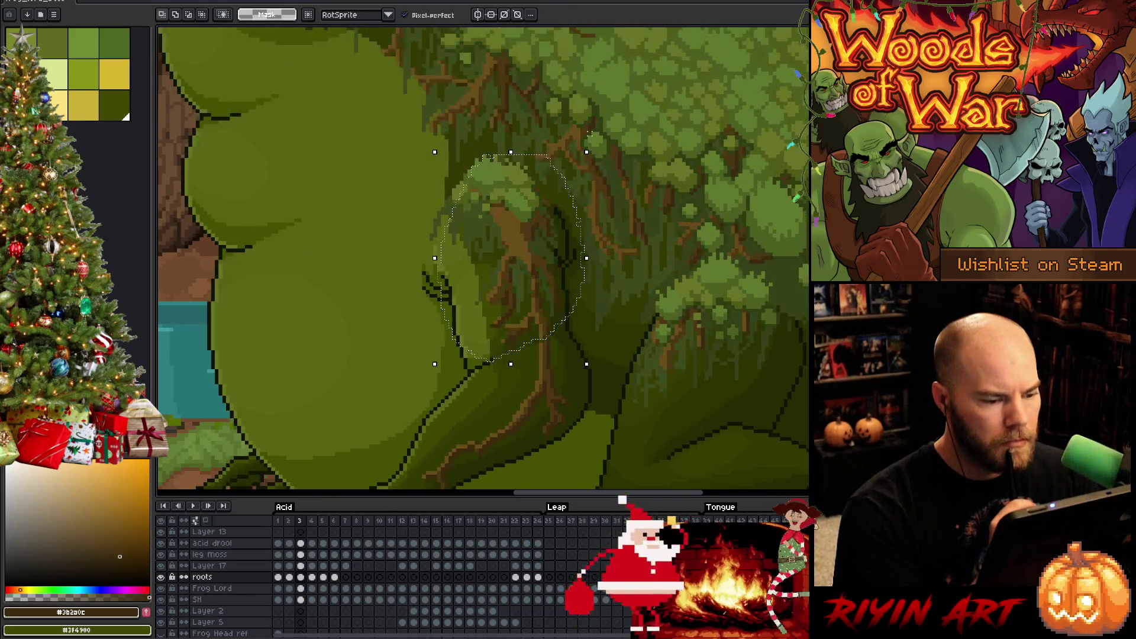
key(i)
click(555, 298)
key(b)
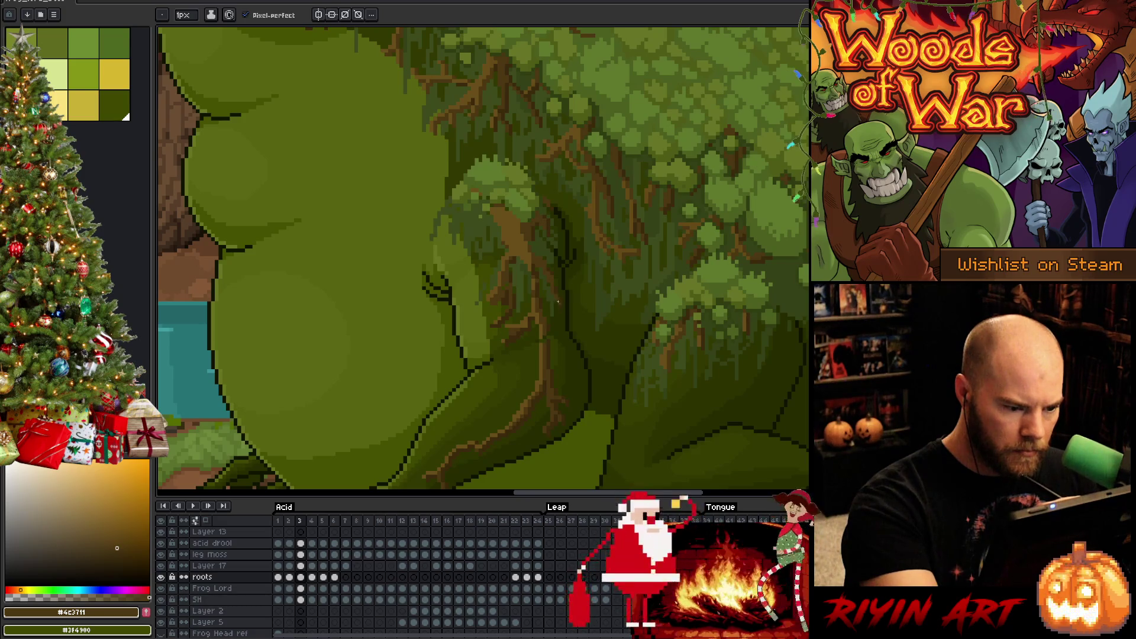
key(comma)
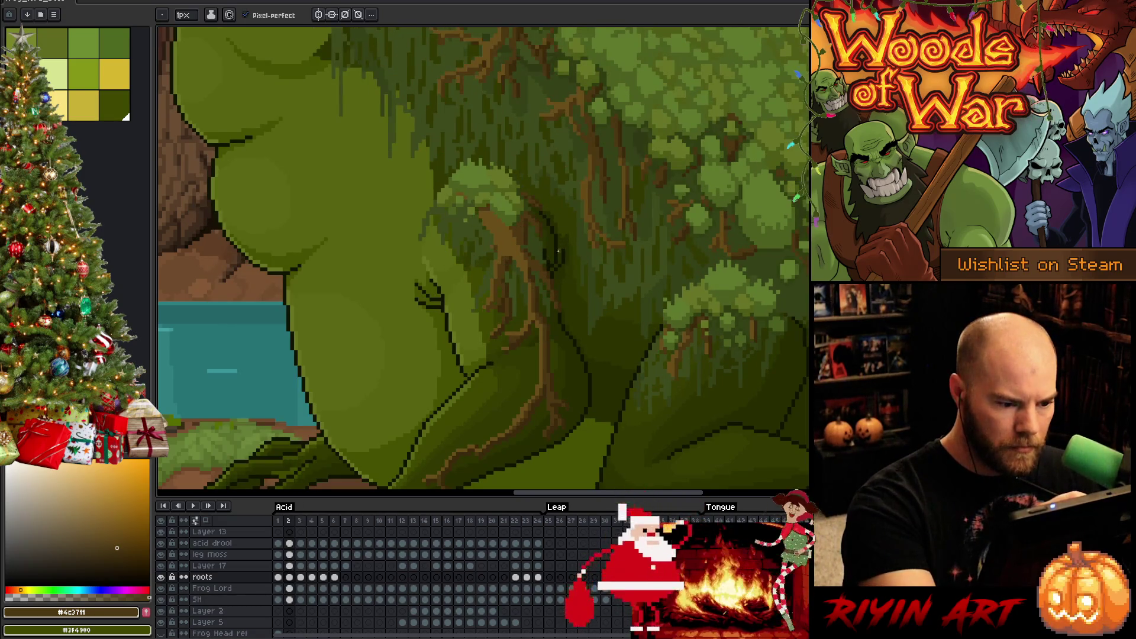
key(period)
alt+click(562, 285)
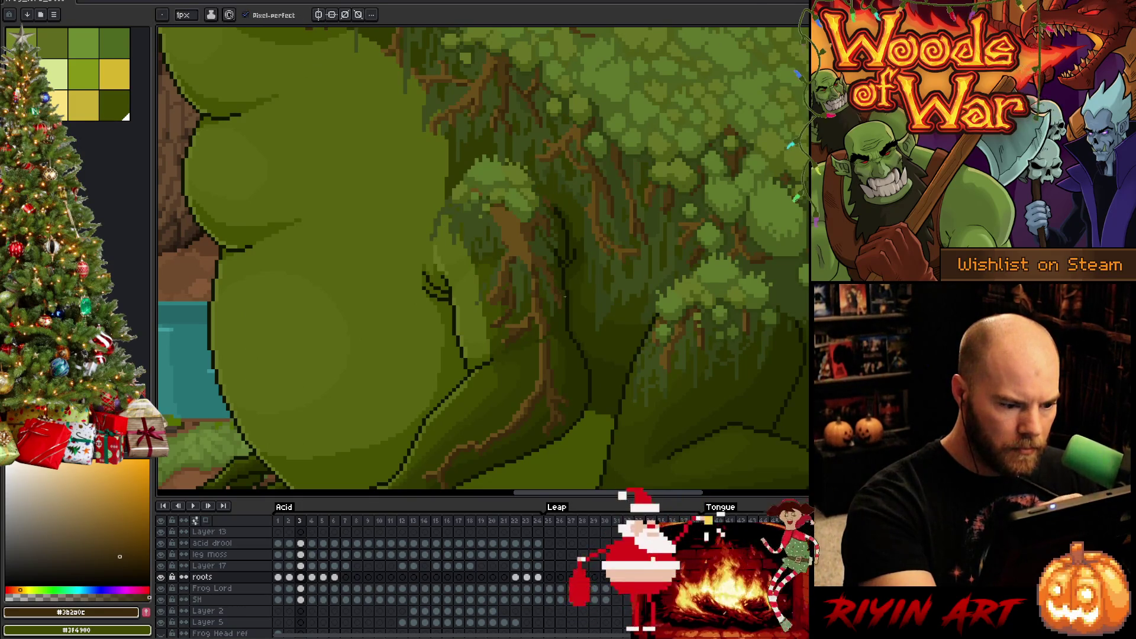
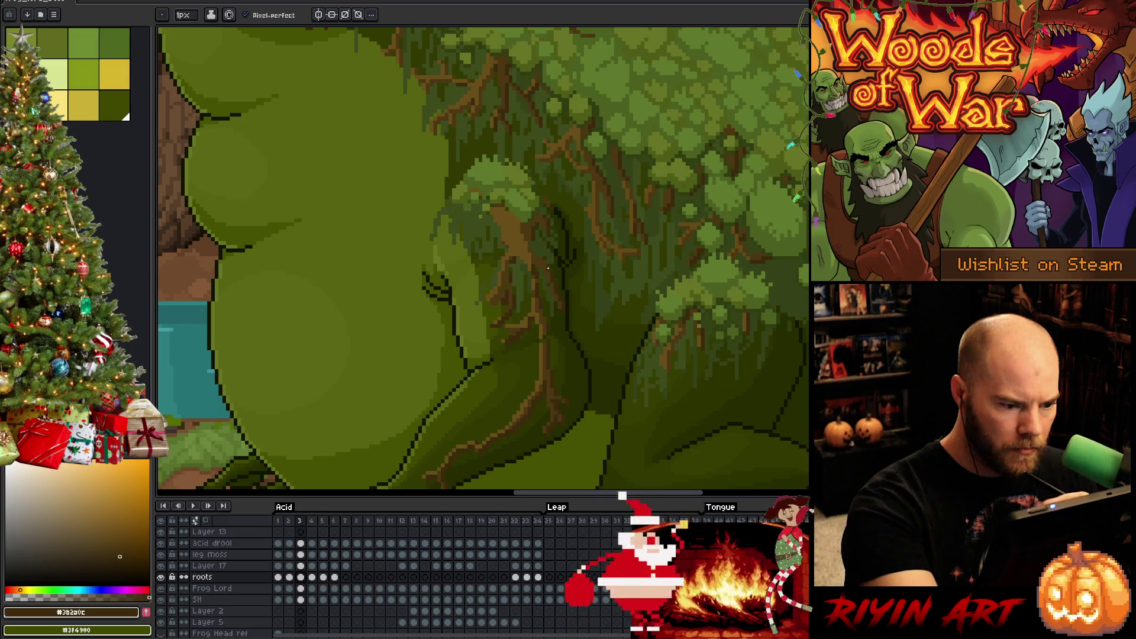
- Compare frame 3's roots with frame 2 and erase the misaligned root pixels
key(Left)
key(Right)
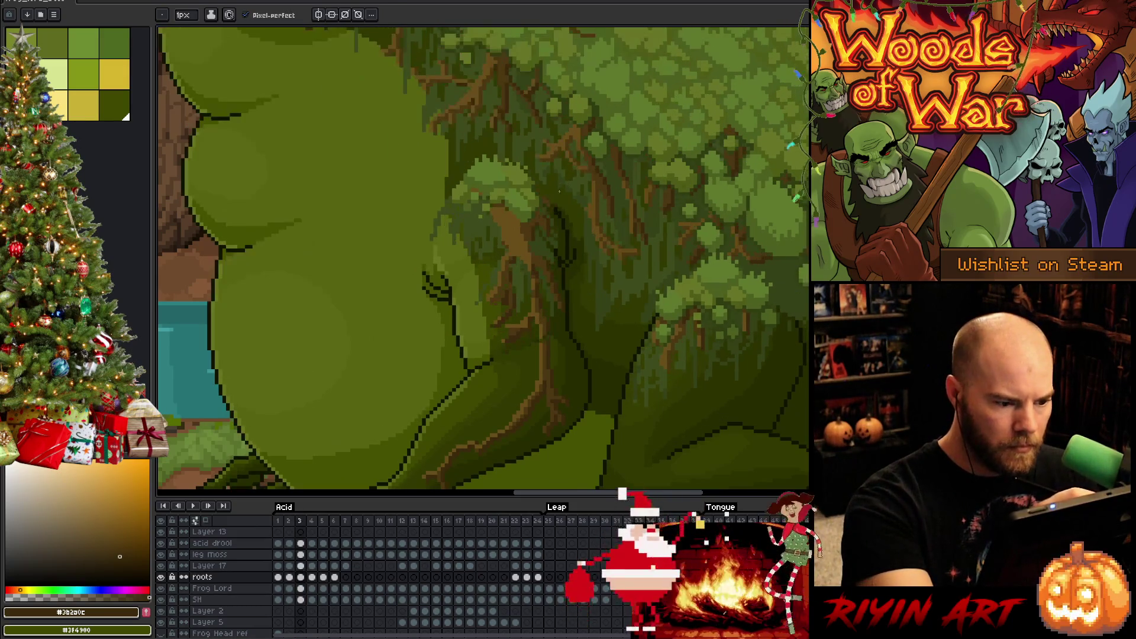
key(e)
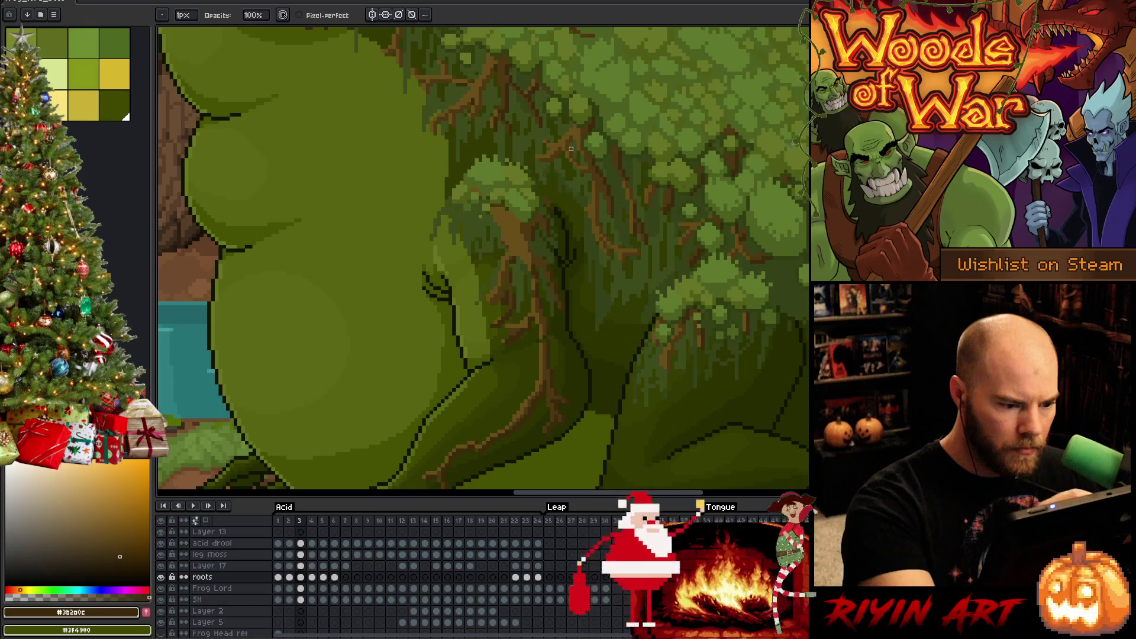
key(Left)
key(Right)
key(Left)
key(Right)
key(Left)
key(Right)
key(b)
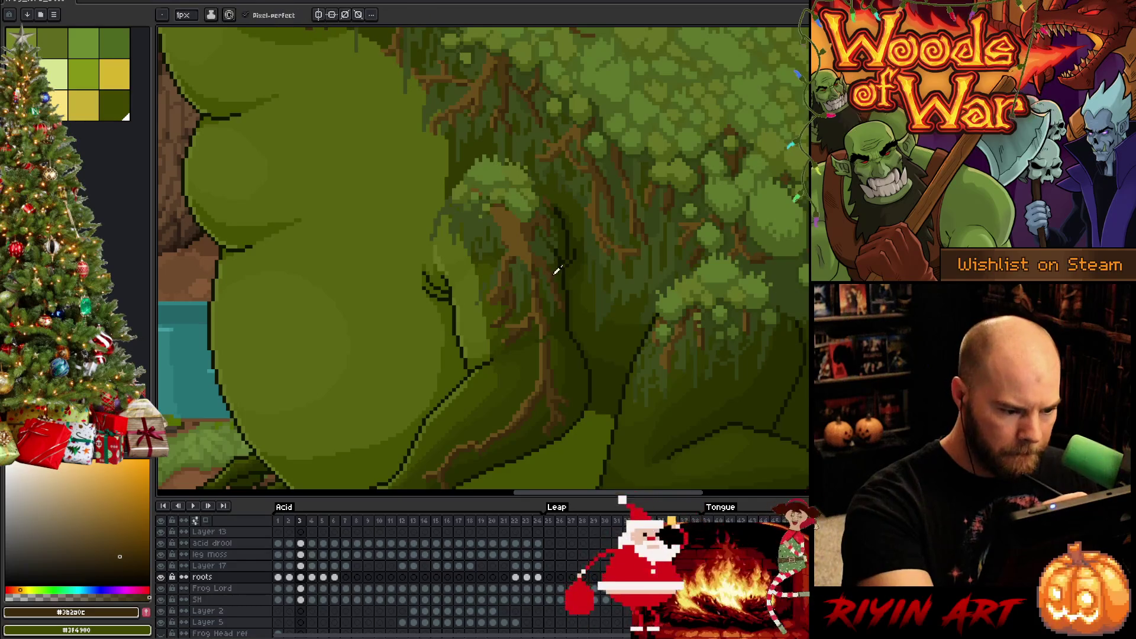
- Sample light and dark root browns and redraw frame 3's roots, checking against frame 2
alt+click(556, 270)
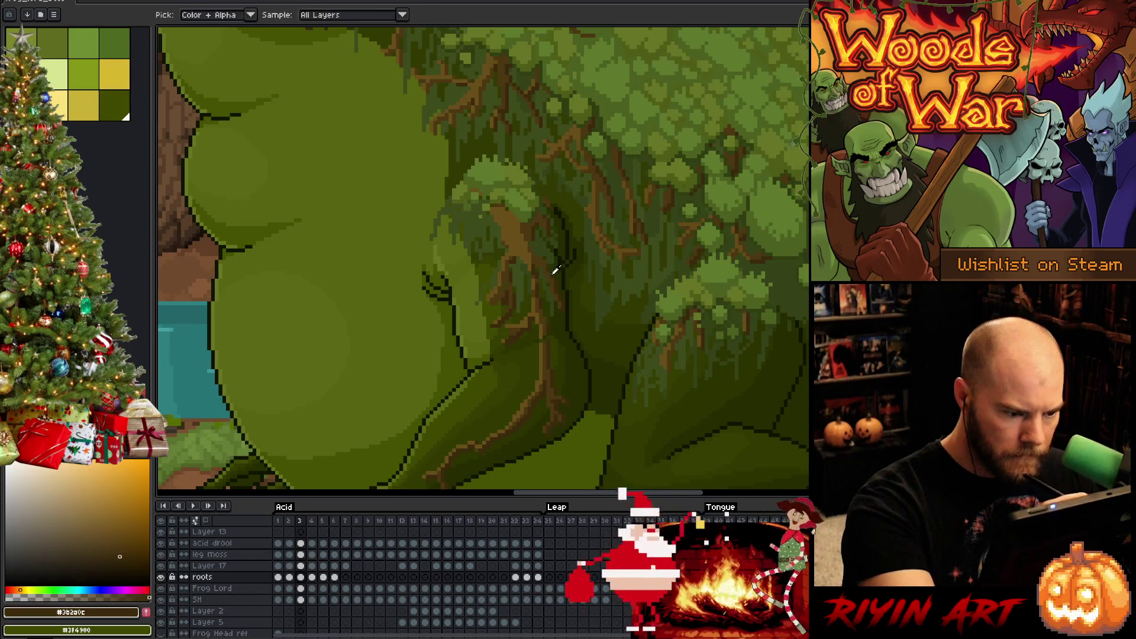
alt+click(549, 258)
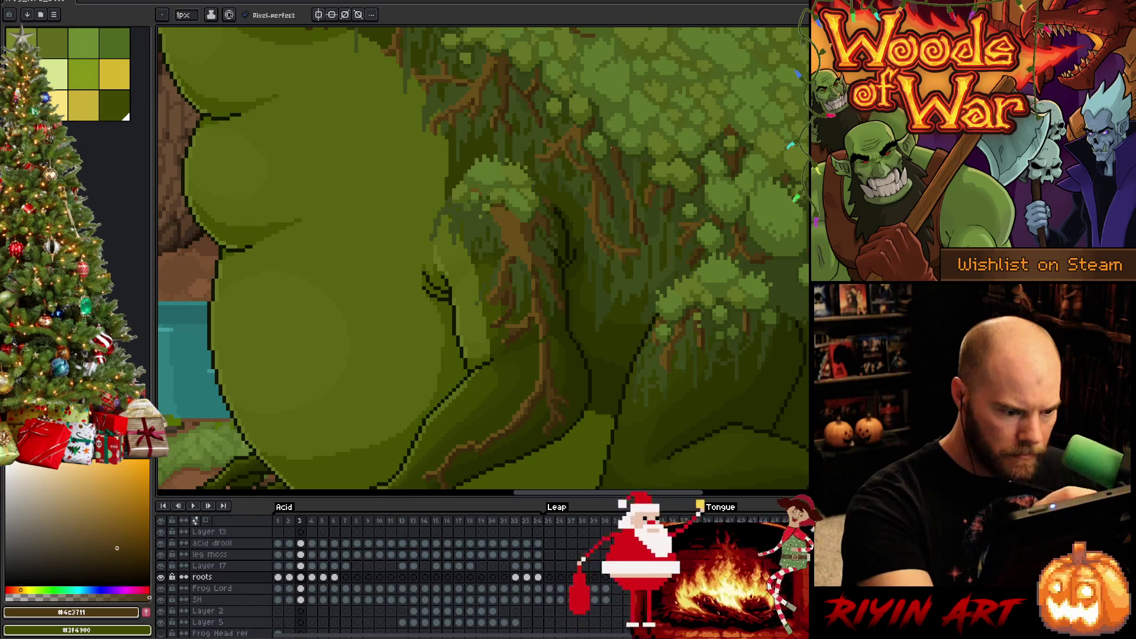
key(Left)
key(Right)
key(Left)
key(Right)
key(Left)
key(Right)
key(Left)
key(Right)
- Redraw frame 3's root lines in dark brown #3b2a0c and a lighter brown
alt+click(539, 288)
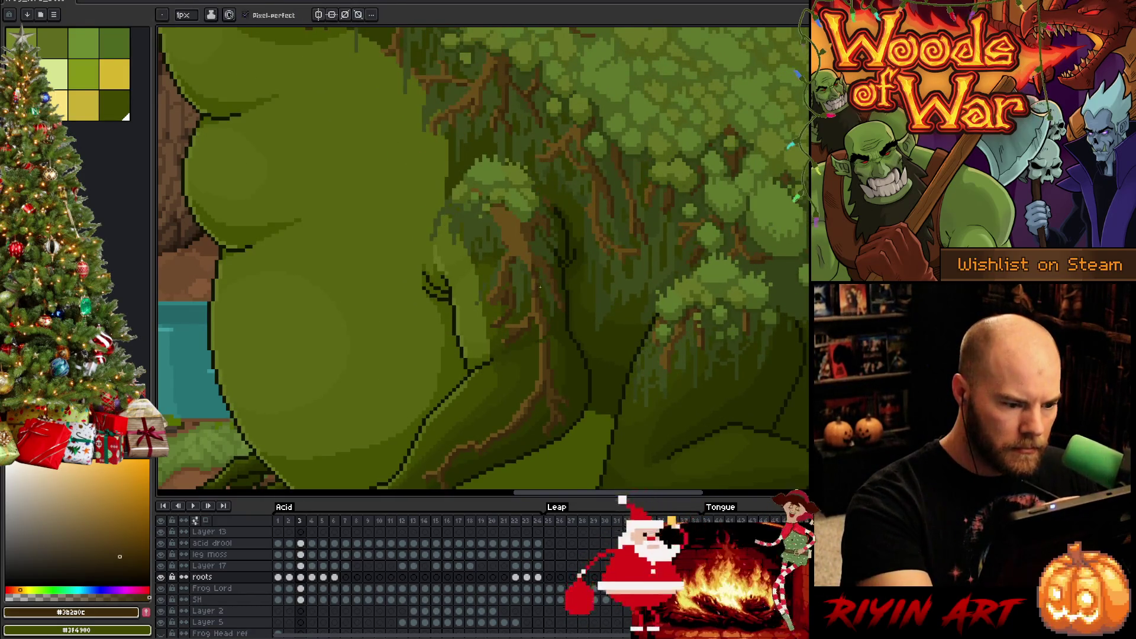
alt+click(540, 288)
alt+click(540, 281)
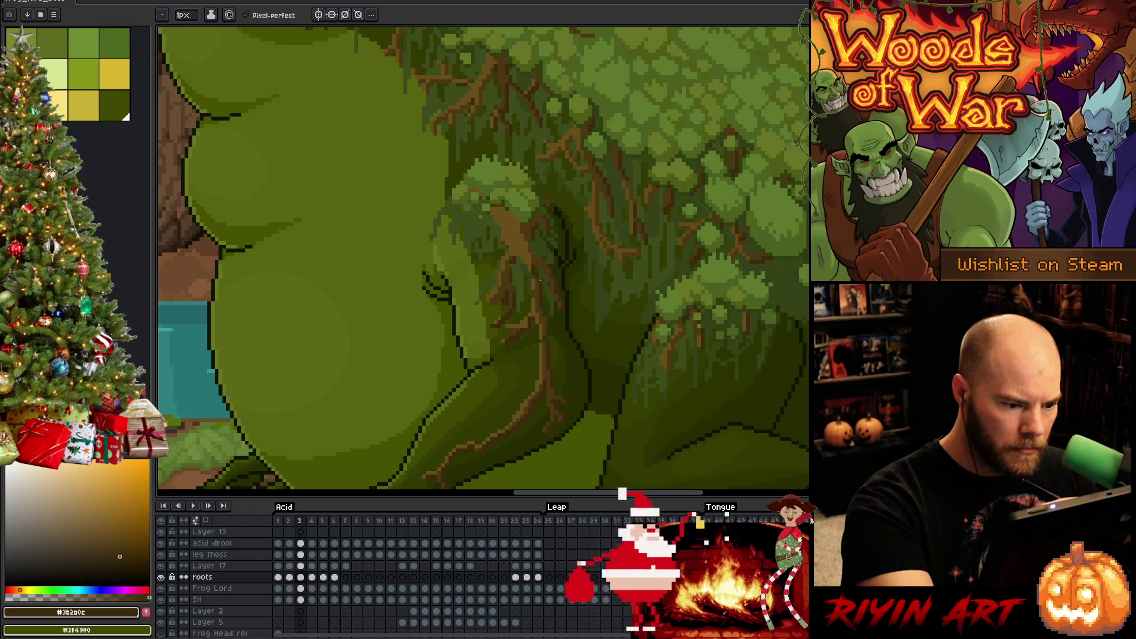
alt+click(539, 251)
key(Left)
key(Right)
key(Left)
key(Right)
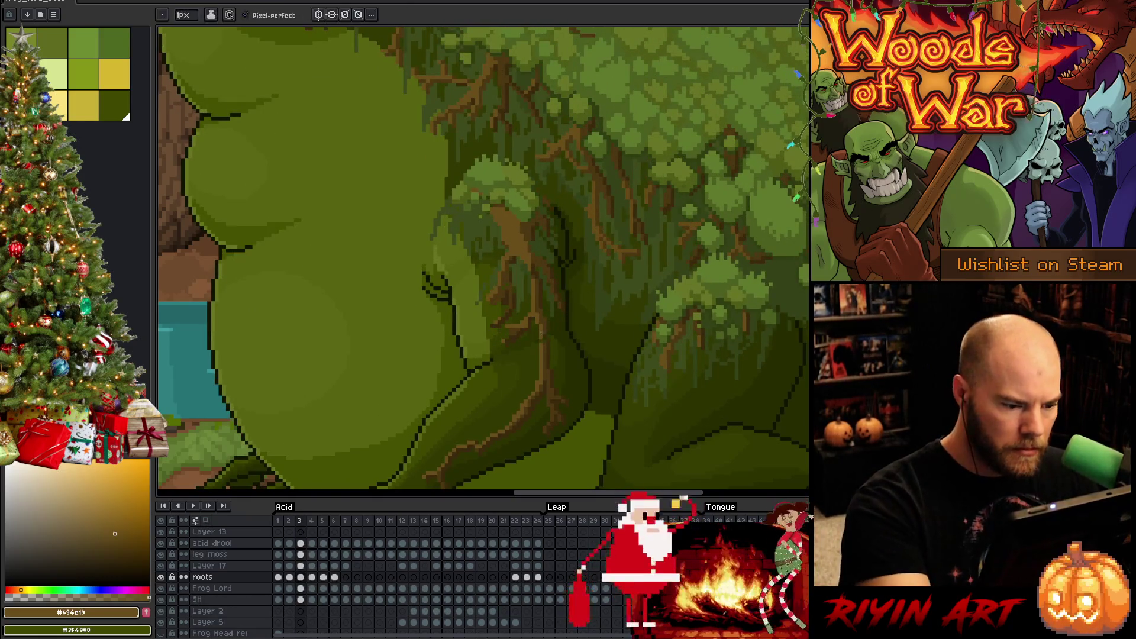
- Retouch the lower roots with mid brown #4c3711 and dark brown #3b2a0c so they match frame 2
alt+click(549, 324)
alt+click(550, 330)
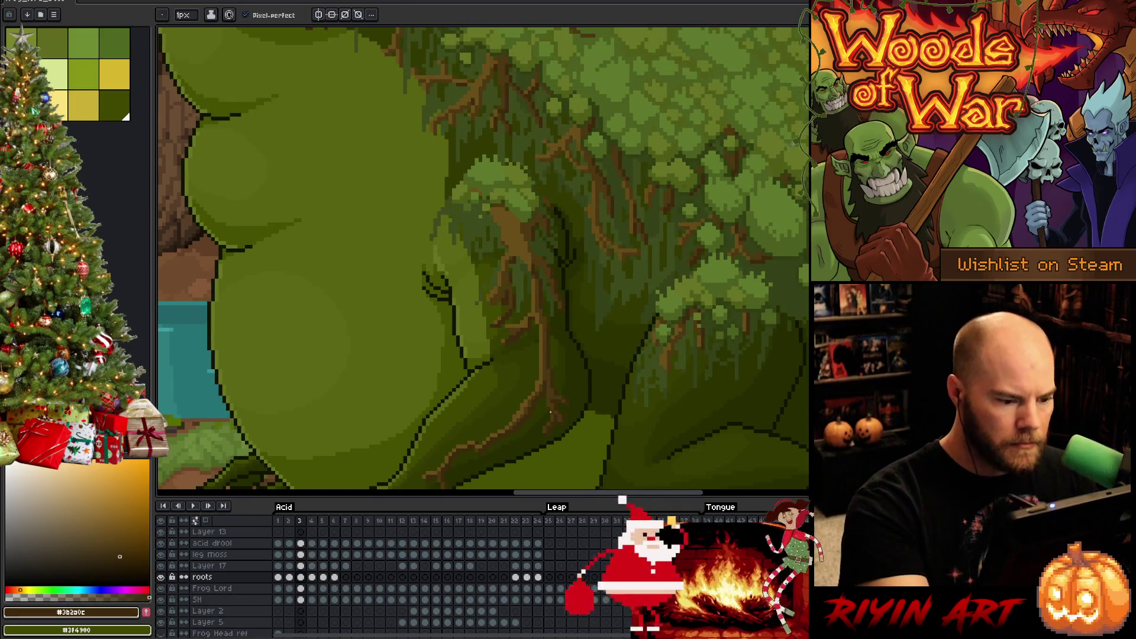
key(Left)
key(Right)
key(Left)
key(Right)
key(Left)
key(Right)
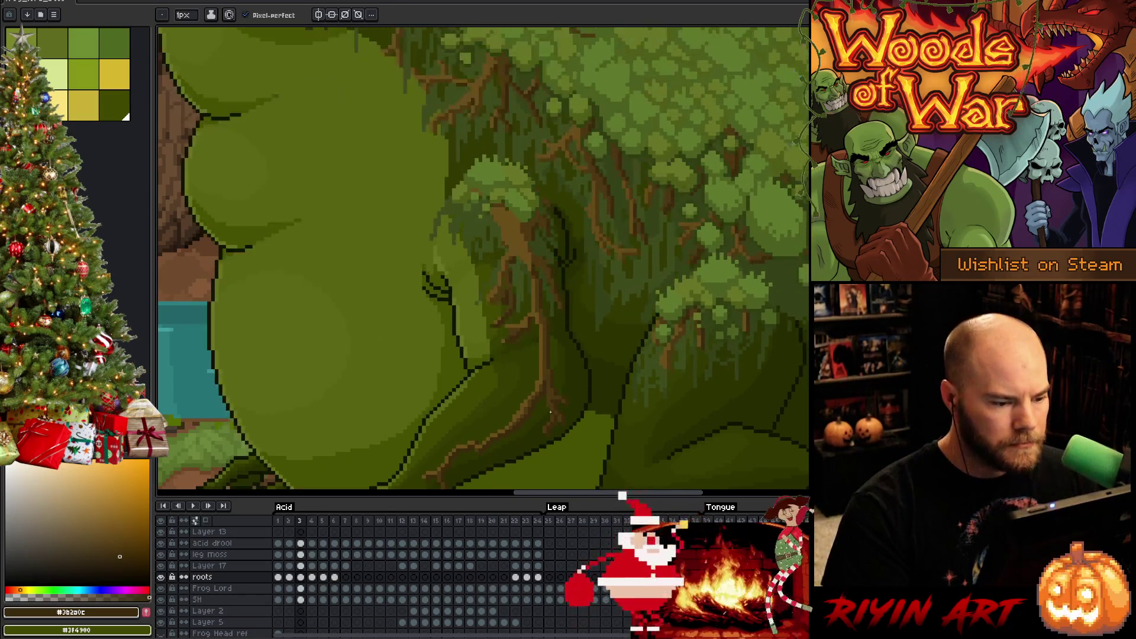
key(Left)
key(Right)
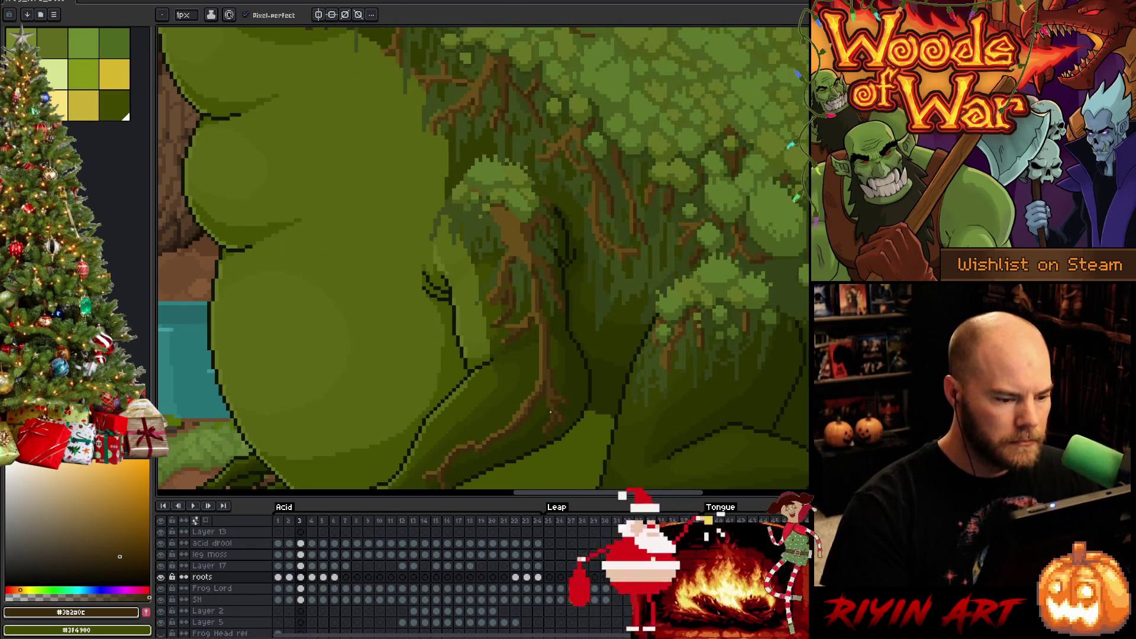
key(v)
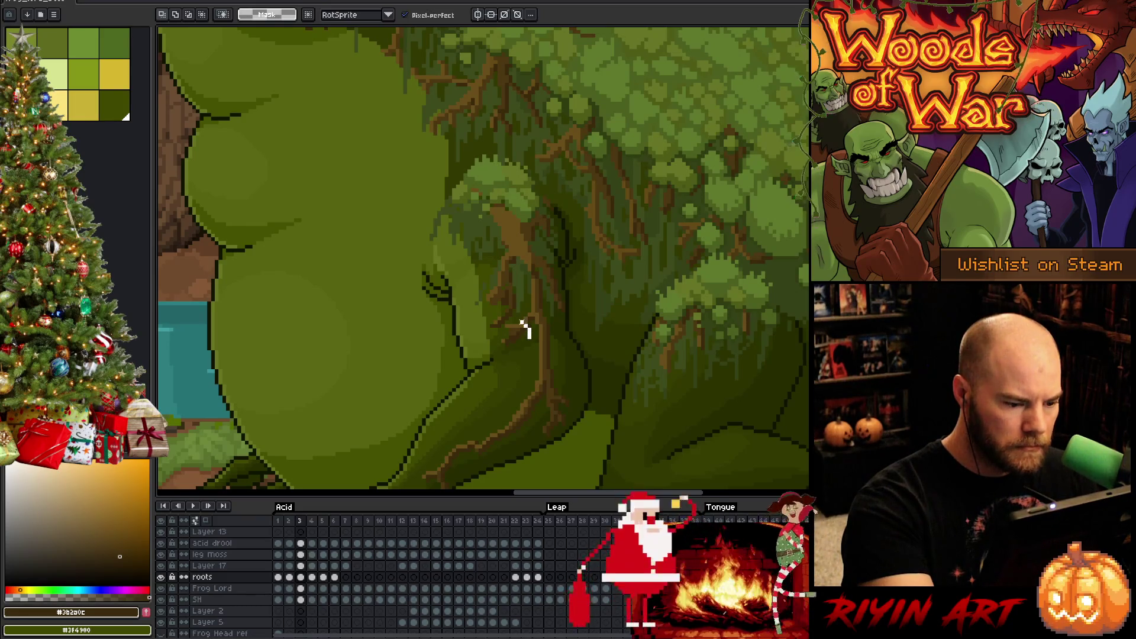
- Lasso-select the small root branch beside the frog's hand, deselect, and sample trunk green and root brown
drag(519, 329, 514, 325)
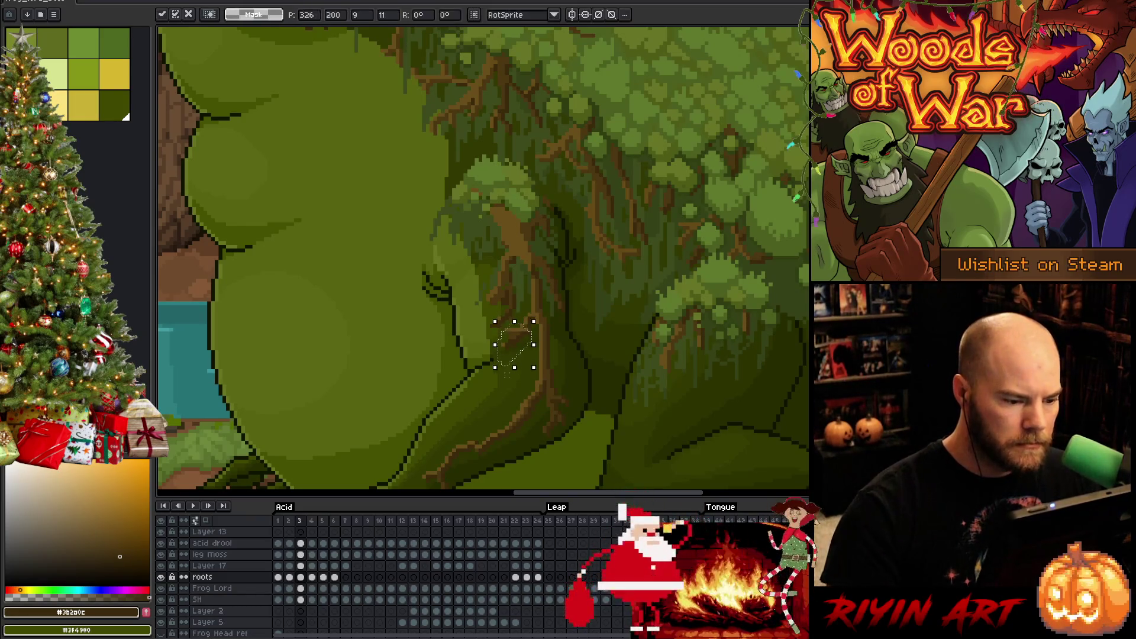
key(ctrl+d)
key(b)
alt+click(526, 325)
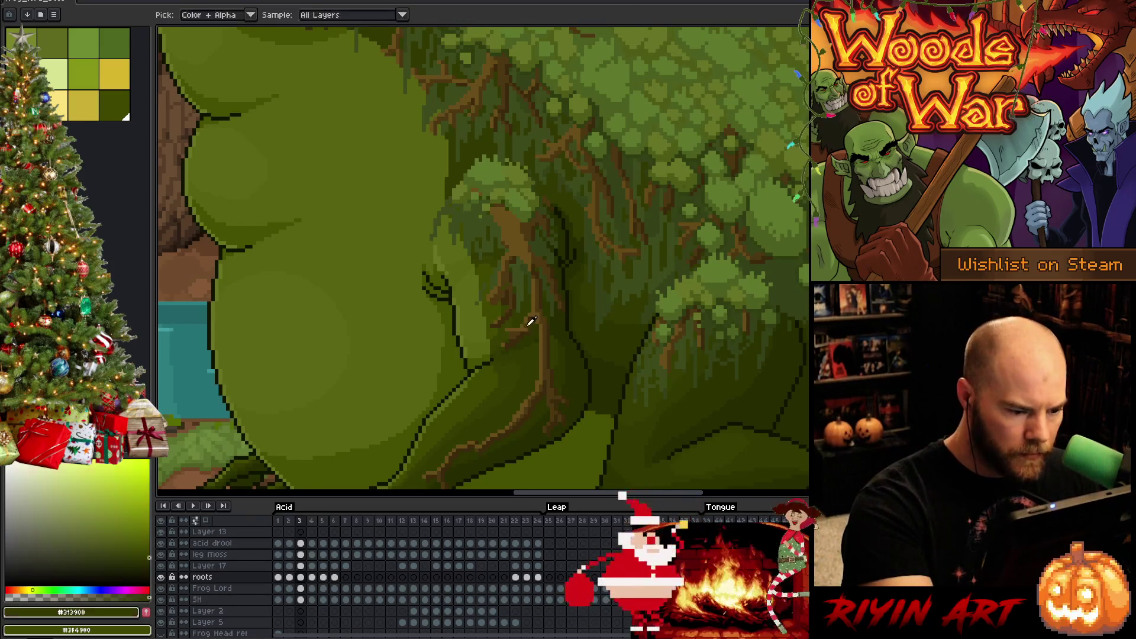
alt+click(526, 323)
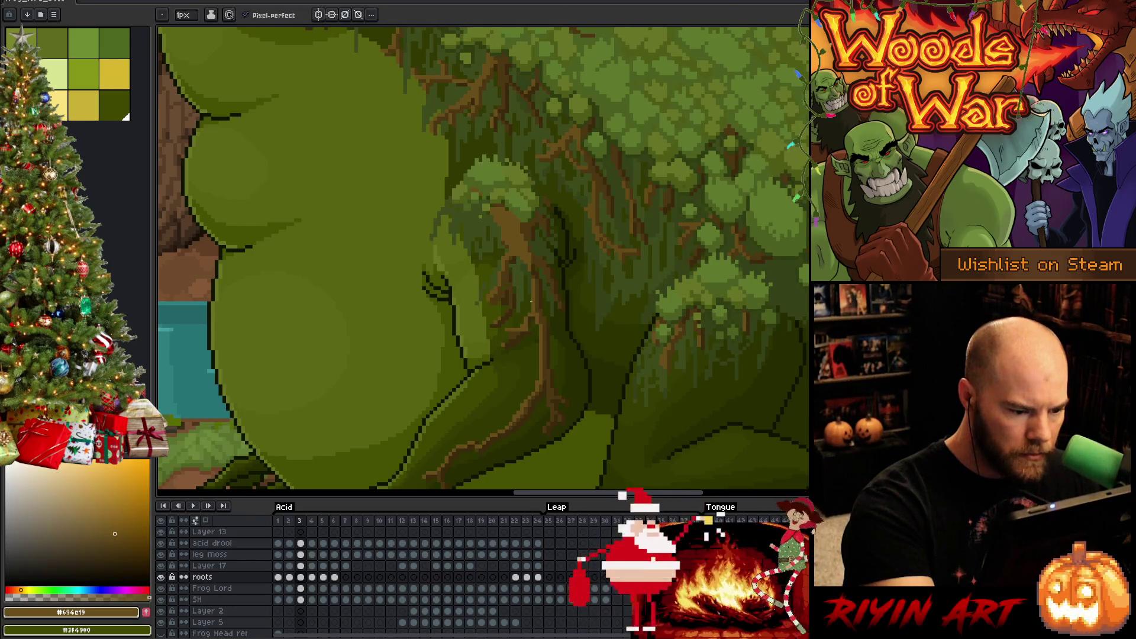
alt+click(527, 330)
- Erase stray pixels on the branch and sample the trunk's moss green
key(e)
key(comma)
key(period)
key(comma)
key(period)
key(alt)
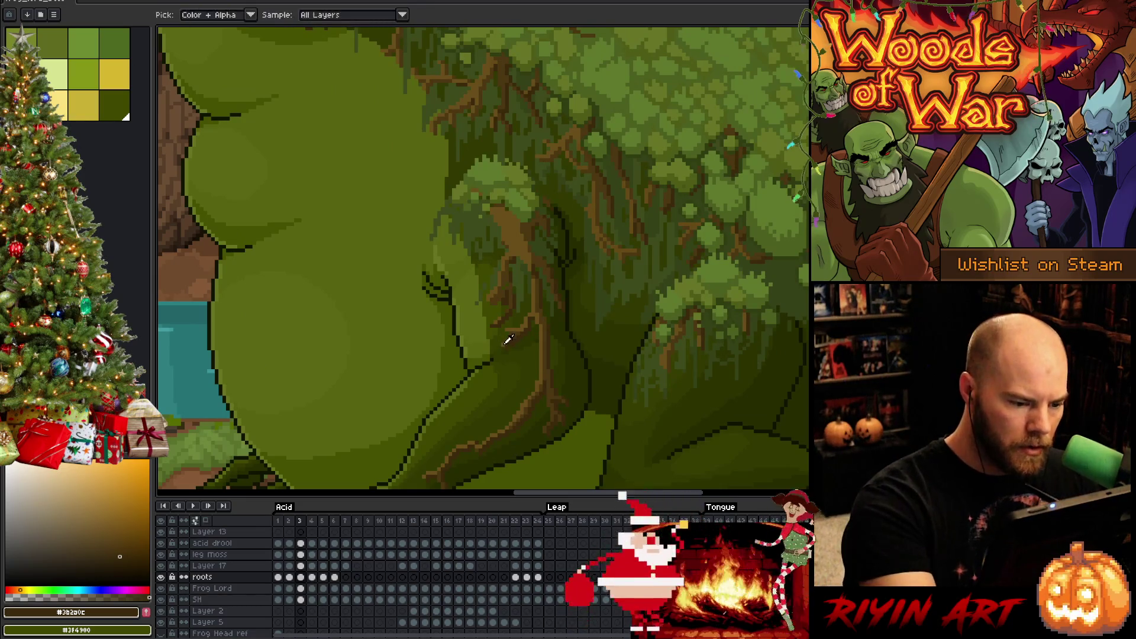
alt+click(505, 343)
- Repaint moss around the branch, checking its alignment against frame 2
key(comma)
key(period)
key(comma)
key(period)
key(comma)
key(period)
key(comma)
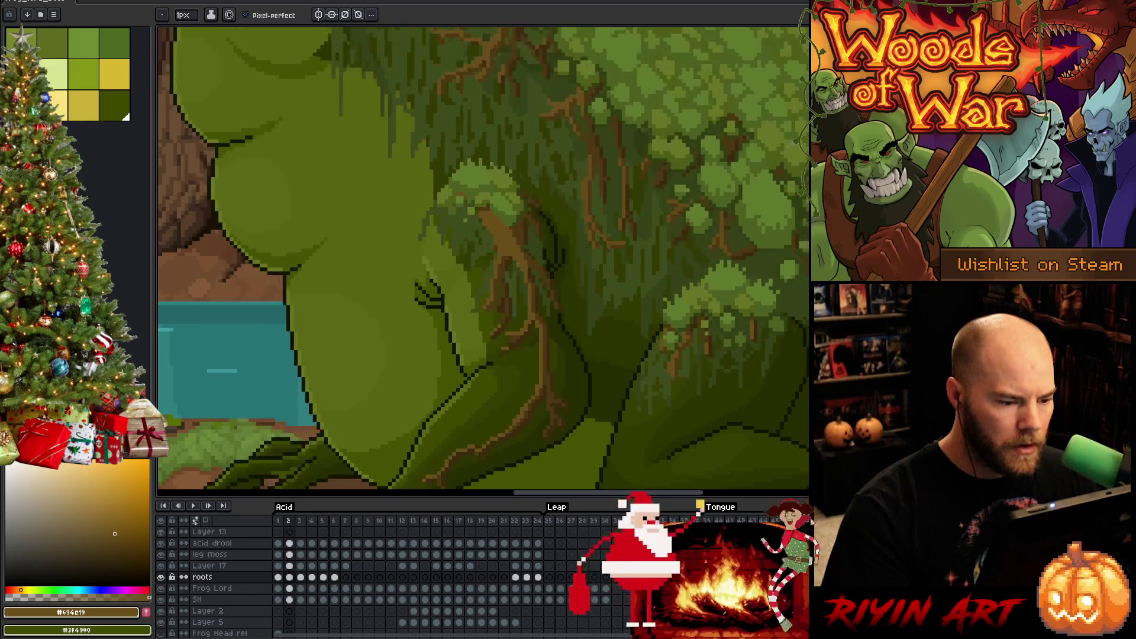
key(period)
alt+click(502, 316)
- Redraw the roots in mid brown and the moss in dark olive green to match frame 2
key(comma)
key(period)
key(comma)
key(period)
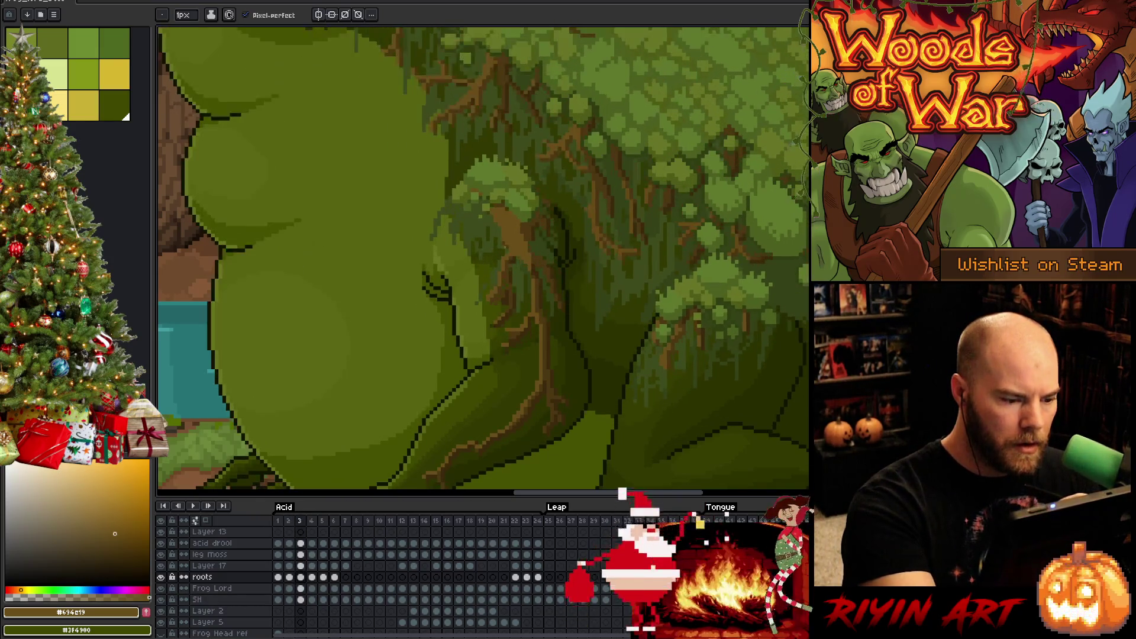
alt+click(506, 281)
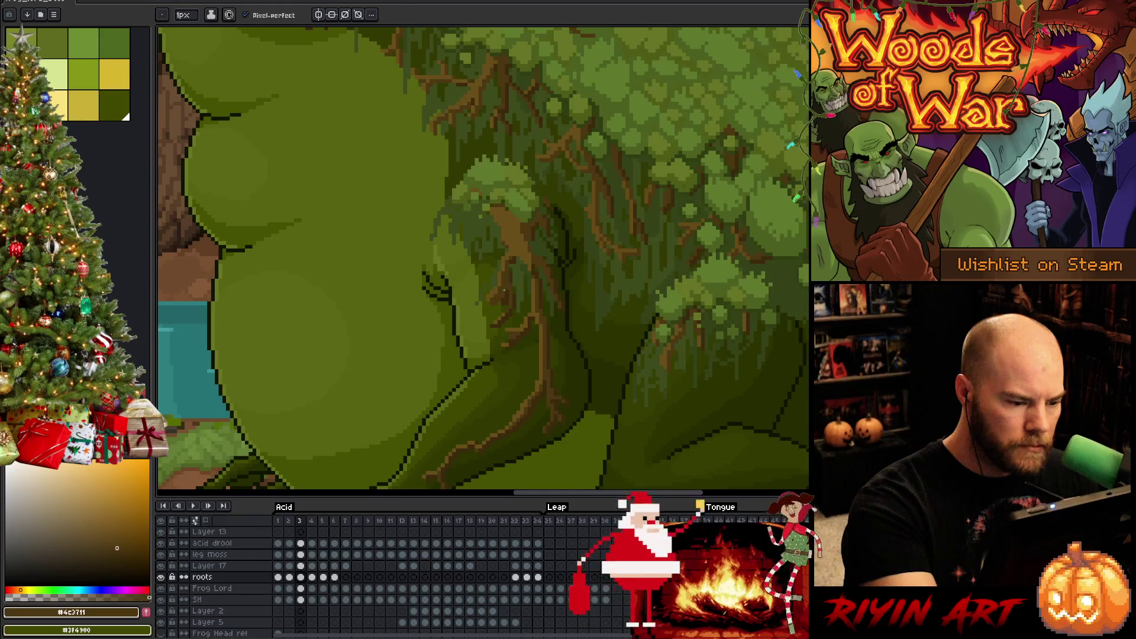
alt+click(503, 284)
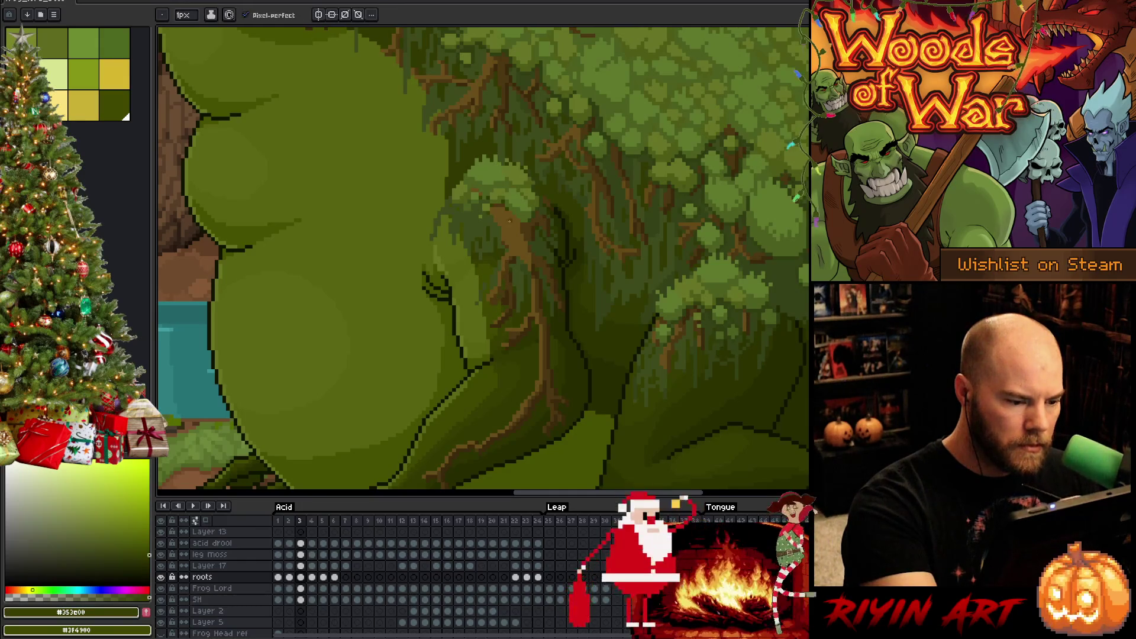
key(comma)
key(period)
key(comma)
key(period)
- Erase frame 3 root pixels that don't line up with frame 2
key(e)
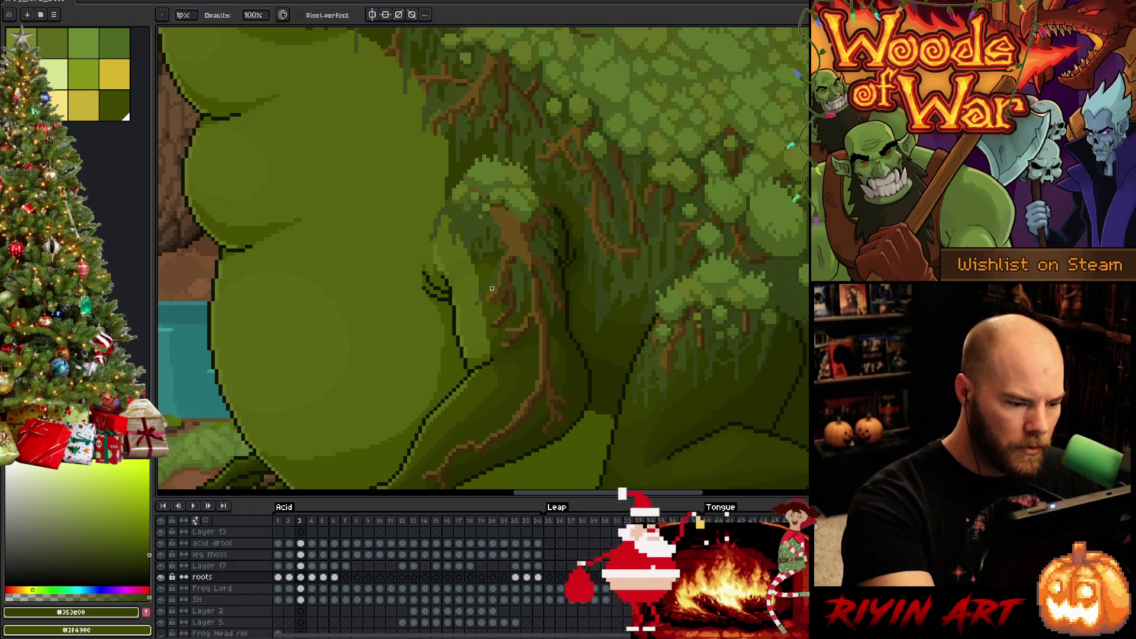
key(comma)
key(period)
key(comma)
key(period)
key(comma)
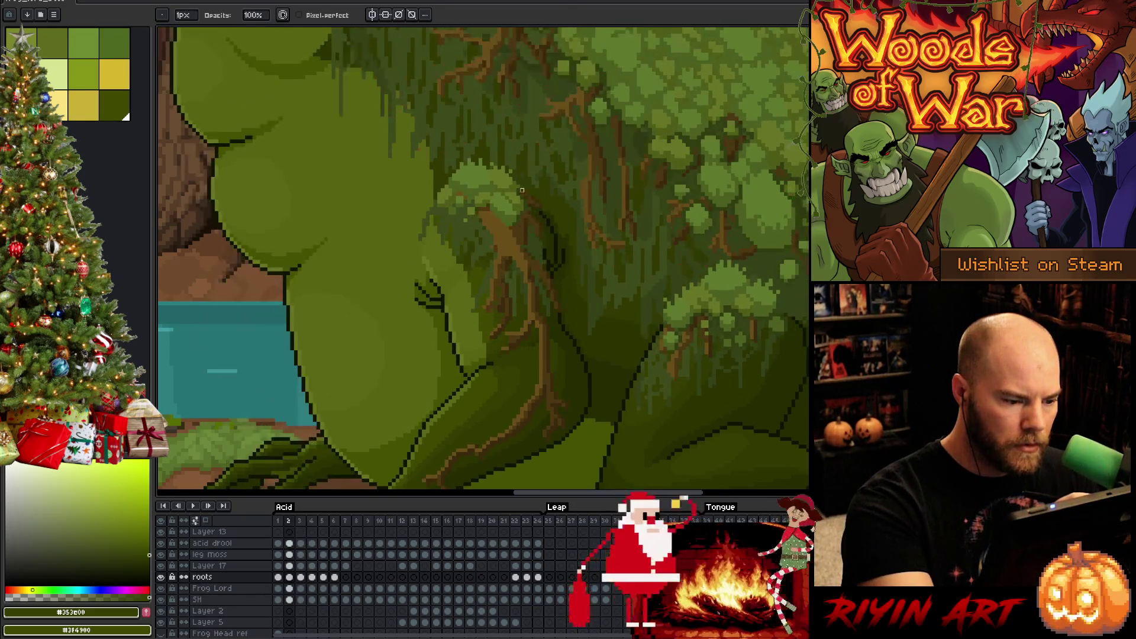
key(period)
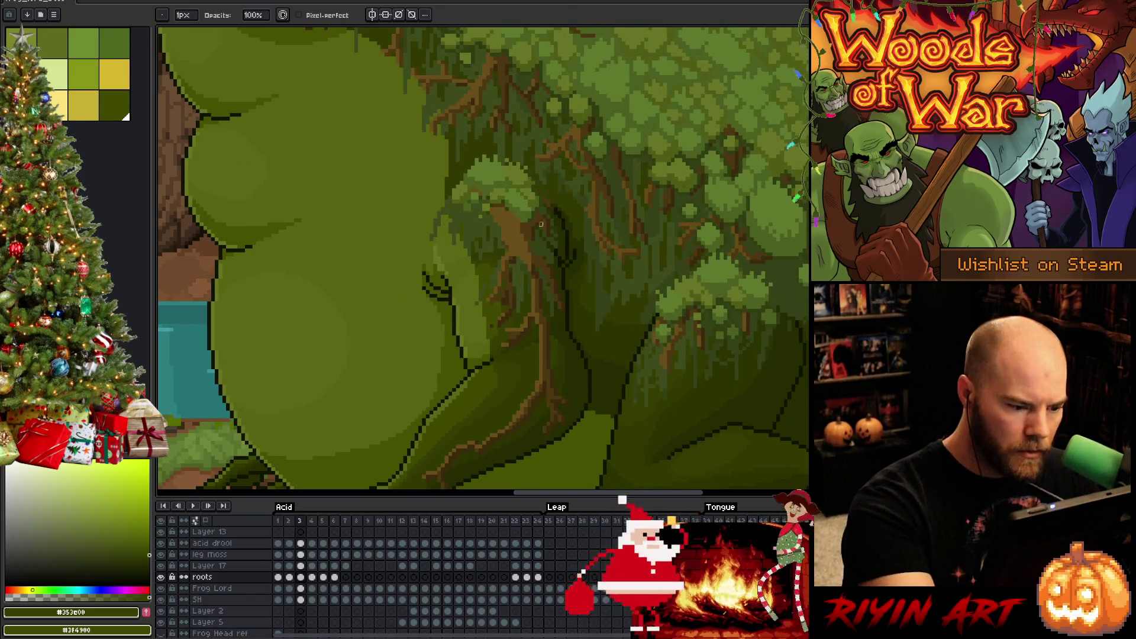
key(comma)
key(period)
key(comma)
key(period)
key(comma)
key(period)
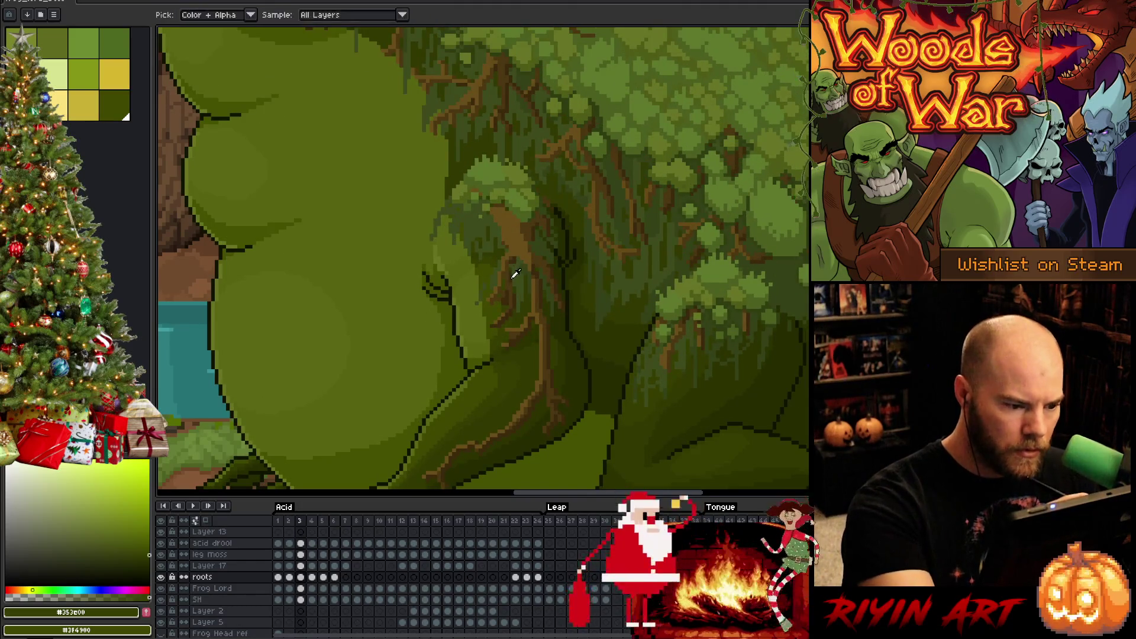
- Retouch frame 3's roots in dark brown until they match the darker frame 2
alt+click(510, 285)
key(e)
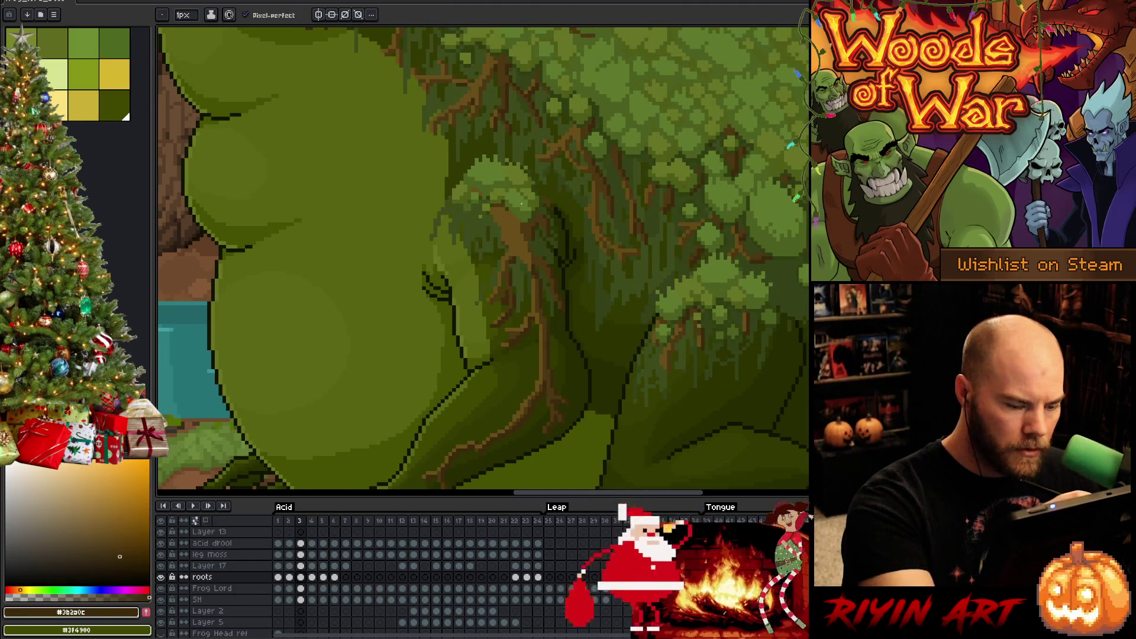
key(comma)
key(period)
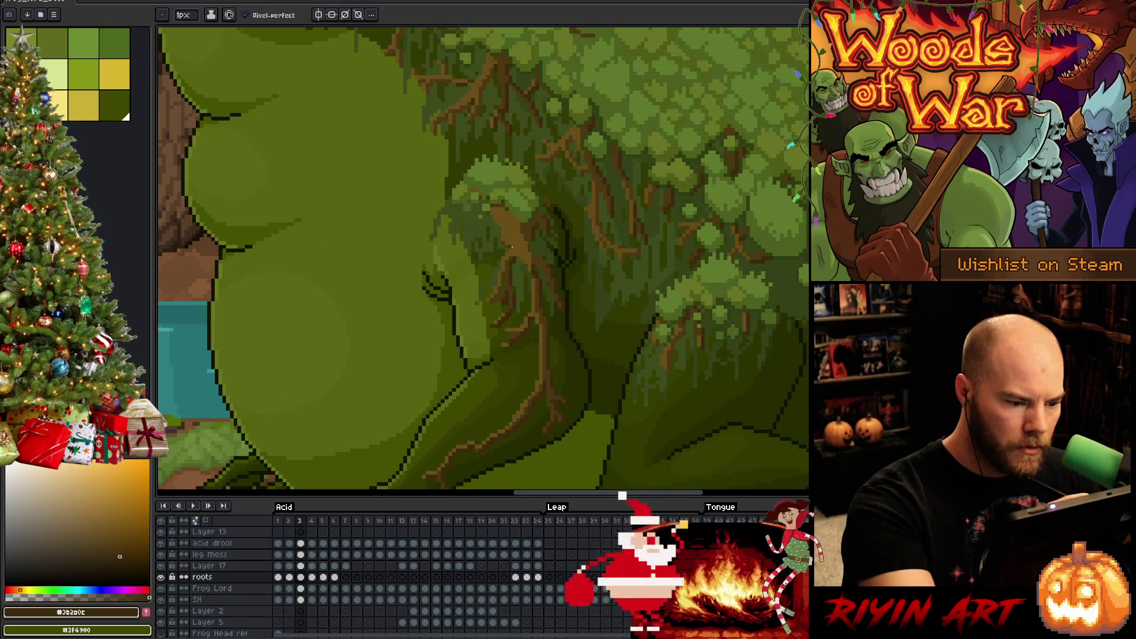
key(comma)
key(period)
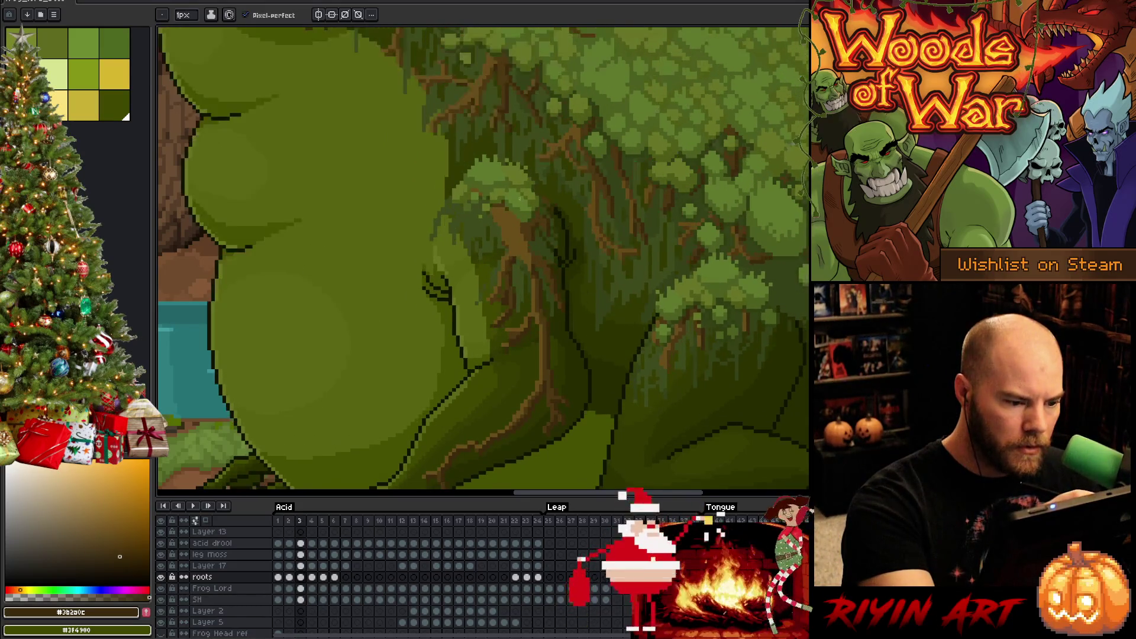
key(b)
key(comma)
key(period)
key(comma)
key(period)
key(comma)
key(period)
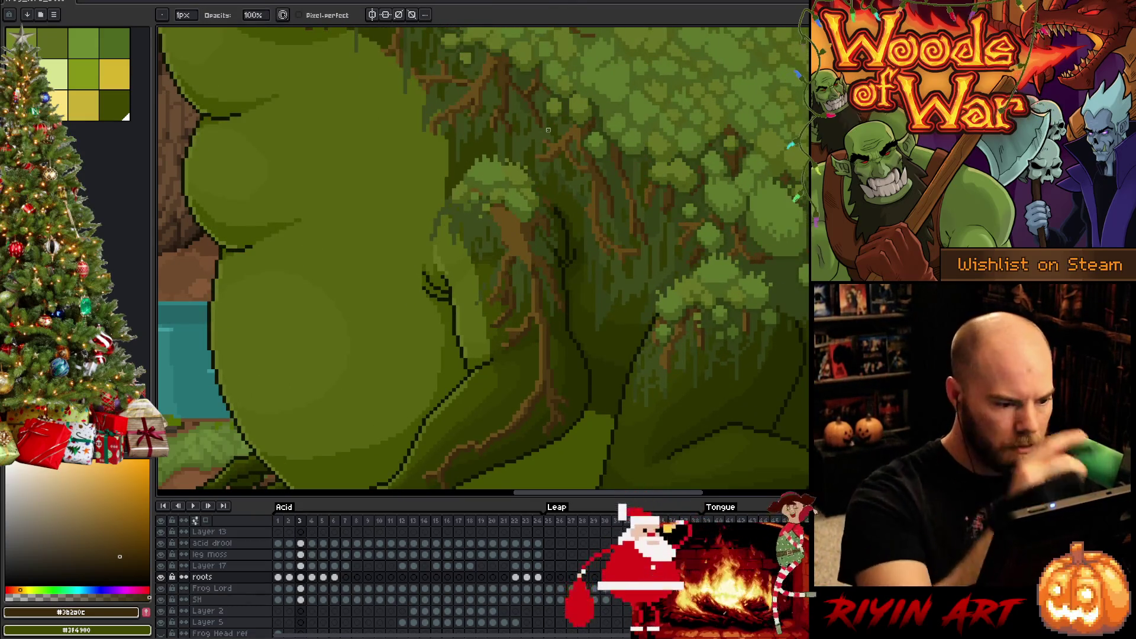
- With the pencil, sample a lighter root brown and compare frame 3's roots against frame 2
key(e)
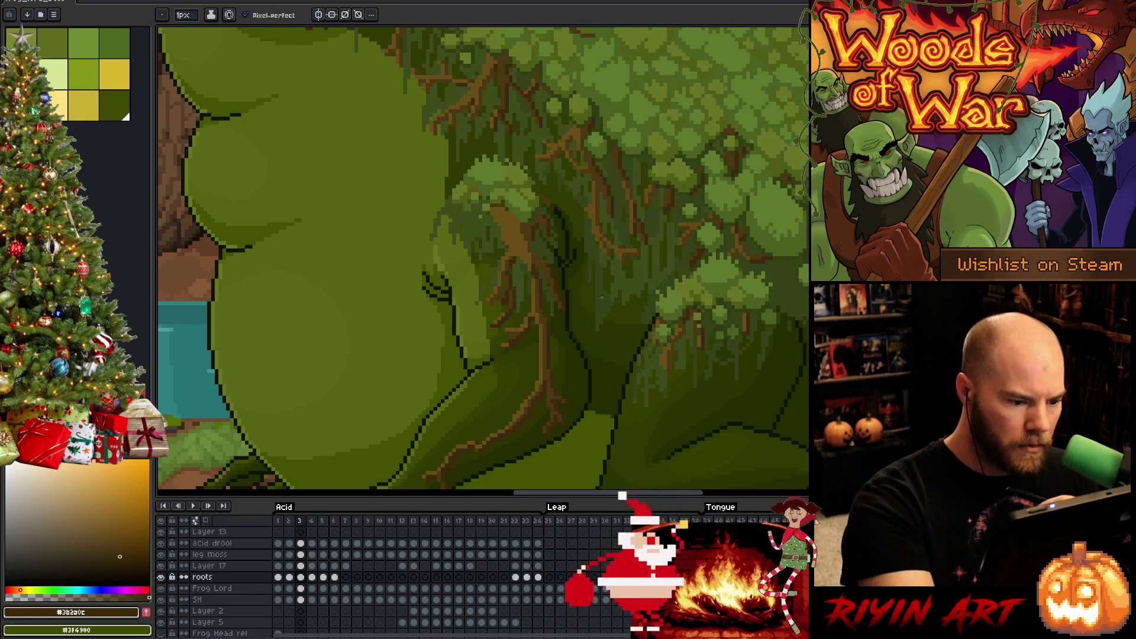
key(comma)
key(period)
key(comma)
key(period)
key(comma)
key(period)
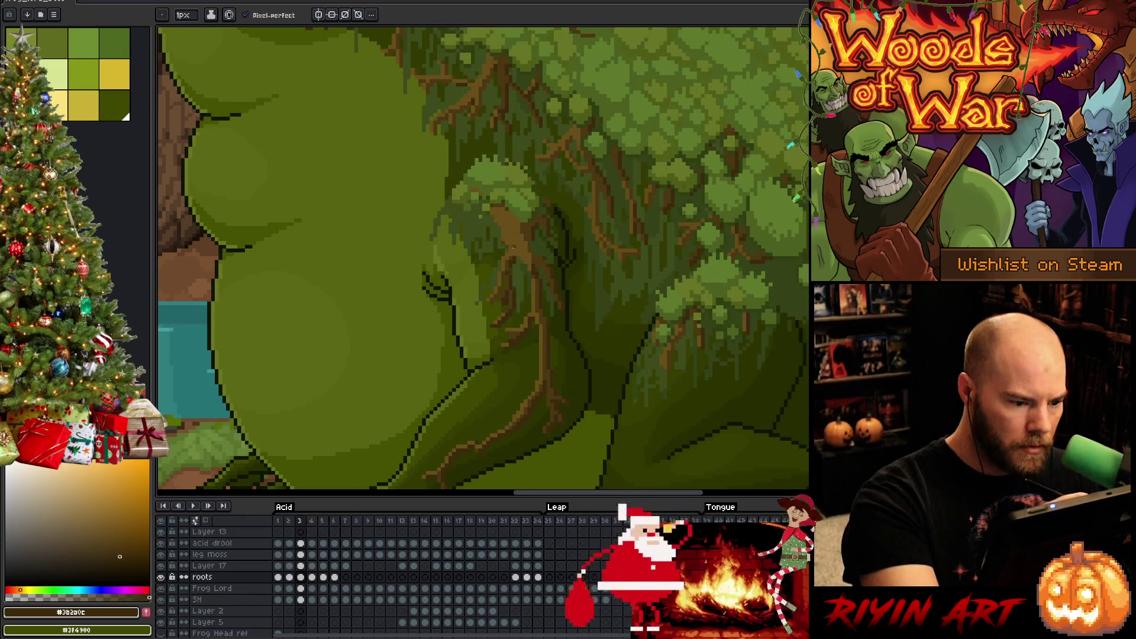
key(comma)
key(period)
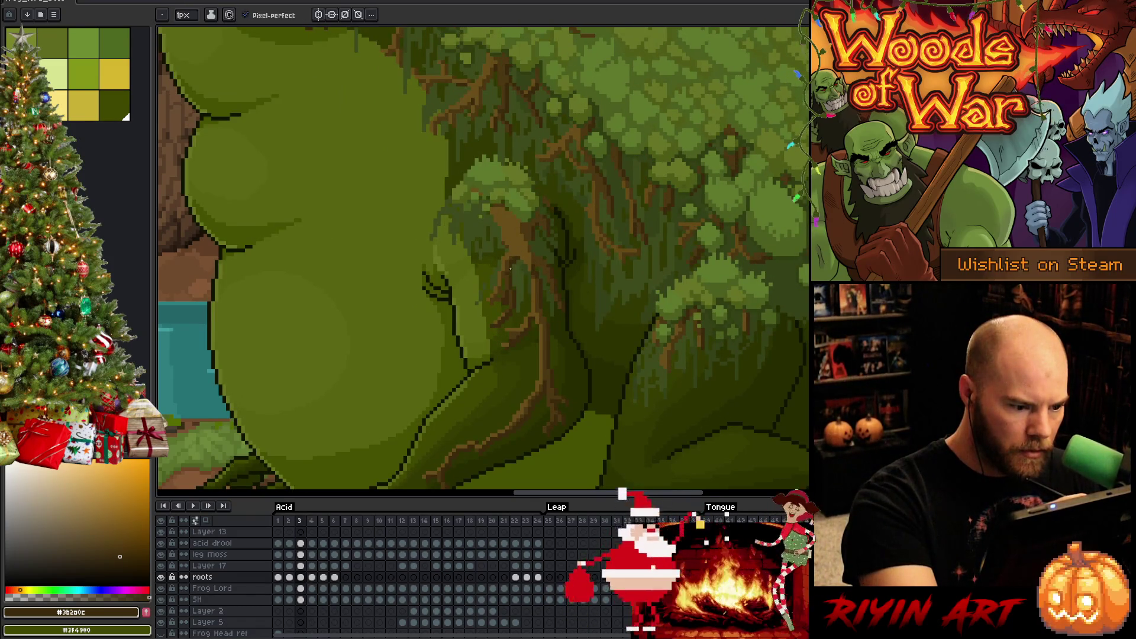
alt+click(510, 264)
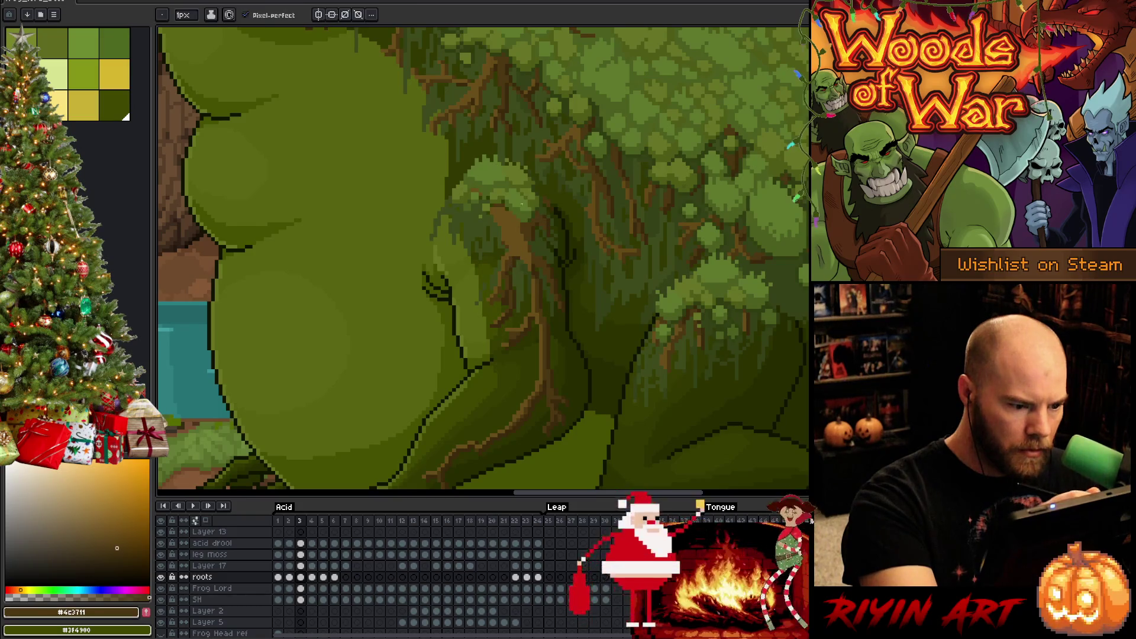
key(comma)
key(period)
key(comma)
key(period)
- Sample mossy olive, dark trunk brown and lighter root brown while matching frame 3's roots to frame 2
alt+click(506, 260)
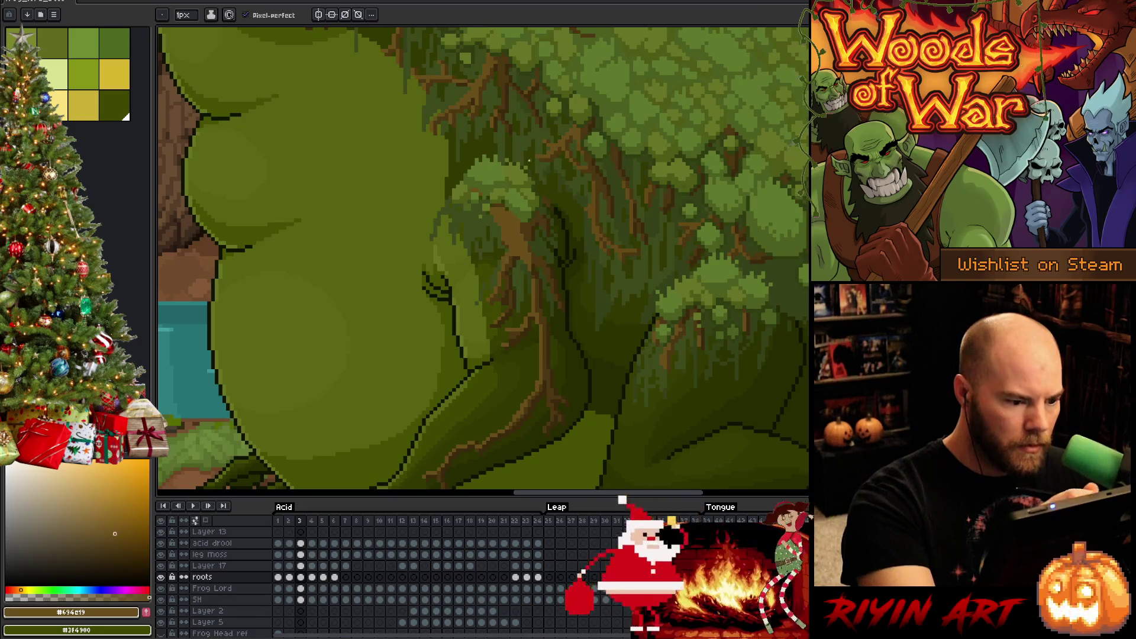
key(comma)
key(period)
key(comma)
key(period)
key(comma)
key(period)
alt+click(542, 213)
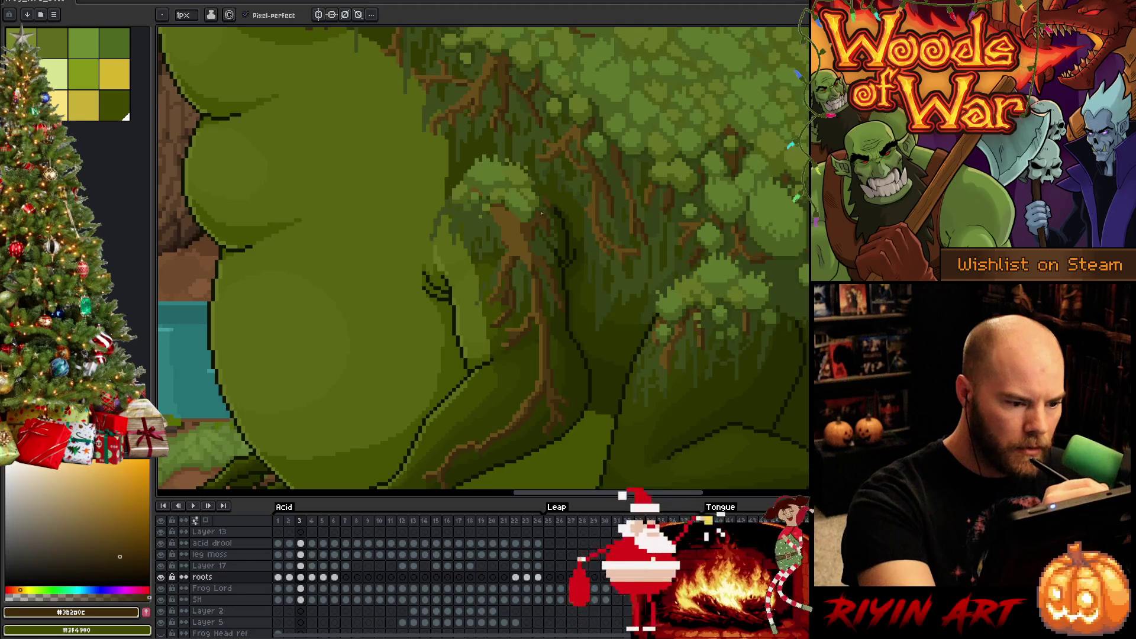
key(comma)
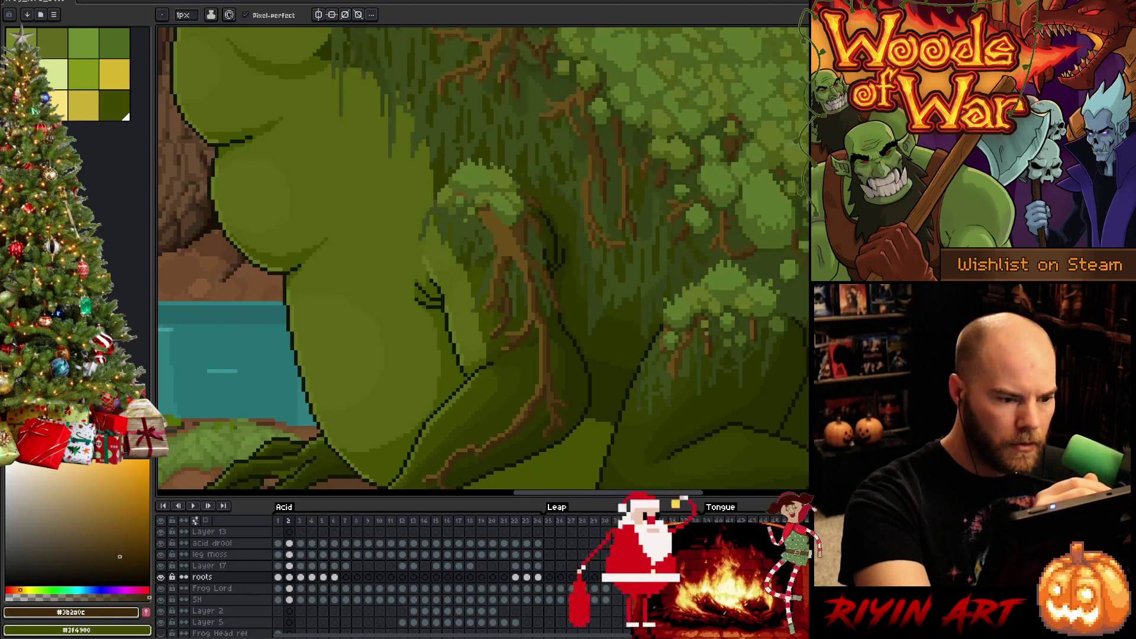
key(period)
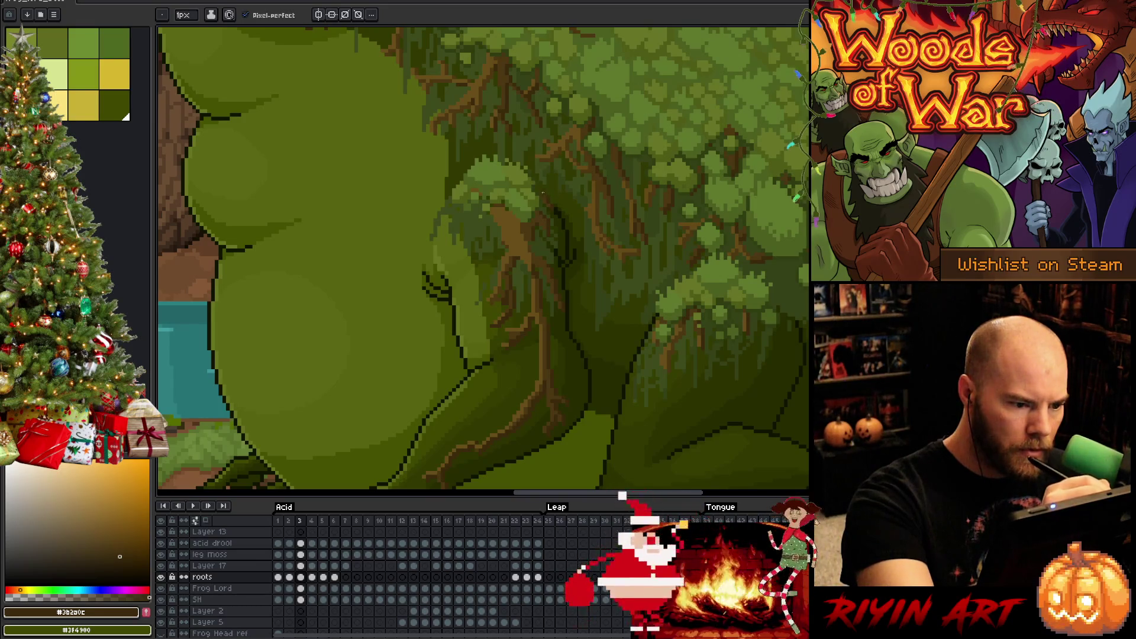
alt+click(539, 188)
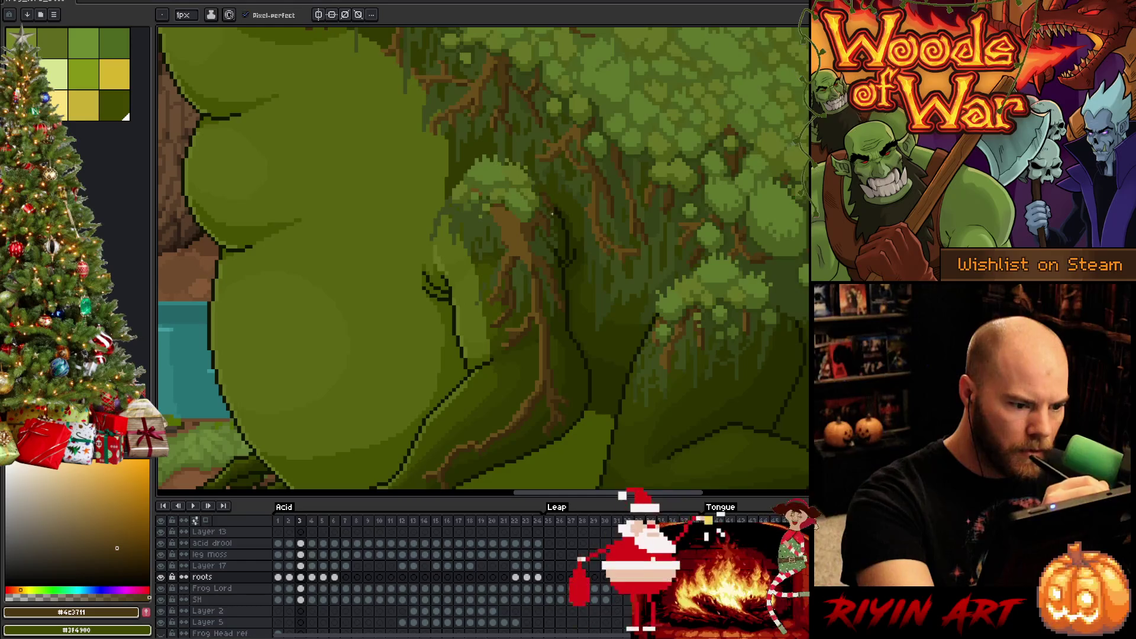
key(comma)
key(period)
key(comma)
key(period)
- Erase misaligned root pixels, resample a lighter trunk brown, and save the file
key(e)
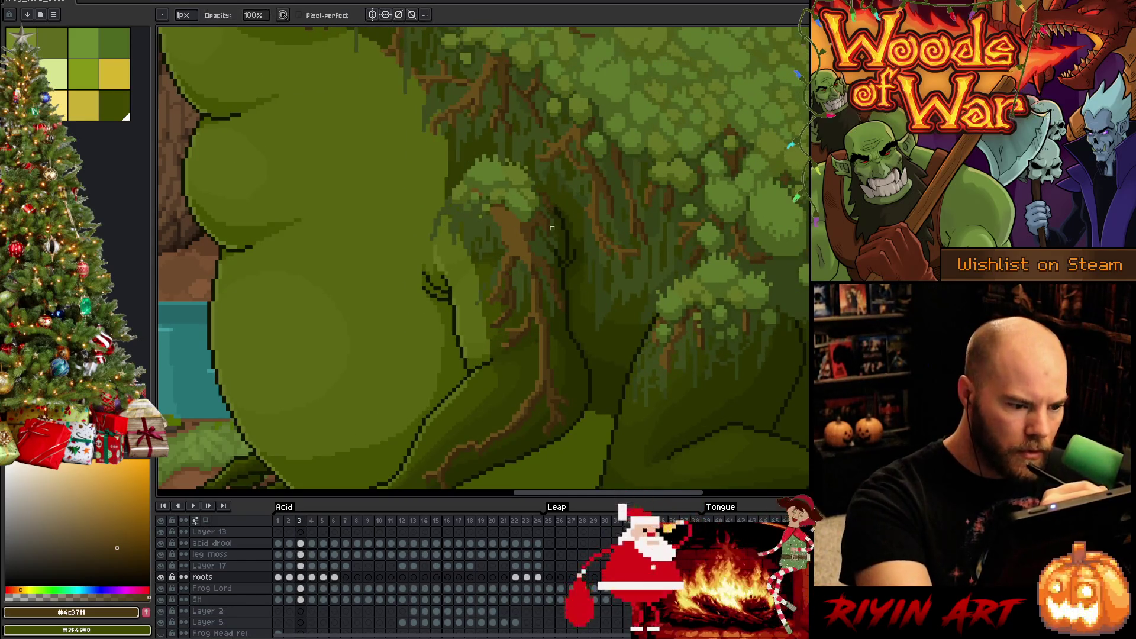
key(comma)
key(period)
key(comma)
key(period)
alt+click(499, 228)
key(b)
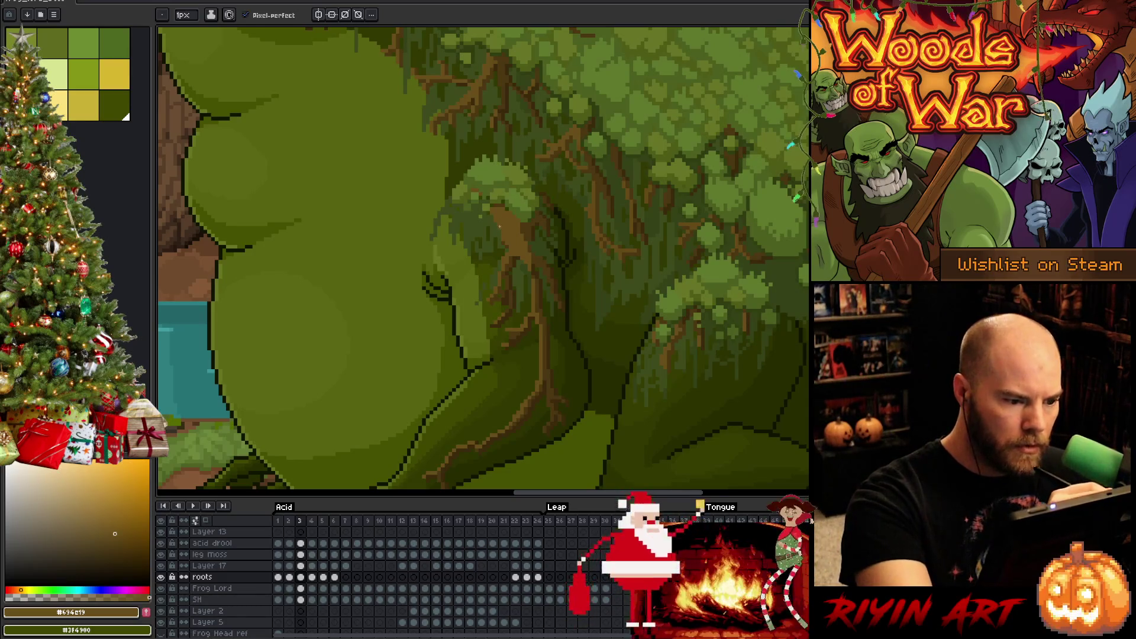
key(ctrl+s)
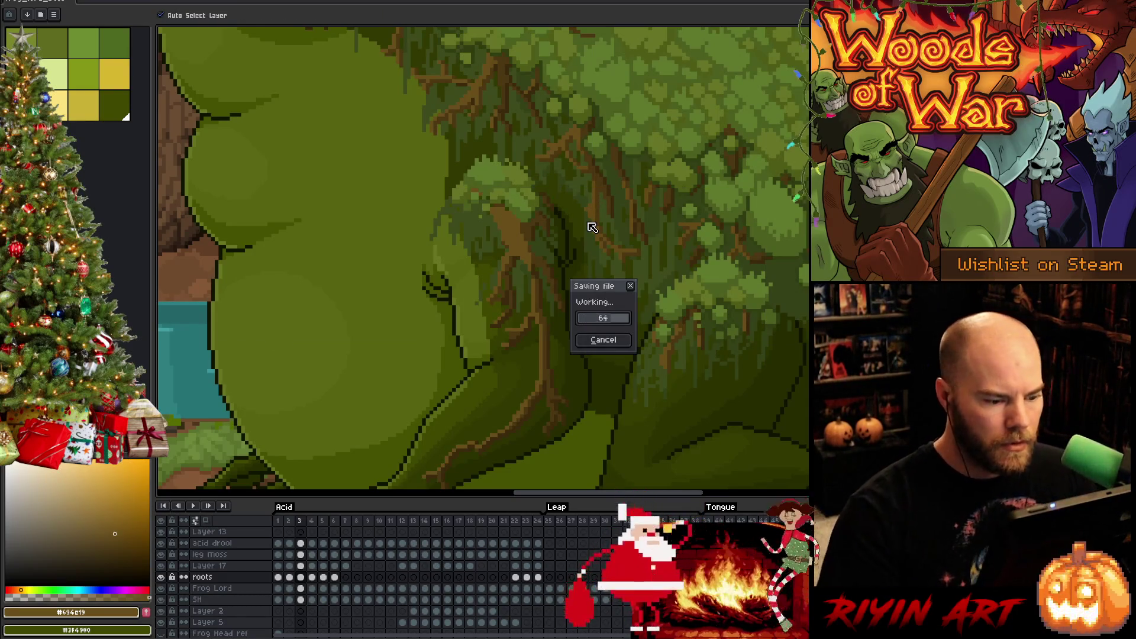
- Recheck the roots between frames 2 and 3, then sample the dark trunk and lighter root browns
key(comma)
key(period)
key(comma)
key(period)
key(comma)
key(period)
key(comma)
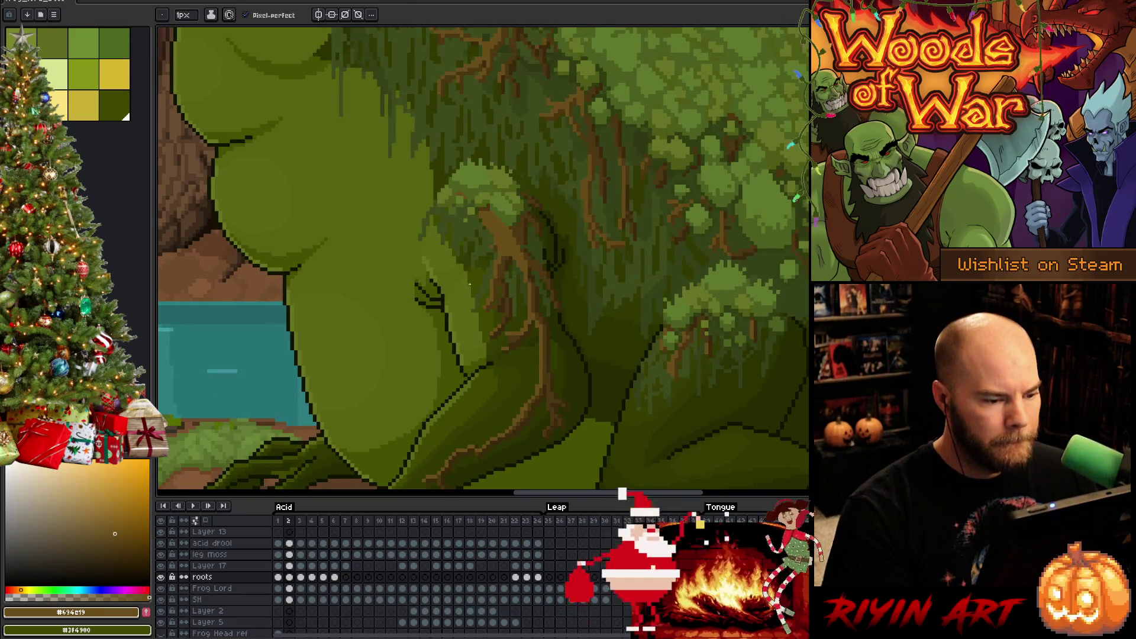
key(period)
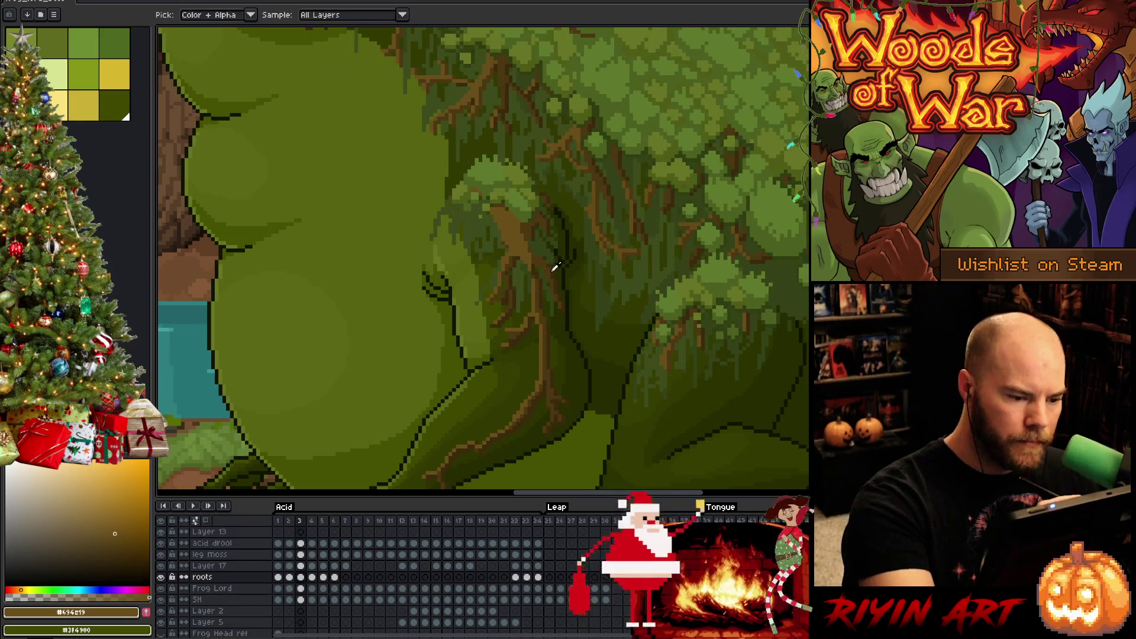
alt+click(542, 235)
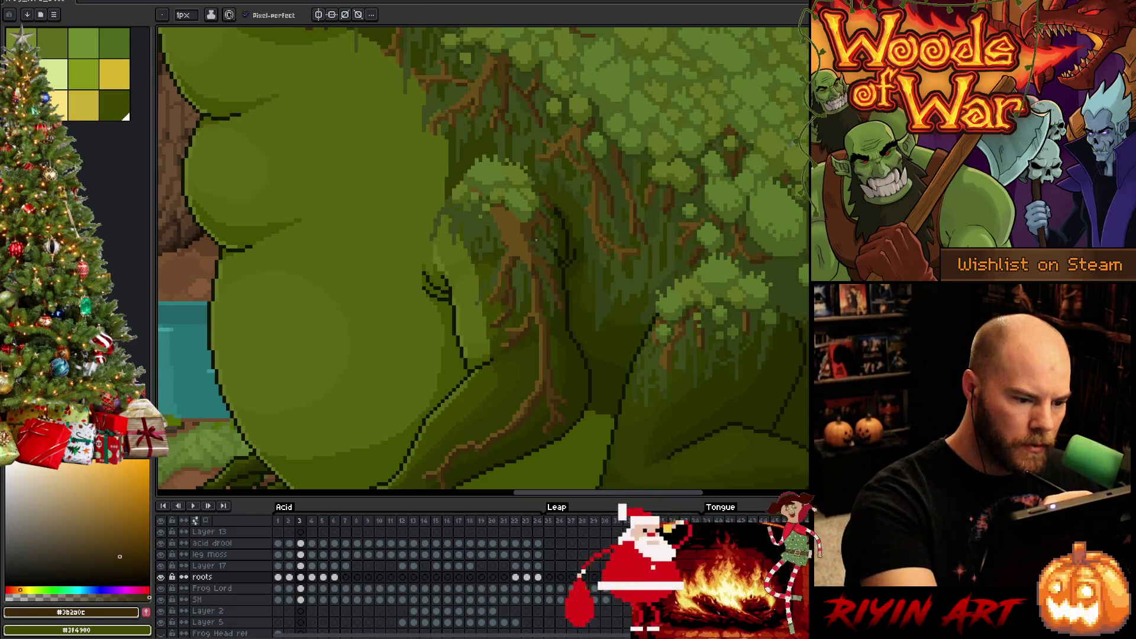
alt+click(540, 253)
- Compare the root shapes between frames 2 and 3, ending on frame 3 to edit
key(comma)
key(period)
key(comma)
key(period)
key(comma)
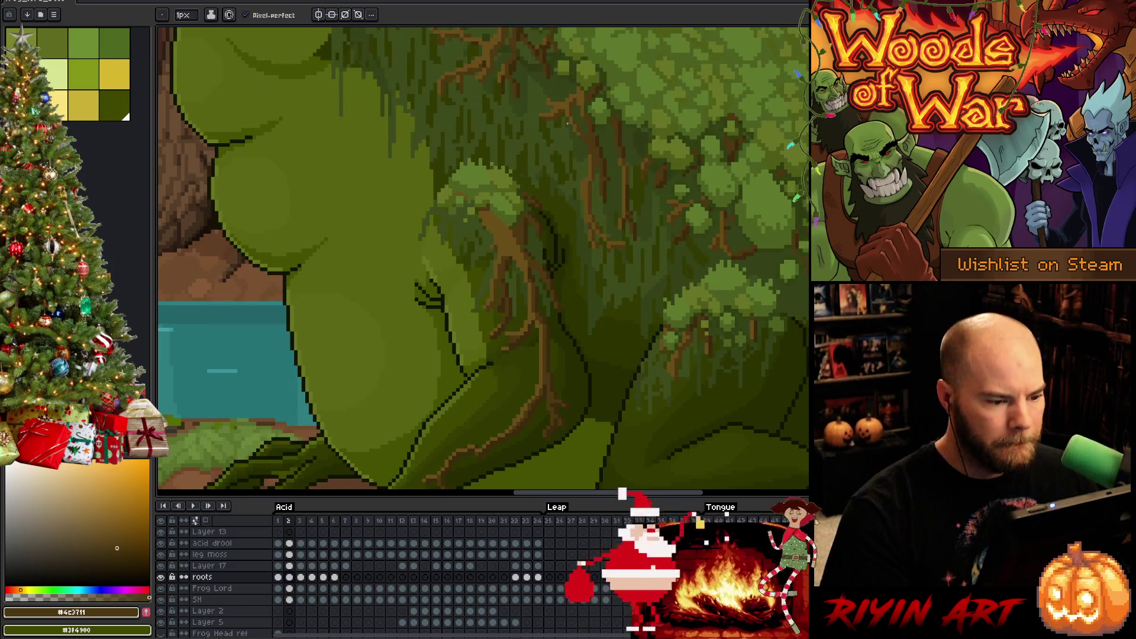
key(period)
key(comma)
key(period)
key(comma)
key(period)
key(comma)
key(period)
key(comma)
key(period)
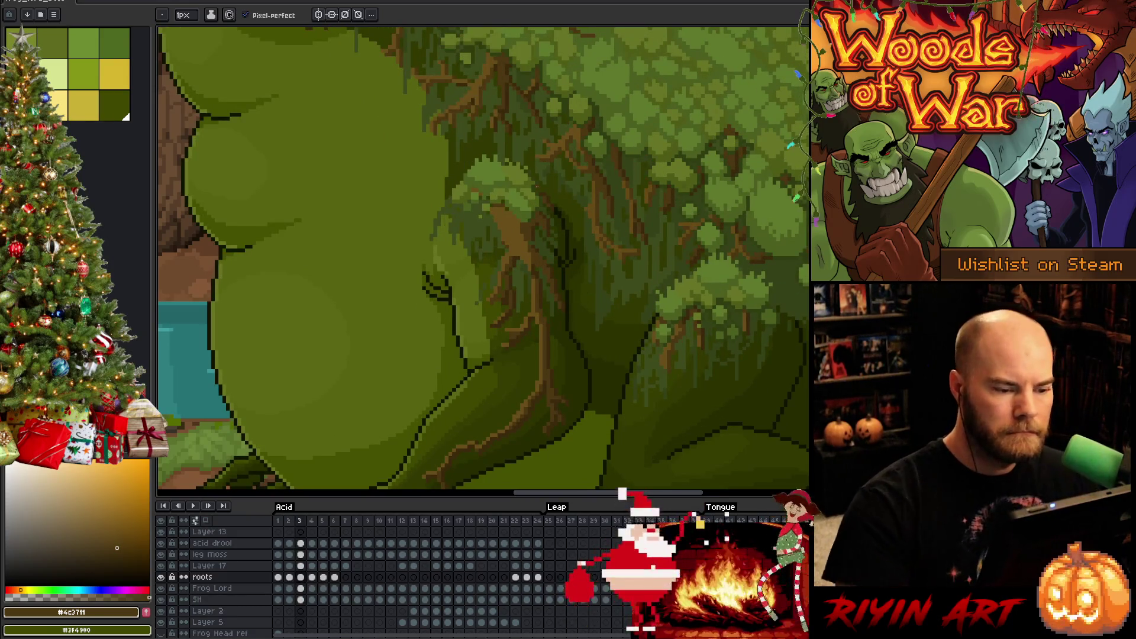
key(comma)
key(period)
key(comma)
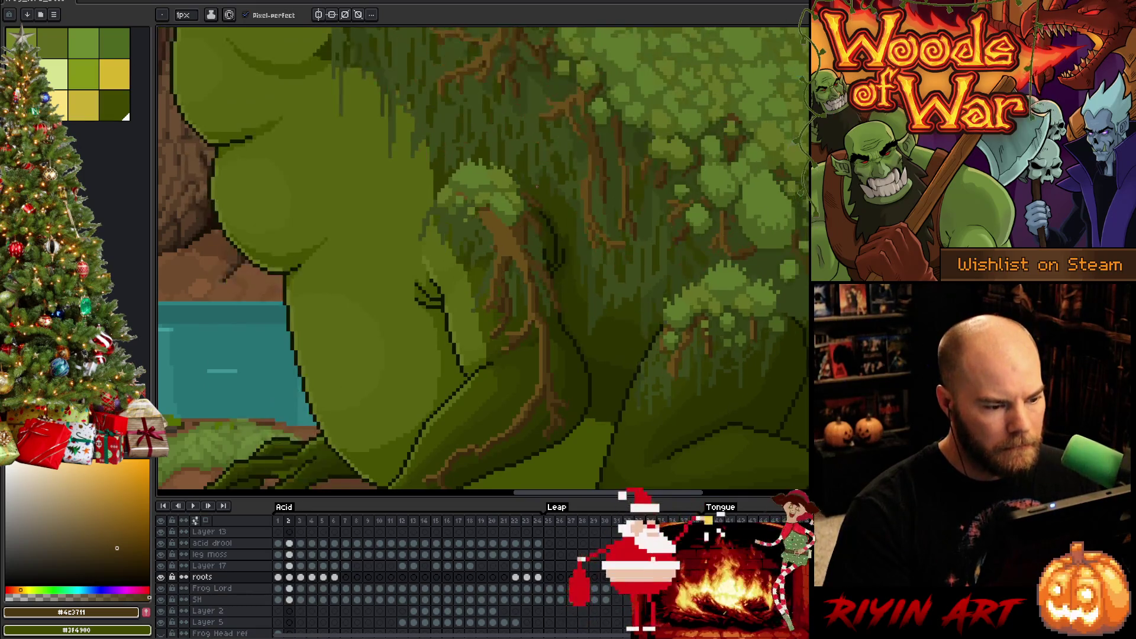
key(period)
- Touch up frame 3's roots in dark and light browns with pencil and eraser, checking against frame 2
alt+click(550, 226)
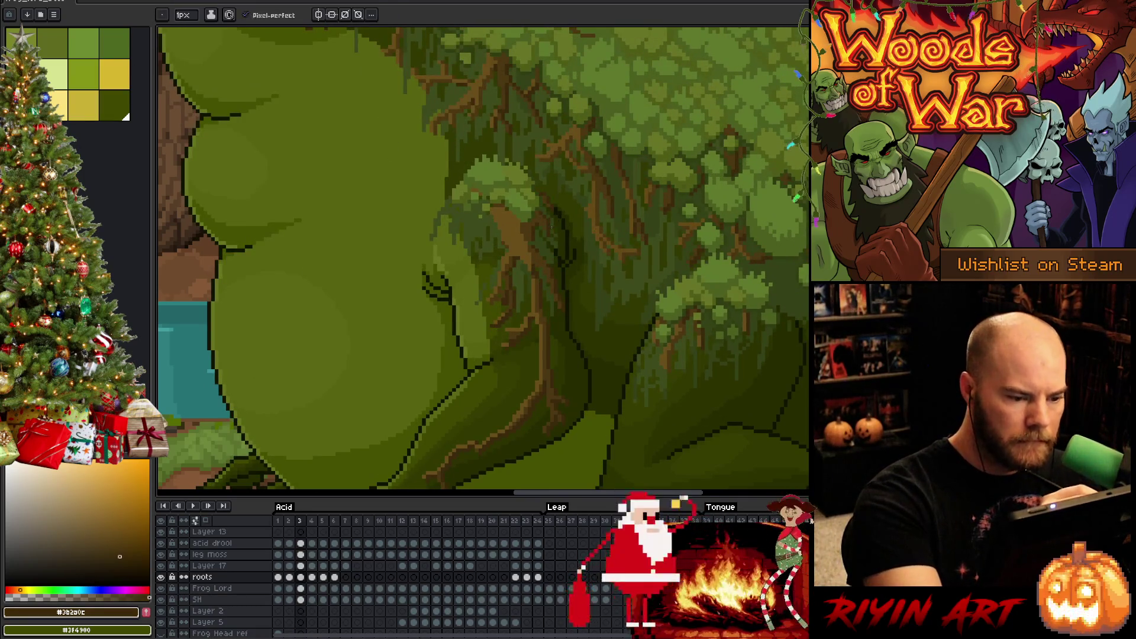
alt+click(549, 233)
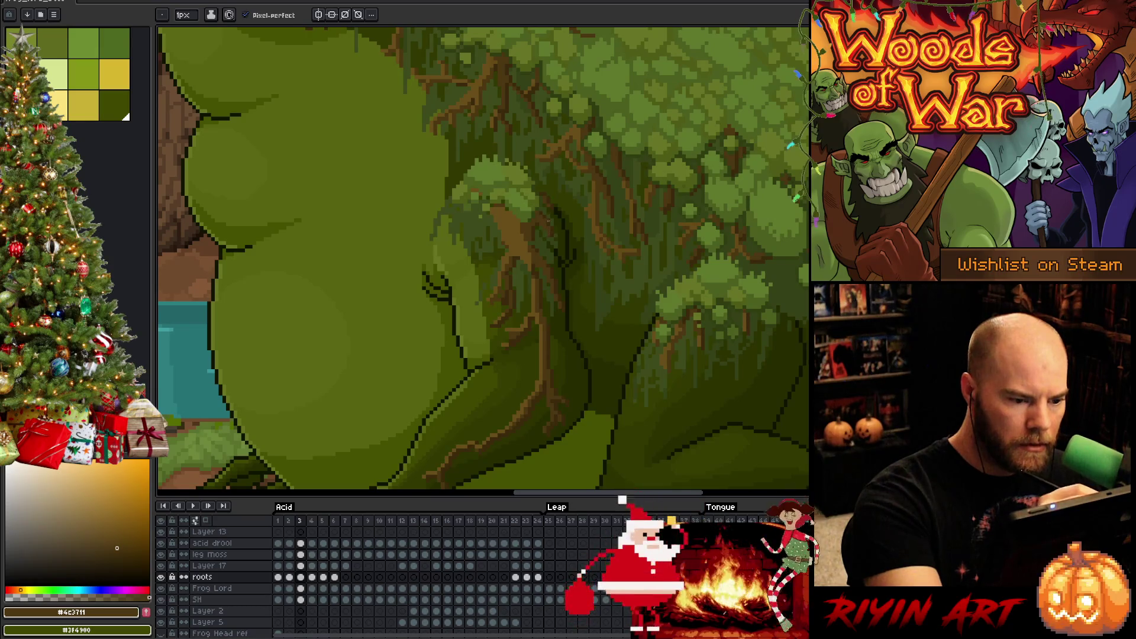
key(e)
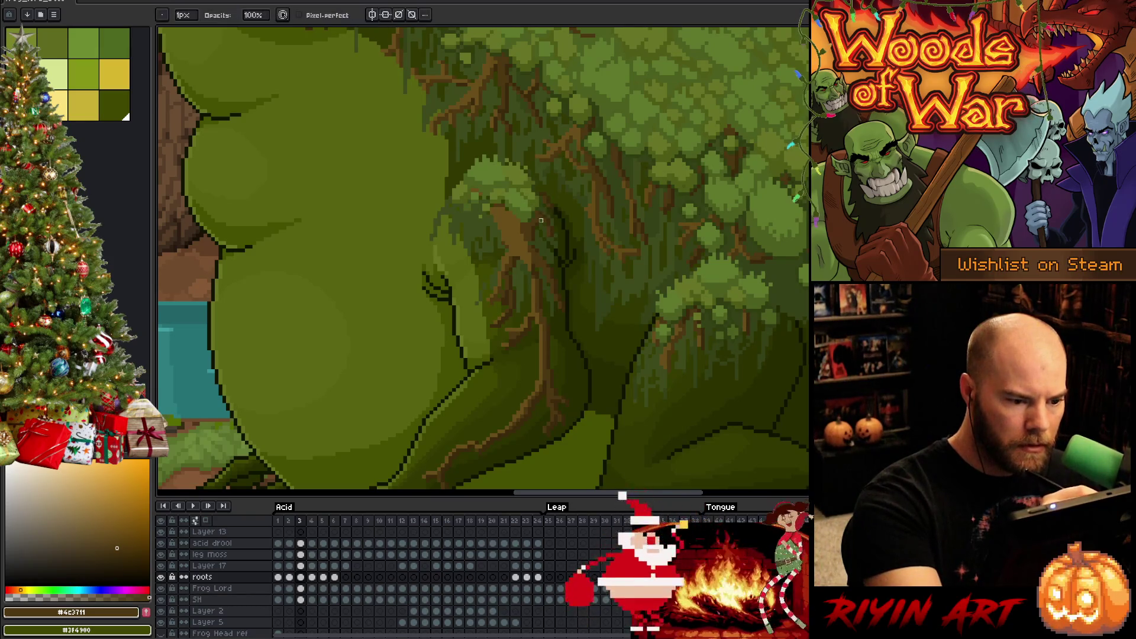
key(b)
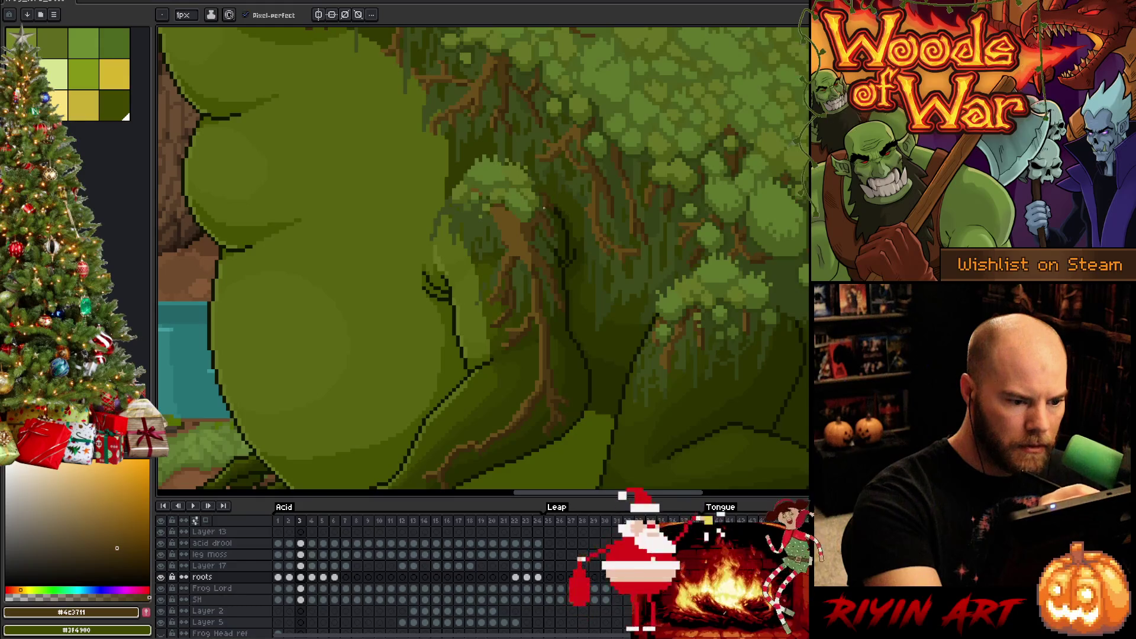
key(Left)
key(Right)
key(Left)
key(Right)
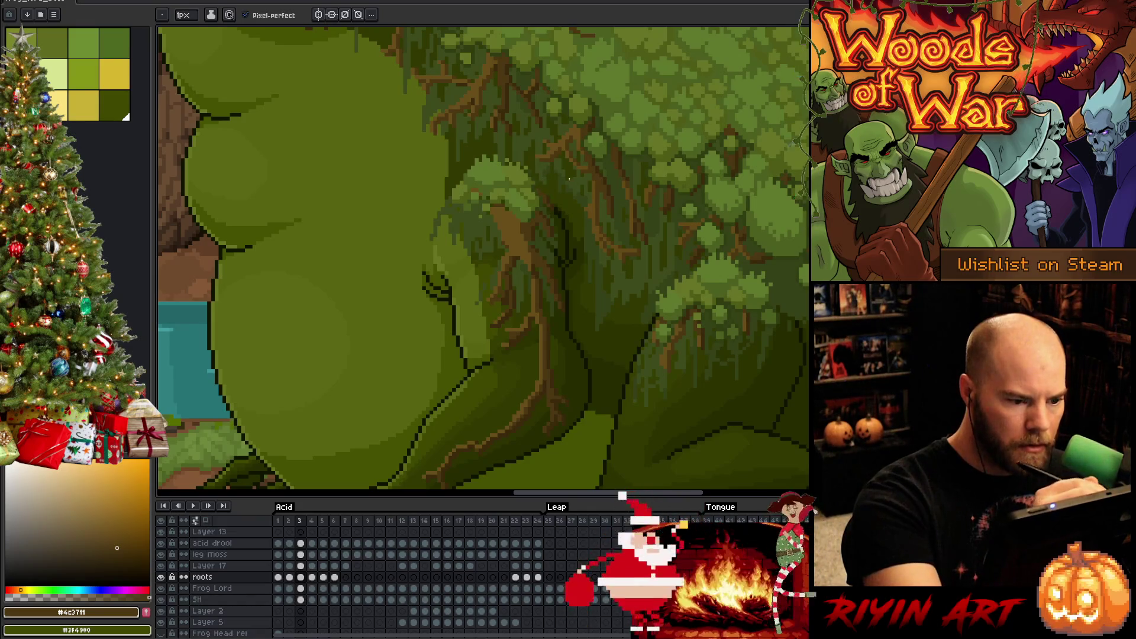
key(Left)
key(Right)
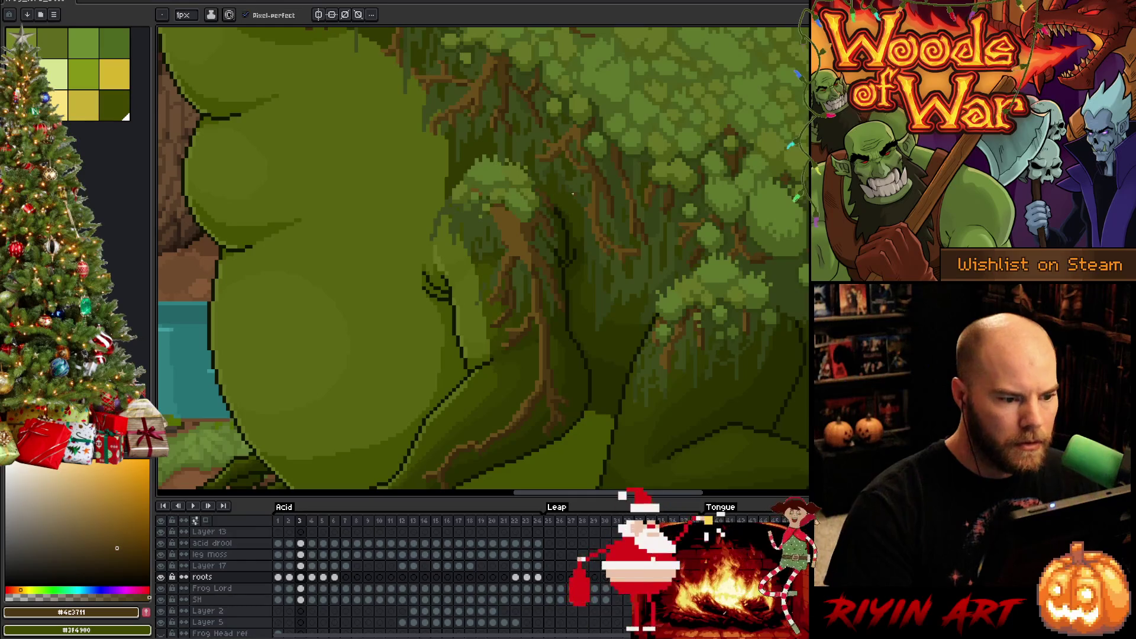
key(e)
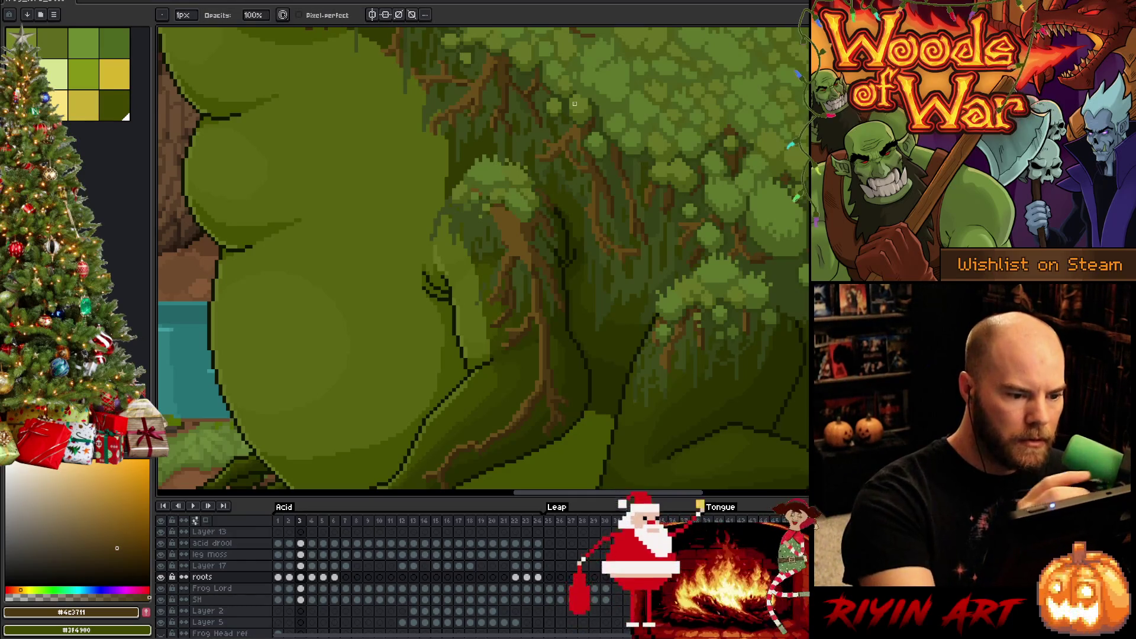
key(Left)
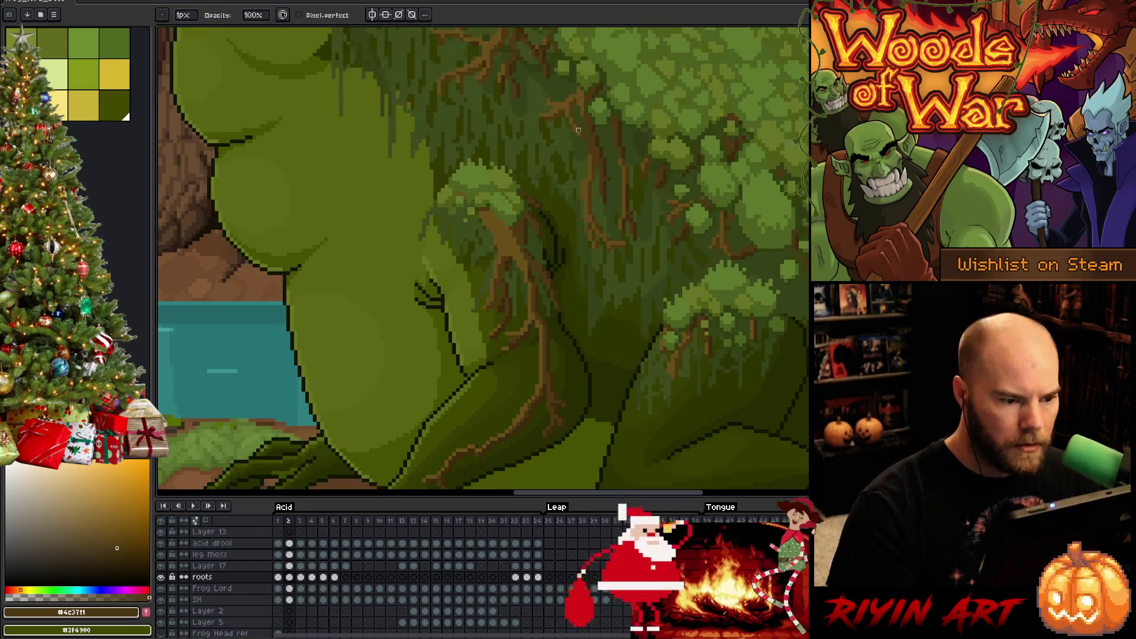
key(Right)
key(Left)
key(Right)
key(Left)
key(Right)
key(Left)
key(Right)
key(Left)
key(Right)
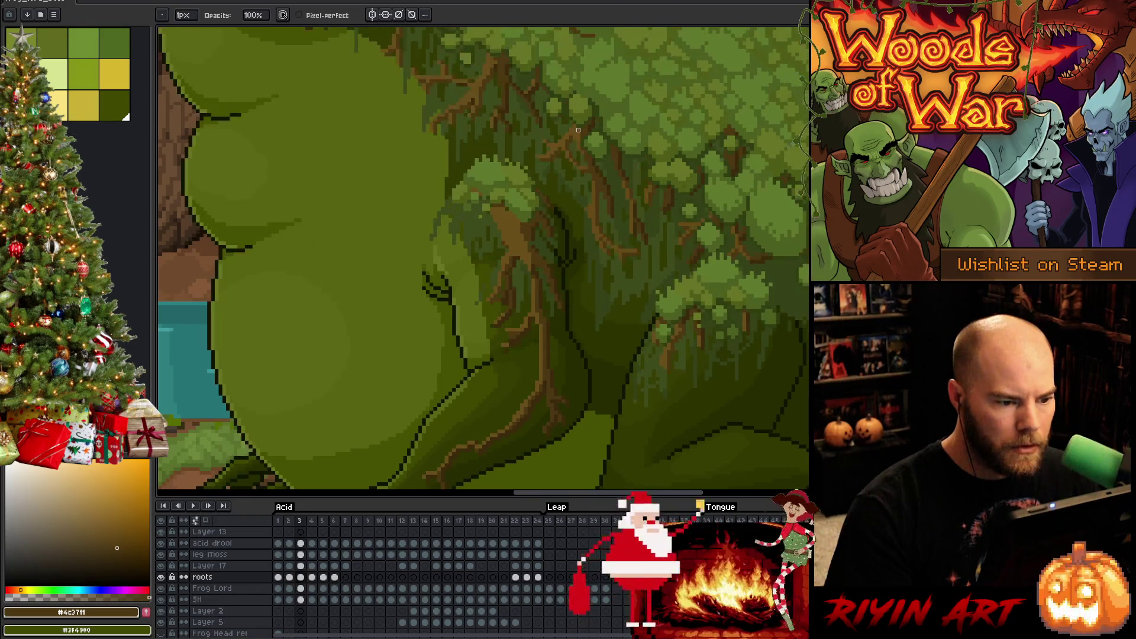
- Repaint the upper roots with darker trunk and lighter root browns until they align with frame 2
alt+click(545, 193)
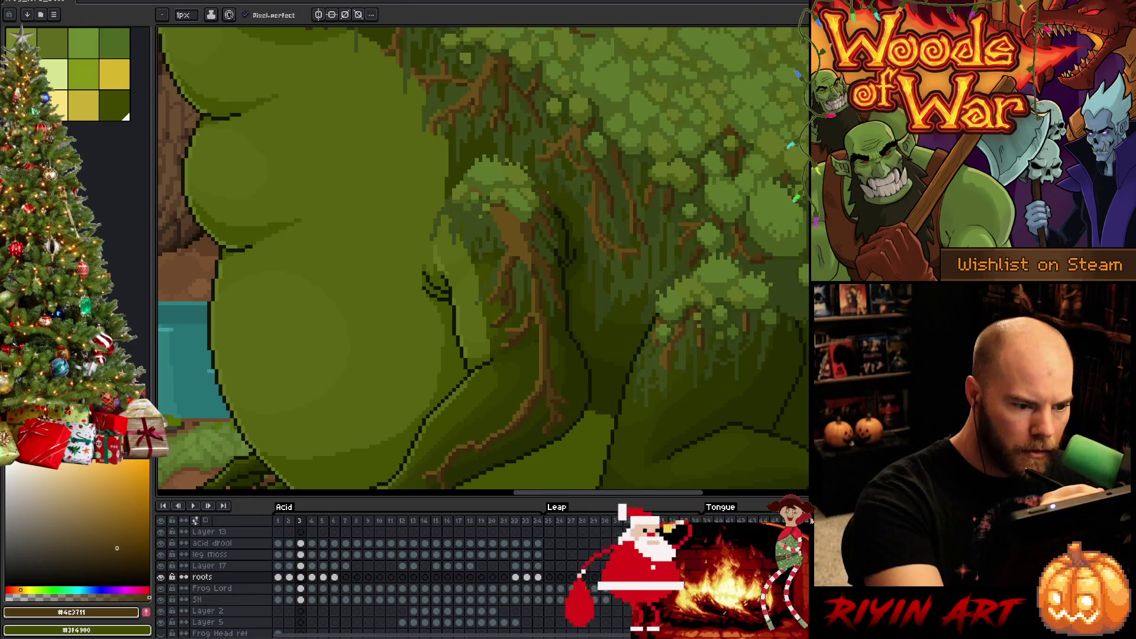
key(Left)
key(Right)
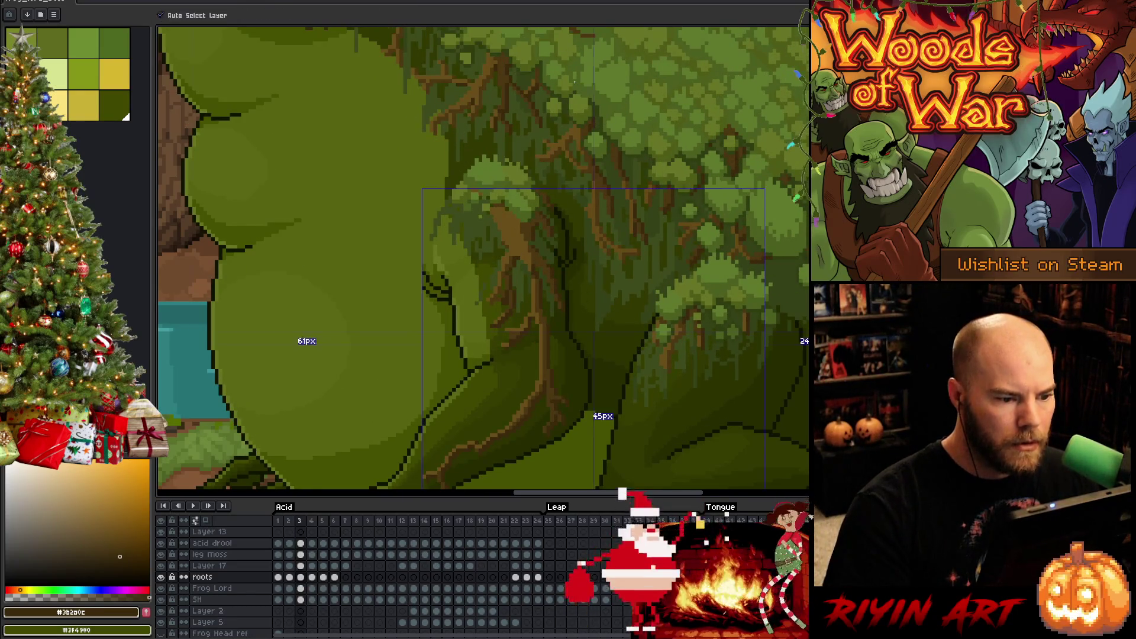
key(Left)
key(Right)
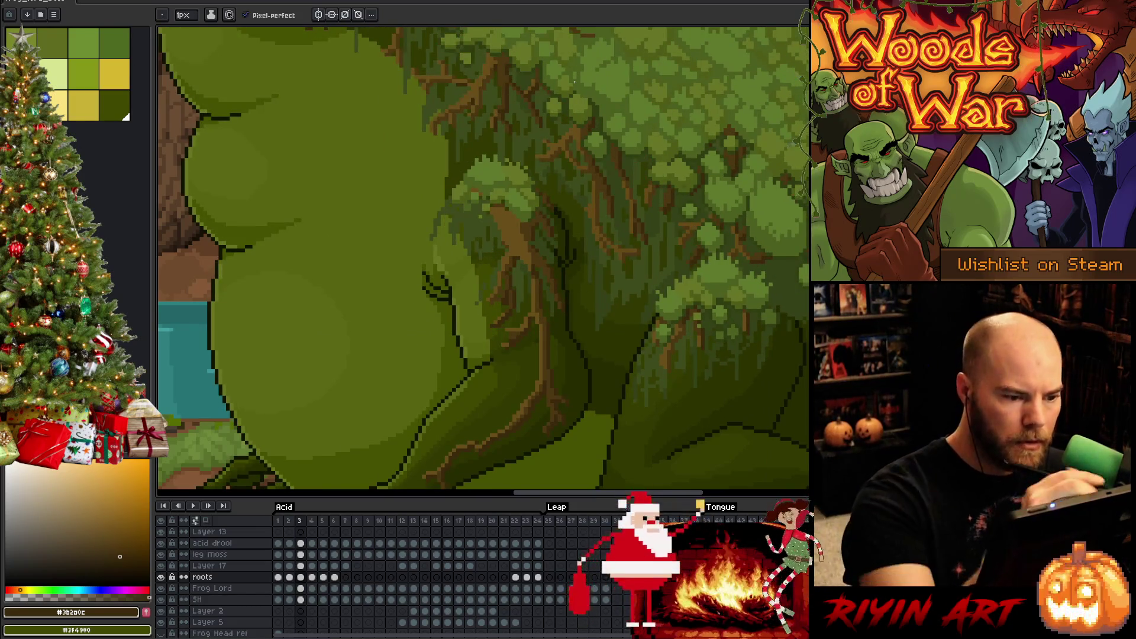
alt+click(539, 190)
key(Left)
key(Right)
key(Left)
key(Right)
key(Left)
key(Right)
alt+click(550, 200)
key(Left)
key(Right)
key(Left)
key(Right)
key(Left)
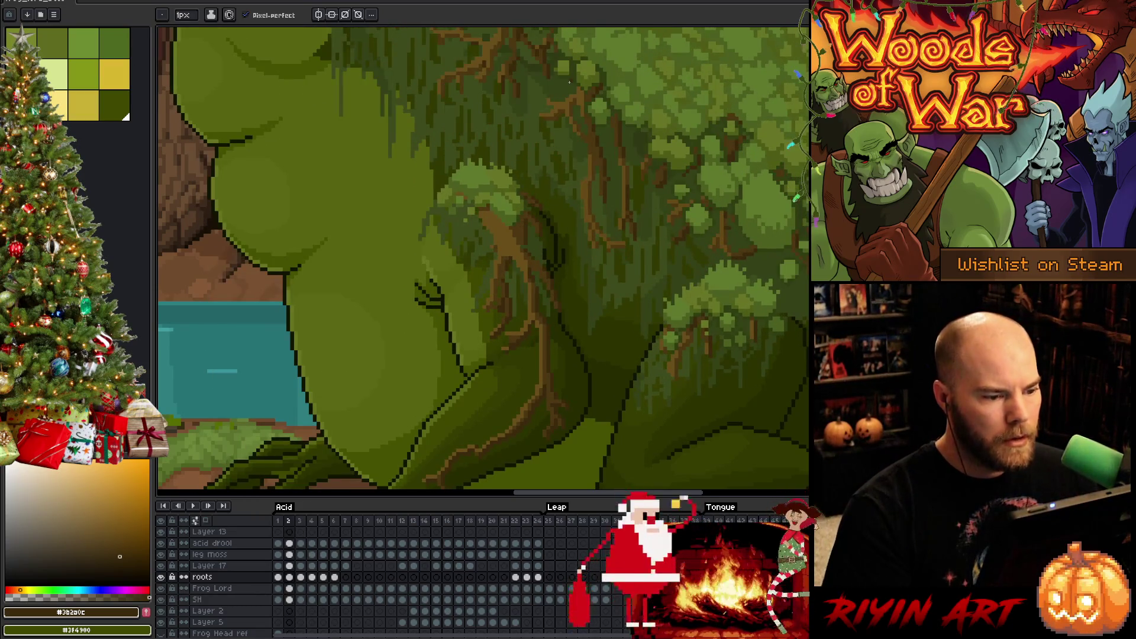
key(Right)
- Select and reshape an area around the trunk roots, then cancel the transform and deselect
key(m)
drag(540, 194, 572, 224)
scroll(567, 243, up, 3)
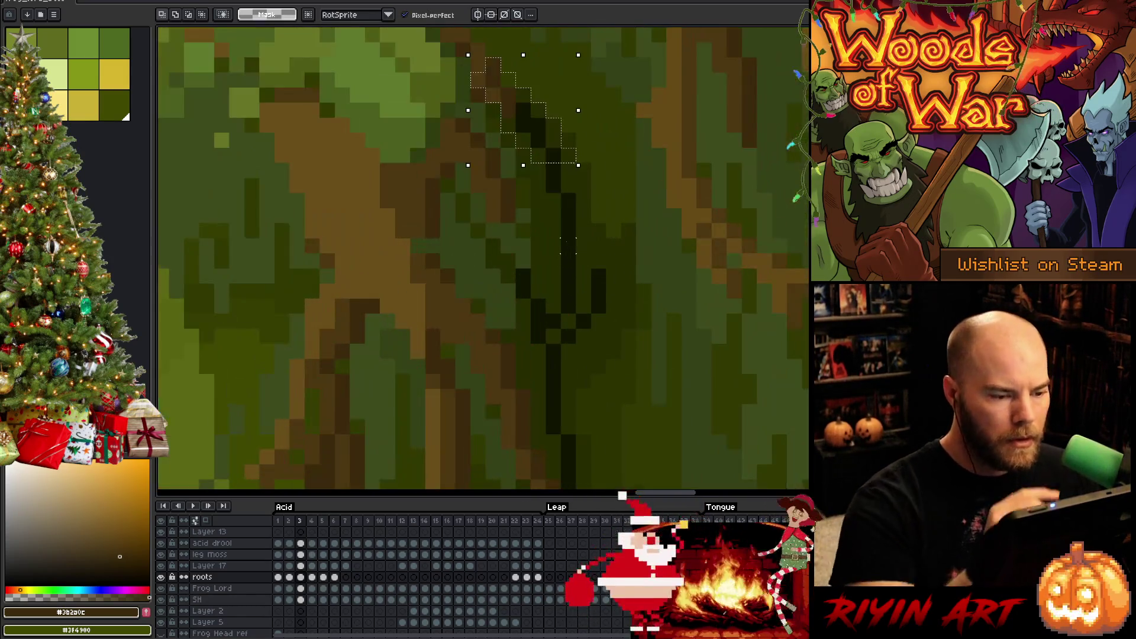
mouse_move(532, 209)
mouse_down()
mouse_move(473, 86)
mouse_move(486, 142)
mouse_up()
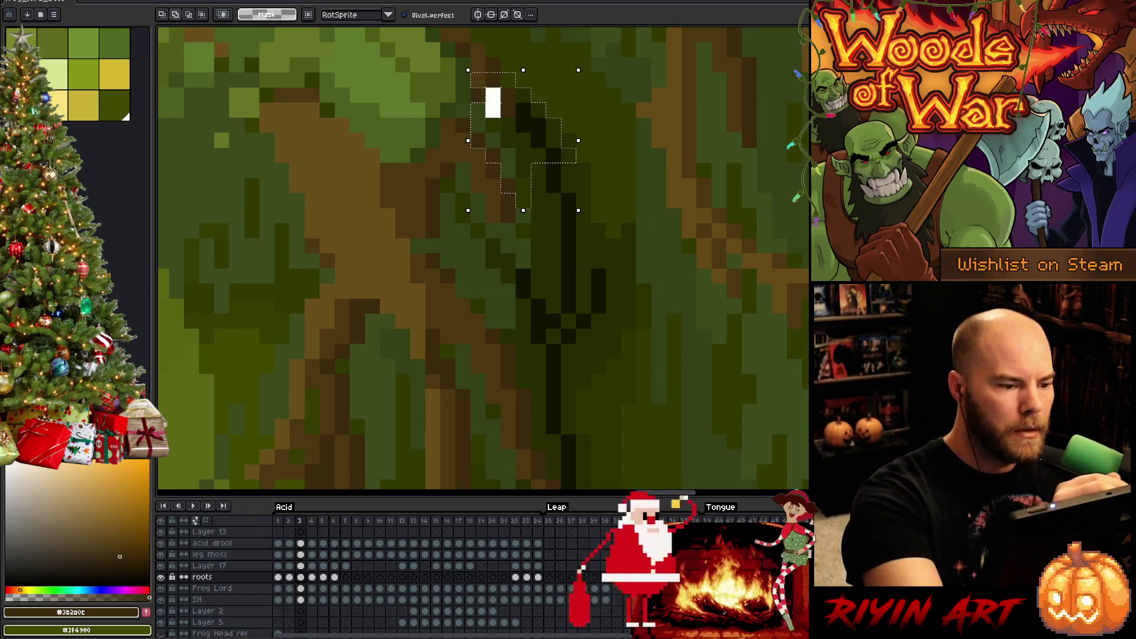
mouse_move(570, 267)
mouse_down()
mouse_move(456, 107)
mouse_move(553, 305)
mouse_up()
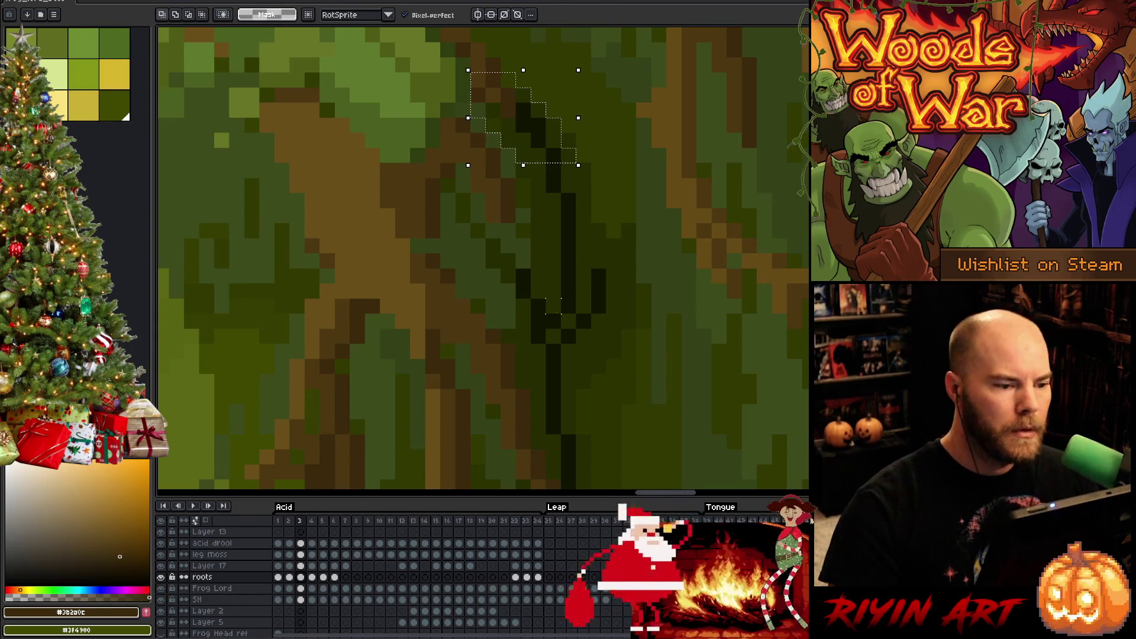
key(ctrl+t)
scroll(606, 270, down, 4)
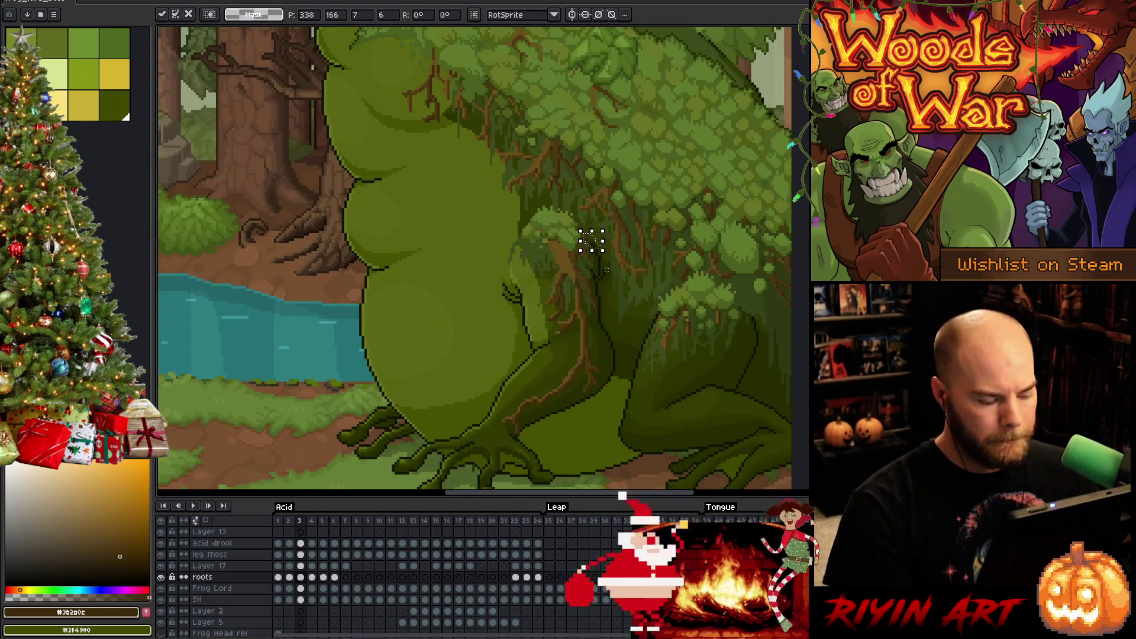
key(ctrl+d)
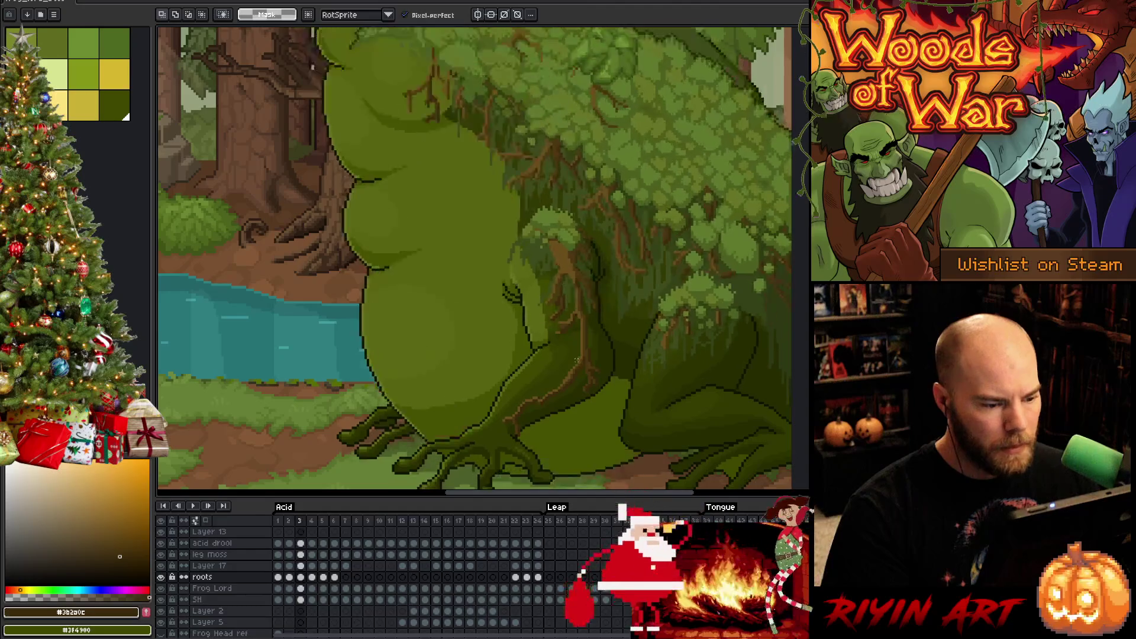
- Step back to frame 2 and forward to frame 3 to check the roots
key(comma)
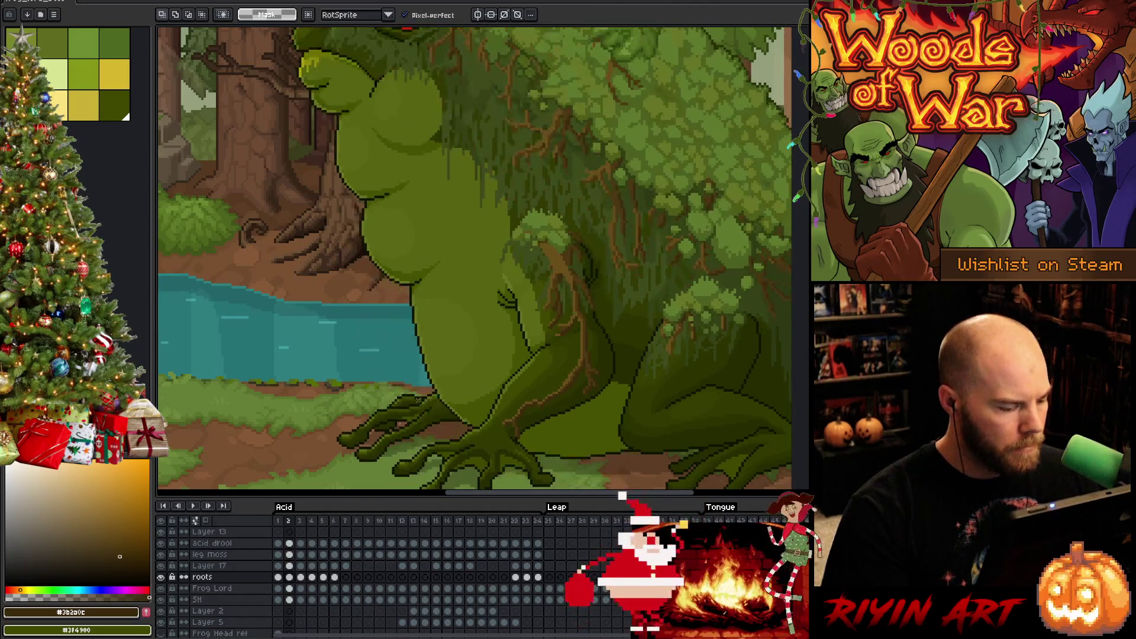
scroll(527, 243, down, 2)
scroll(527, 243, up, 2)
key(period)
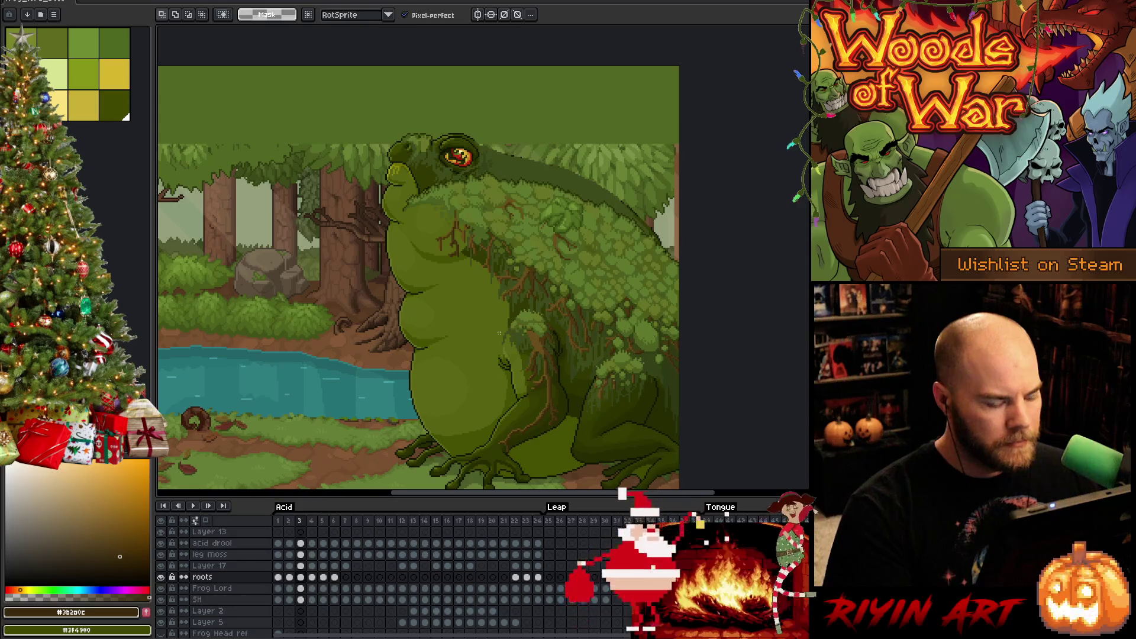
- Compare frames 2 and 3, then select Layer 17's cel on frame 3
key(comma)
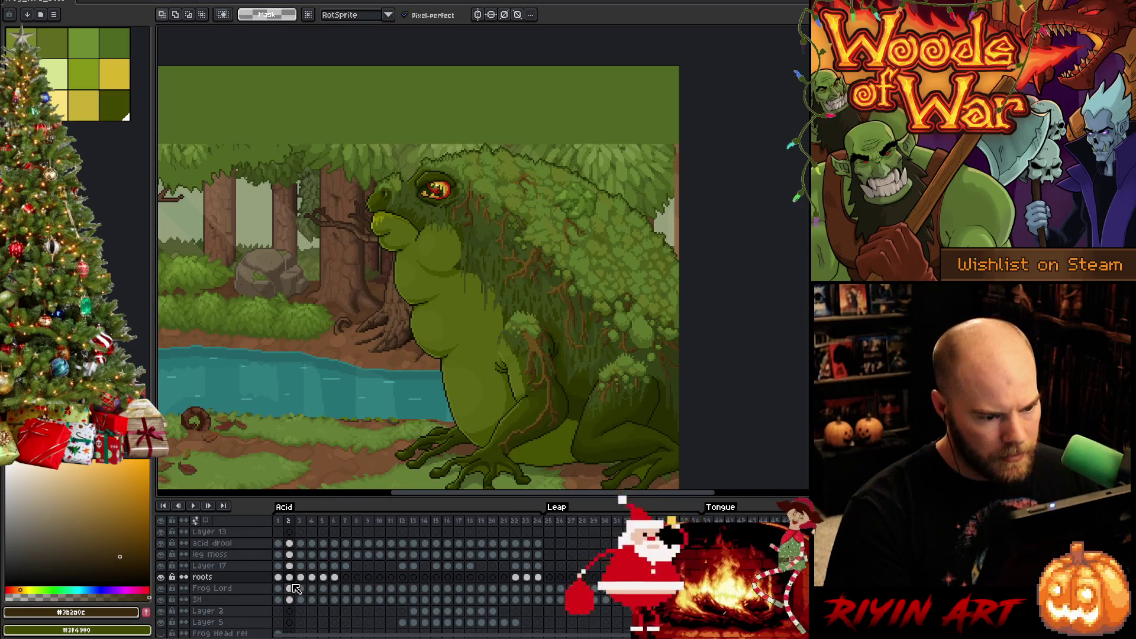
key(period)
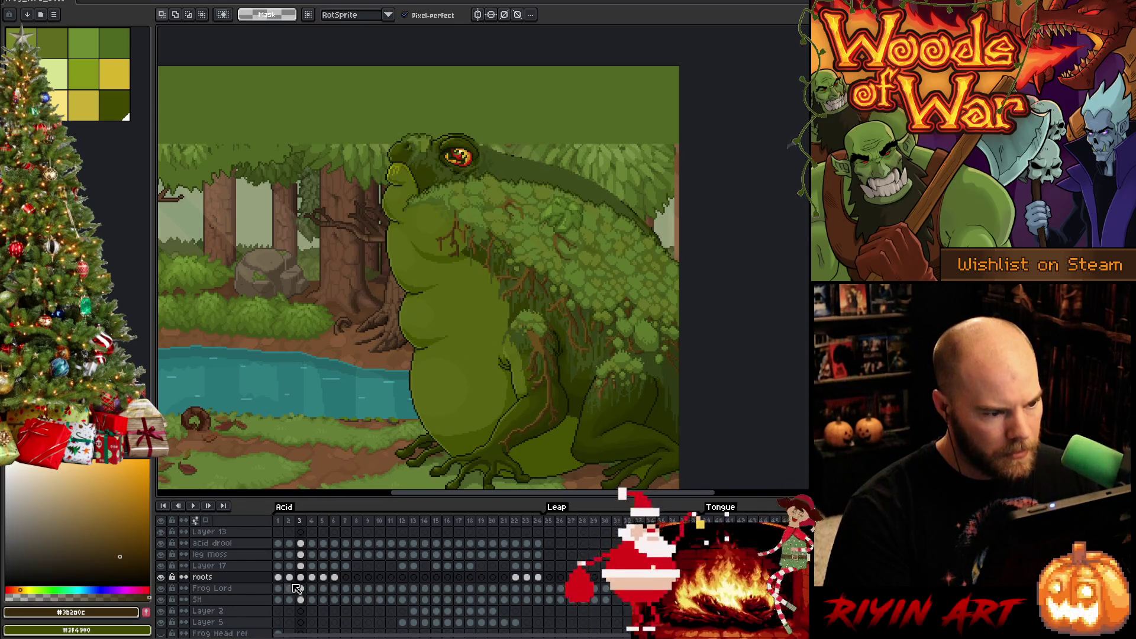
click(290, 576)
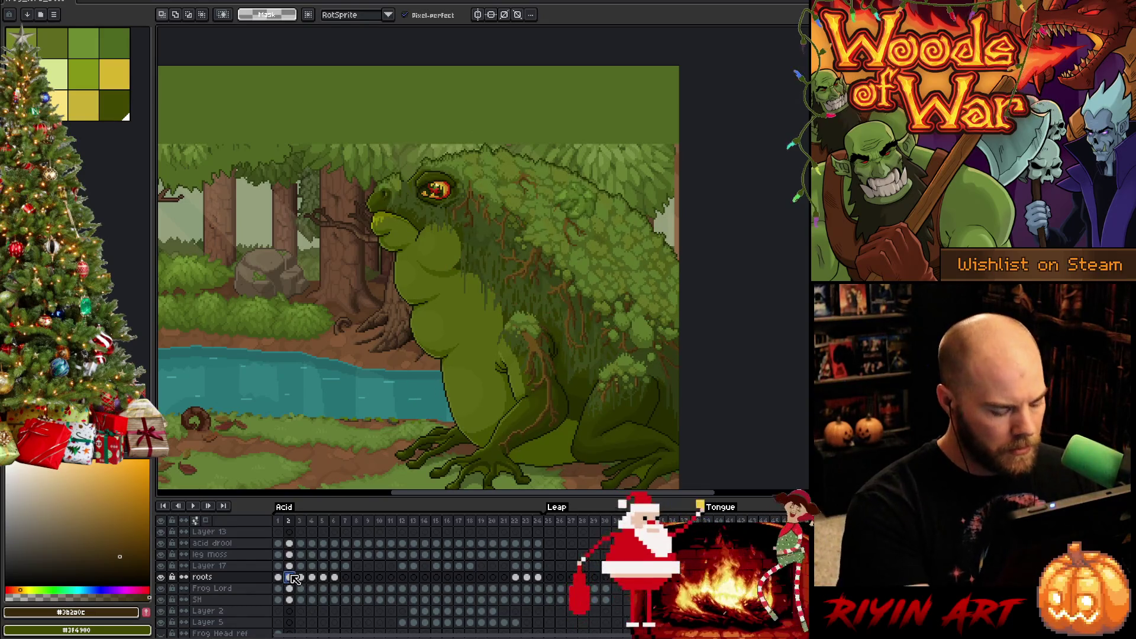
click(296, 567)
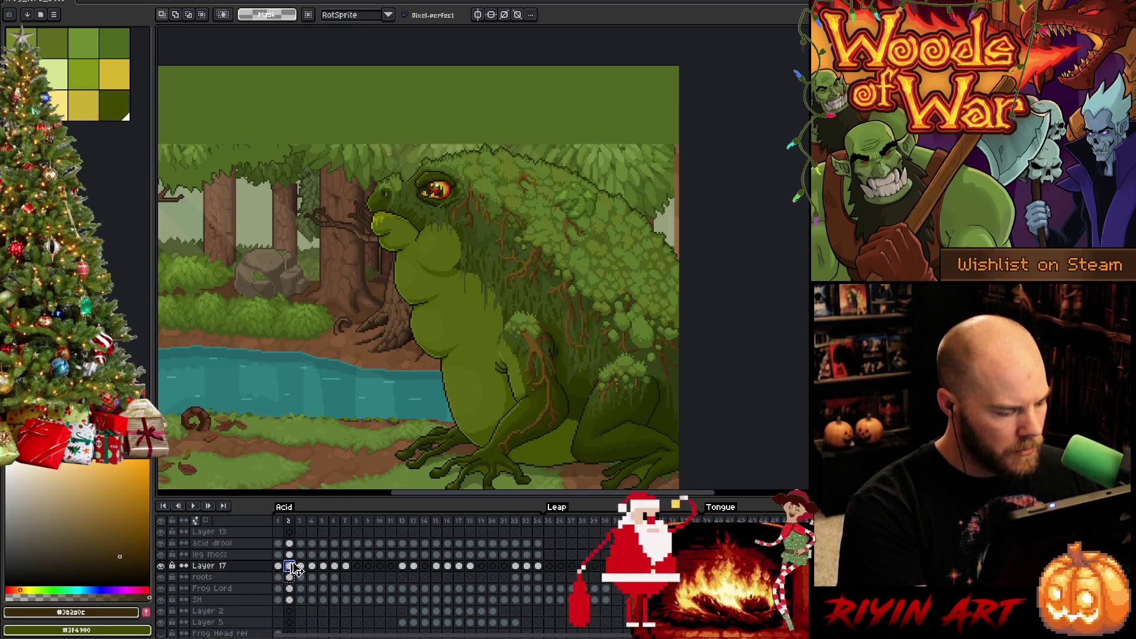
click(301, 566)
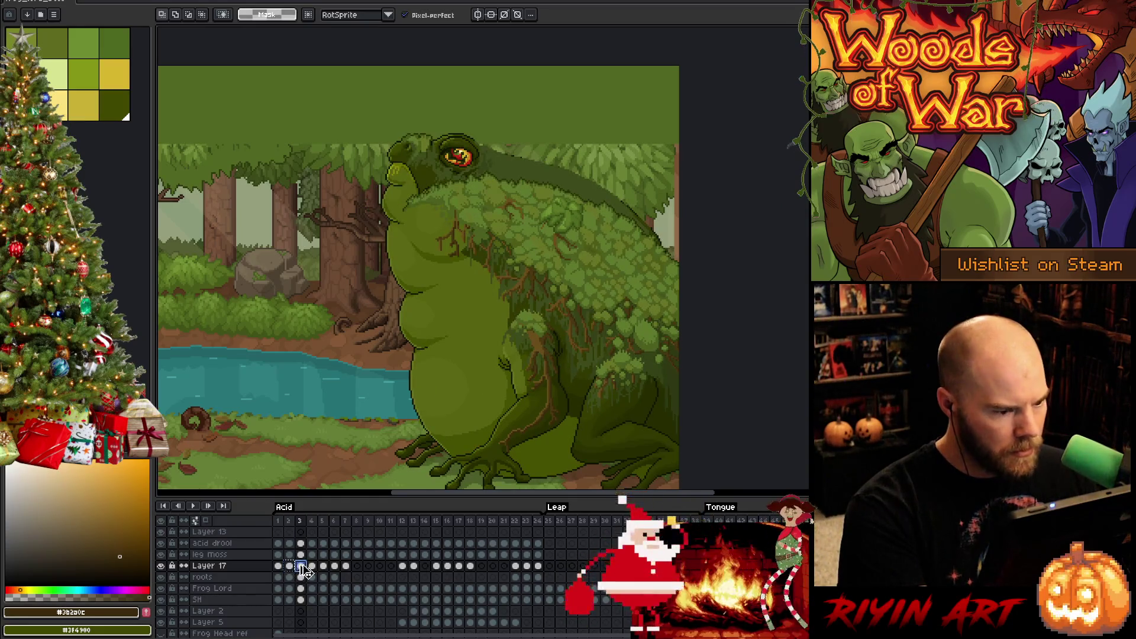
- Rename Layer 17 to 'Moss', save, and play the animation to check the moss
double_click(221, 566)
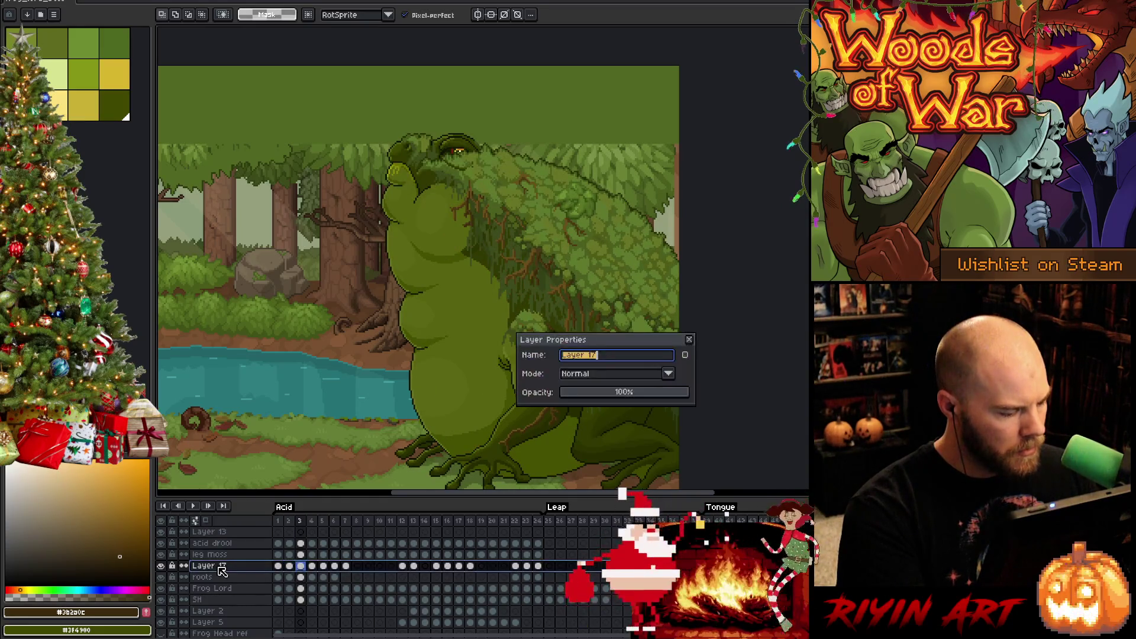
text(Moss)
key(Return)
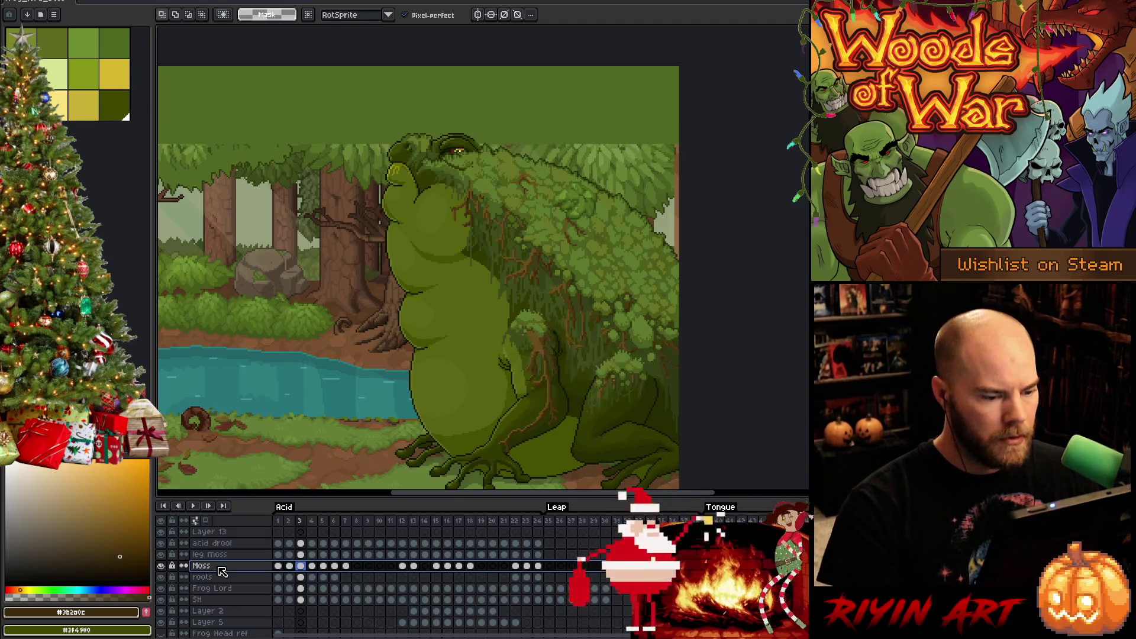
key(ctrl+s)
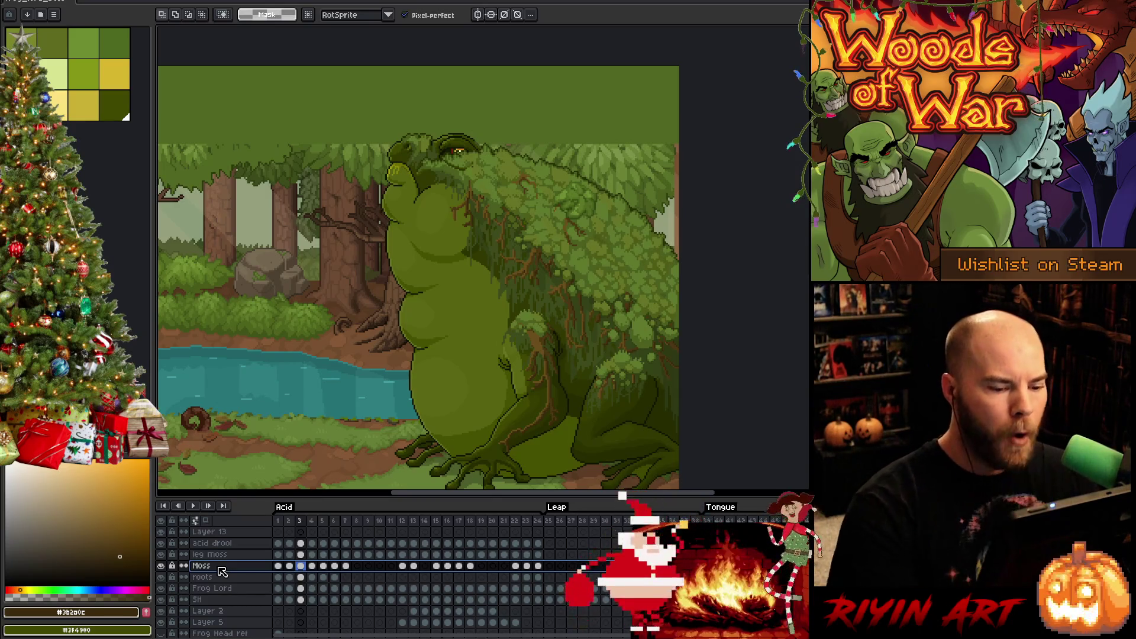
key(Return)
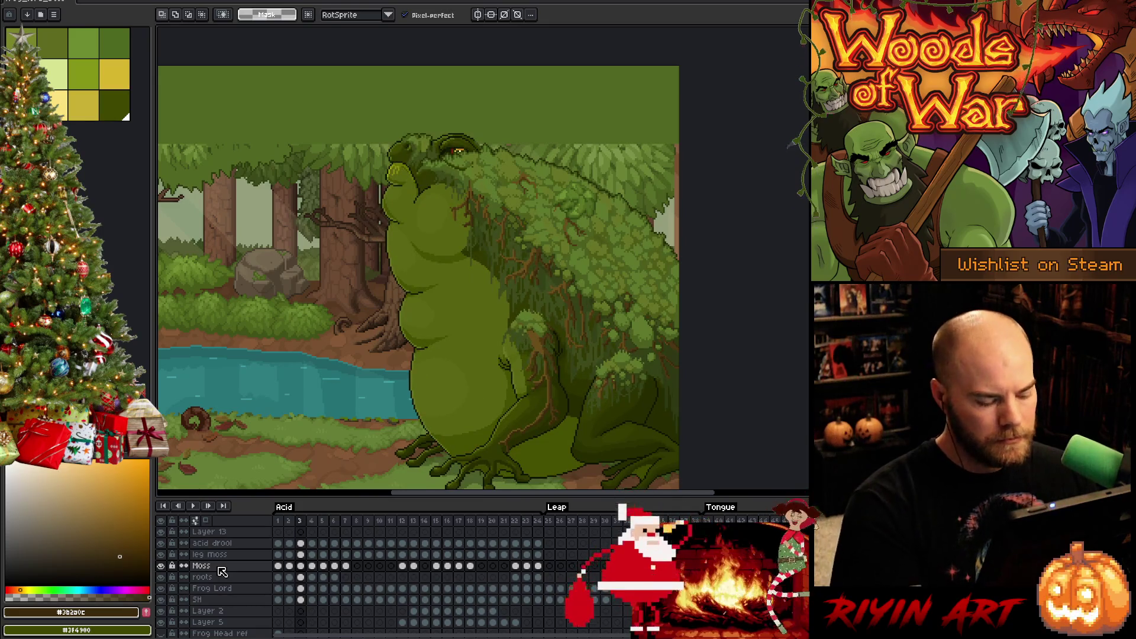
ctrl+click(222, 571)
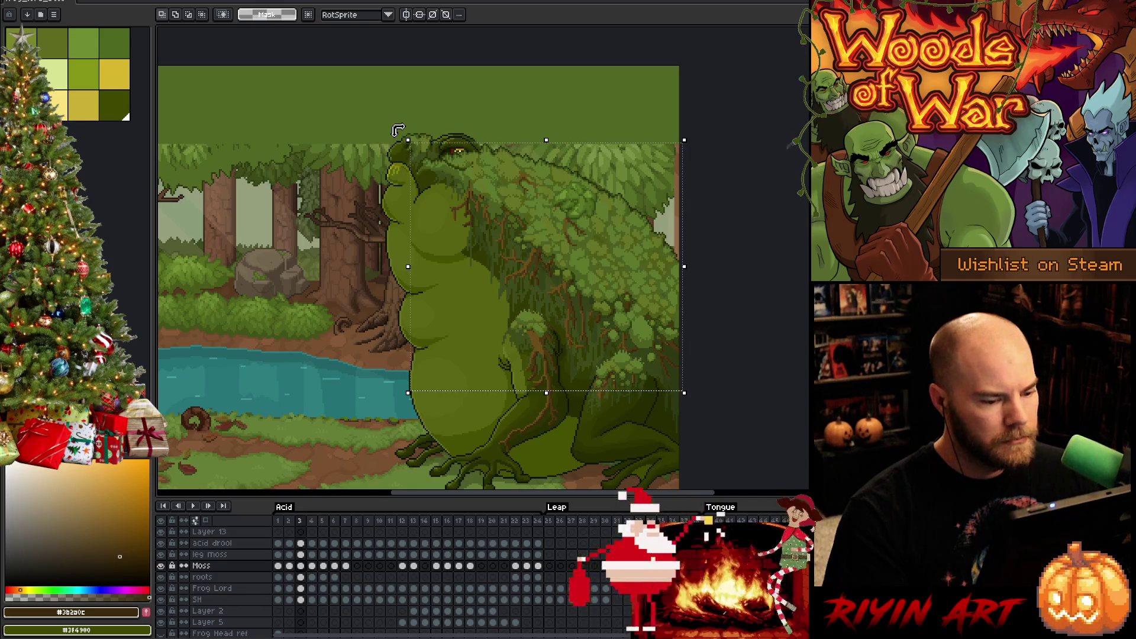
- Reselect the Moss layer content, tilt it about -3 degrees, and compare with frame 2
click(319, 118)
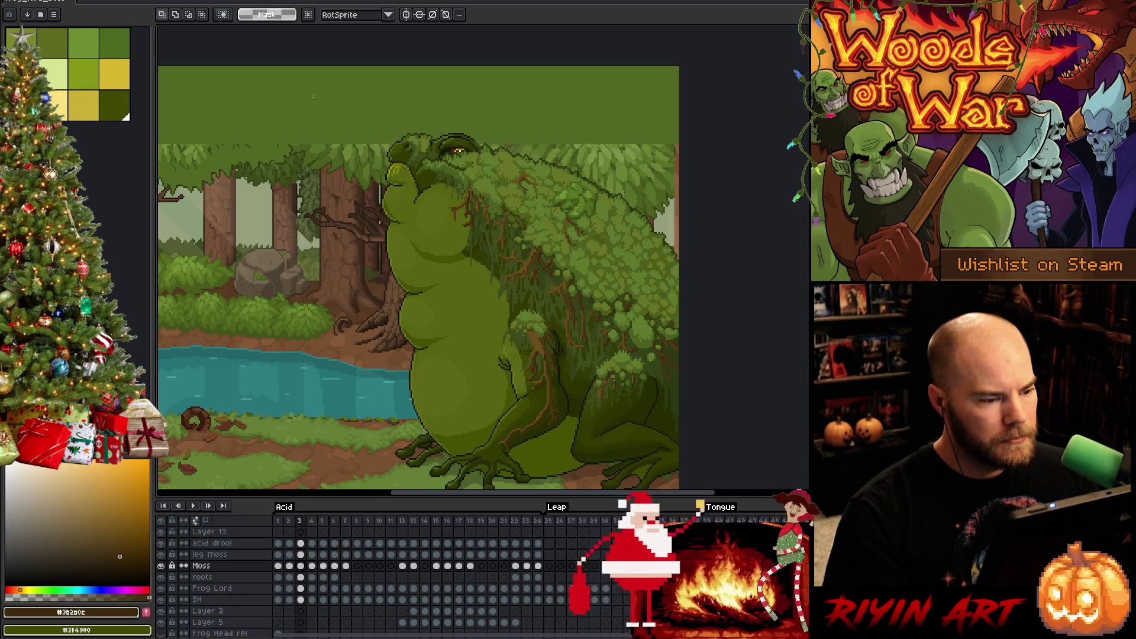
key(ctrl+z)
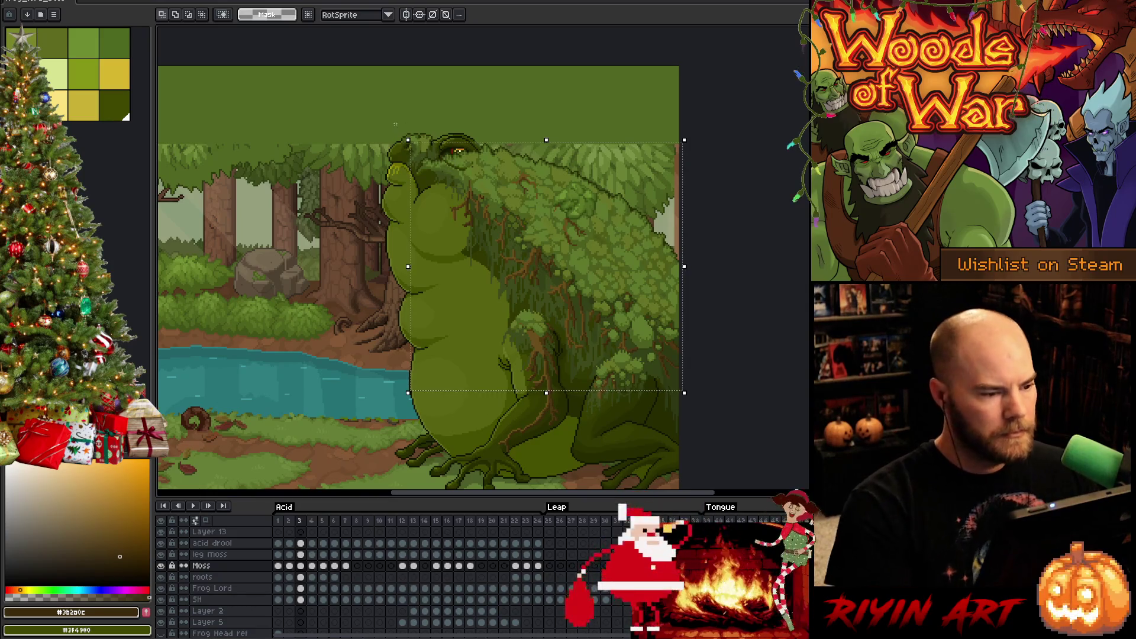
drag(400, 130, 402, 114)
key(comma)
key(period)
key(comma)
key(period)
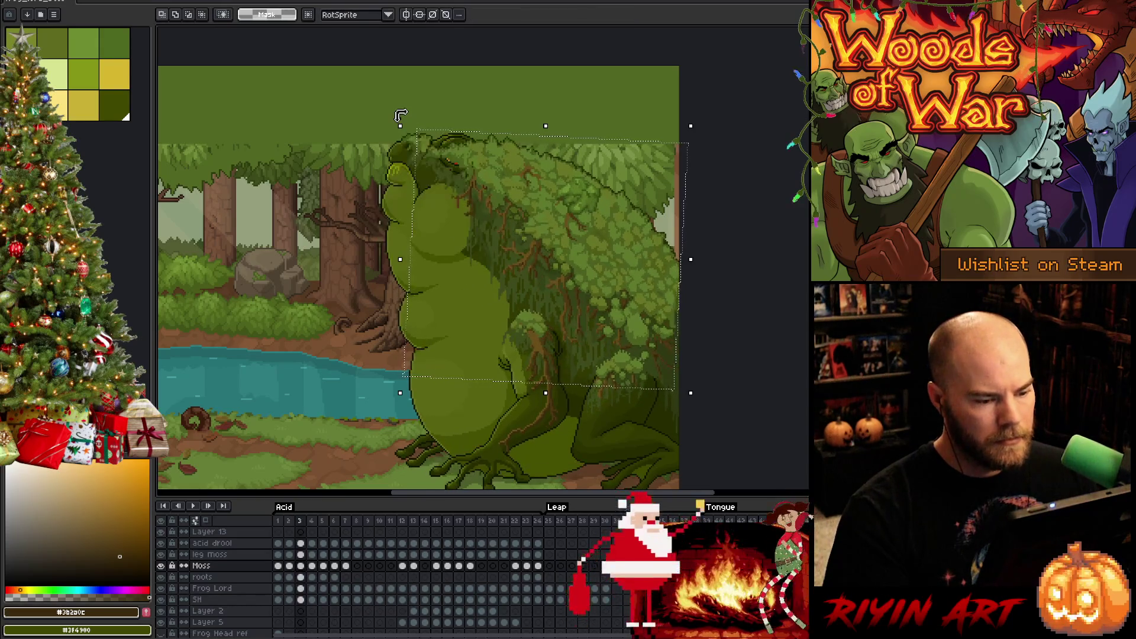
- Nudge the moss one pixel right and flip between frames 2 and 3 to check alignment
key(Right)
key(Right)
key(Right)
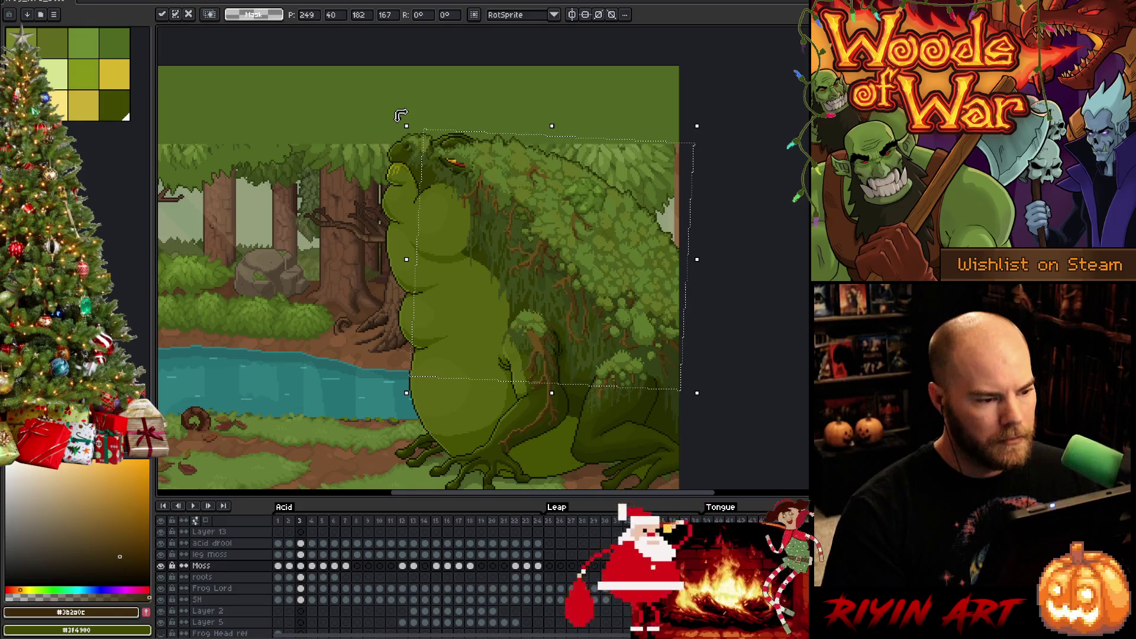
key(comma)
key(period)
key(comma)
key(period)
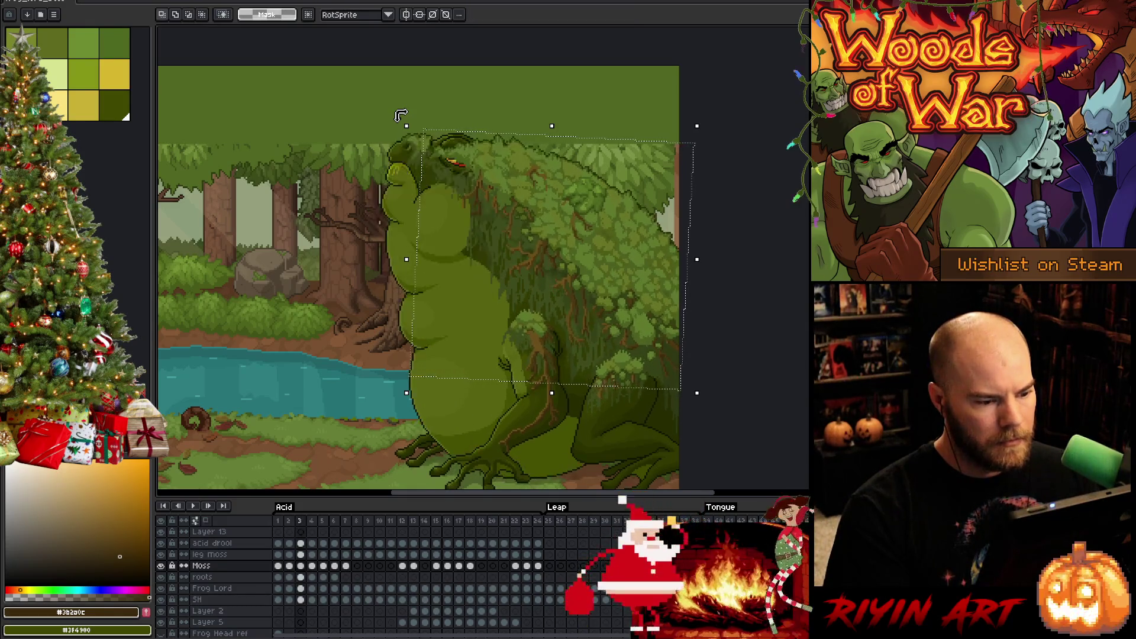
key(comma)
key(comma)
key(period)
key(period)
key(comma)
key(comma)
key(period)
key(period)
key(comma)
key(period)
key(comma)
key(period)
key(comma)
key(period)
key(comma)
key(period)
key(comma)
key(period)
key(comma)
key(period)
key(comma)
key(period)
key(comma)
key(period)
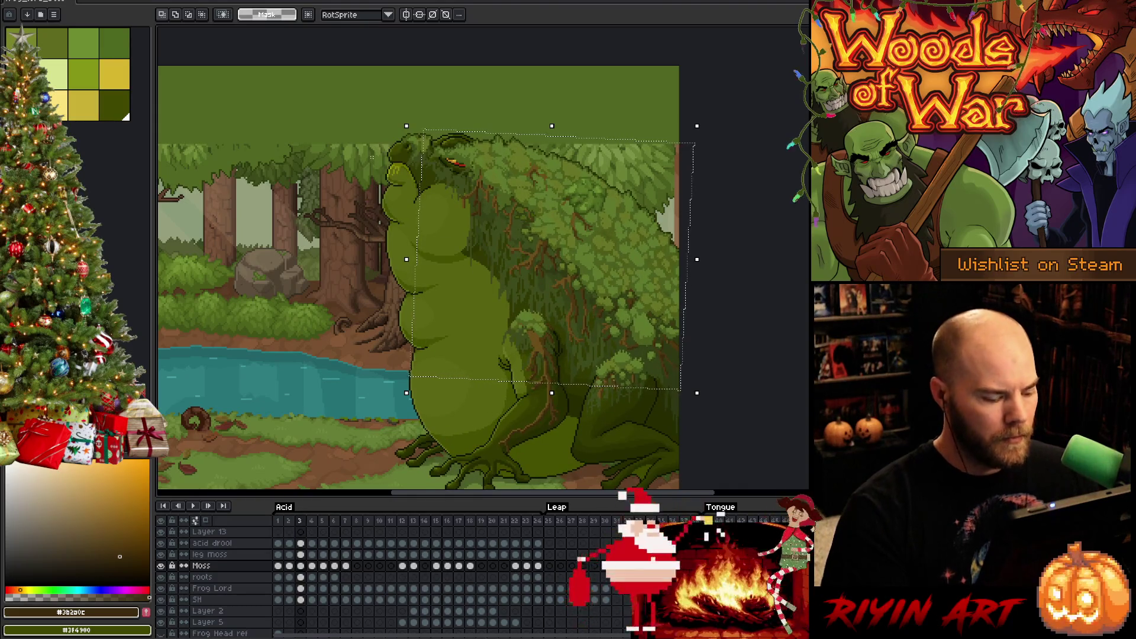
- Freehand-outline the moss around the frog's head and try transforming it
key(b)
key(ctrl+d)
drag(504, 163, 474, 81)
drag(504, 163, 501, 199)
mouse_move(454, 76)
mouse_down()
mouse_move(393, 177)
mouse_move(456, 260)
mouse_up()
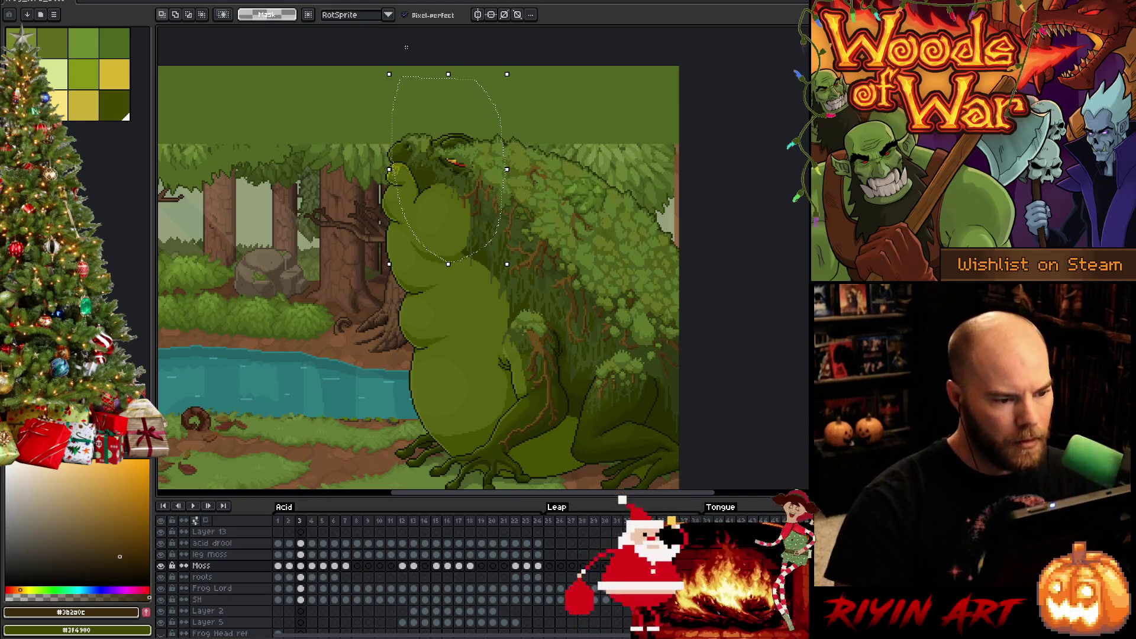
key(ctrl+t)
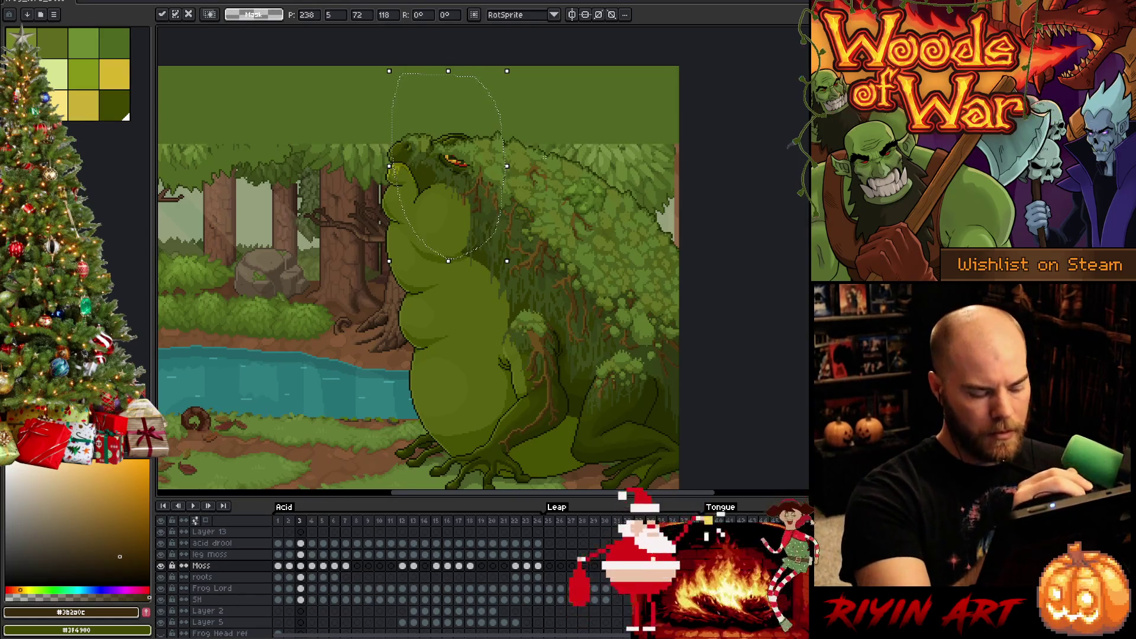
key(Return)
- Redraw and trim the head selection's right edge, then drop the selection
drag(498, 123, 570, 126)
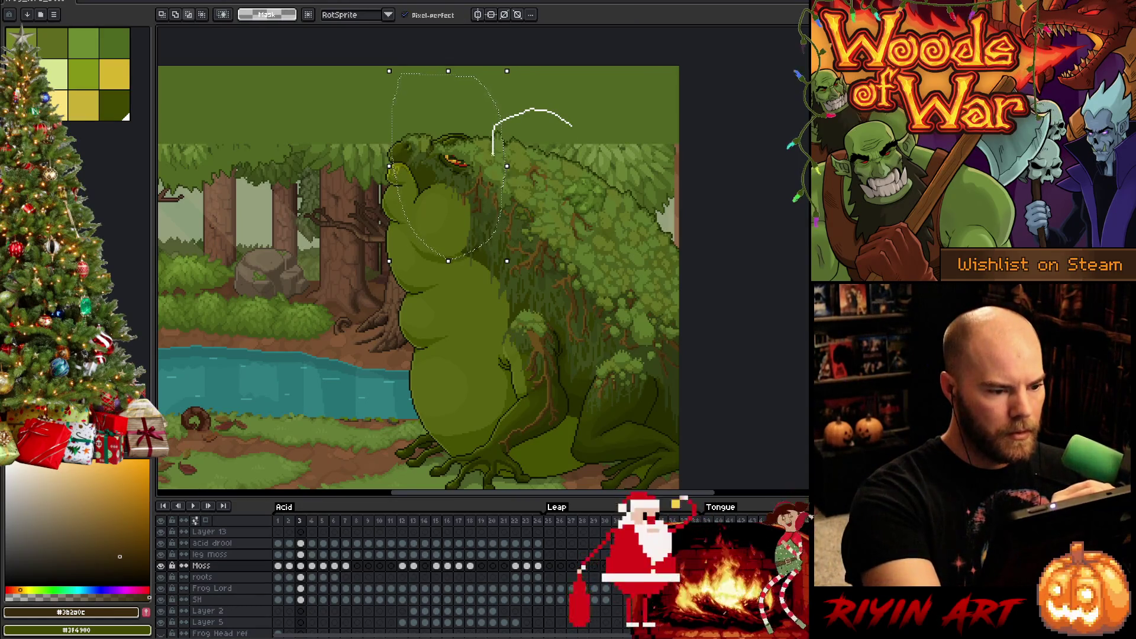
mouse_move(491, 198)
mouse_down()
mouse_move(400, 343)
mouse_move(409, 408)
mouse_up()
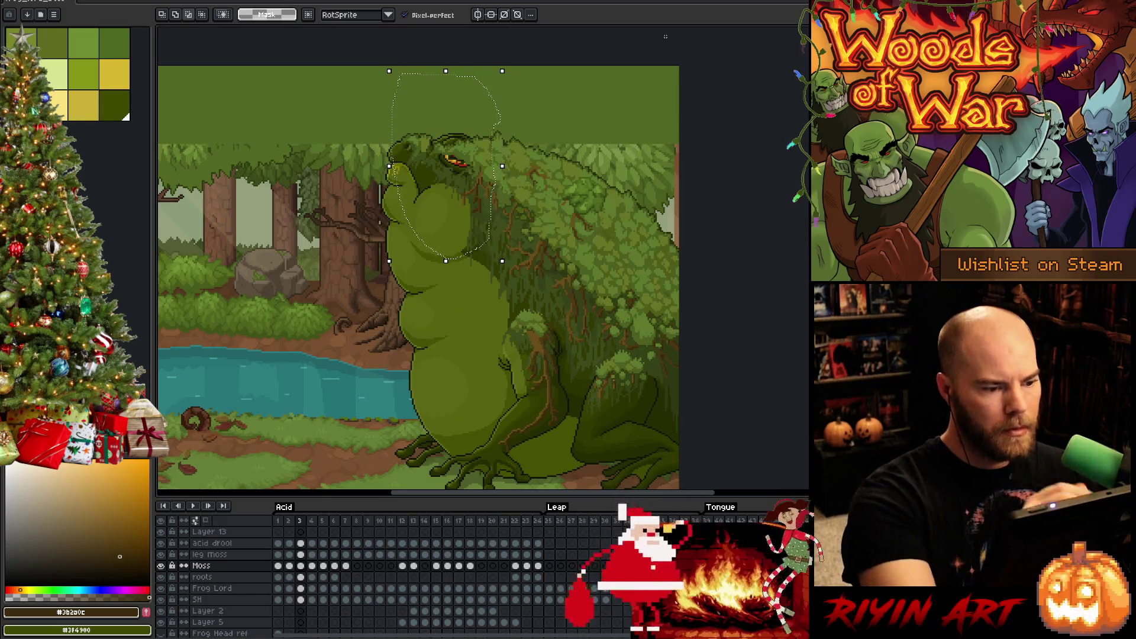
key(ctrl+t)
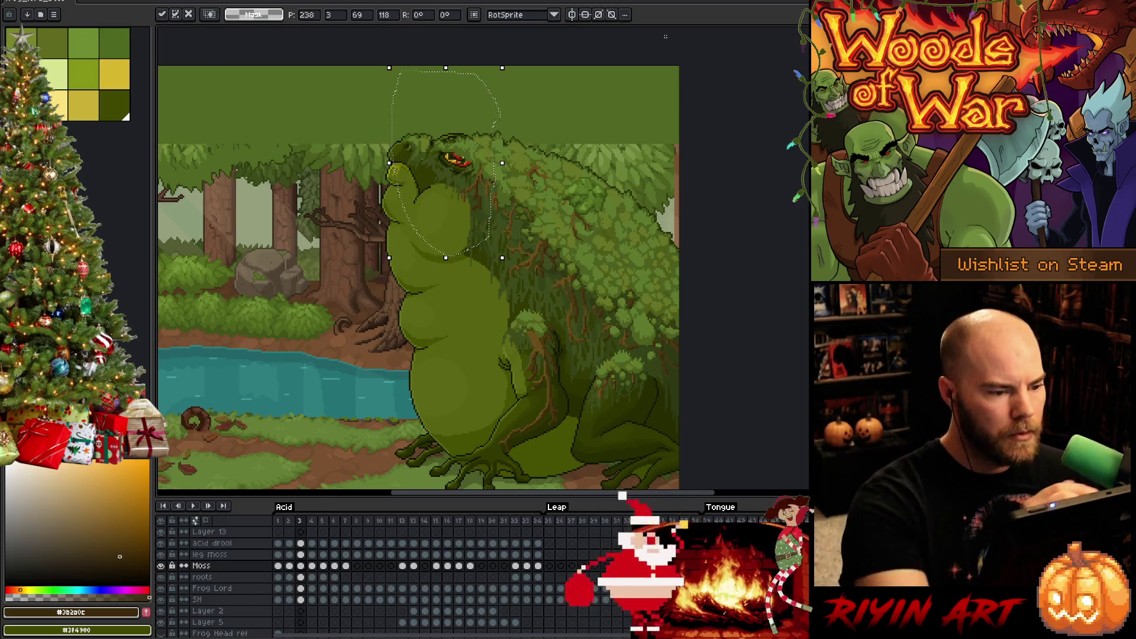
key(Return)
drag(491, 127, 559, 129)
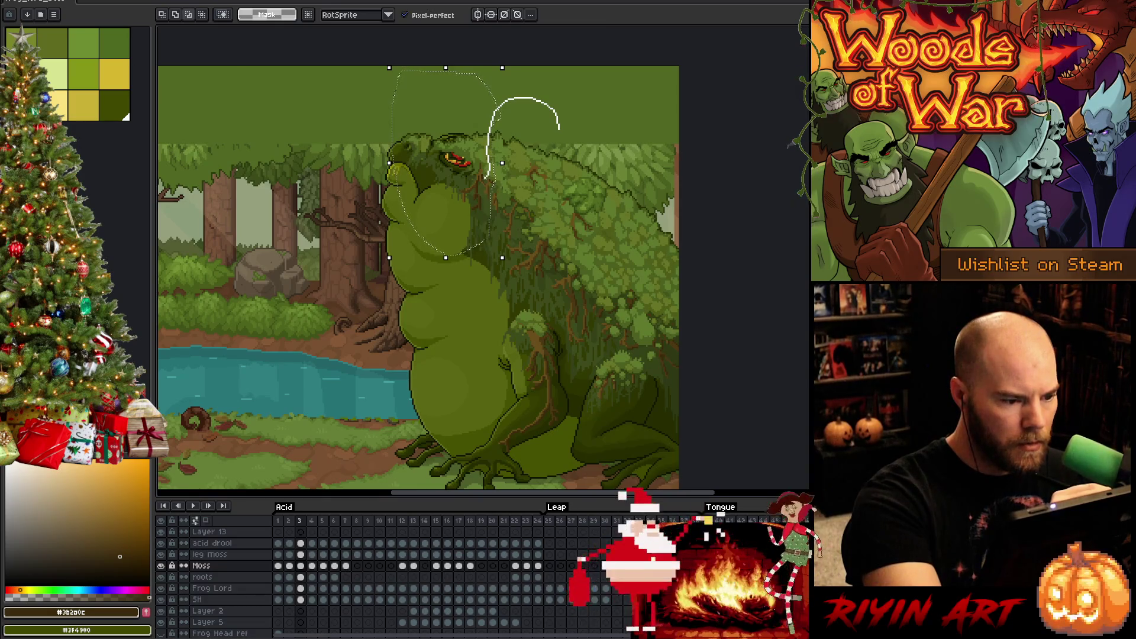
mouse_move(559, 129)
mouse_down()
mouse_move(540, 114)
mouse_move(471, 131)
mouse_move(479, 302)
mouse_up()
key(ctrl+t)
key(Return)
key(ctrl+t)
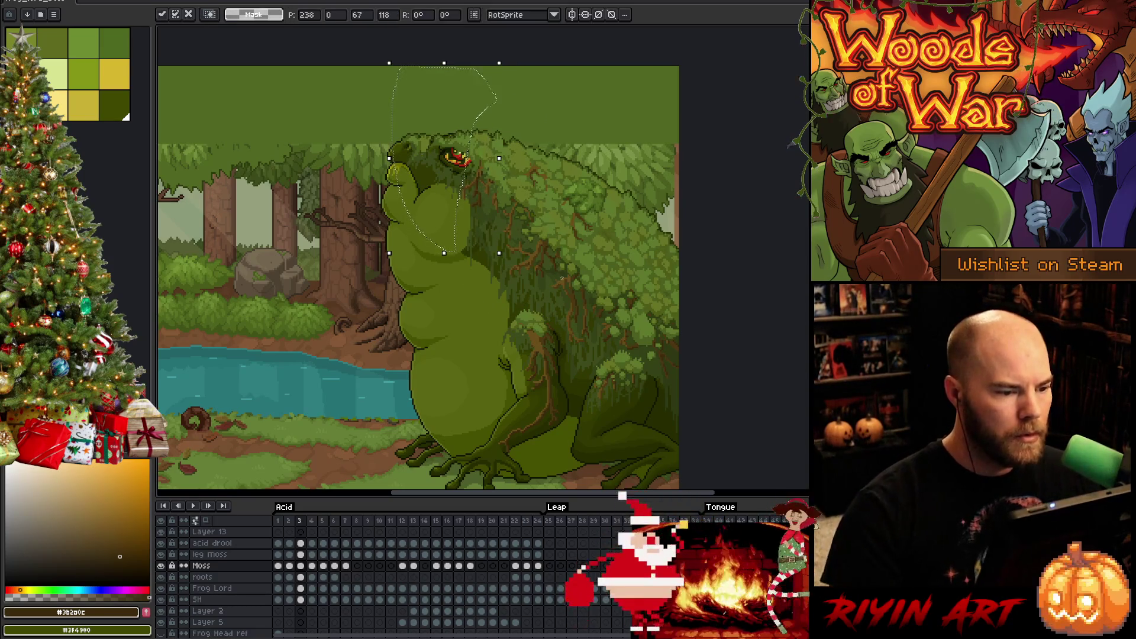
key(Return)
mouse_move(536, 127)
mouse_down()
mouse_move(500, 85)
mouse_move(535, 128)
mouse_up()
key(ctrl+t)
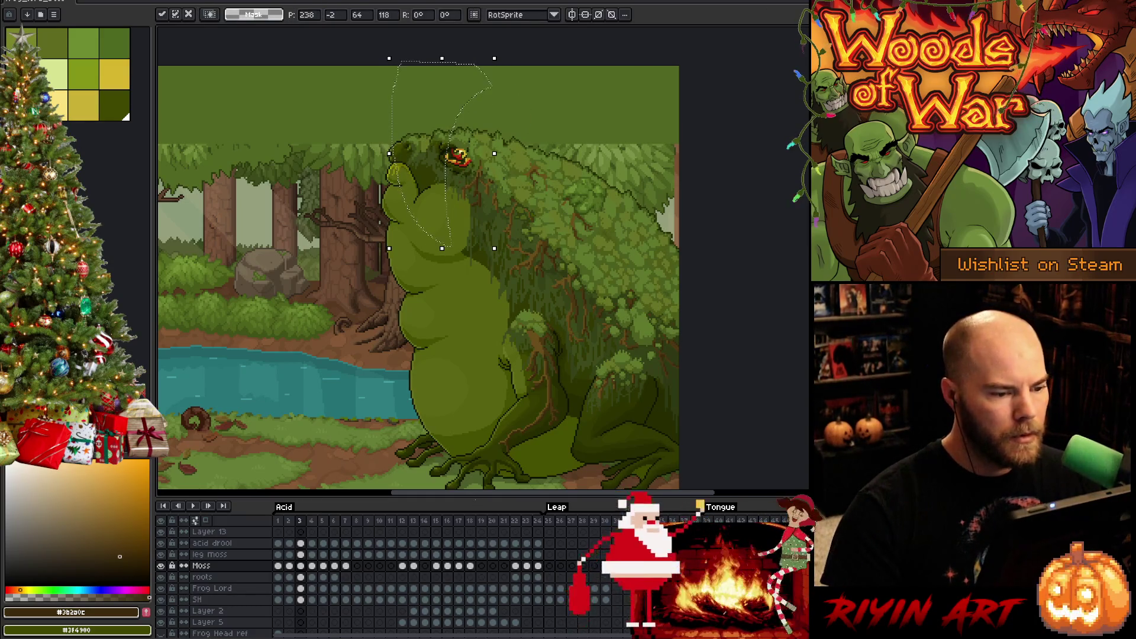
key(ctrl+d)
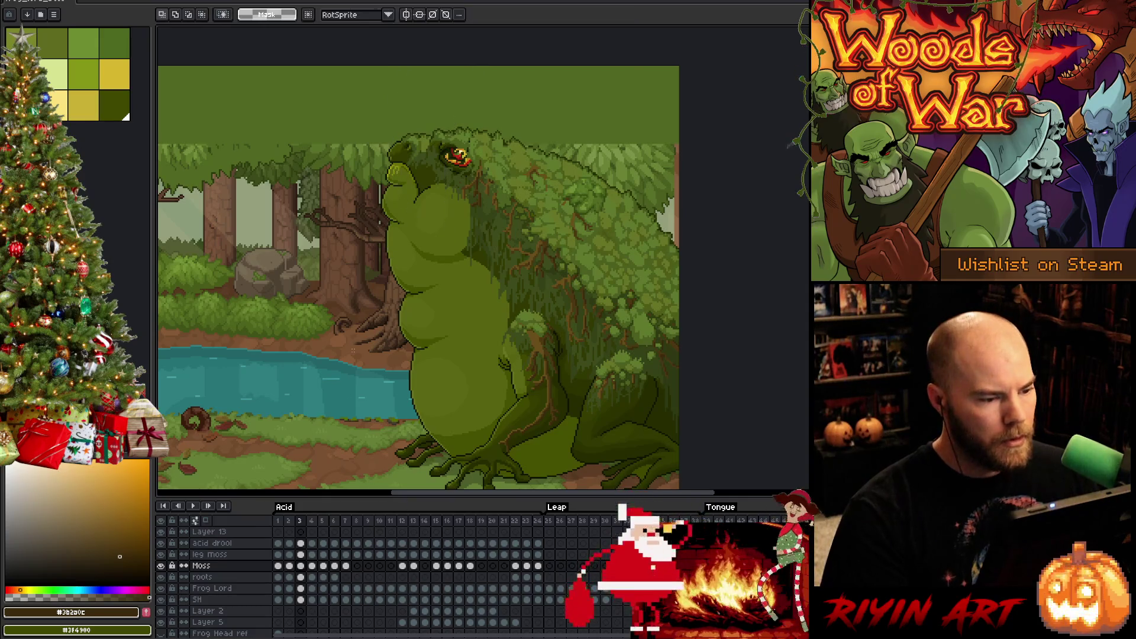
- Box-select the frog's head plus the area beside the eye, widen it, and cancel the move
mouse_move(357, 100)
mouse_down()
mouse_move(479, 194)
mouse_move(491, 228)
mouse_up()
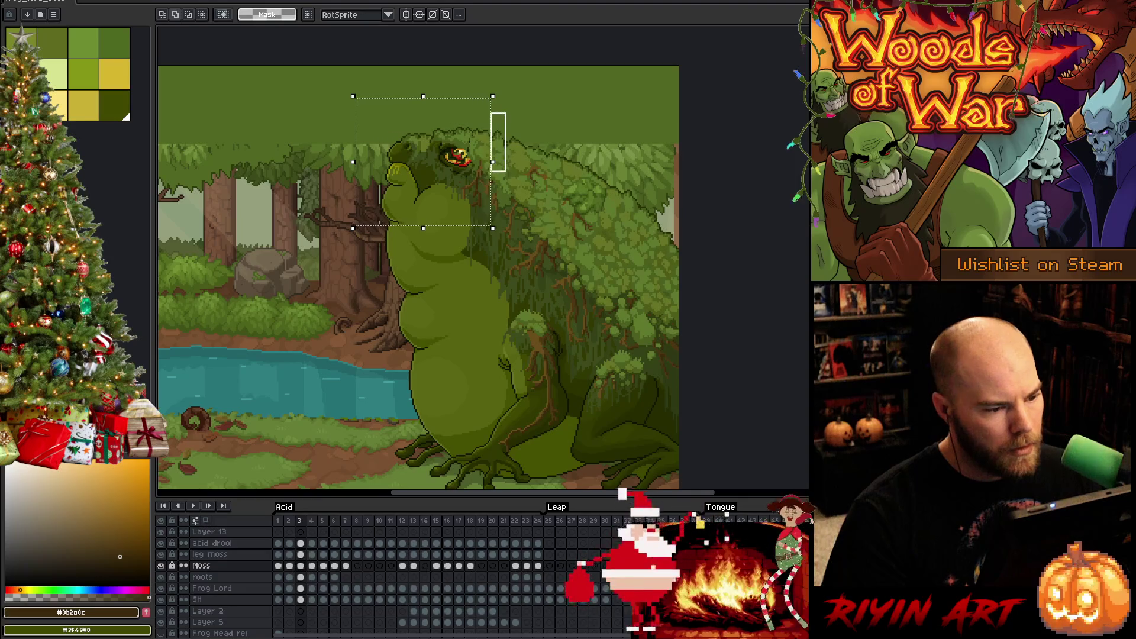
drag(505, 182, 528, 191)
key(ctrl+t)
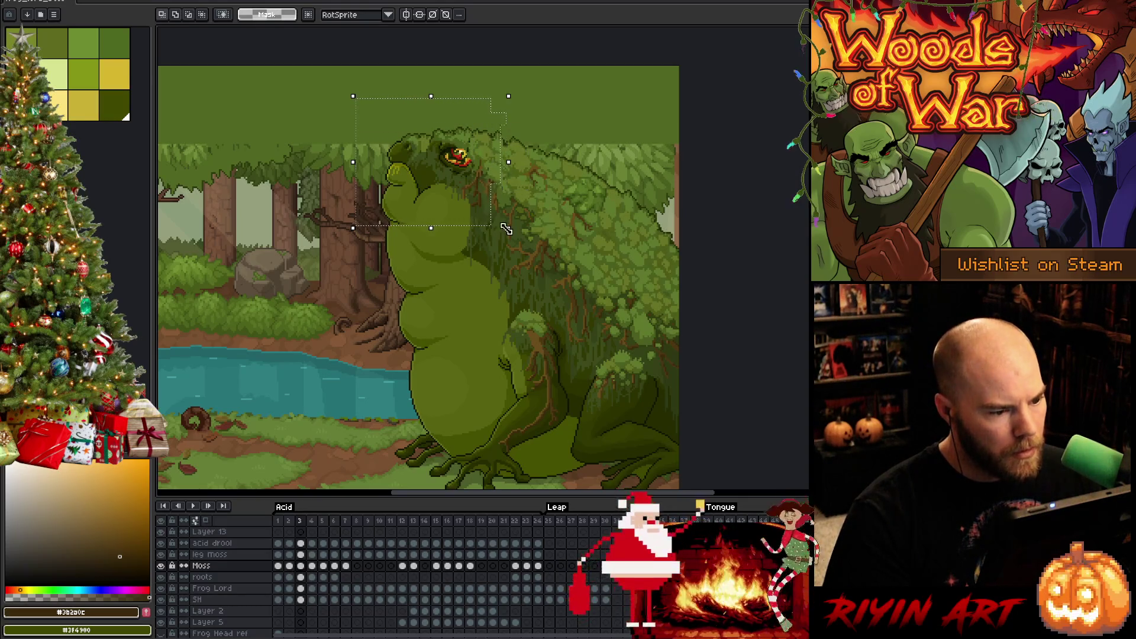
mouse_move(225, 63)
mouse_down()
mouse_move(495, 284)
mouse_move(503, 273)
mouse_up()
drag(510, 221, 534, 281)
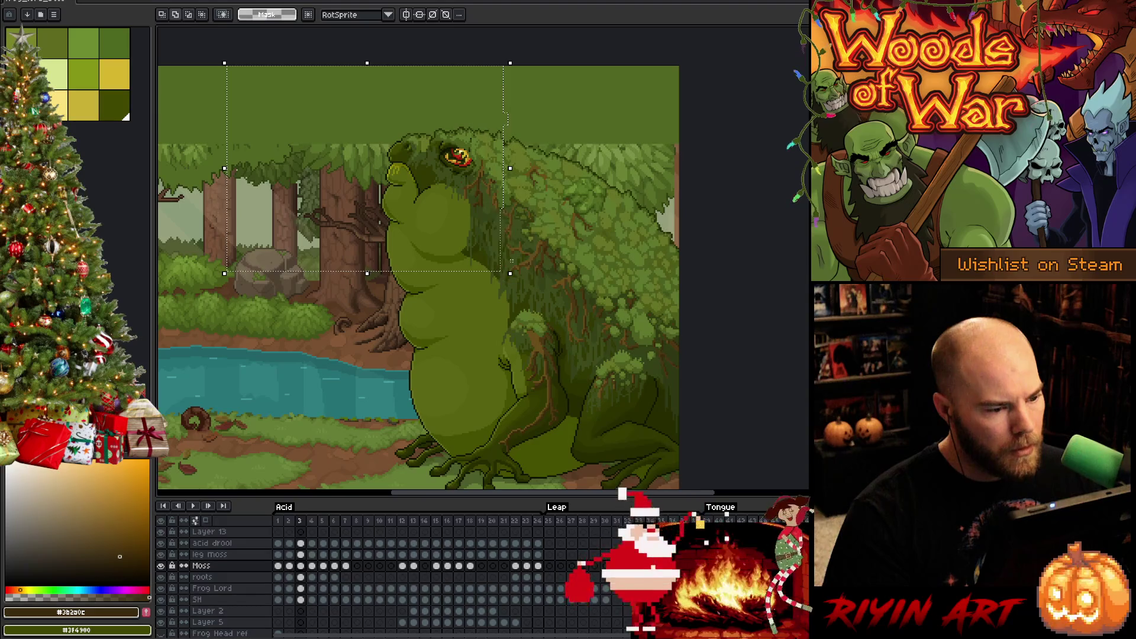
key(ctrl+t)
key(Return)
- Reselect the head moss, nudge it one pixel right, and compare against frame 2
drag(375, 90, 529, 297)
mouse_move(523, 250)
mouse_down()
mouse_move(523, 220)
mouse_move(513, 242)
mouse_up()
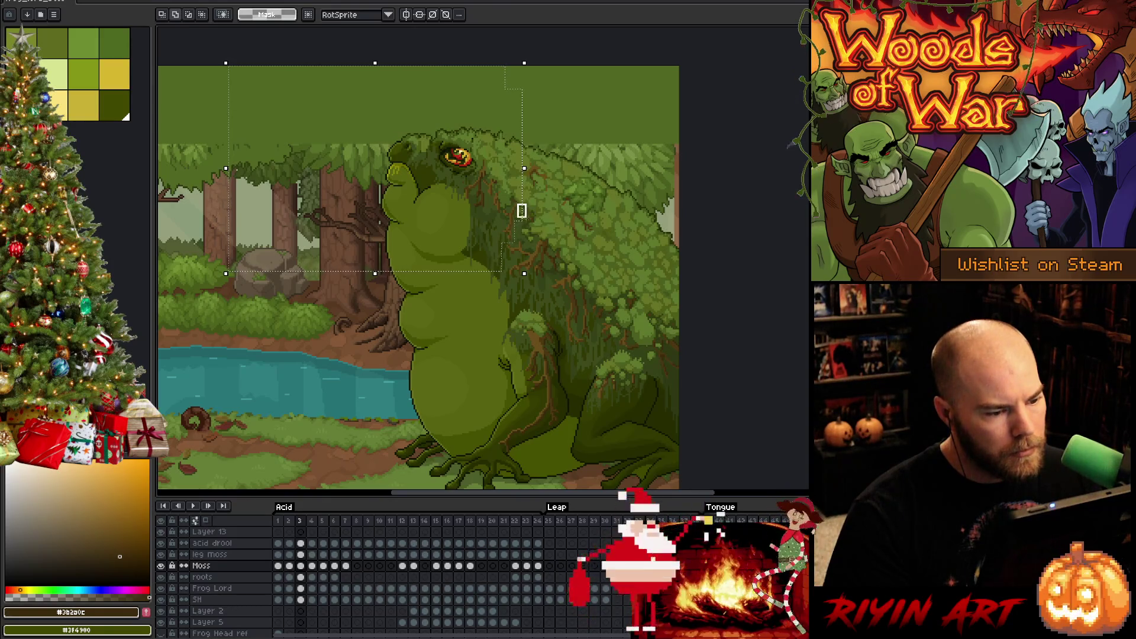
drag(525, 213, 535, 213)
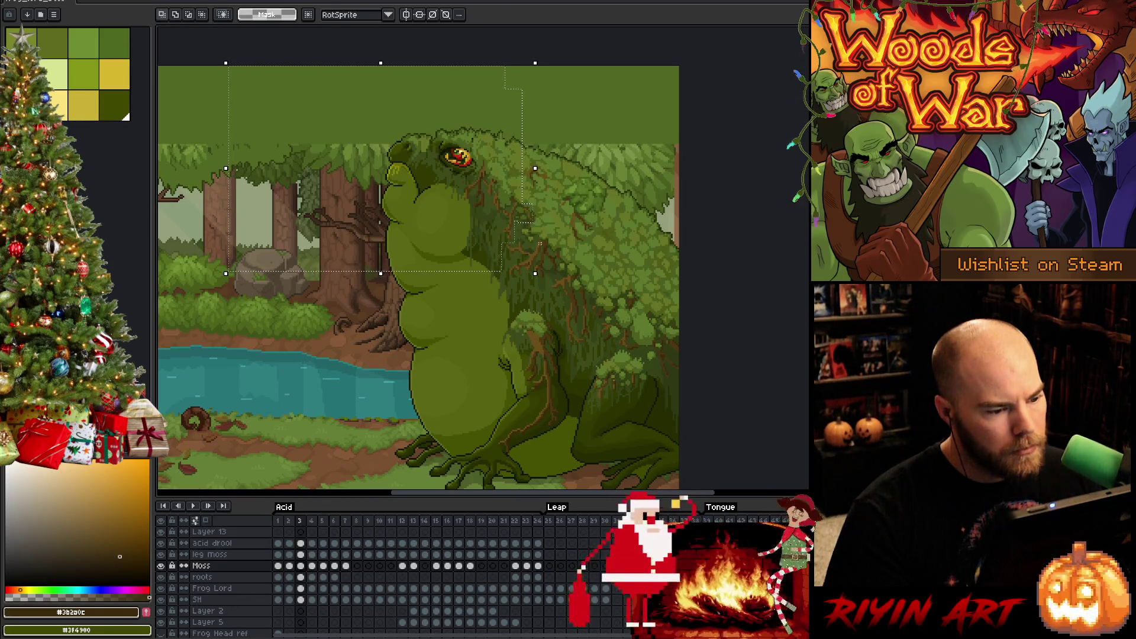
key(Right)
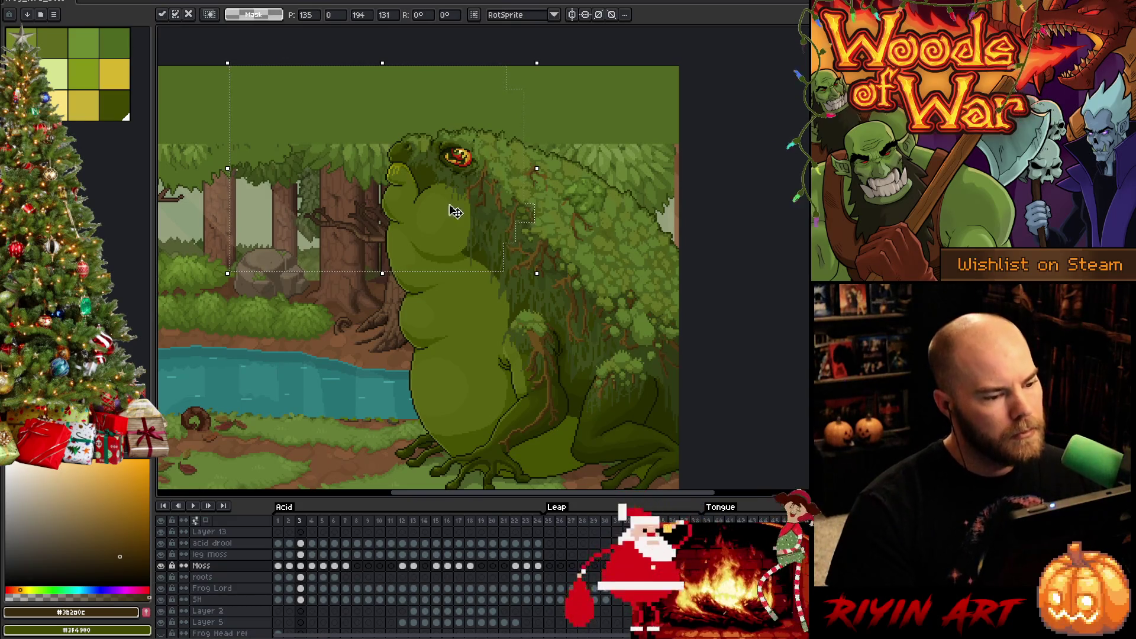
key(comma)
key(period)
key(comma)
key(period)
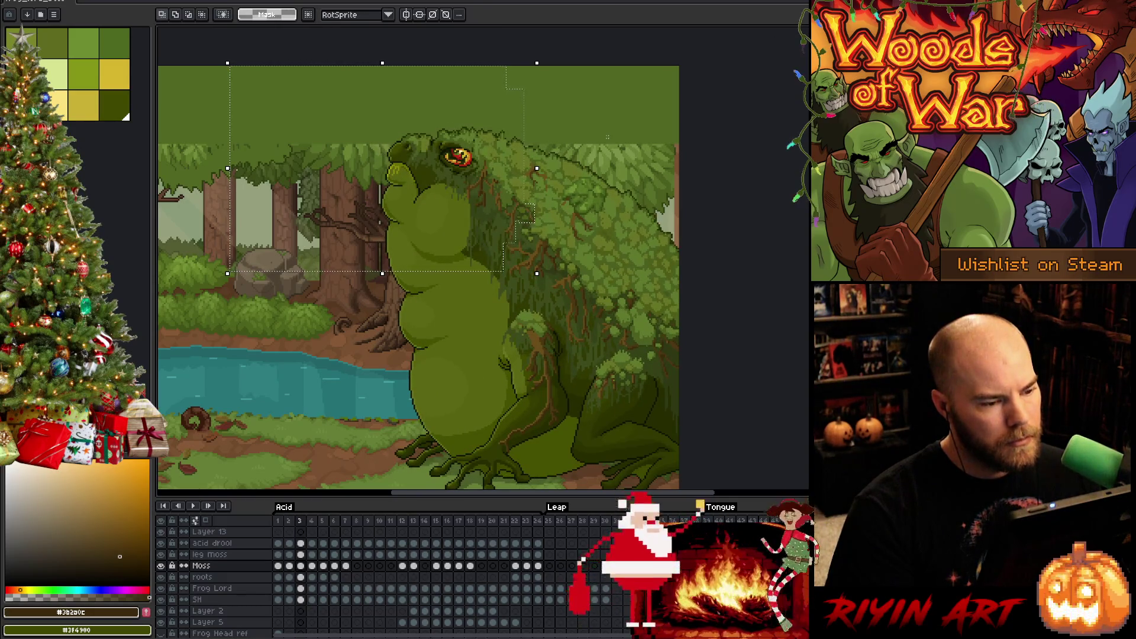
- Reselect the head area and its right side, nudge the moss up one pixel, and commit
key(ctrl+d)
mouse_move(370, 95)
mouse_down()
mouse_move(468, 241)
mouse_move(494, 248)
mouse_up()
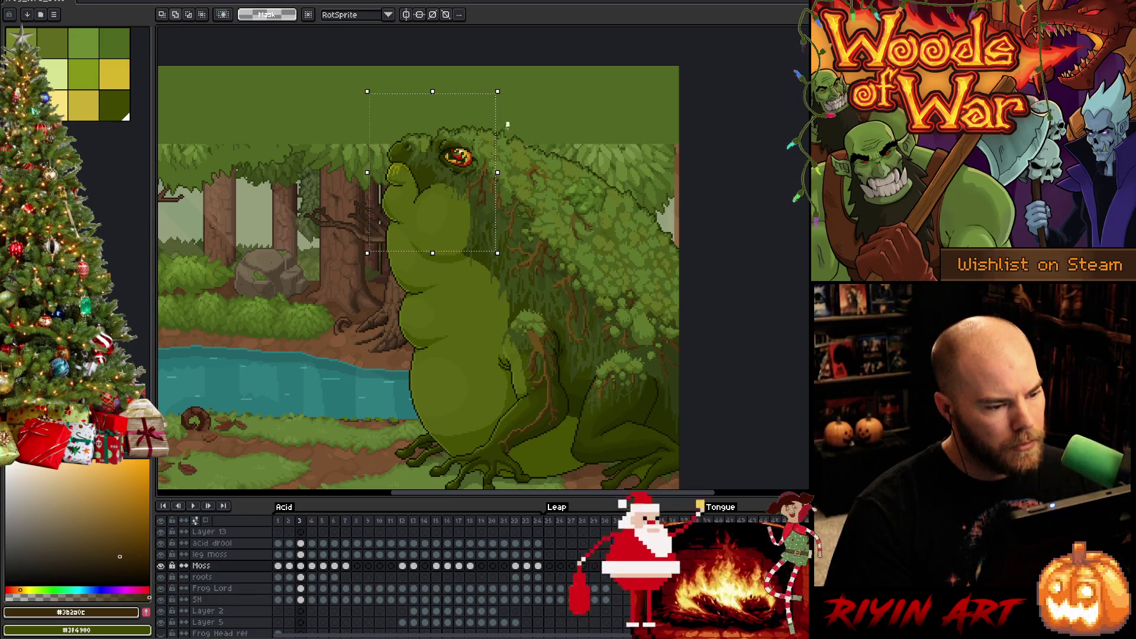
drag(545, 123, 509, 206)
key(Up)
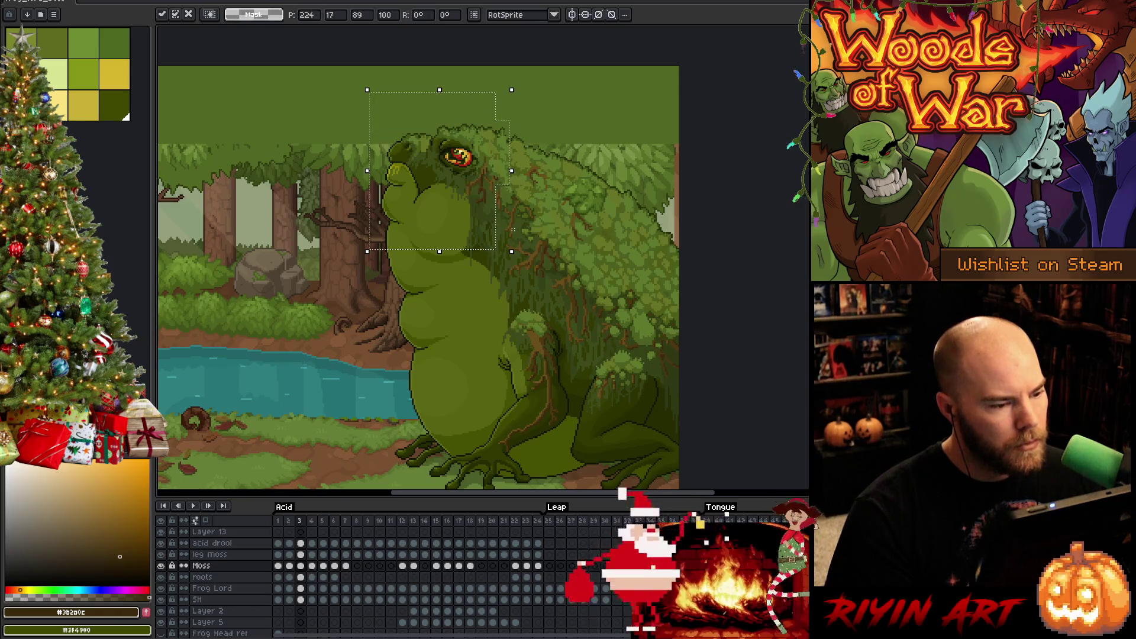
key(Return)
key(Return)
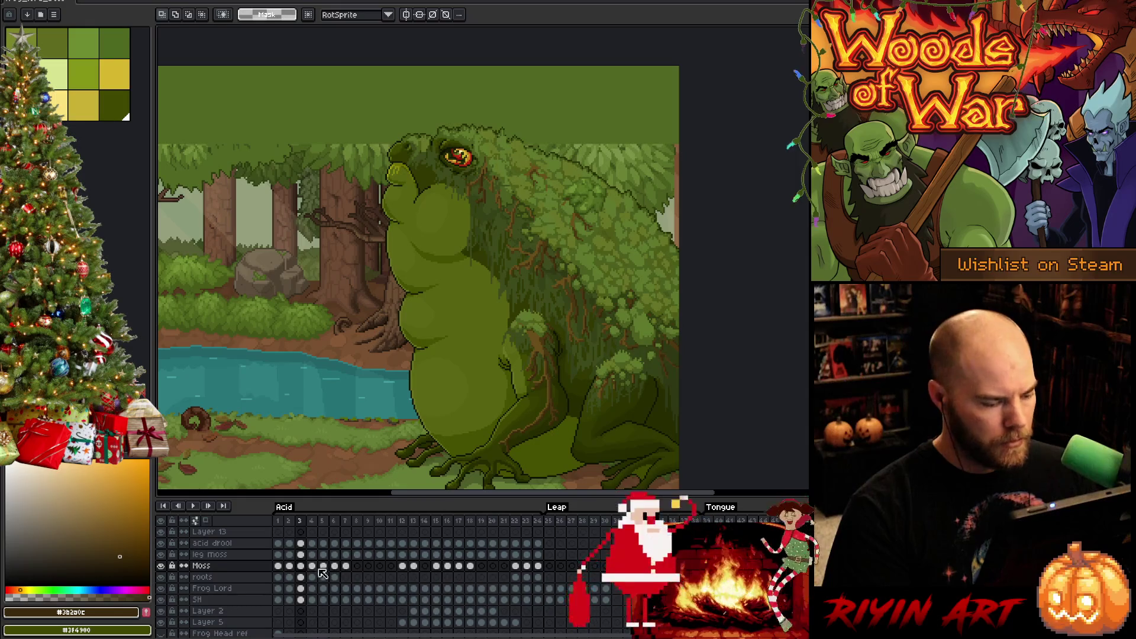
- Switch to the roots layer, zoom in, and check the roots on frames 2 and 3
key(alt+Down)
scroll(570, 343, up, 1)
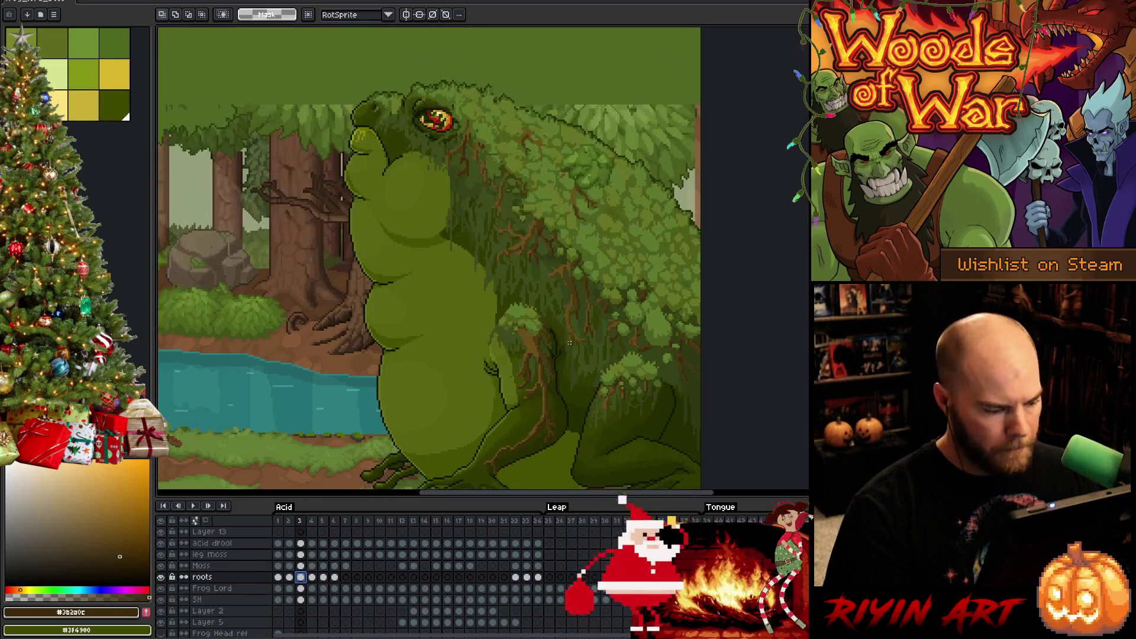
scroll(569, 343, up, 2)
scroll(569, 343, down, 2)
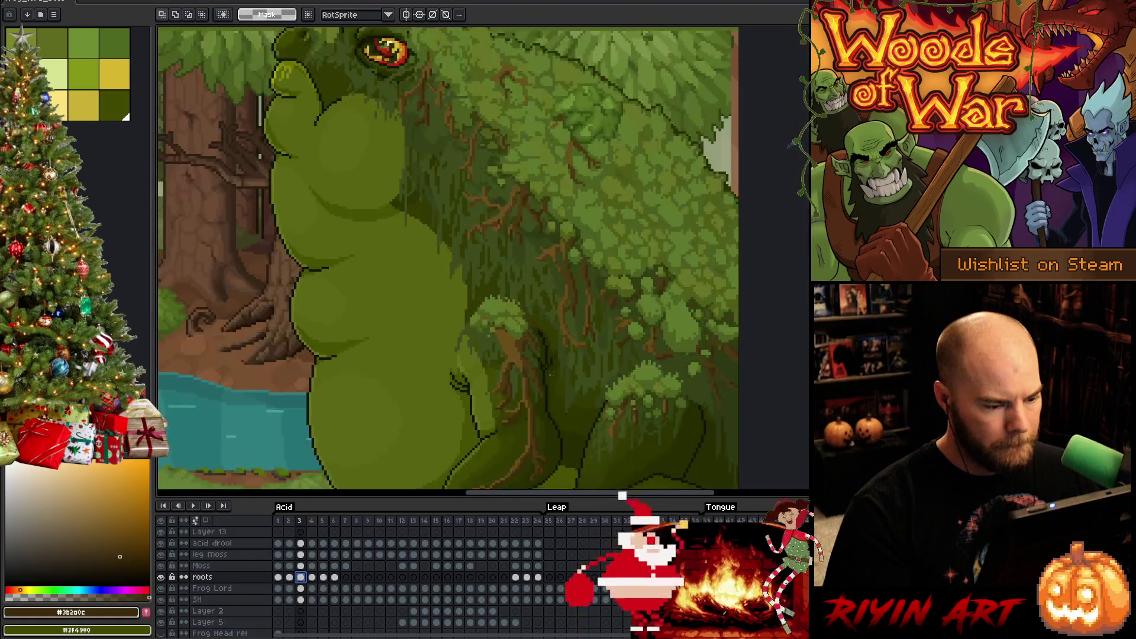
scroll(522, 386, up, 2)
key(comma)
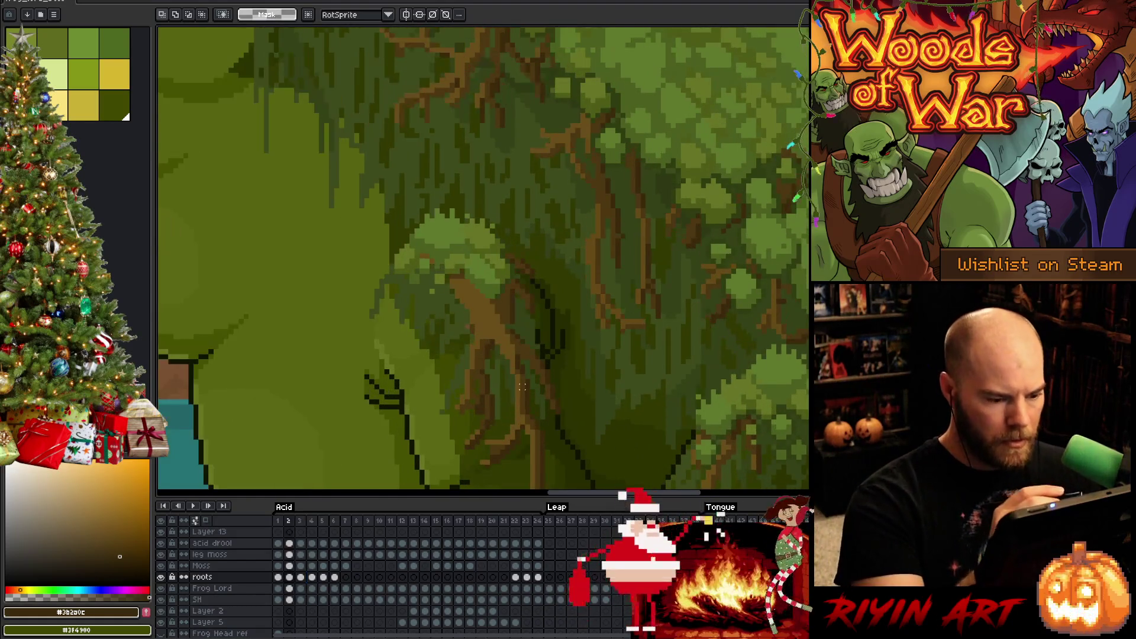
key(period)
- Pick the roots' brown colour with the Pencil and compare the roots across frames 2 and 3
key(b)
alt+click(517, 410)
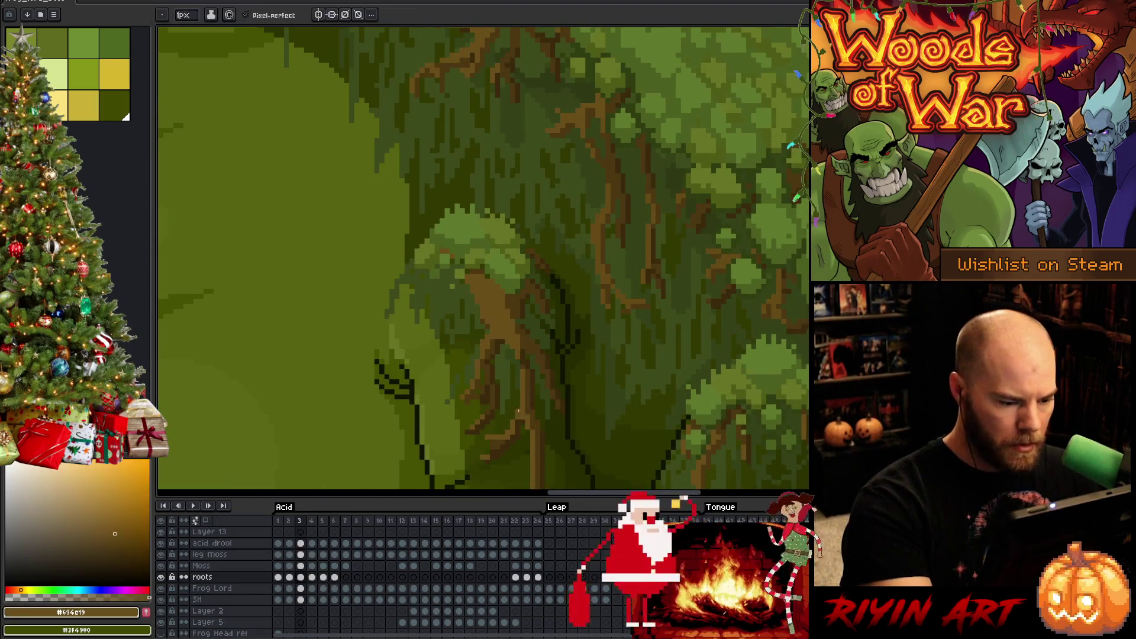
key(comma)
key(period)
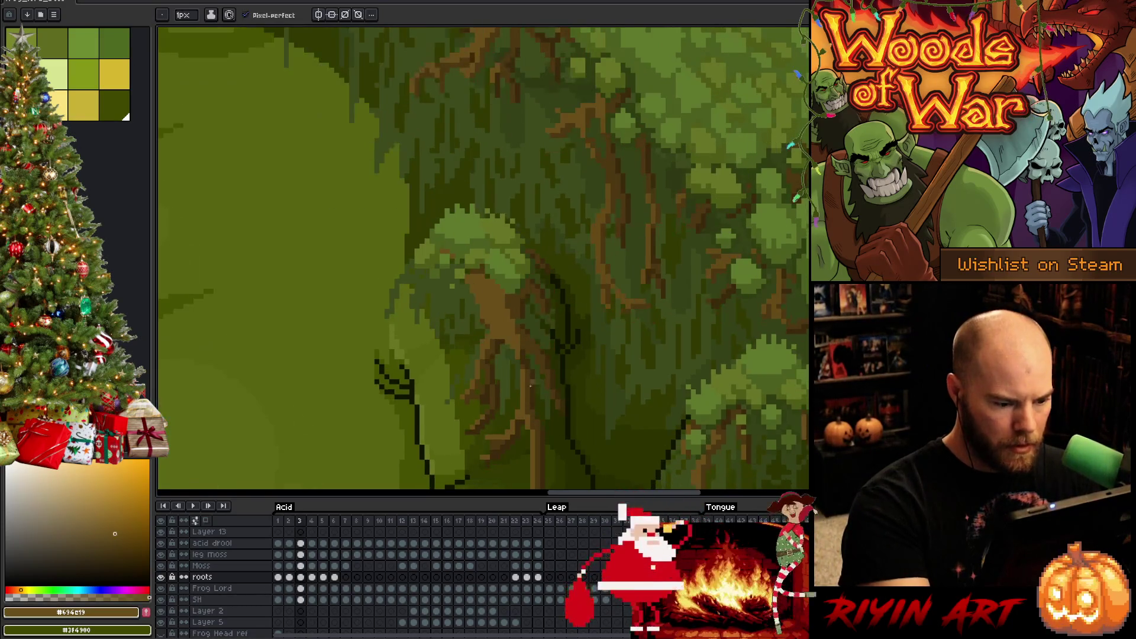
key(comma)
key(period)
key(comma)
key(period)
key(comma)
key(period)
- Switch to the Eraser and flip between frames 2 and 3, ending on frame 3
key(e)
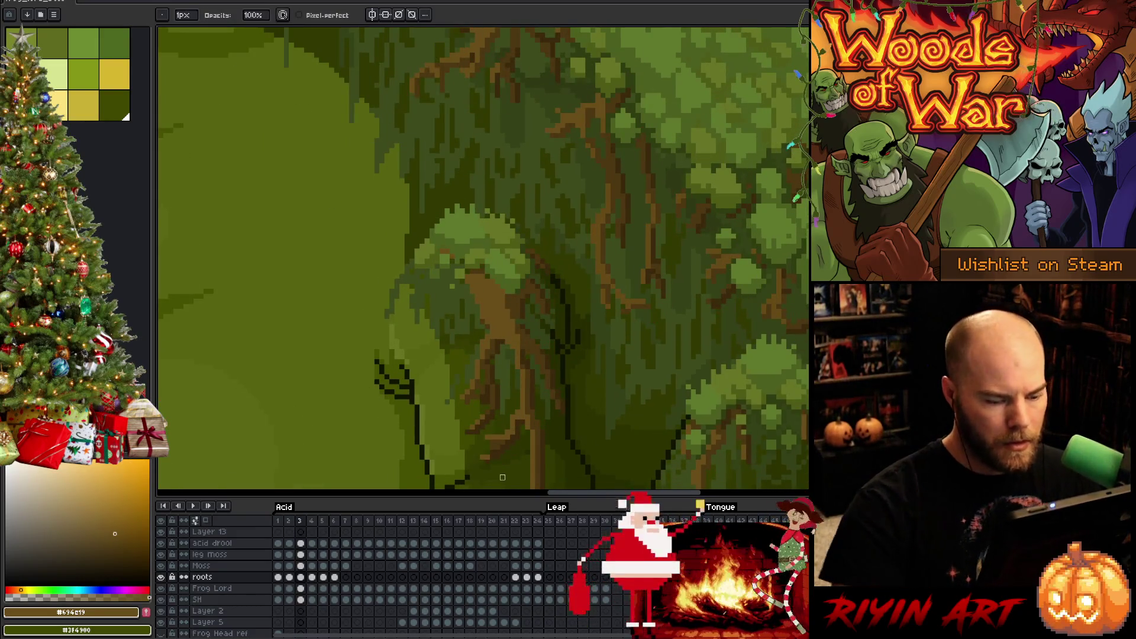
key(comma)
key(period)
key(comma)
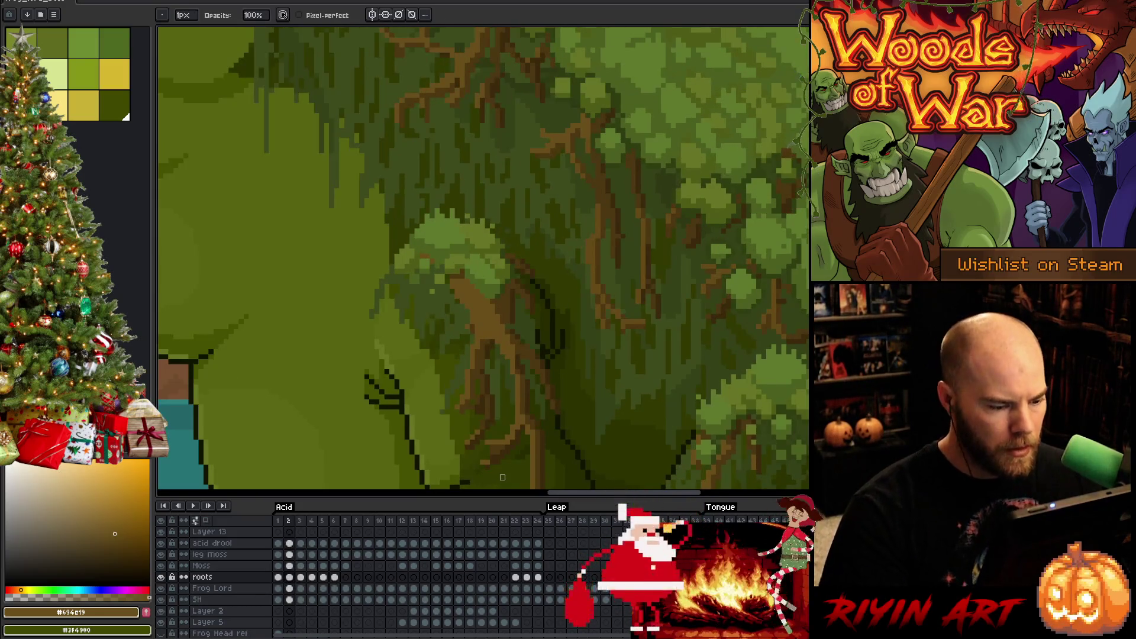
key(period)
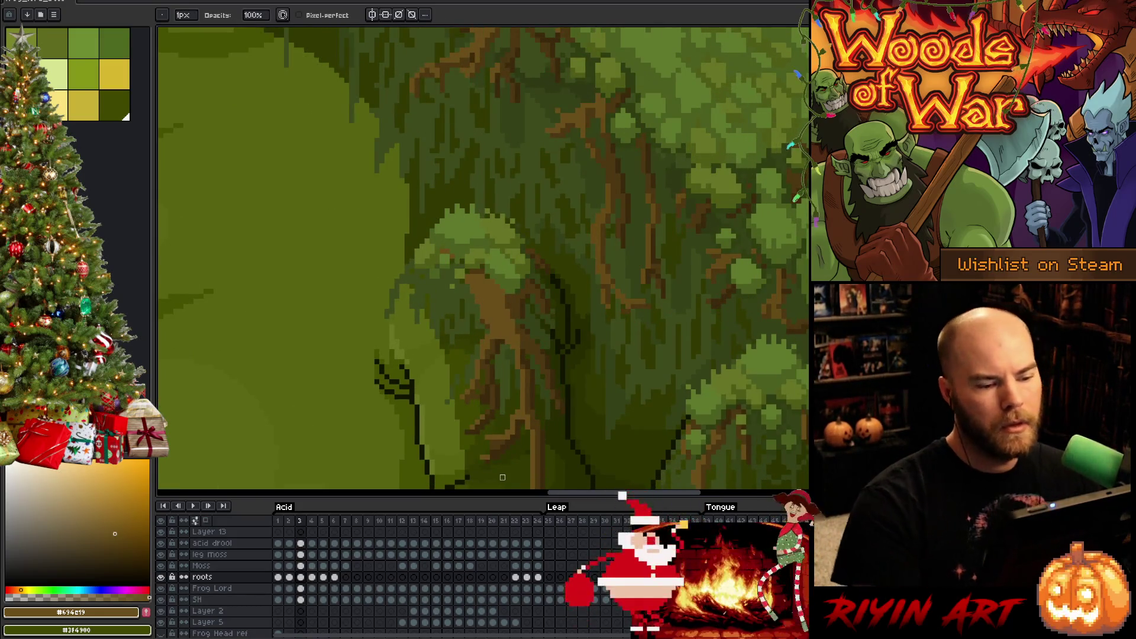
scroll(482, 312, down, 5)
key(comma)
key(period)
key(comma)
key(period)
key(comma)
key(period)
key(comma)
key(period)
key(comma)
key(period)
key(comma)
key(period)
key(comma)
key(period)
key(comma)
key(period)
key(comma)
key(period)
key(comma)
key(period)
key(comma)
key(period)
scroll(451, 166, up, 4)
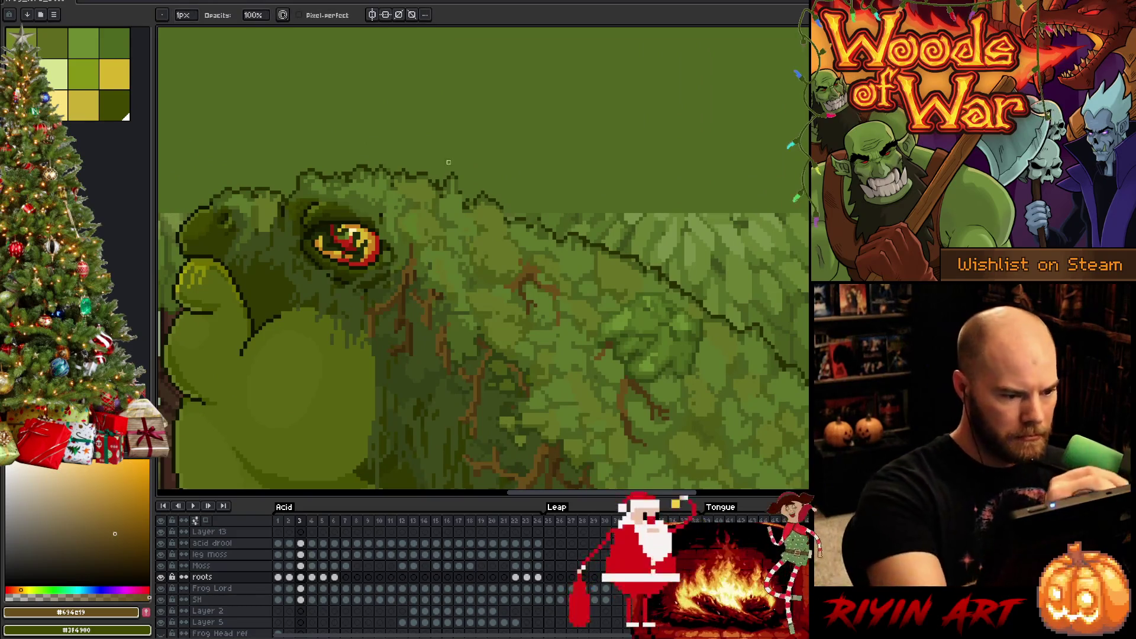
- Sample the dark outline colour and raise the outline pixels atop the frog's head one pixel
alt+click(459, 181)
key(e)
key(q)
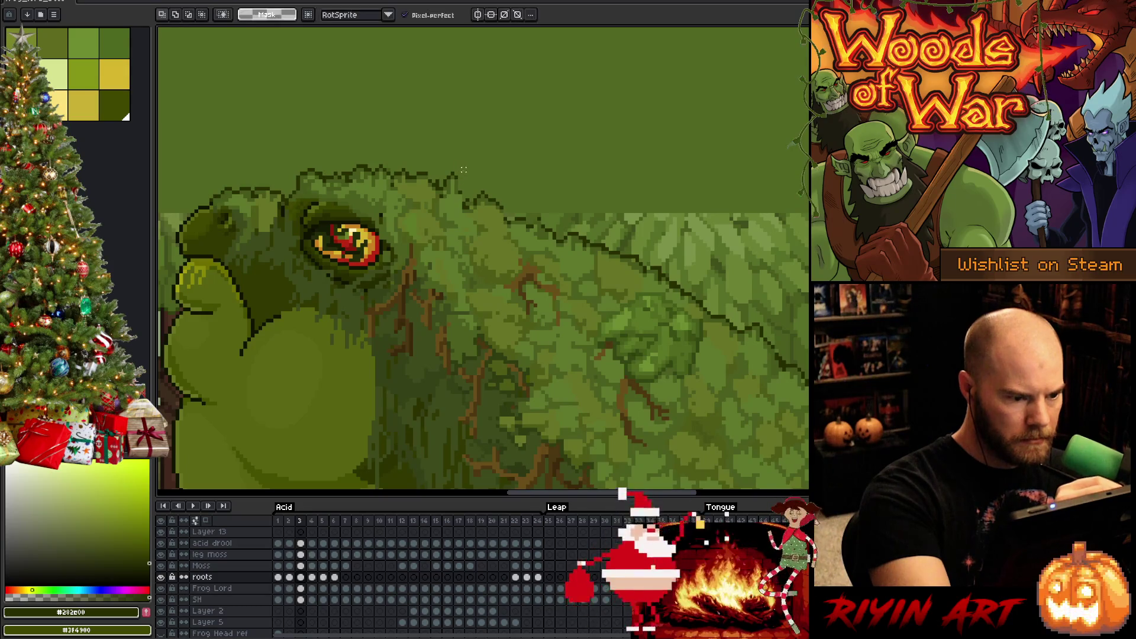
drag(455, 176, 465, 178)
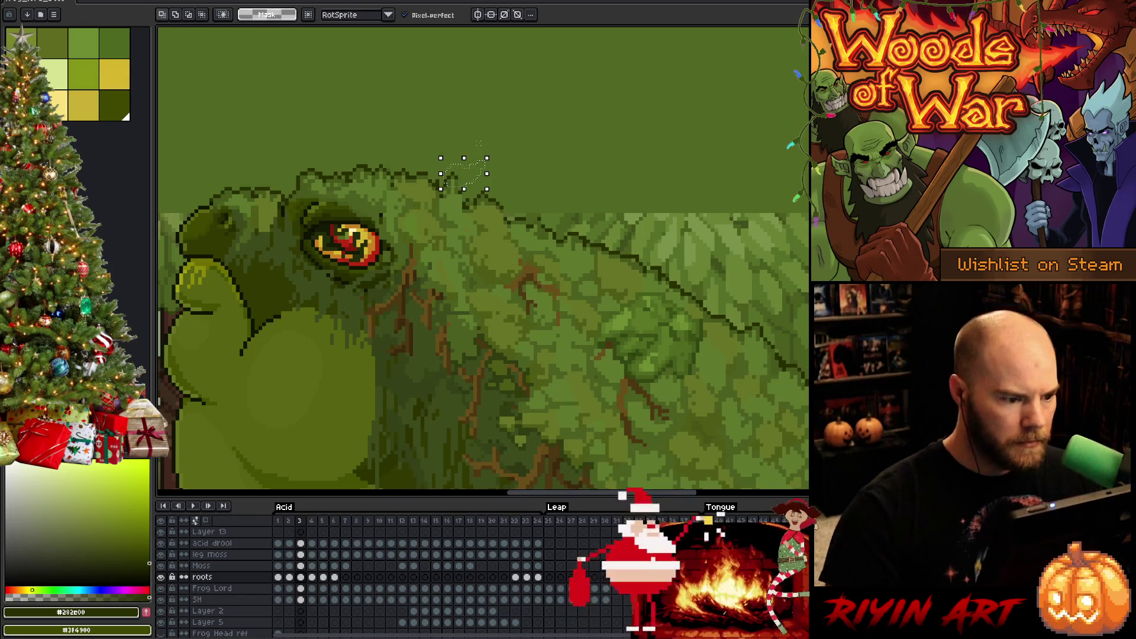
key(ctrl+t)
key(Up)
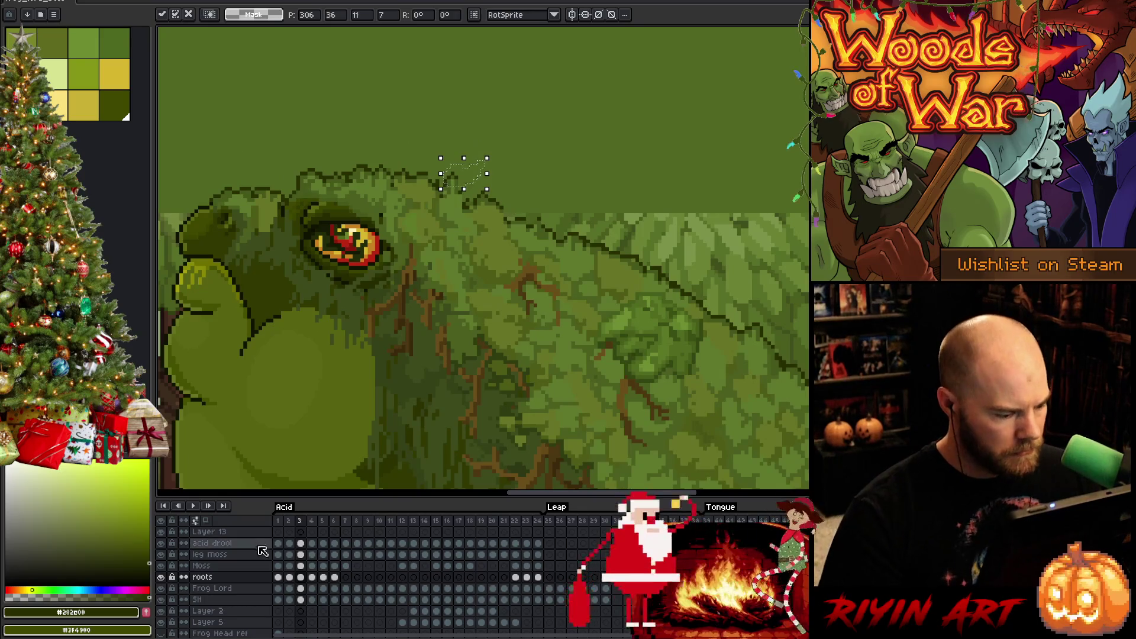
- On the Moss layer, draw dark outline pixels along the moss edge with the Pencil
click(302, 566)
key(ctrl+d)
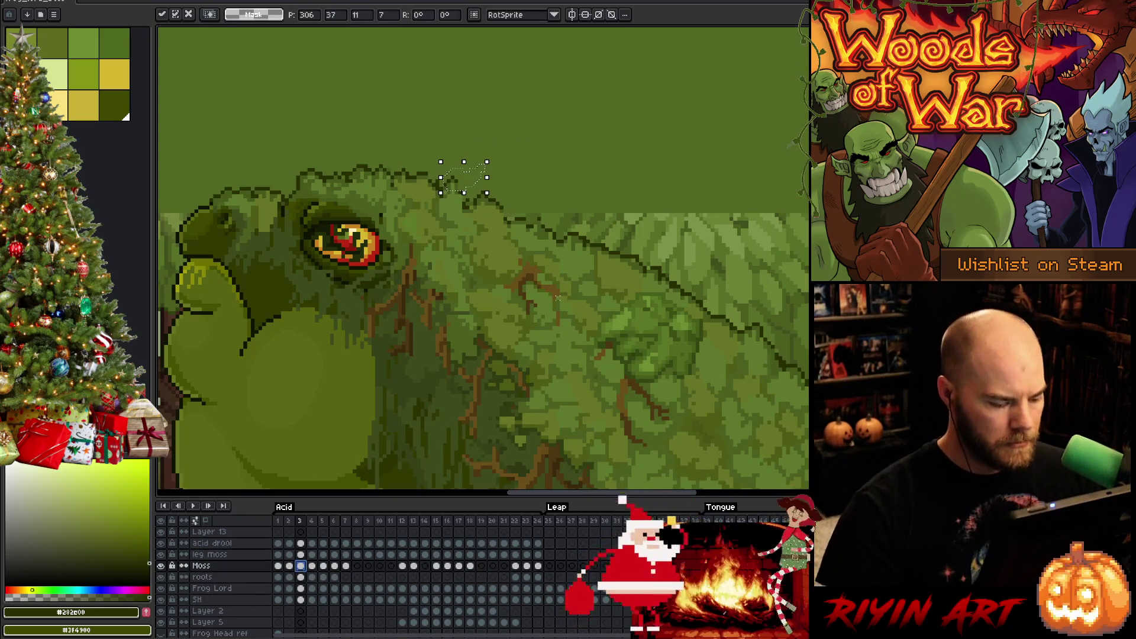
key(b)
drag(461, 180, 460, 190)
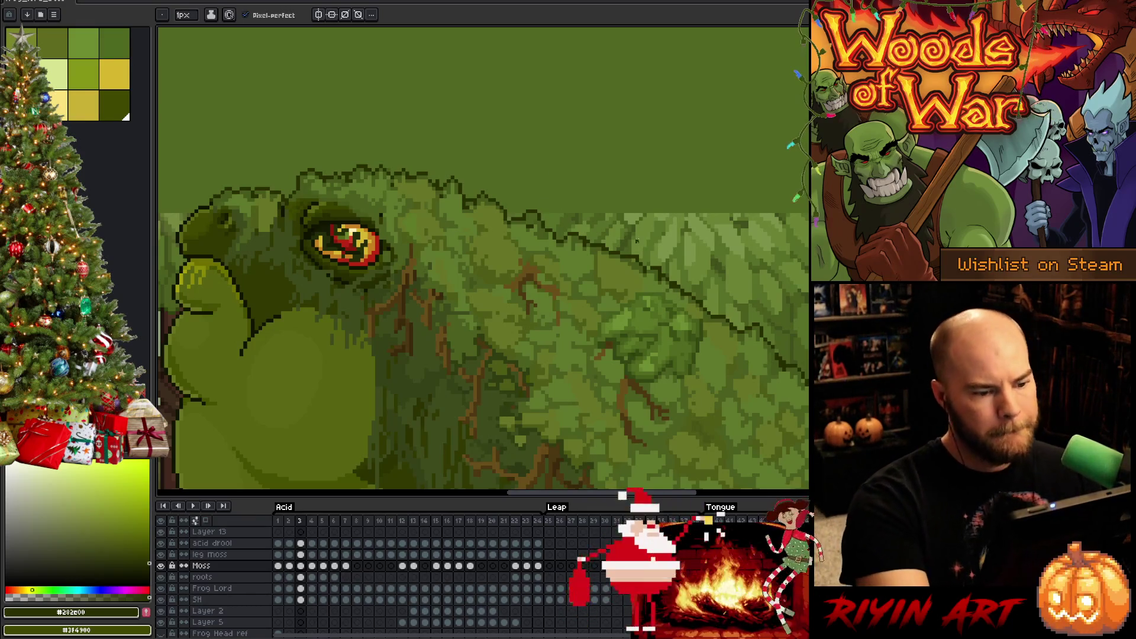
key(e)
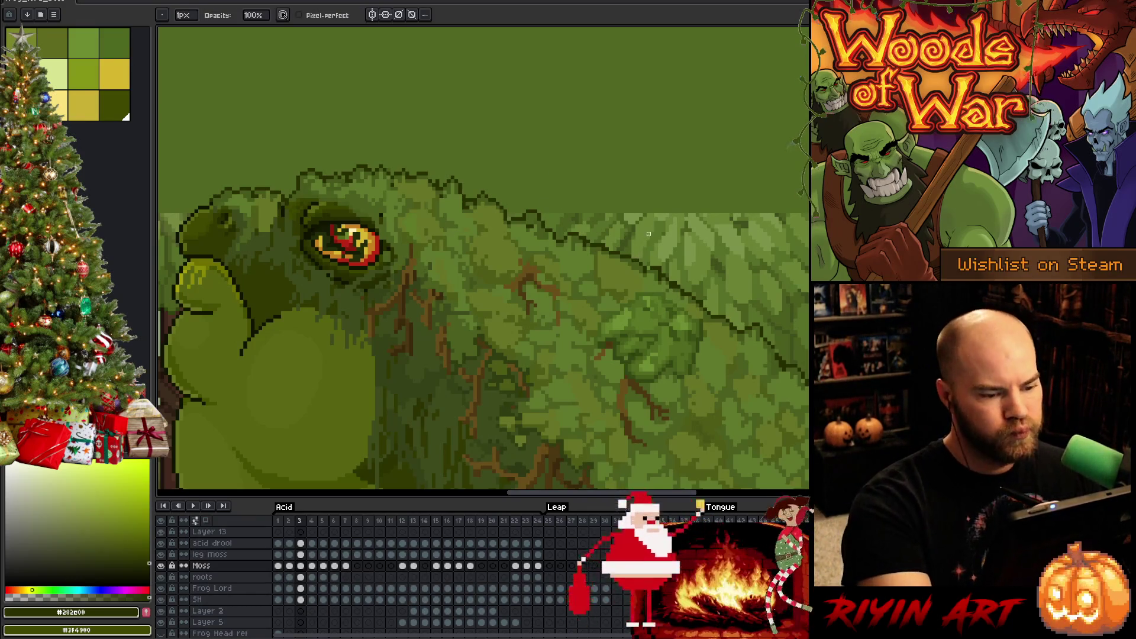
key(b)
key(e)
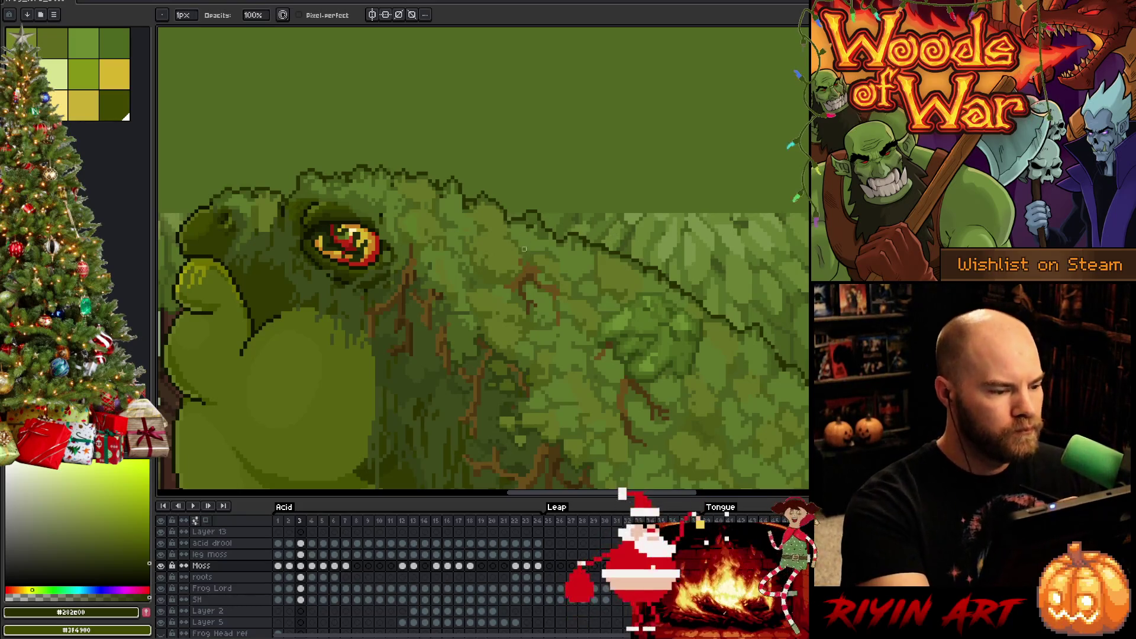
key(m)
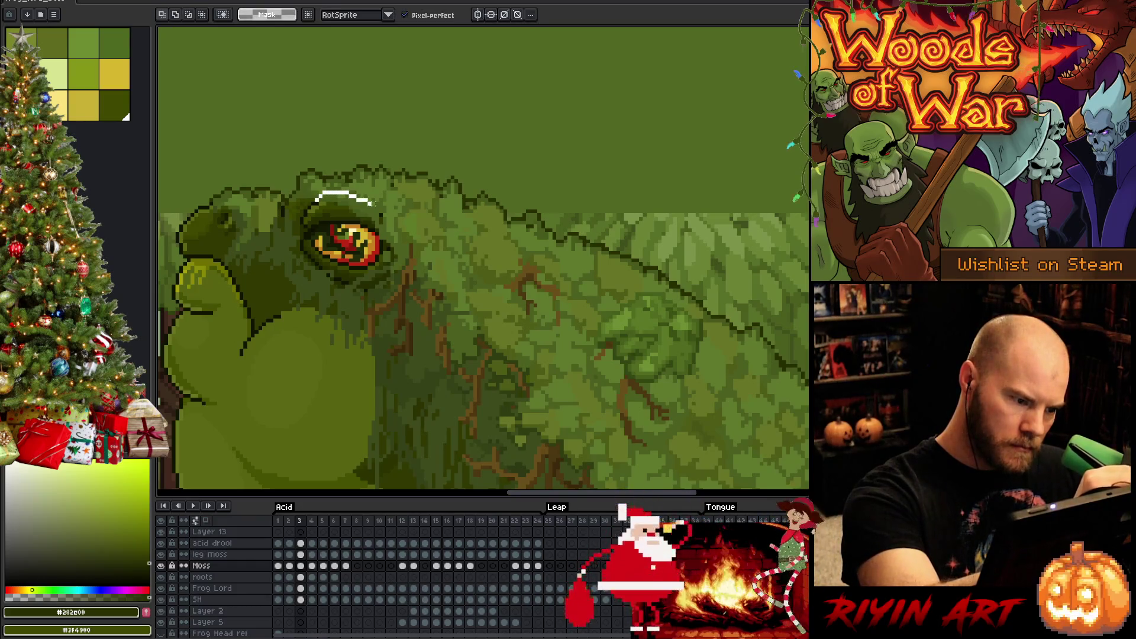
- Nudge the lassoed eye area right and up, commit it in place, and deselect
mouse_move(309, 200)
mouse_down()
mouse_move(371, 201)
mouse_move(398, 218)
mouse_move(405, 238)
mouse_move(390, 287)
mouse_move(303, 215)
mouse_move(307, 202)
mouse_up()
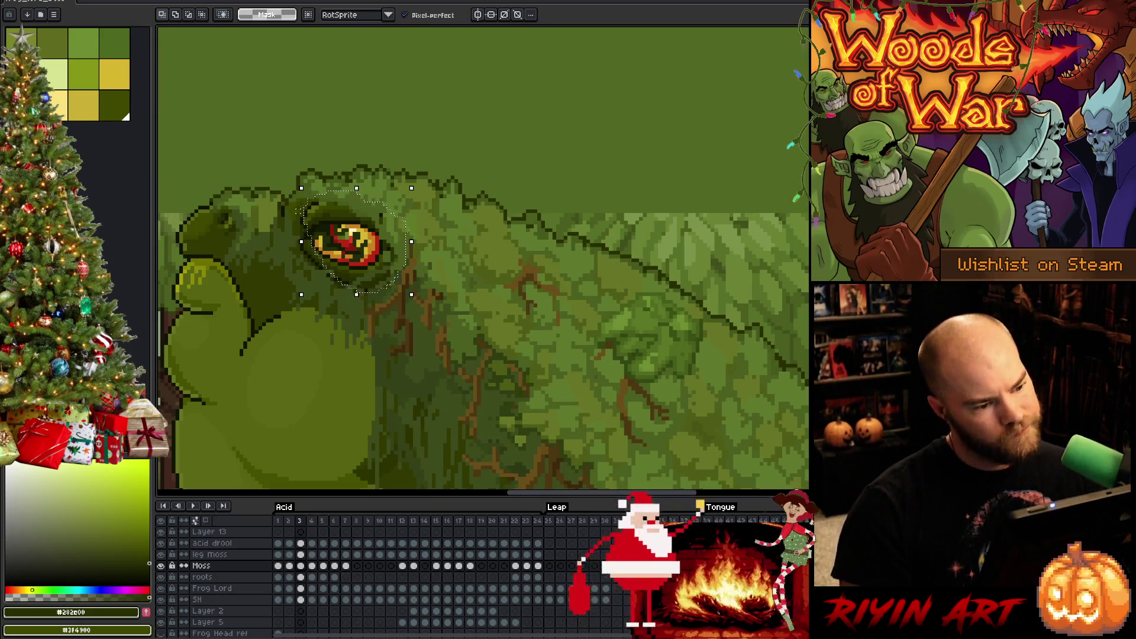
key(Right)
key(Right)
key(Right)
key(Up)
key(Up)
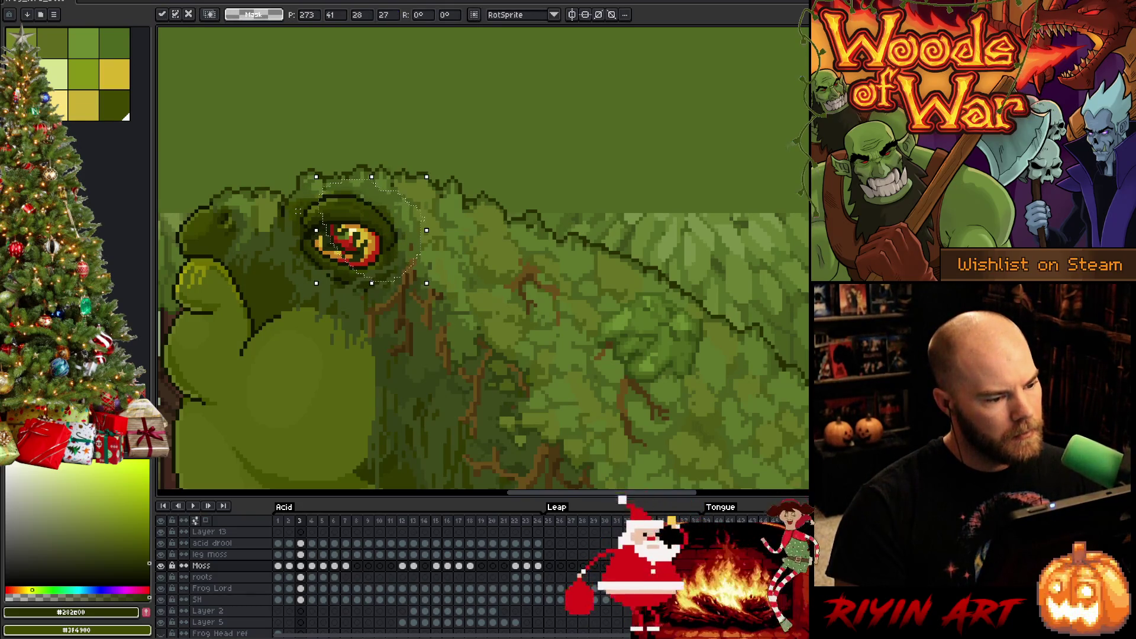
key(Return)
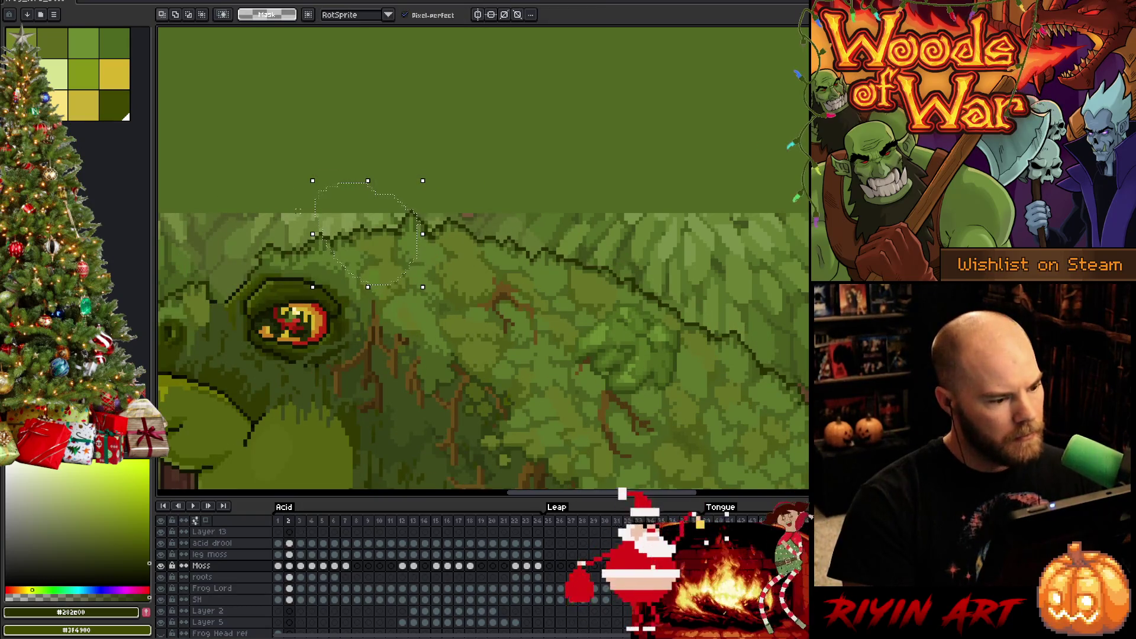
key(ctrl+d)
key(b)
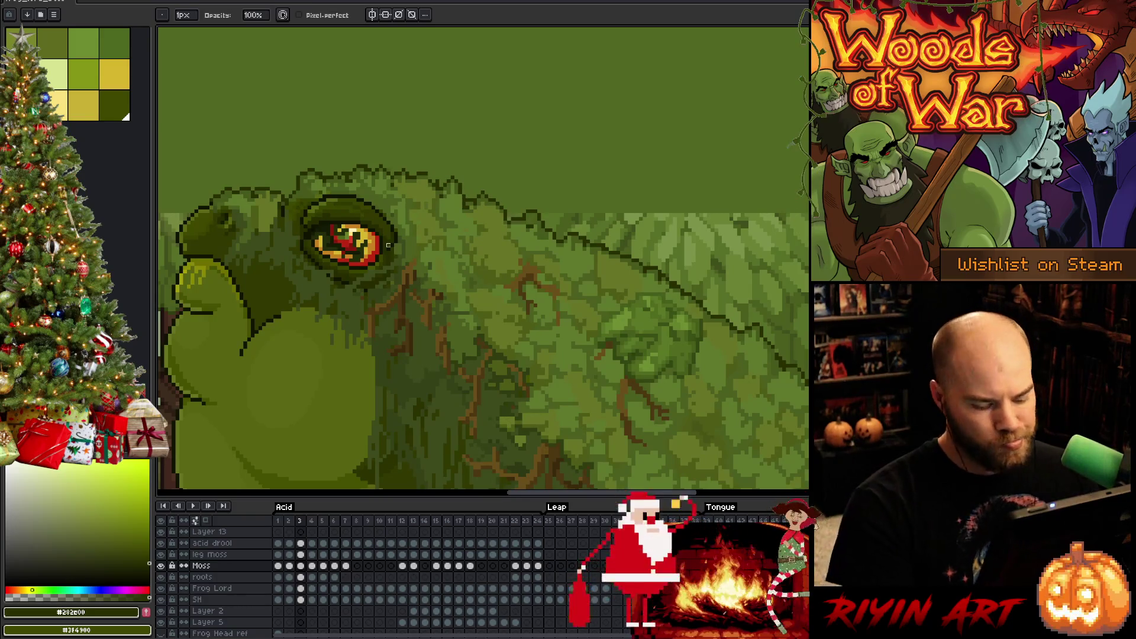
- Lasso the moss clump above the frog's eye and drag it up and to the right
key(m)
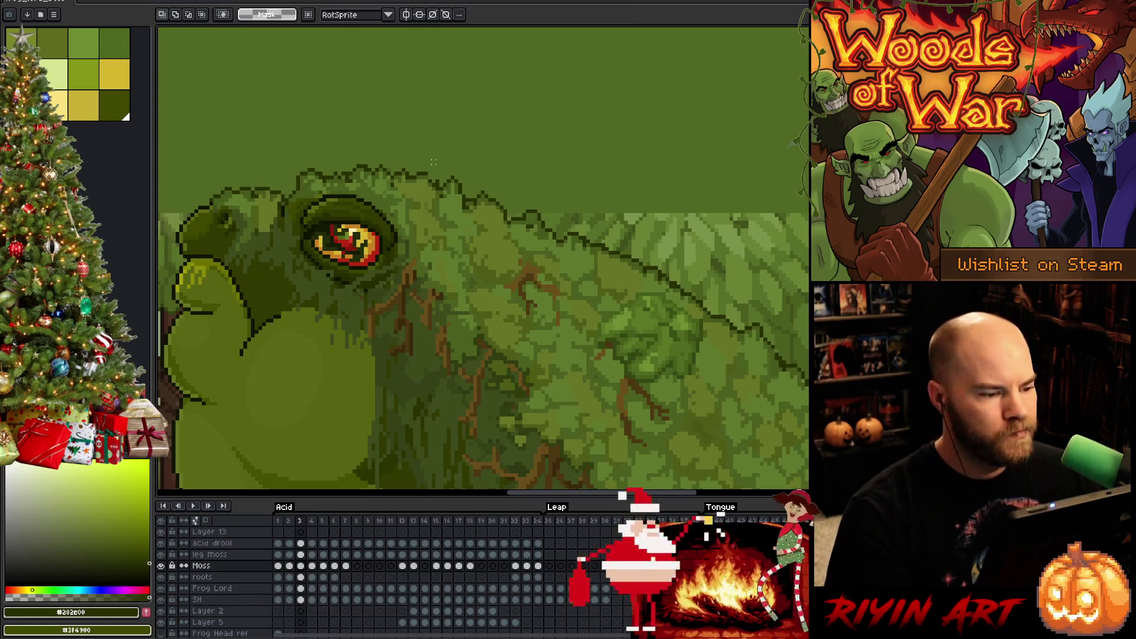
key(b)
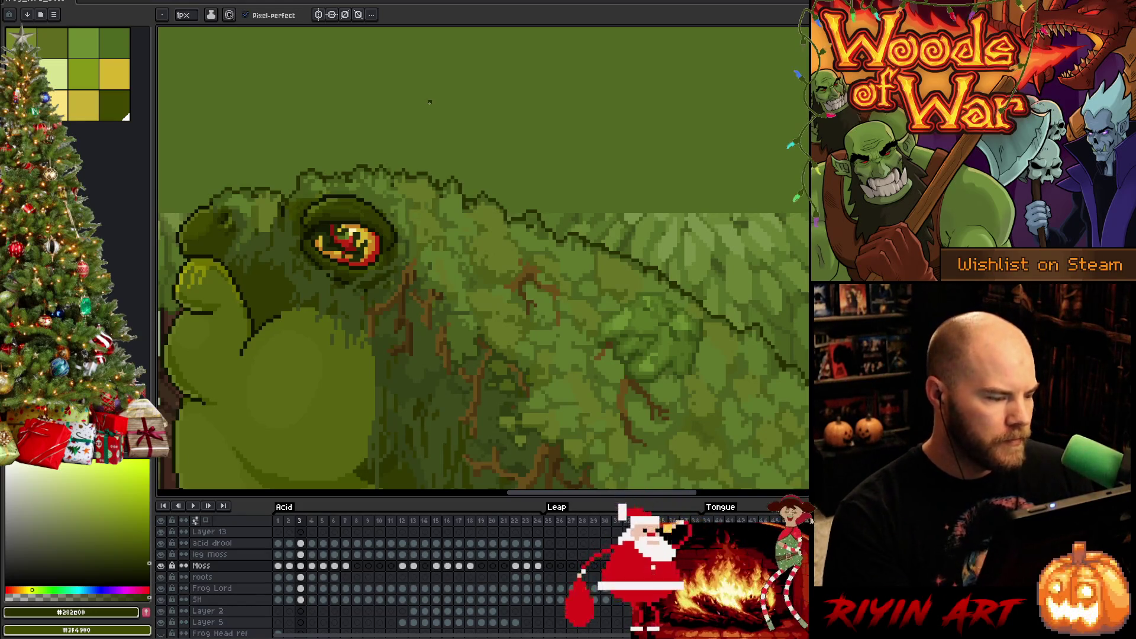
key(m)
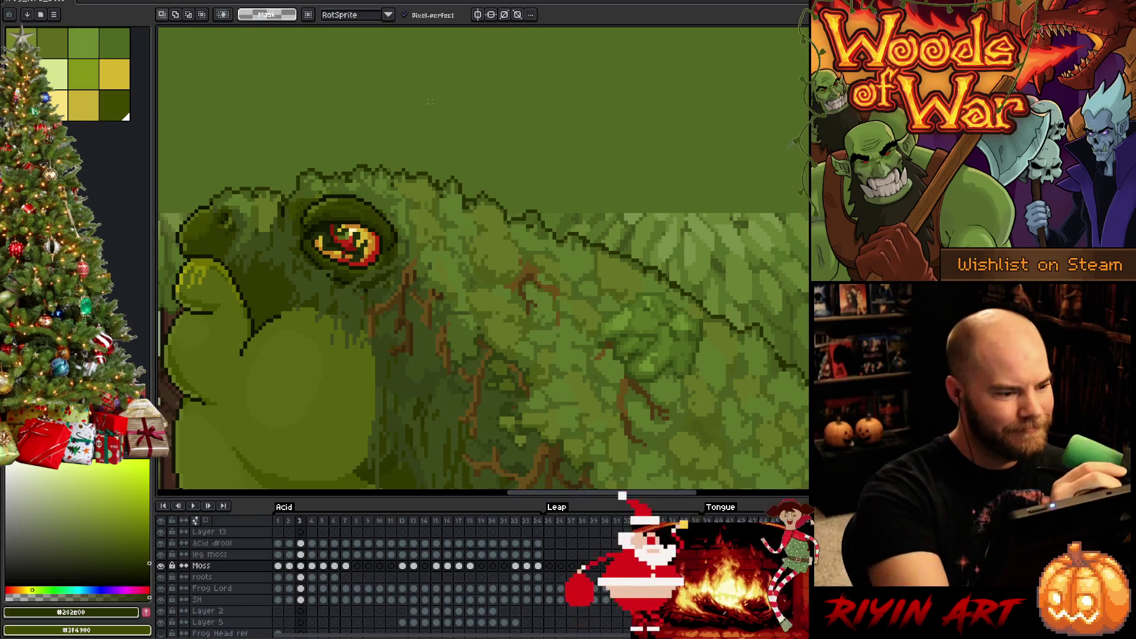
mouse_move(343, 147)
mouse_down()
mouse_move(362, 183)
mouse_move(320, 224)
mouse_move(299, 133)
mouse_move(322, 132)
mouse_up()
drag(330, 188, 343, 117)
key(Return)
mouse_move(398, 91)
mouse_down()
mouse_move(349, 87)
mouse_move(385, 155)
mouse_move(329, 126)
mouse_move(345, 119)
mouse_move(343, 186)
mouse_move(353, 175)
mouse_up()
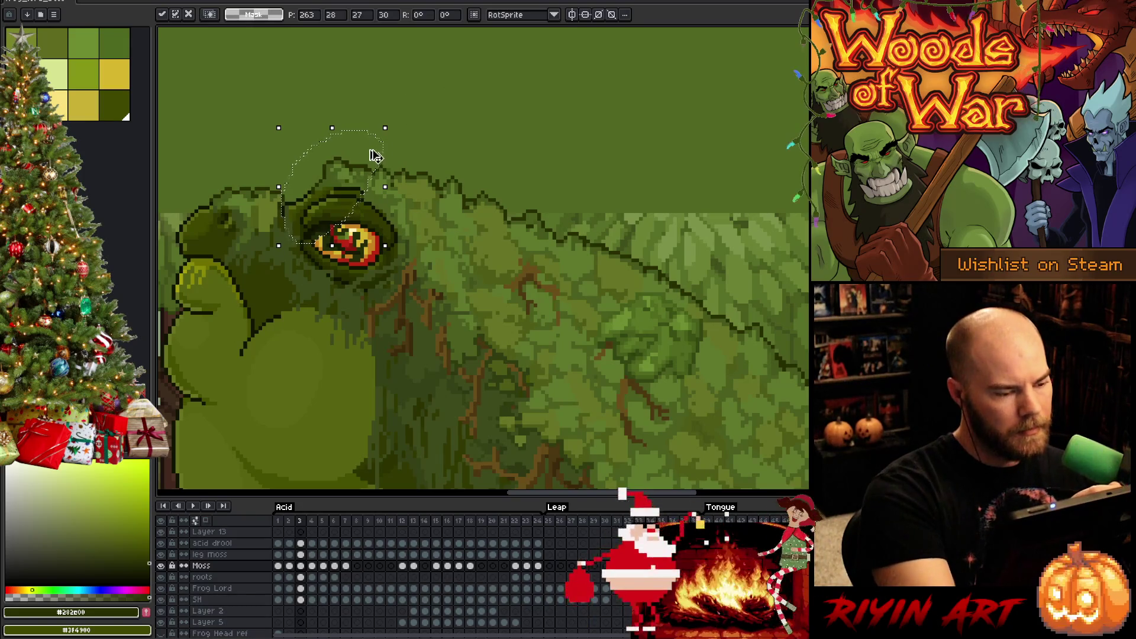
- Commit the moss tuft slightly lower, retouch with olive greens #3A4400 and #4B5F1F, and save
drag(348, 178, 348, 181)
key(Return)
key(i)
click(344, 180)
key(b)
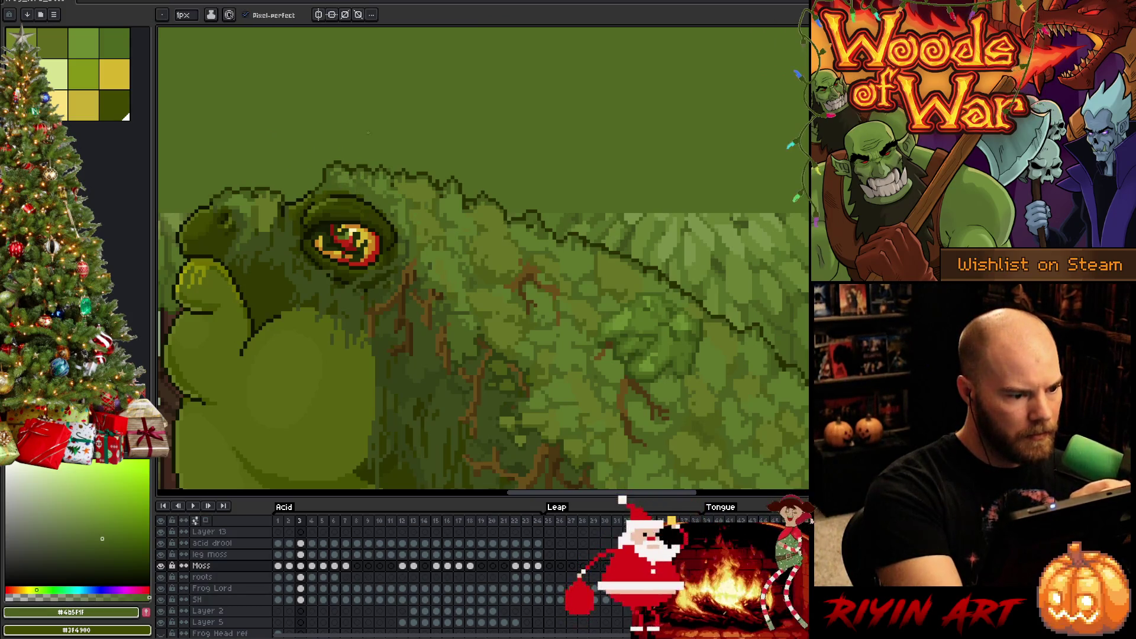
key(e)
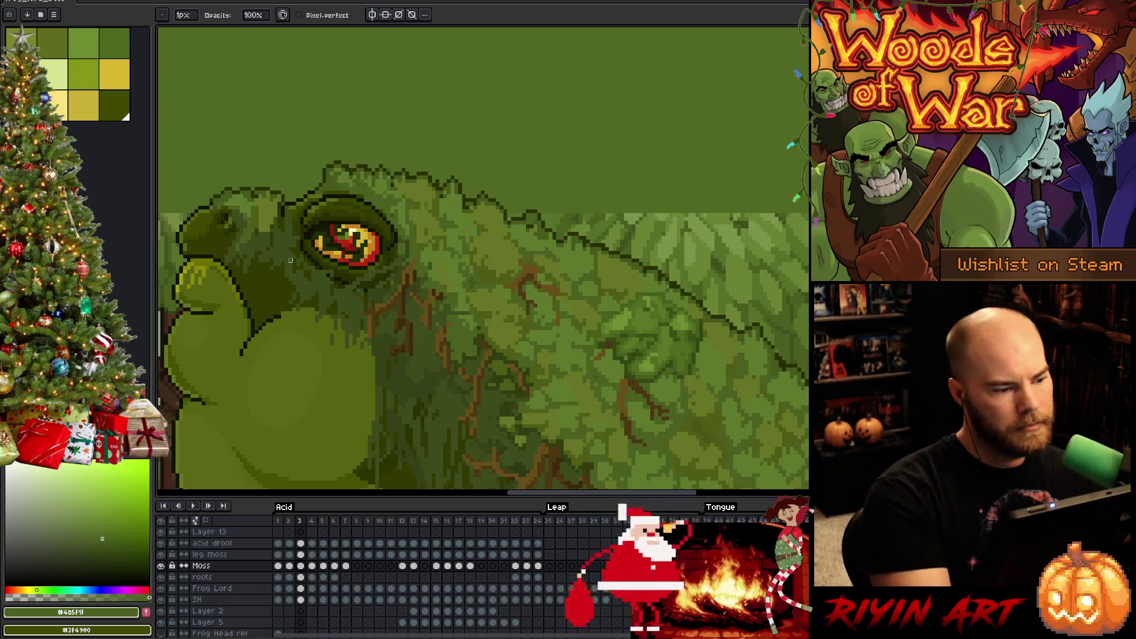
alt+click(318, 195)
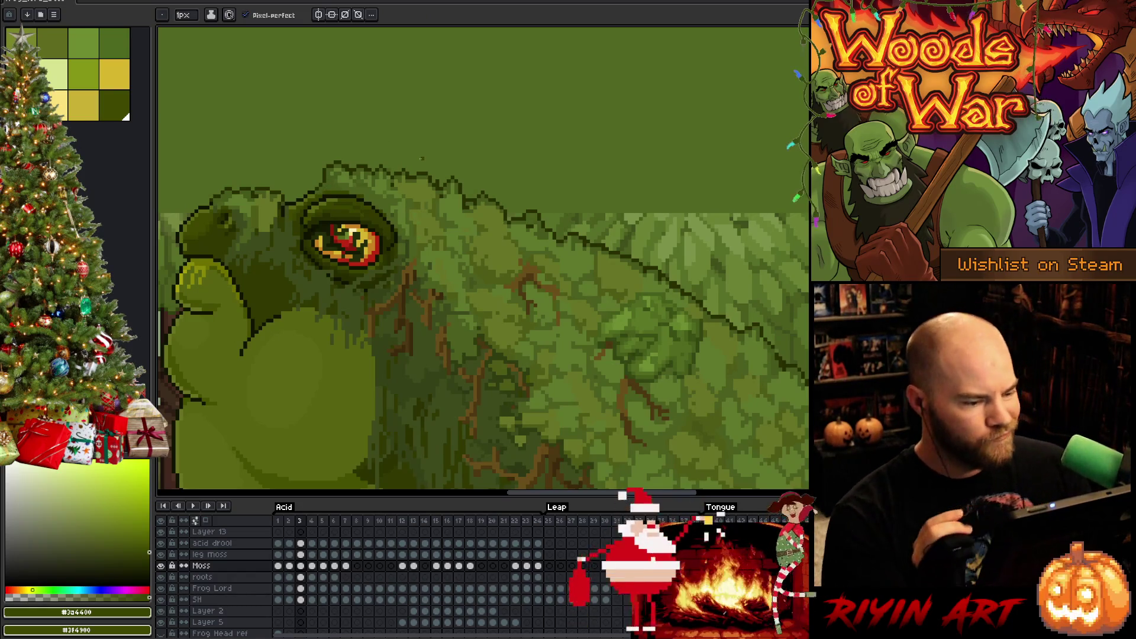
alt+click(422, 158)
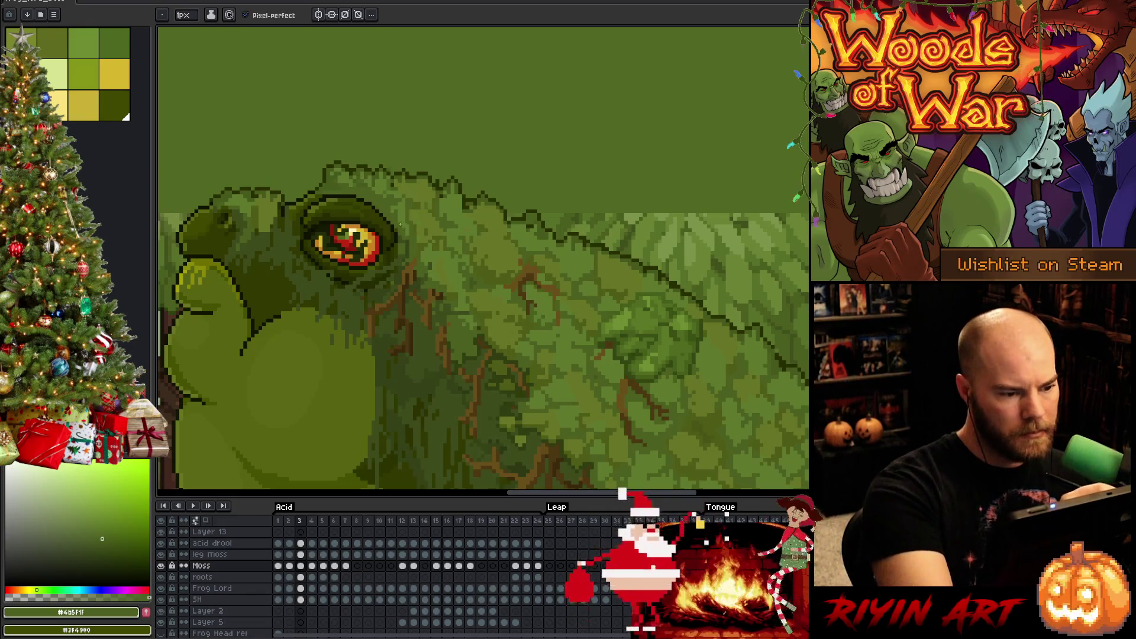
key(ctrl+s)
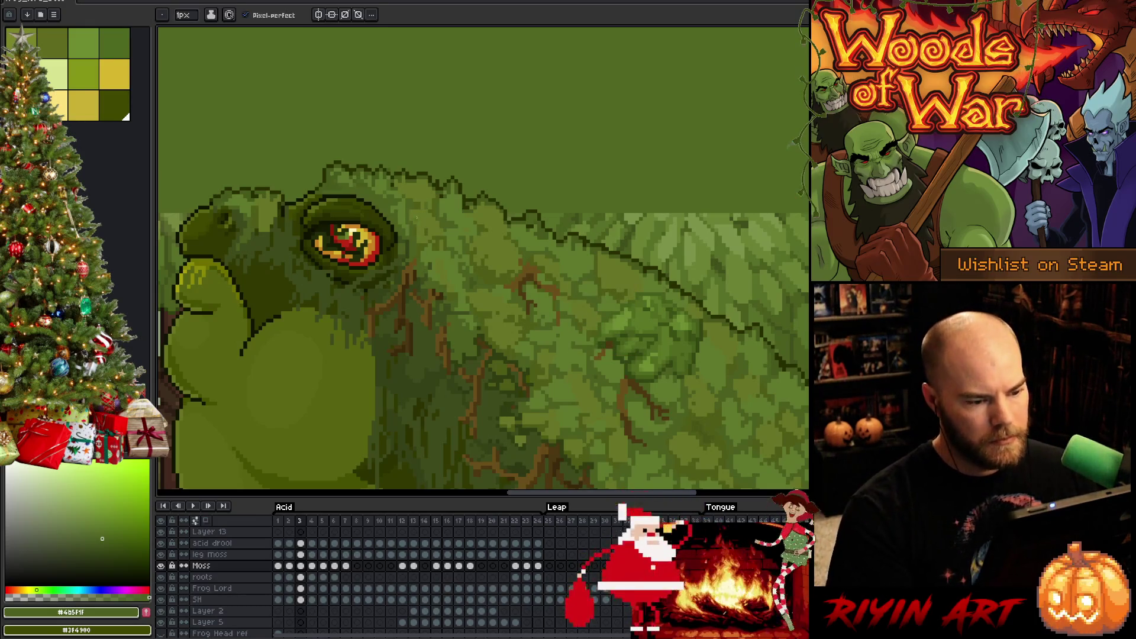
- Retouch the surrounding moss using sampled greens #4b5f1f and #4f5c18
scroll(471, 223, down, 1)
scroll(561, 252, up, 3)
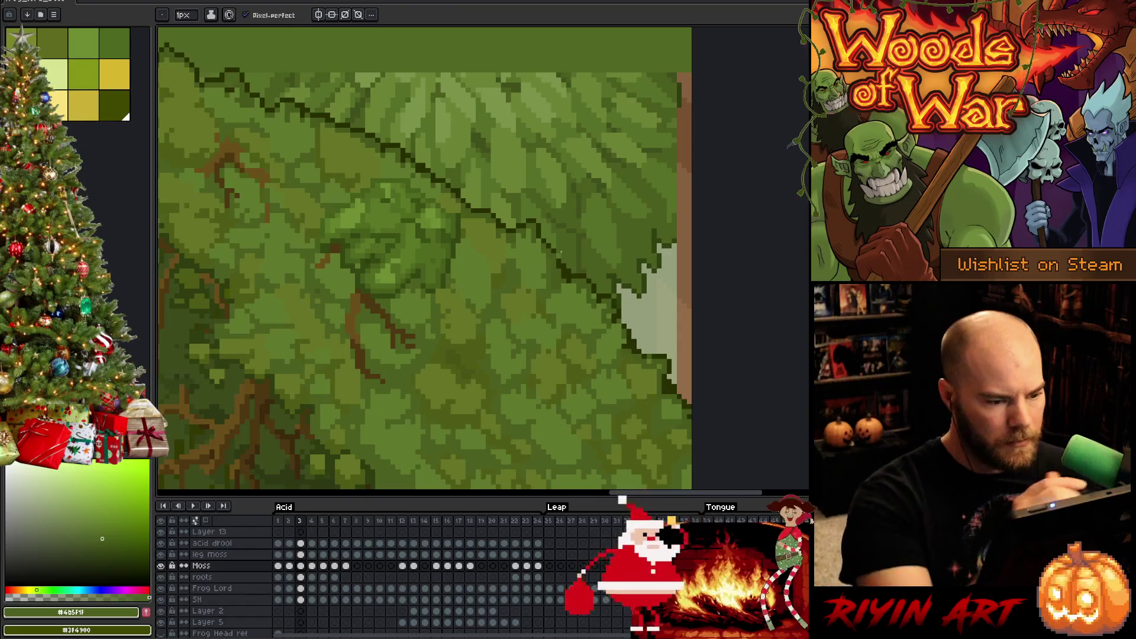
drag(553, 335, 623, 301)
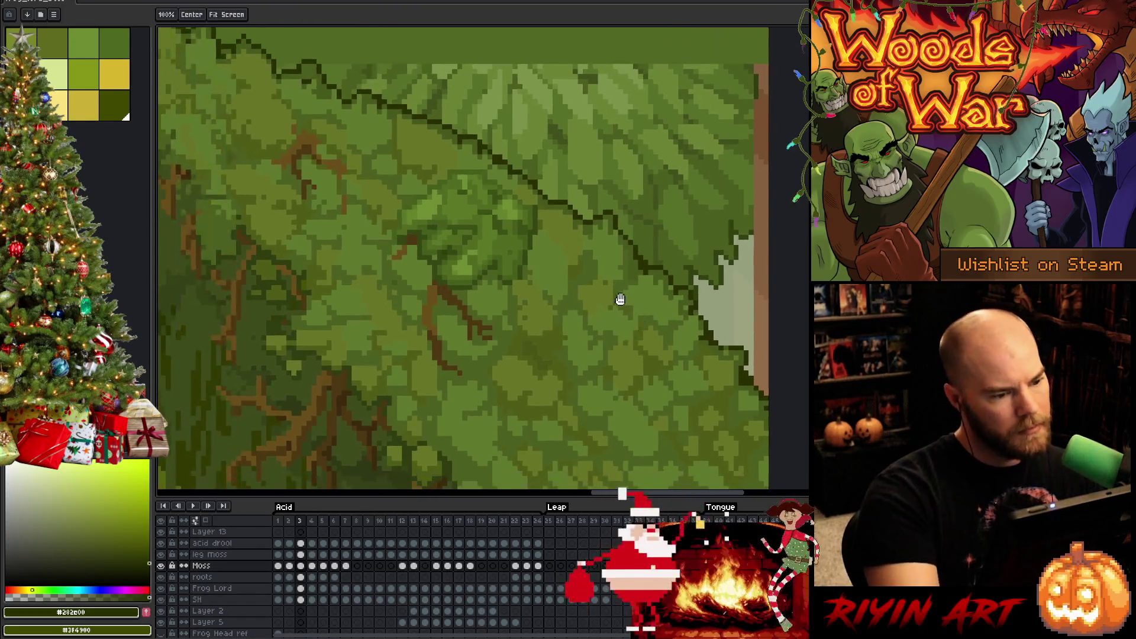
scroll(591, 305, up, 1)
key(alt)
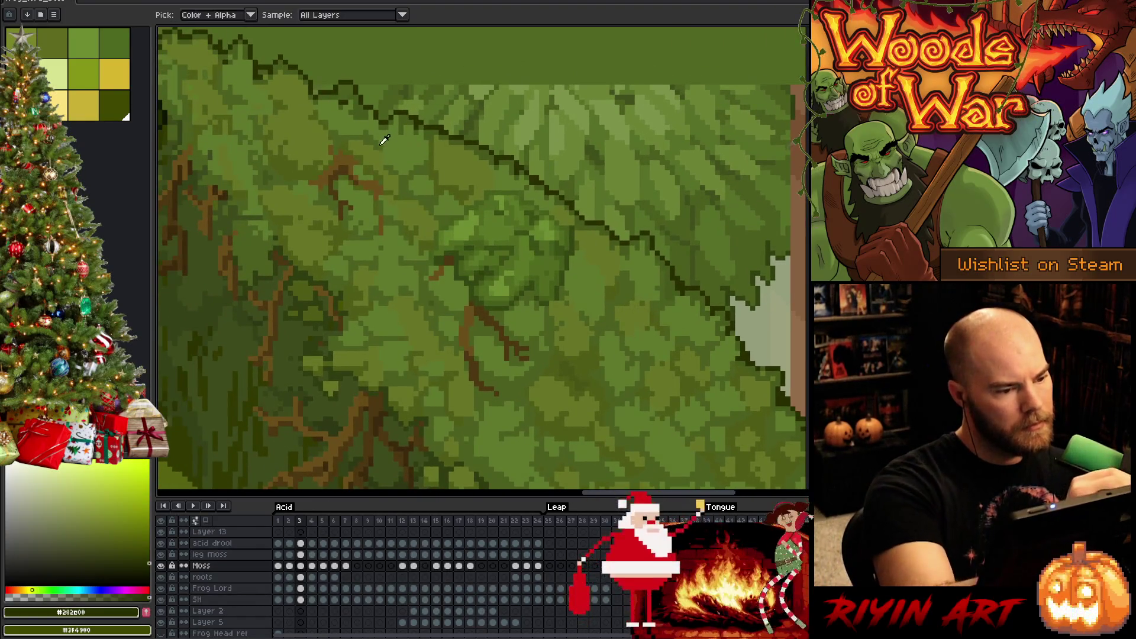
alt+click(385, 139)
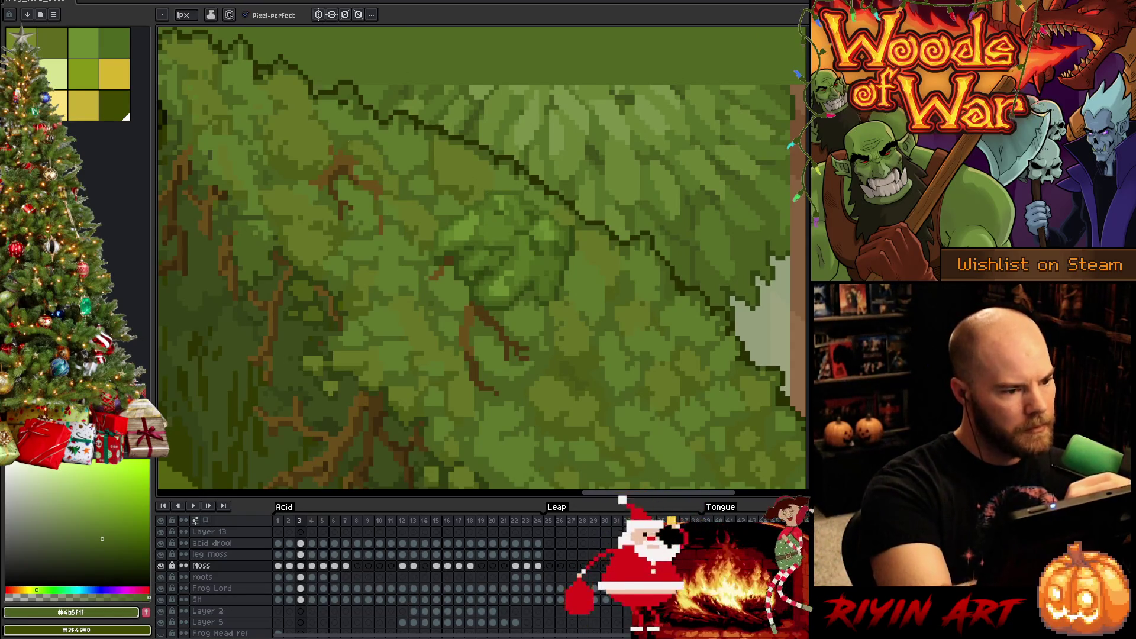
alt+click(324, 111)
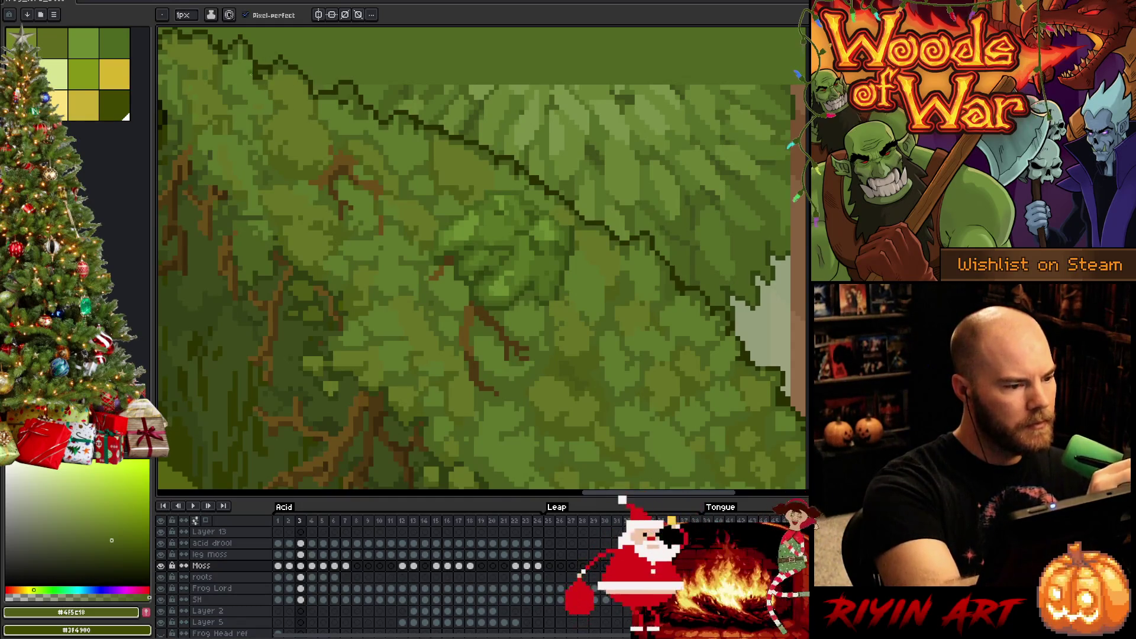
alt+click(240, 101)
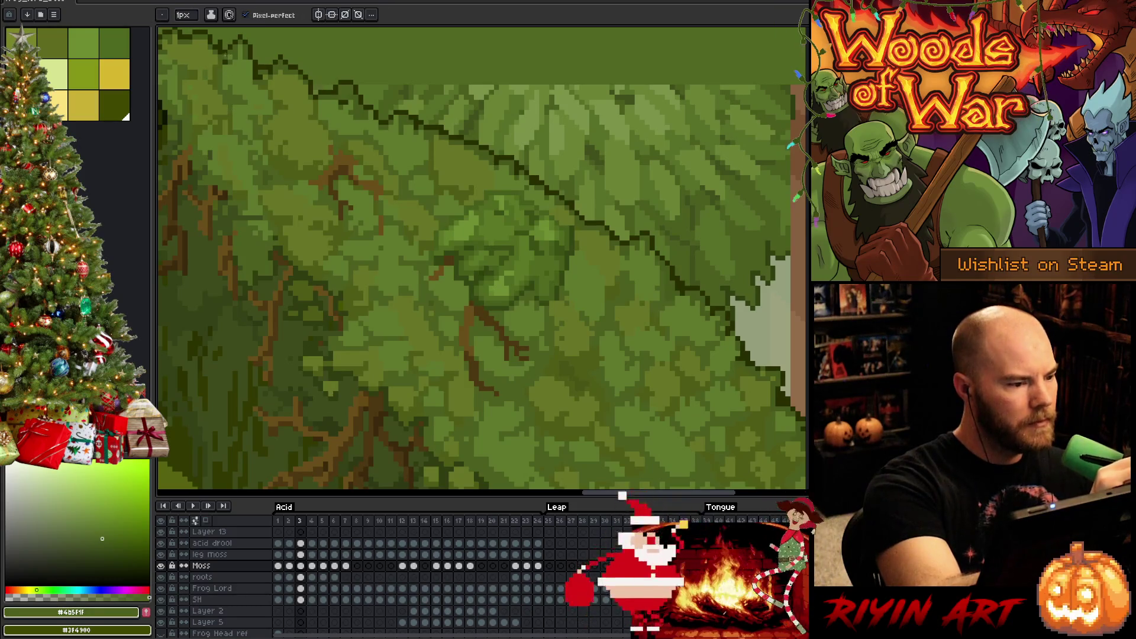
drag(481, 341, 545, 373)
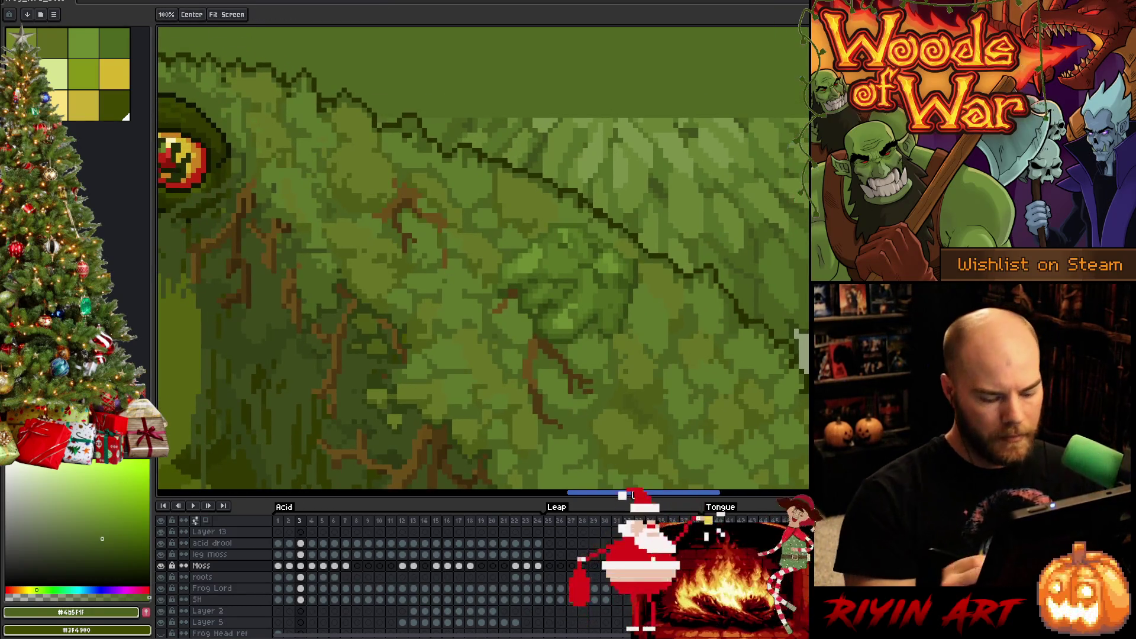
- Compare frame 3 with frame 2 and refine the moss near the eye with lighter and darker greens
key(Left)
key(Right)
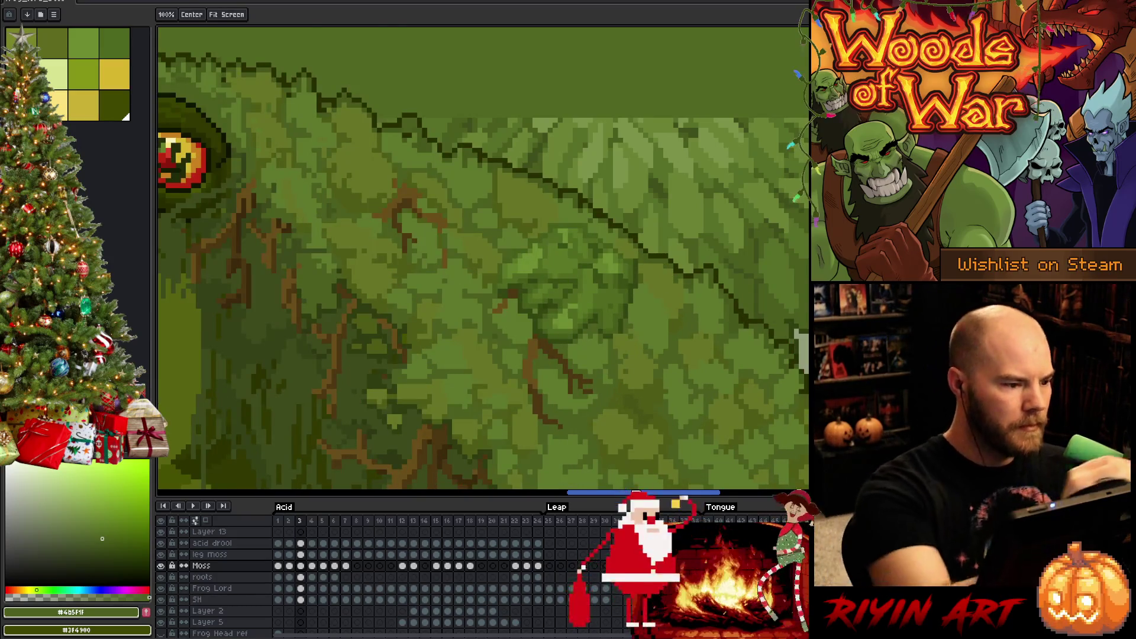
key(b)
alt+click(258, 126)
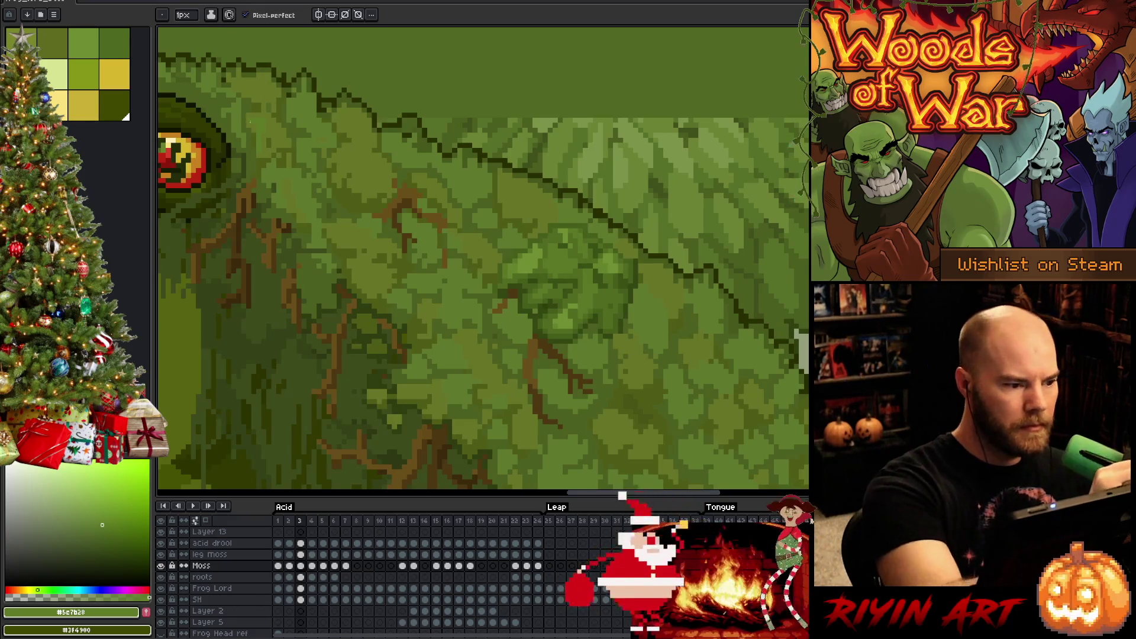
drag(414, 238, 468, 268)
mouse_move(550, 360)
mouse_down()
mouse_move(585, 336)
mouse_move(509, 274)
mouse_up()
alt+click(479, 292)
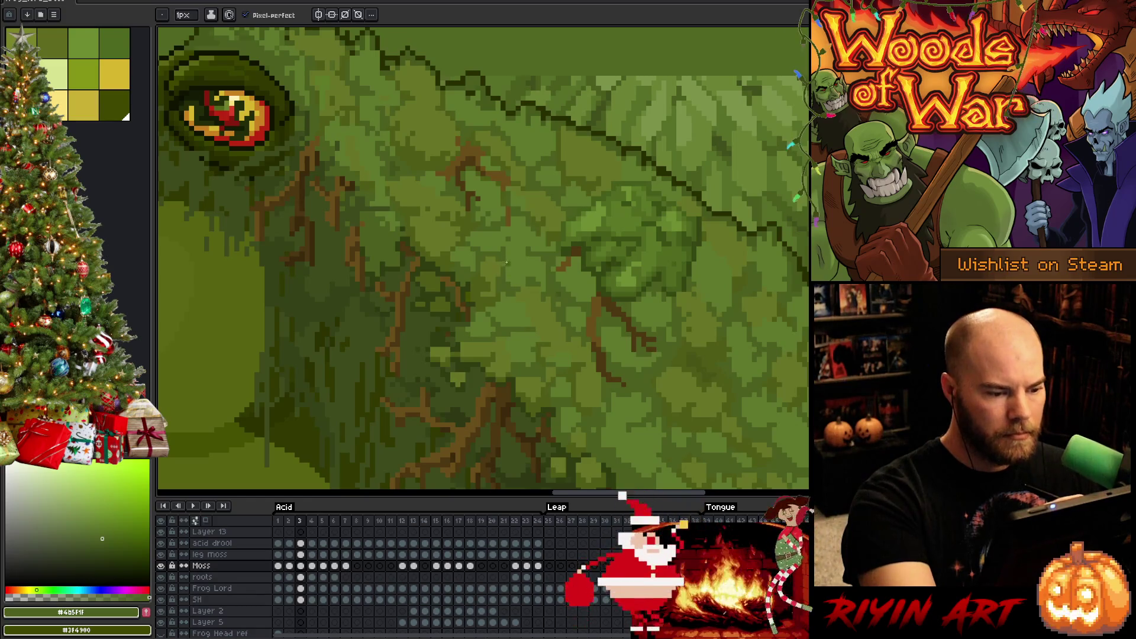
drag(664, 406, 629, 332)
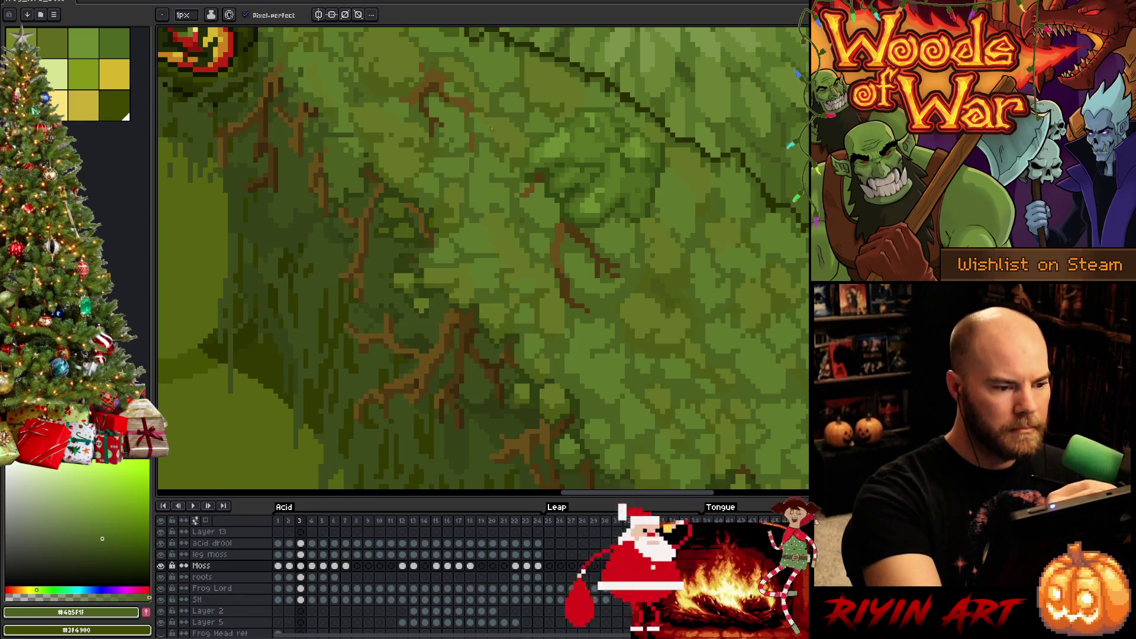
- Compare frames 2 and 3 and retouch frame 3's moss with greens #5f792c, #4b5f1f and #4f5c18
key(comma)
key(comma)
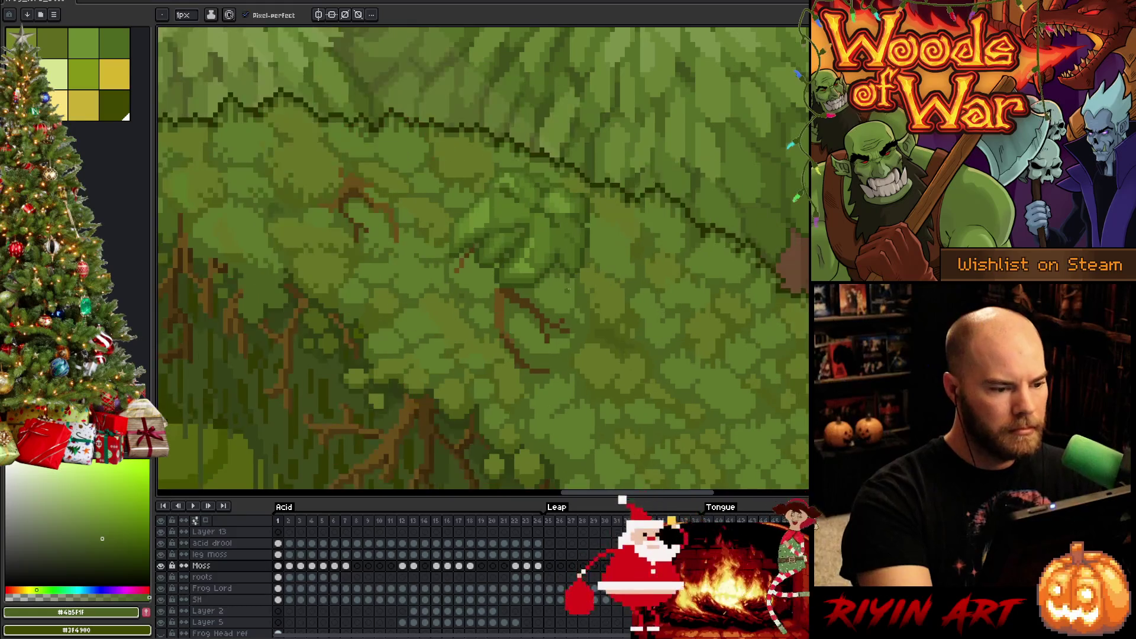
key(period)
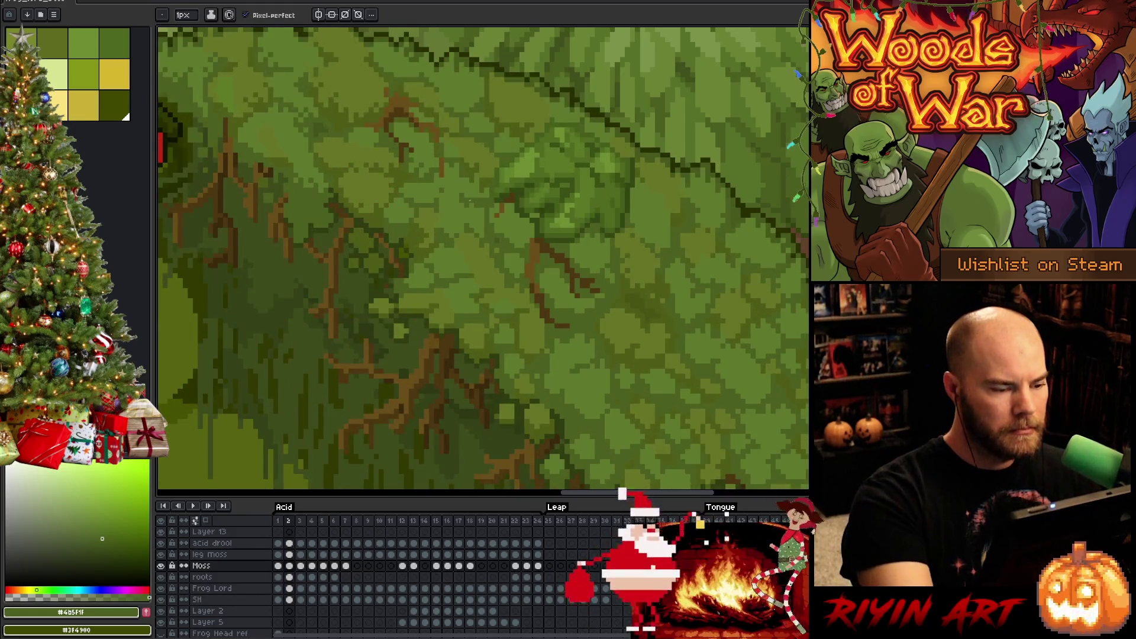
key(i)
key(b)
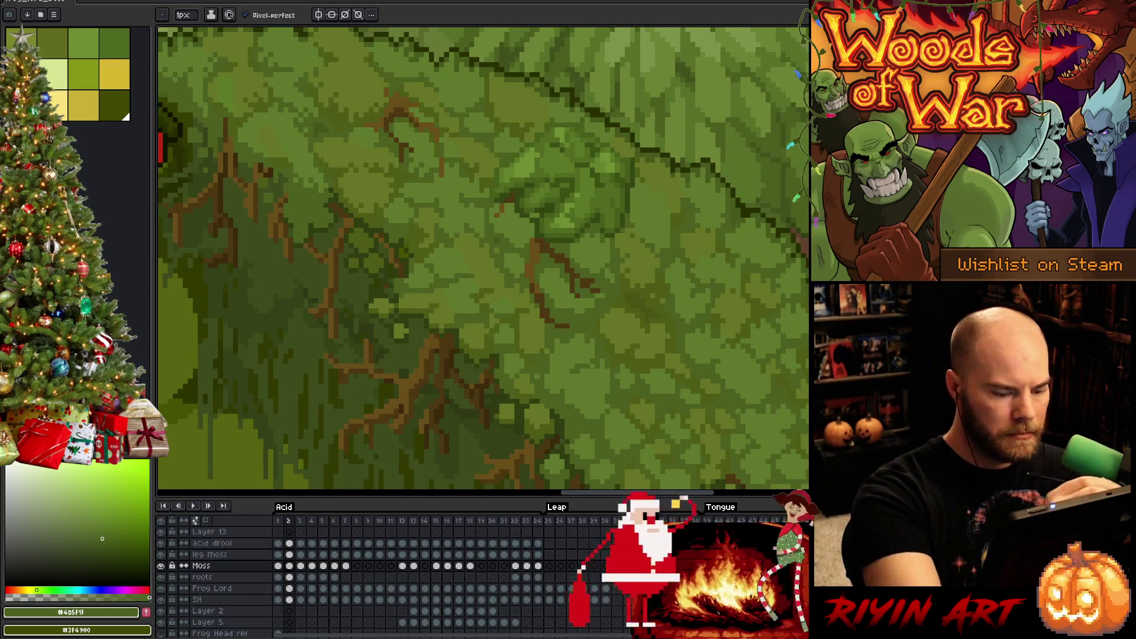
key(period)
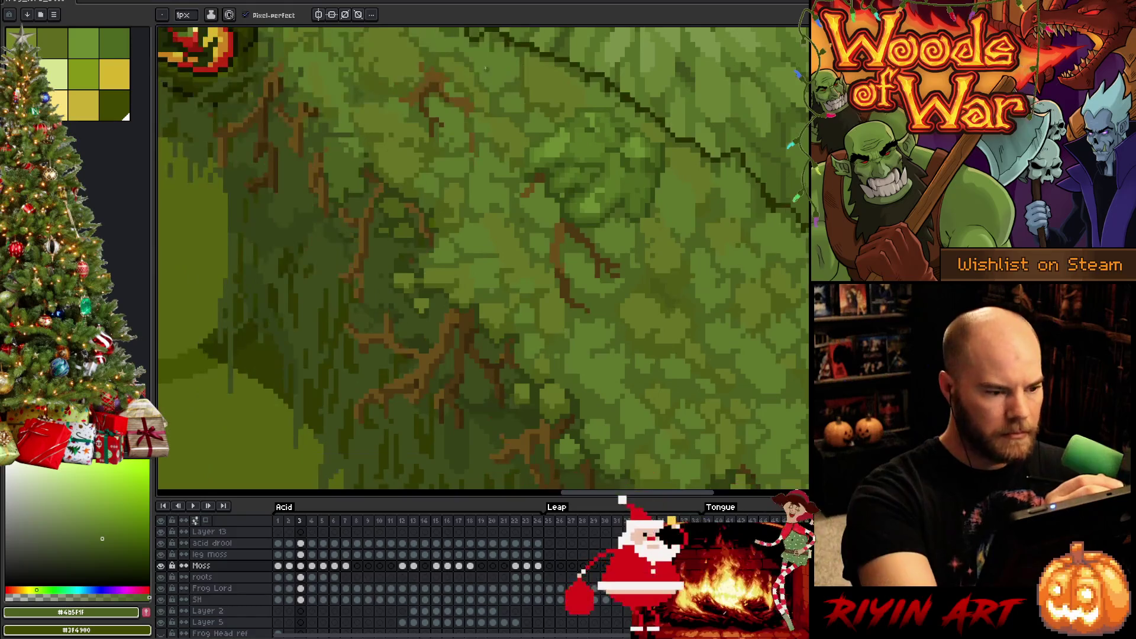
alt+click(469, 169)
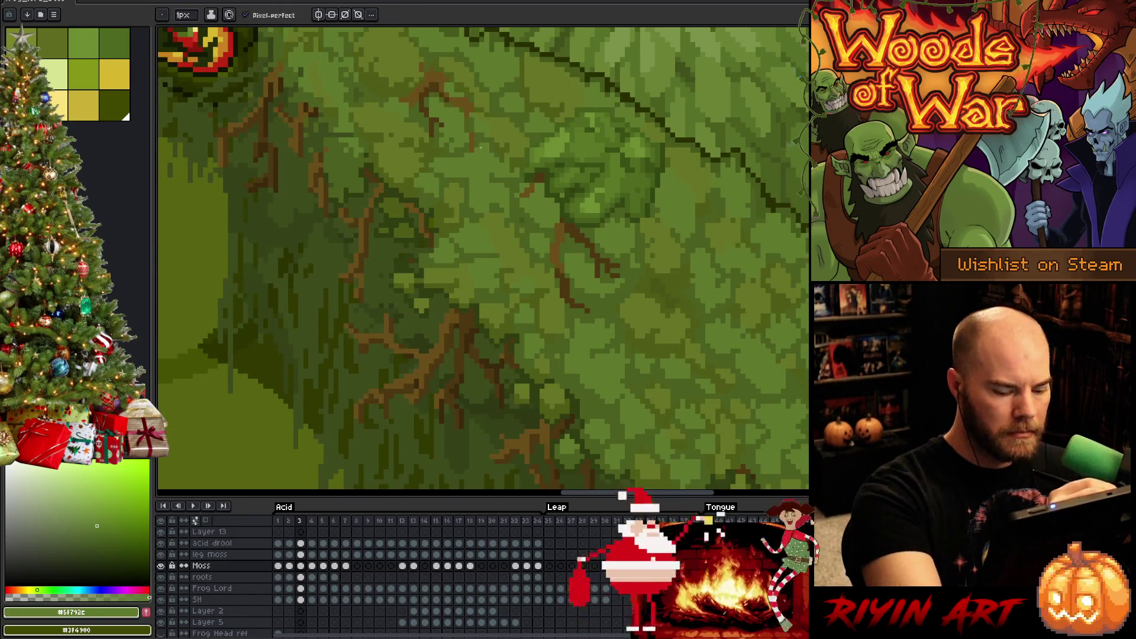
key(comma)
key(period)
alt+click(471, 178)
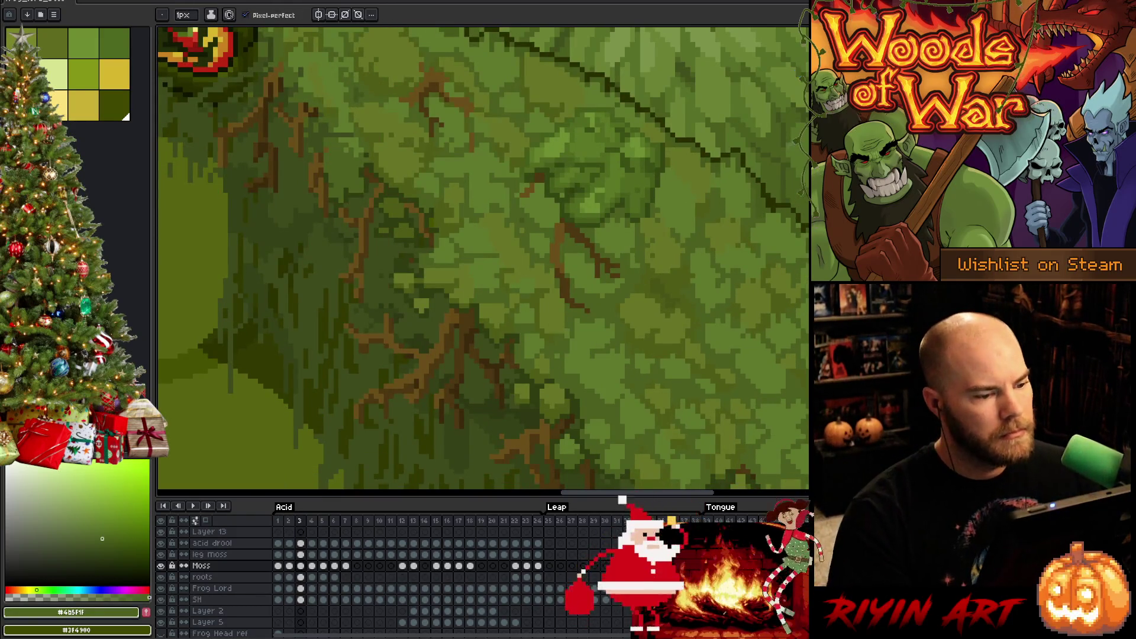
scroll(494, 259, down, 3)
scroll(494, 259, up, 4)
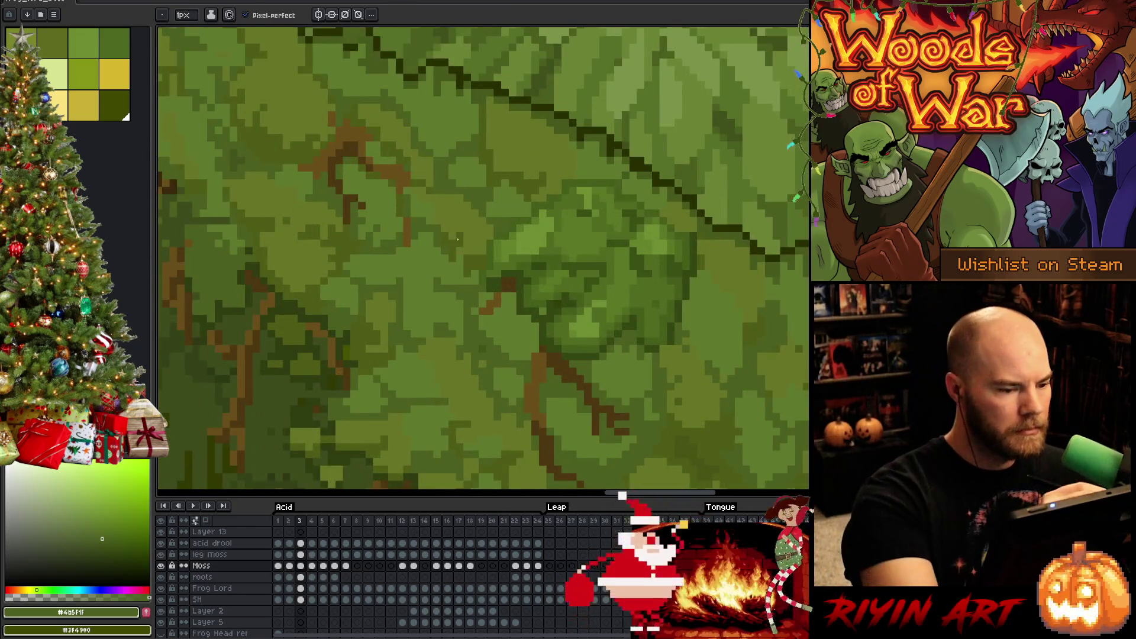
alt+click(596, 393)
- Check the moss against frames 1 and 2, then erase and redraw the frog's back moss on frame 3
key(comma)
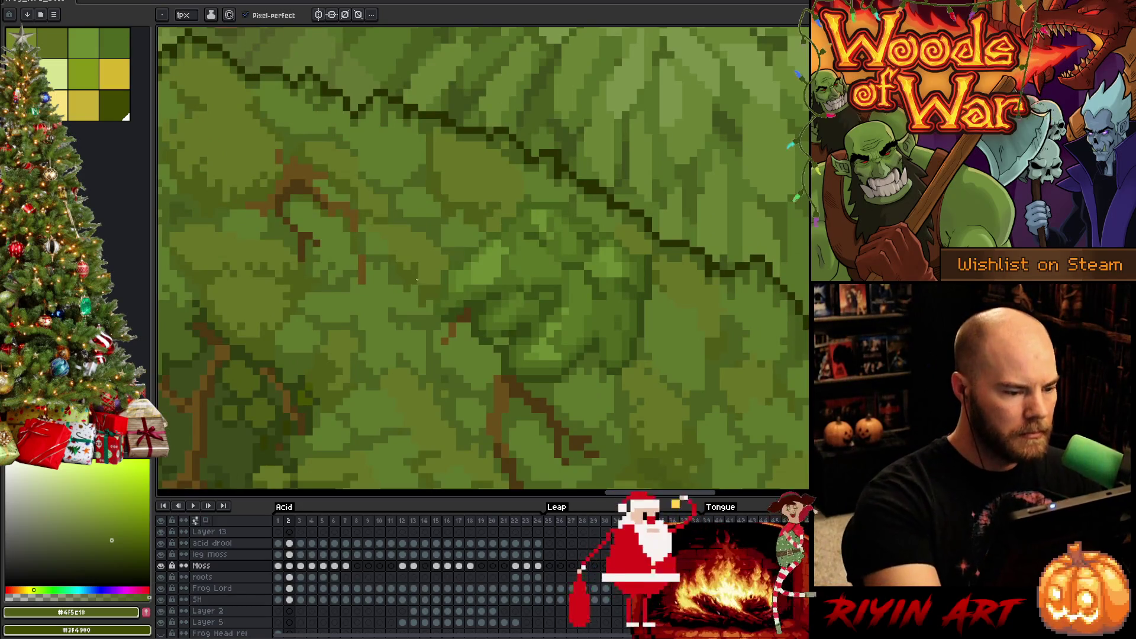
key(comma)
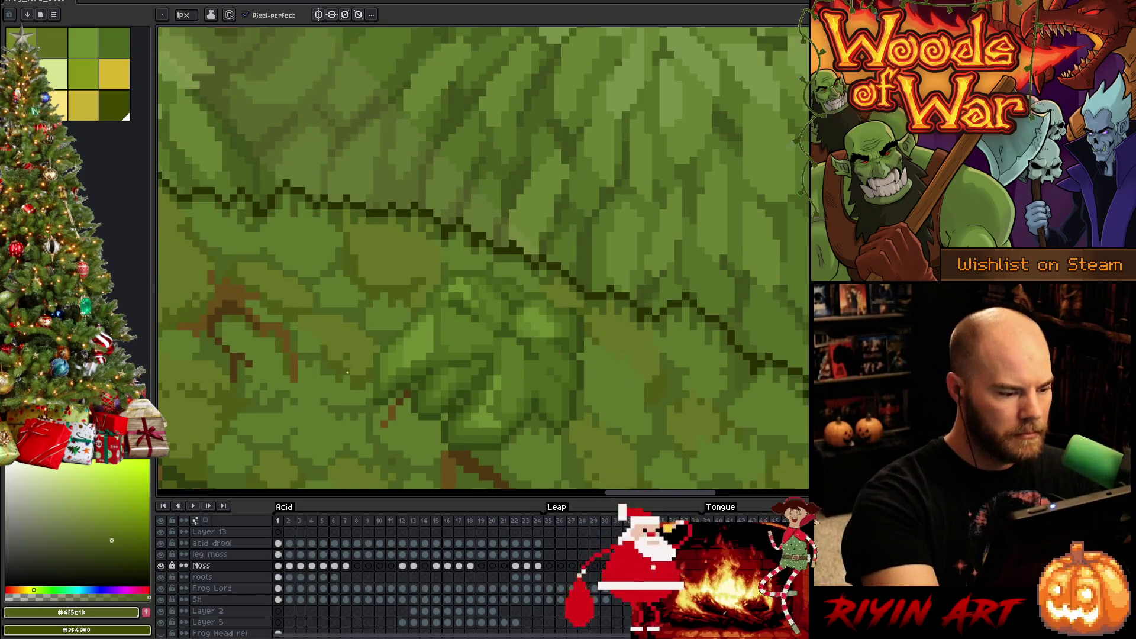
key(period)
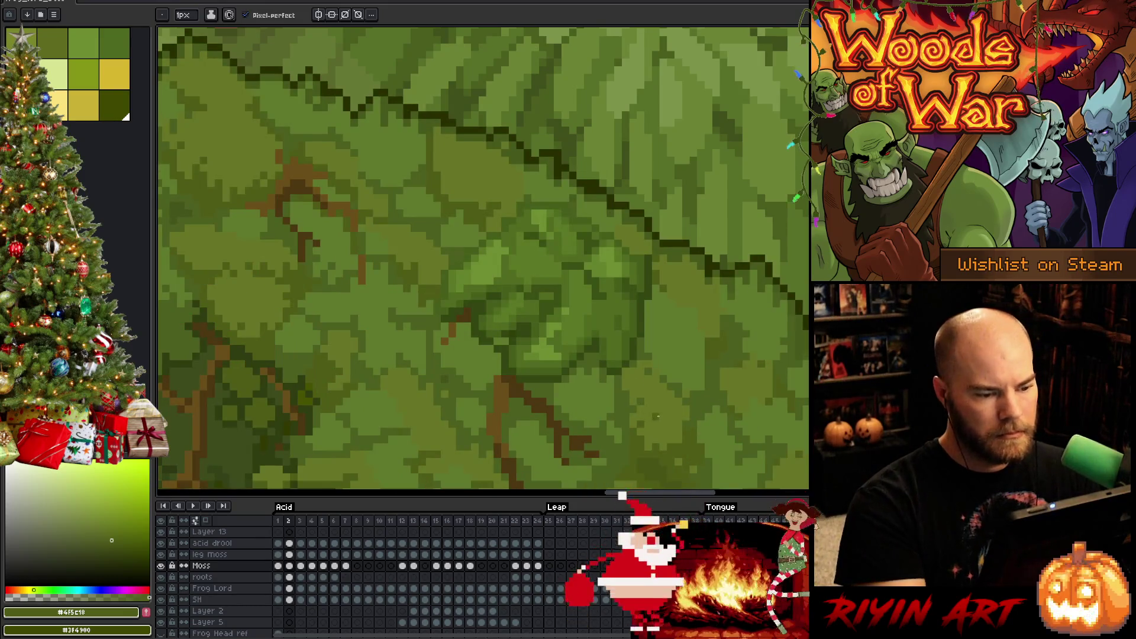
key(comma)
key(period)
mouse_move(651, 396)
mouse_down()
mouse_move(646, 380)
mouse_move(497, 279)
mouse_up()
key(b)
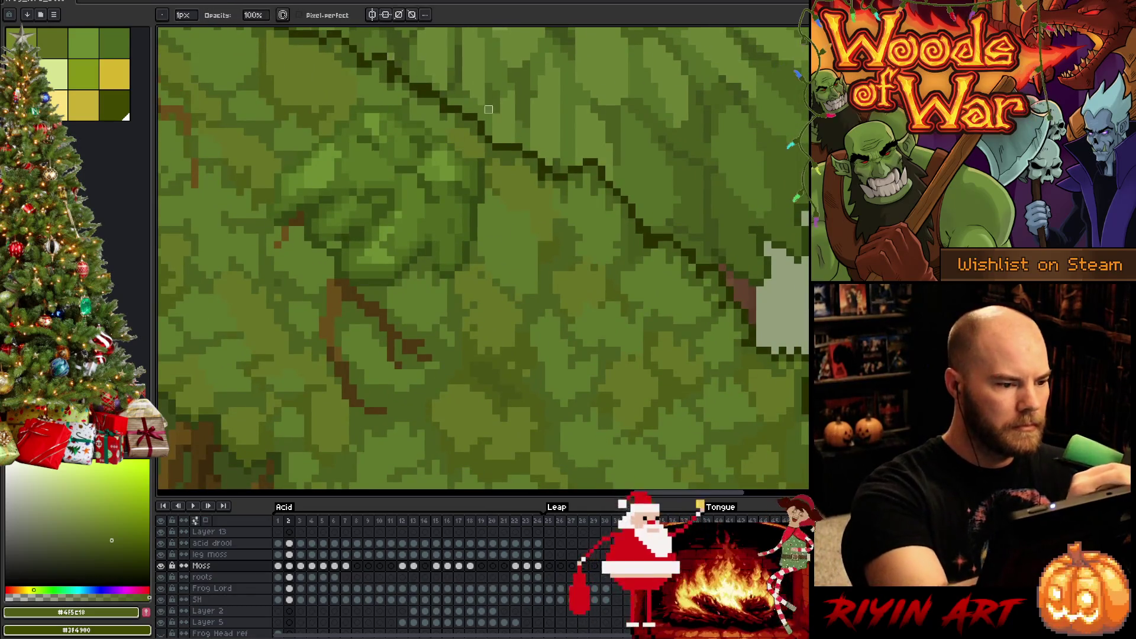
mouse_move(683, 404)
mouse_down()
mouse_move(584, 317)
mouse_move(533, 327)
mouse_up()
mouse_move(469, 386)
mouse_down()
mouse_move(615, 399)
mouse_move(664, 365)
mouse_up()
key(period)
scroll(604, 217, down, 2)
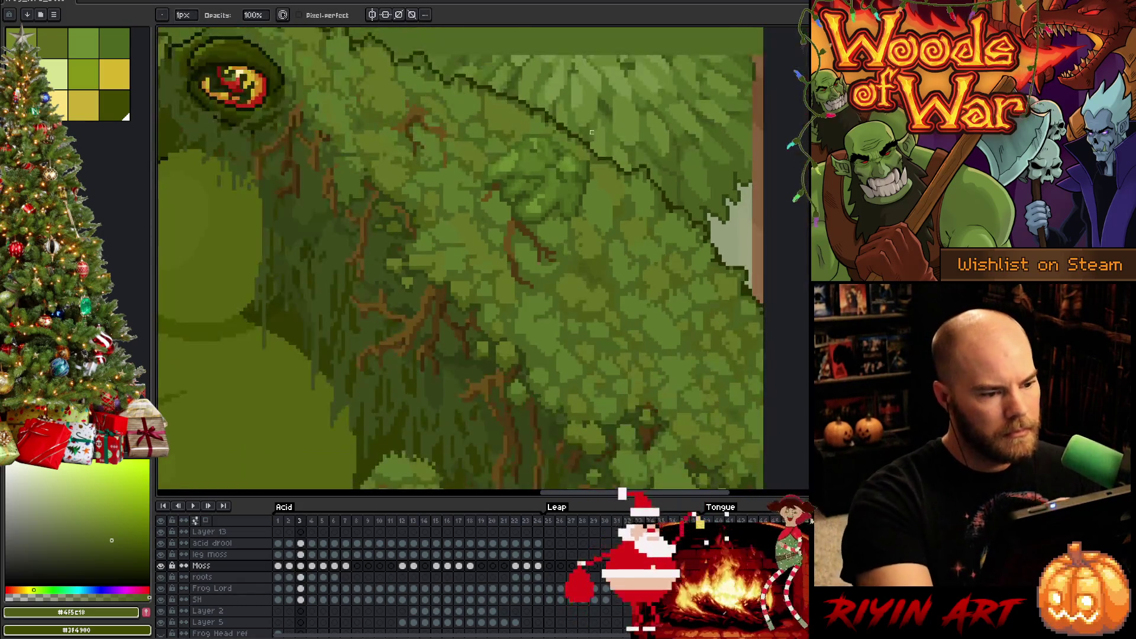
scroll(567, 121, up, 2)
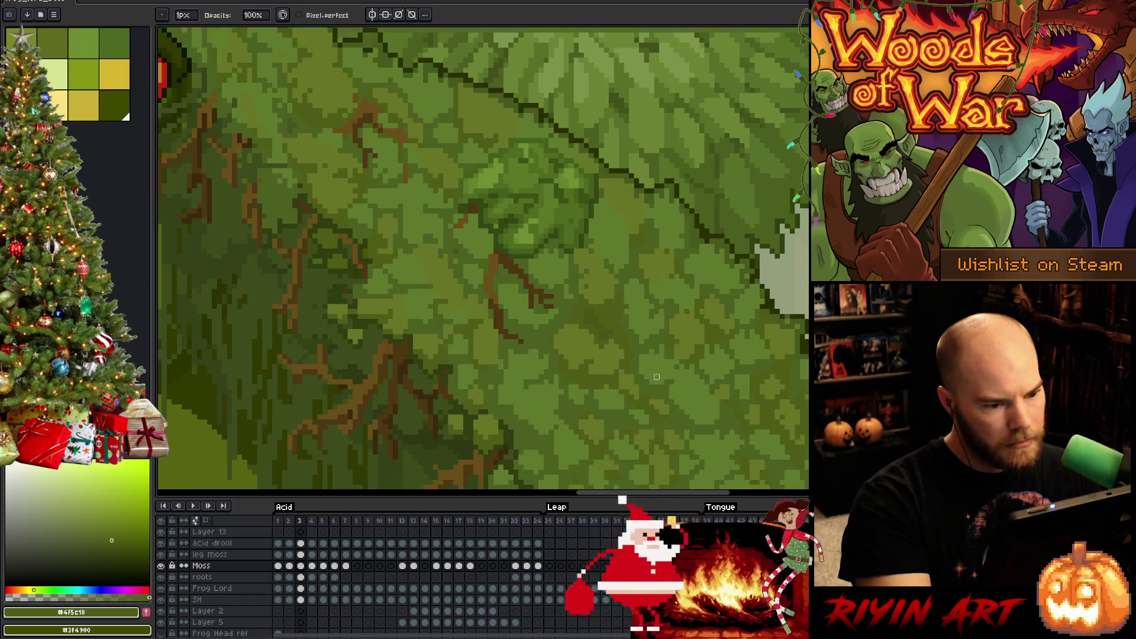
alt+click(609, 254)
key(e)
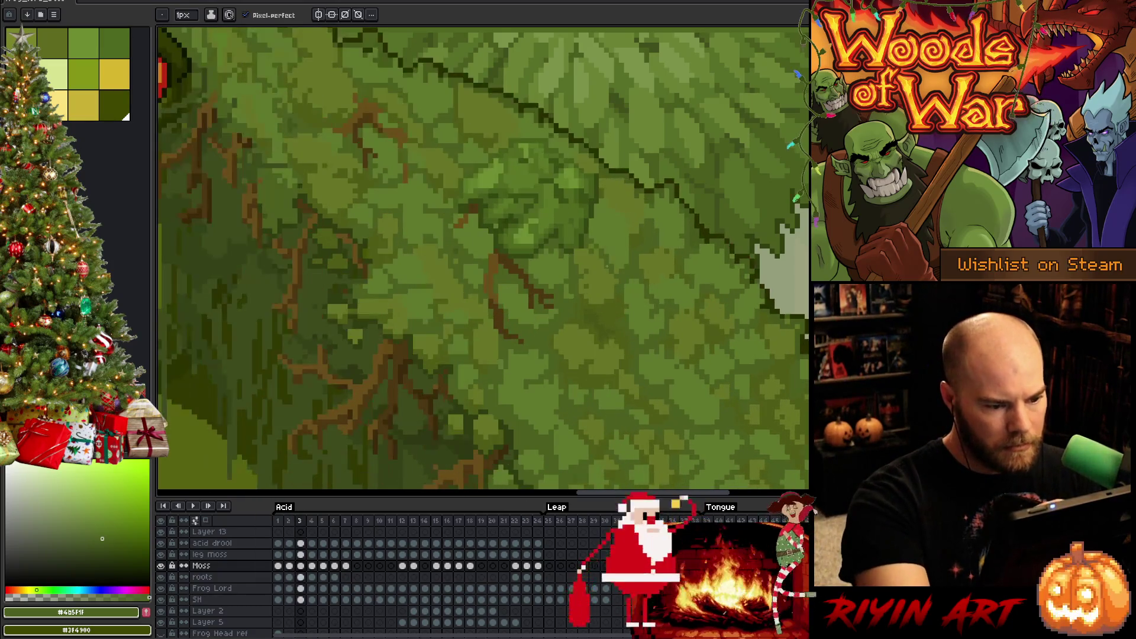
- Flip between frames 2 and 3 to verify the moss alignment, then zoom out
key(comma)
key(period)
key(comma)
key(period)
key(comma)
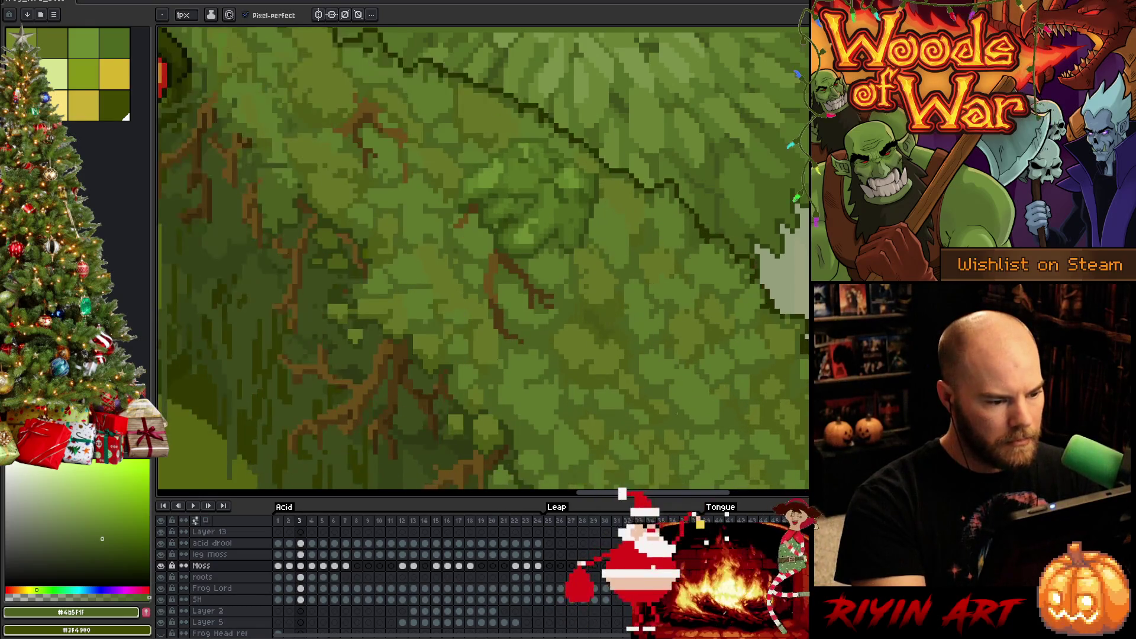
key(period)
key(comma)
key(period)
key(comma)
key(period)
key(comma)
key(period)
key(comma)
key(period)
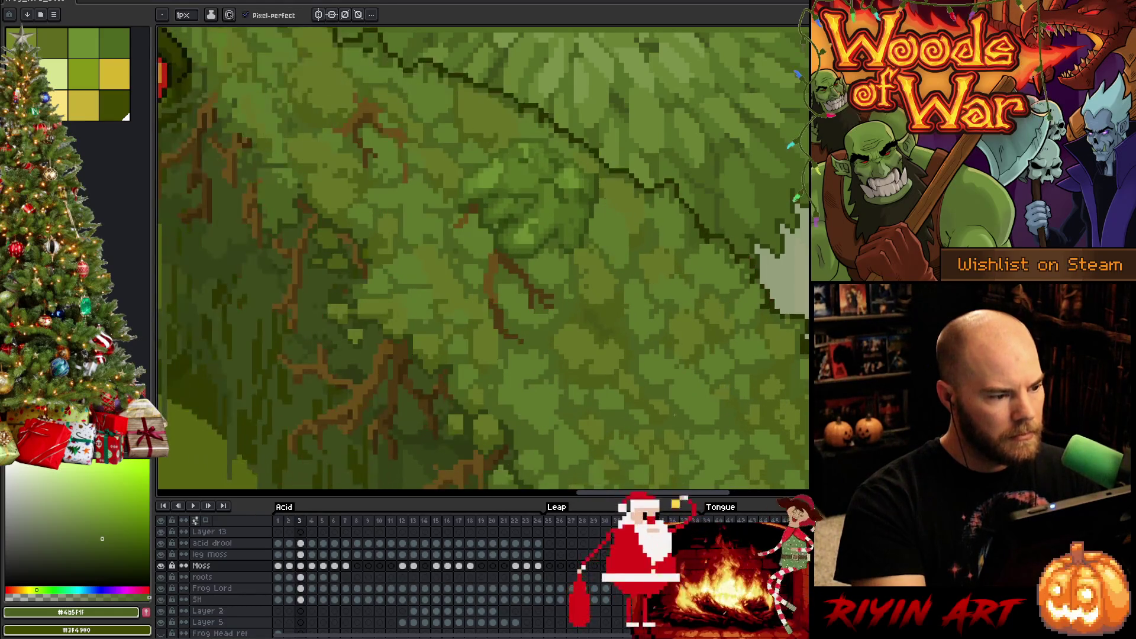
scroll(608, 378, down, 5)
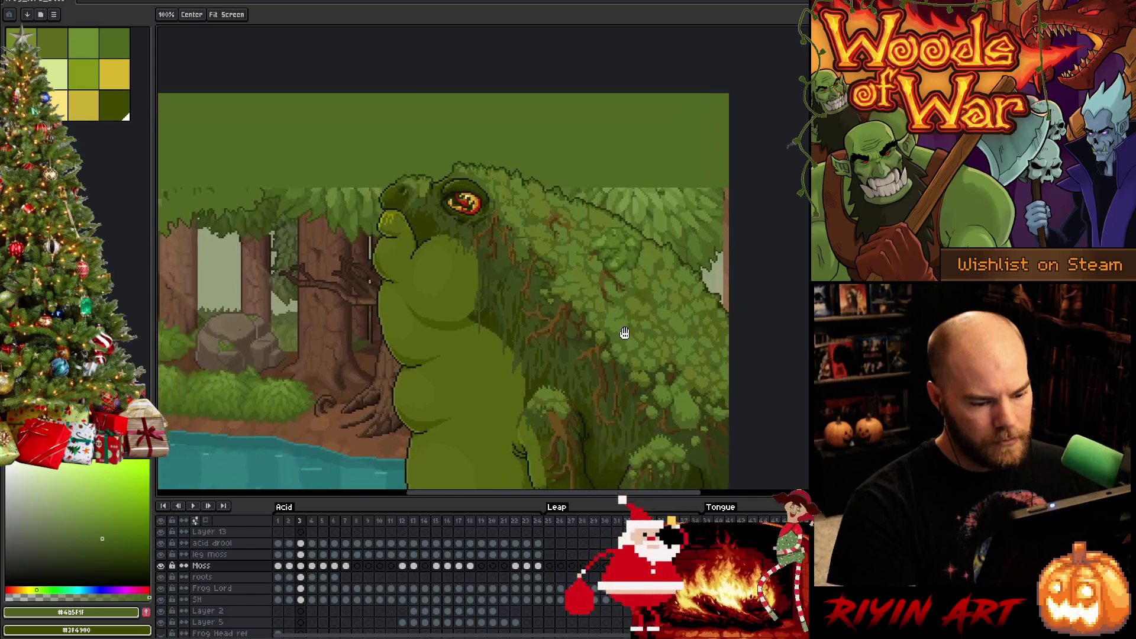
key(comma)
key(period)
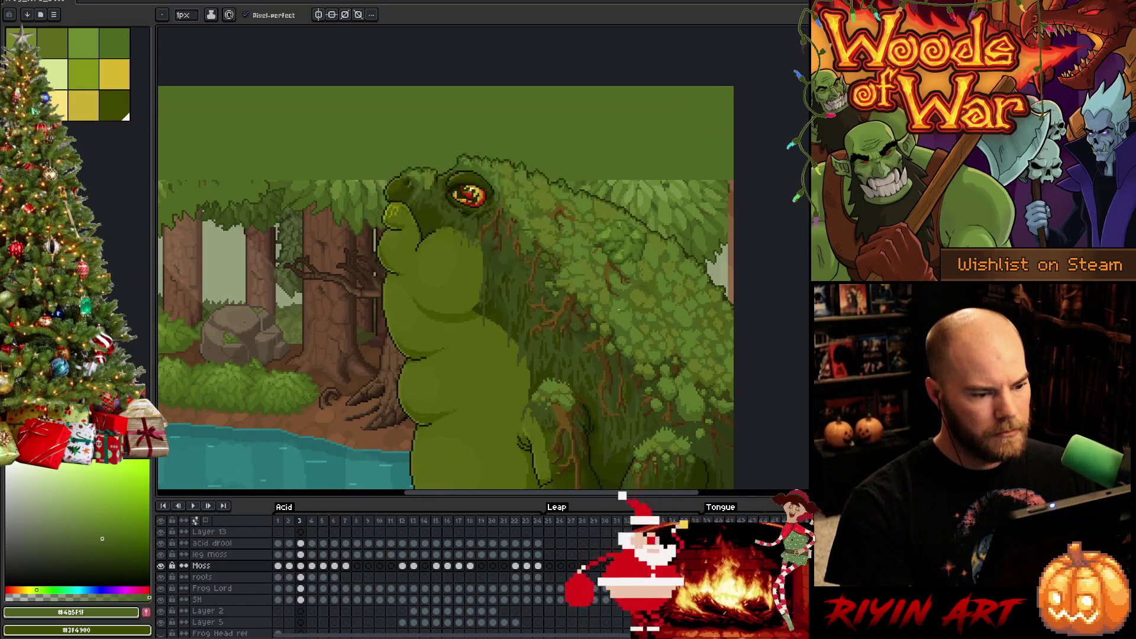
key(comma)
key(period)
key(comma)
key(period)
scroll(591, 308, down, 2)
key(comma)
key(comma)
key(period)
scroll(504, 246, up, 3)
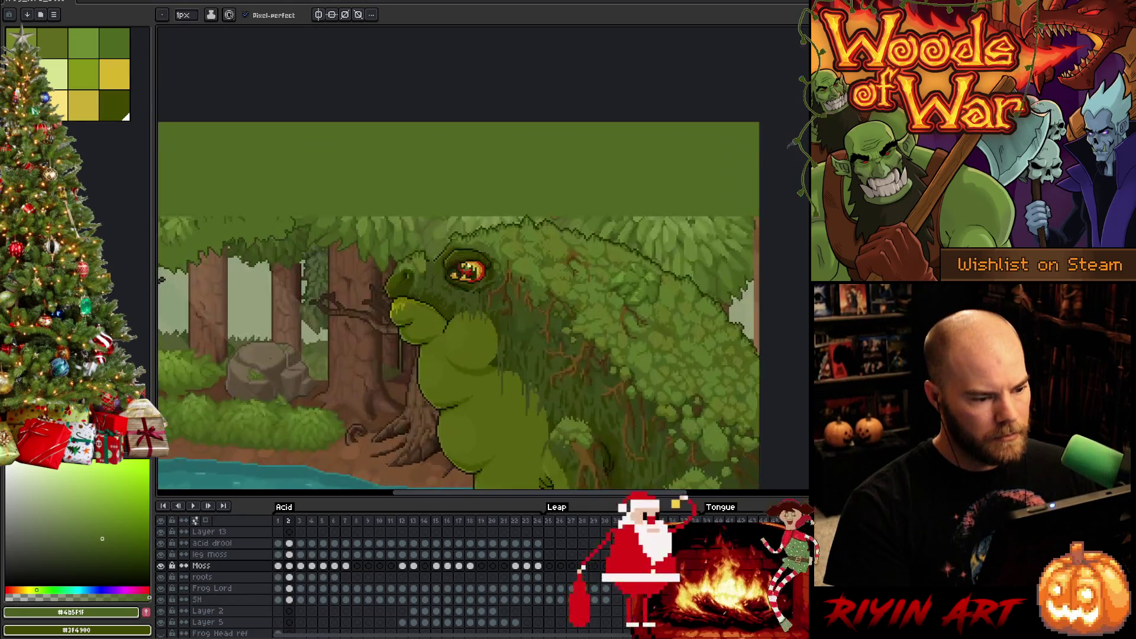
key(period)
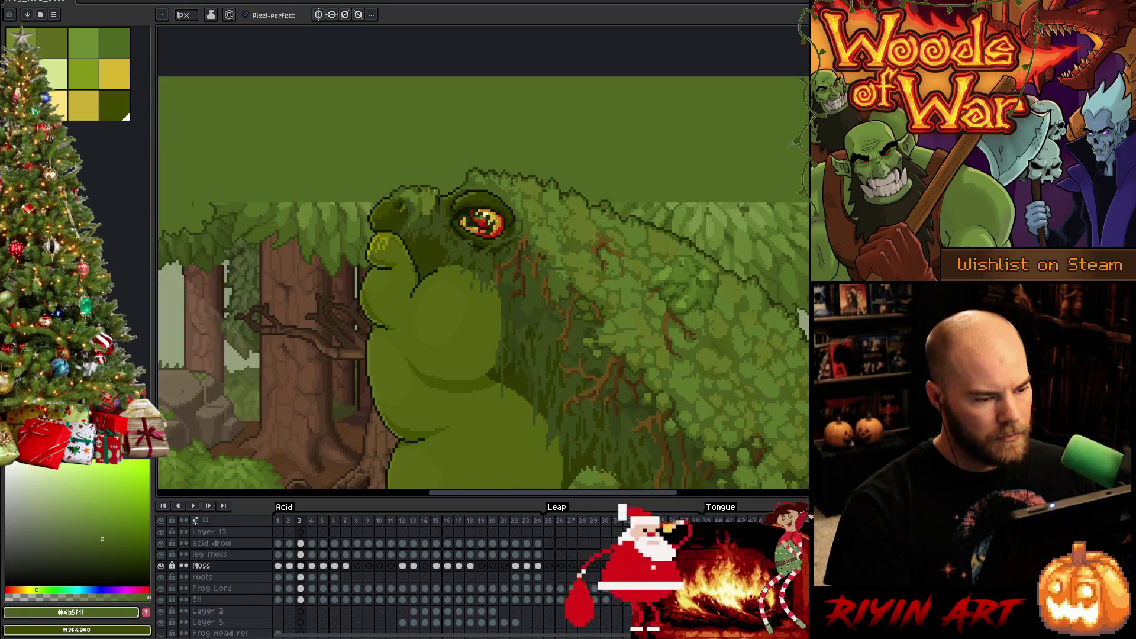
scroll(433, 182, up, 2)
key(m)
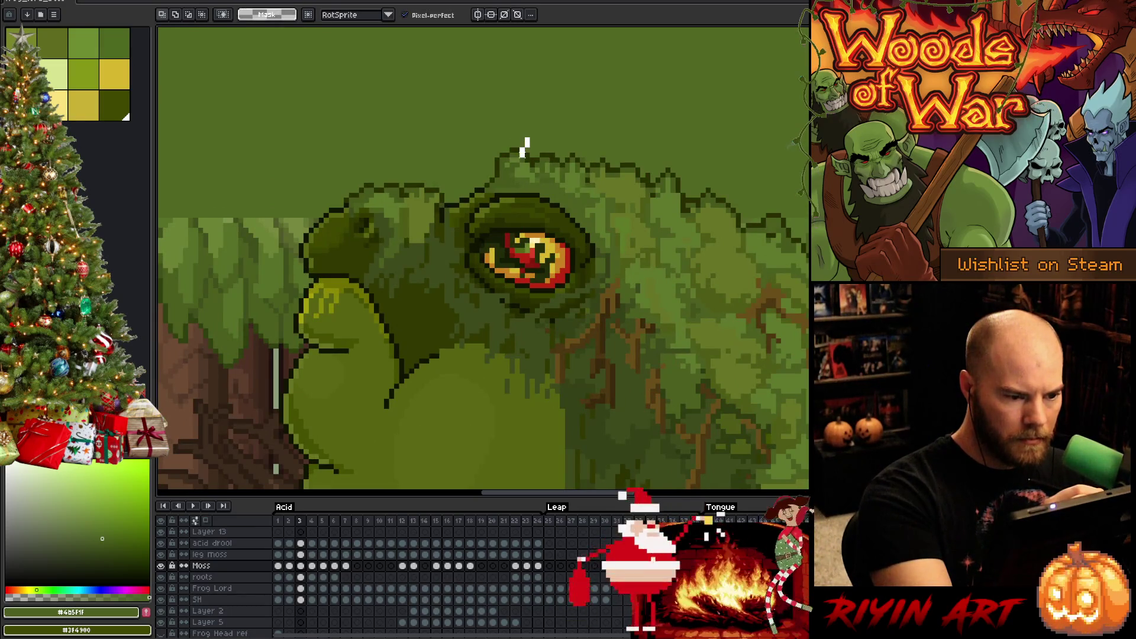
- Select the moss tuft above the eye and shift it down one pixel
drag(527, 139, 528, 138)
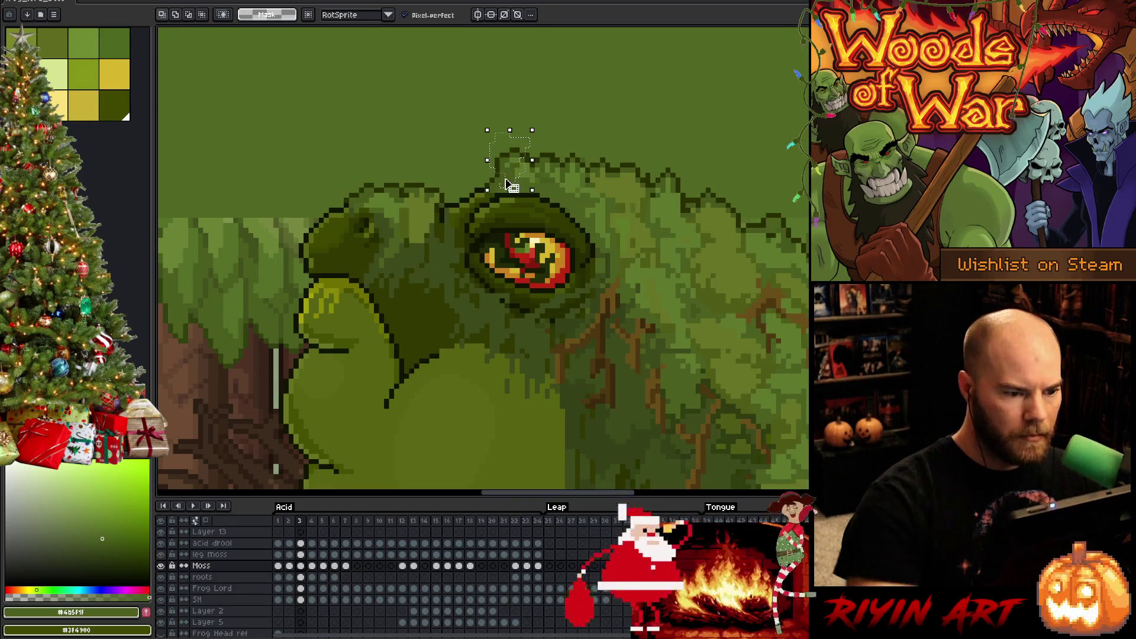
drag(512, 173, 510, 195)
key(Escape)
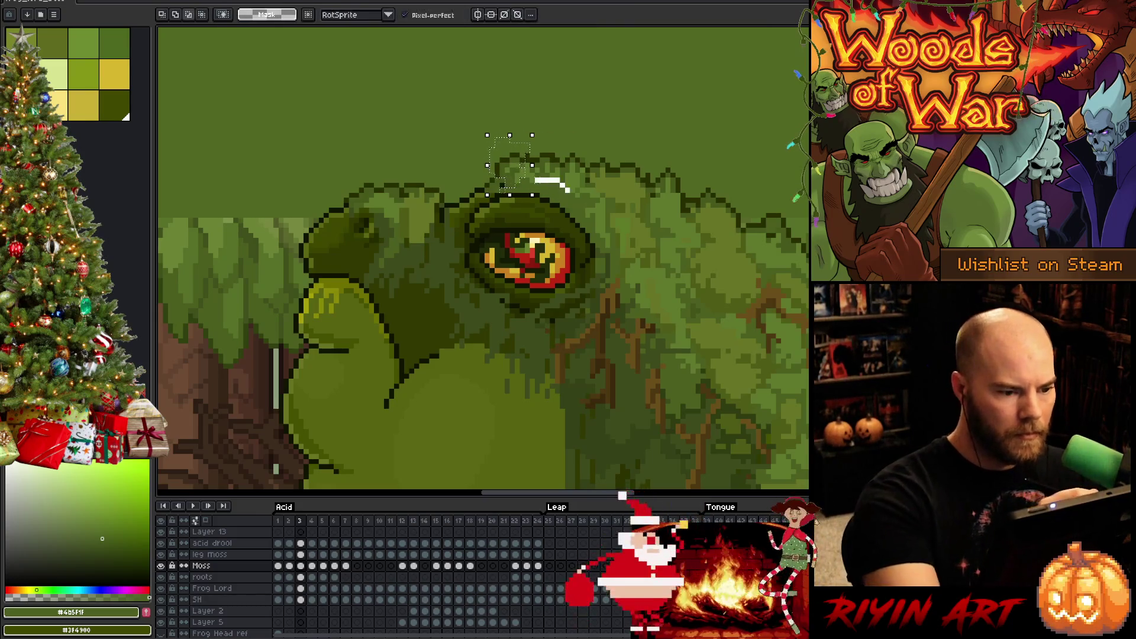
key(Down)
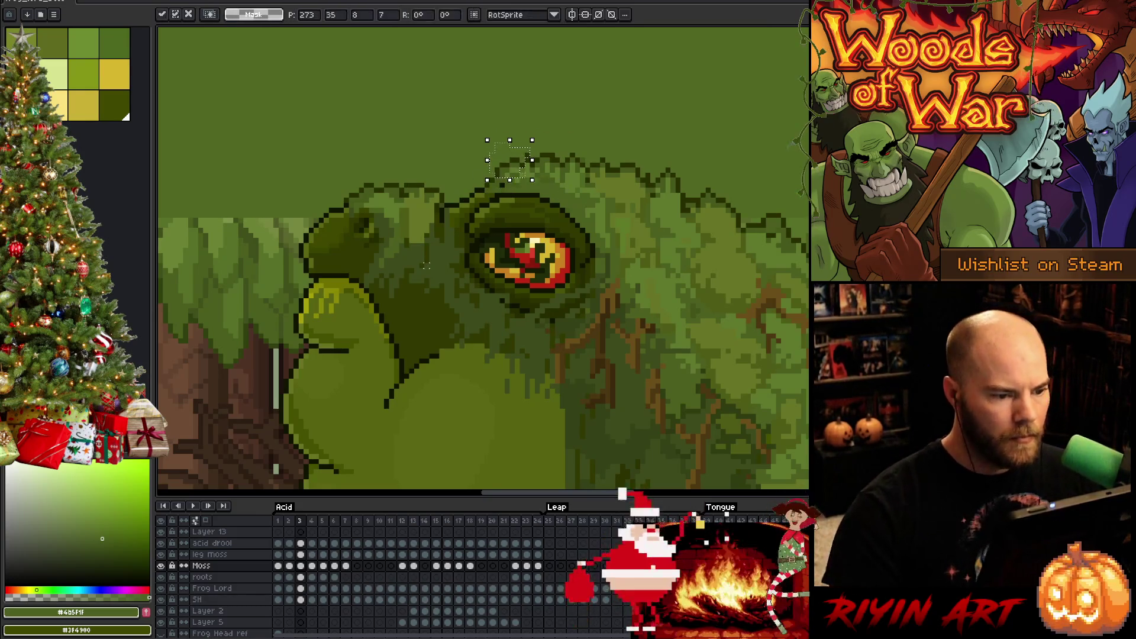
key(ctrl+d)
key(b)
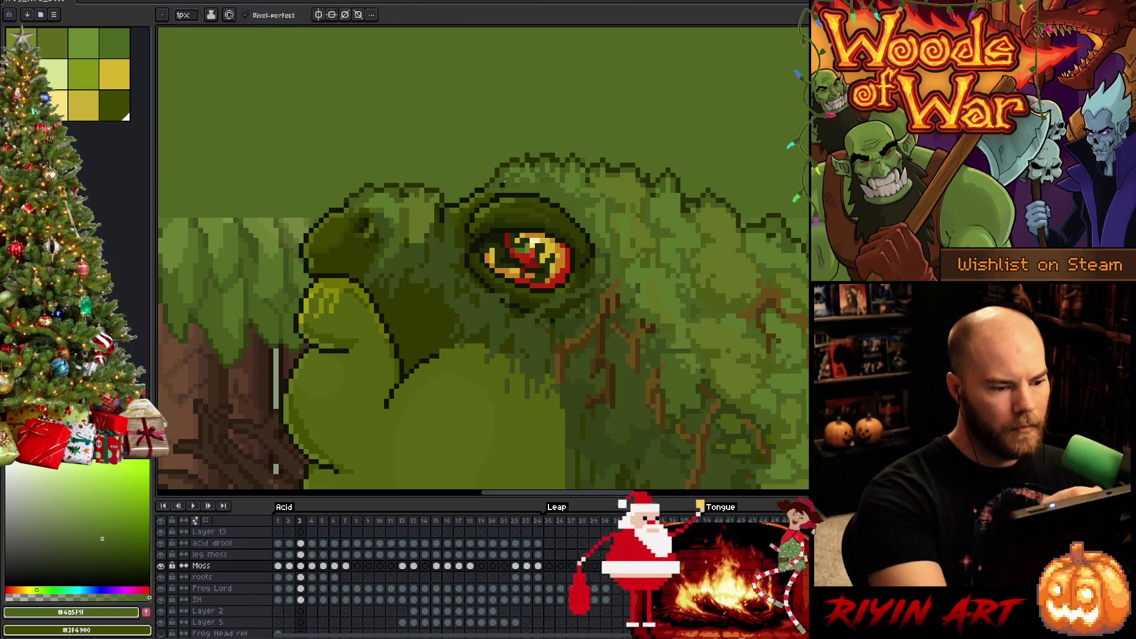
- Touch up the moss with a darker sampled green, compare against frame 2, and save
key(e)
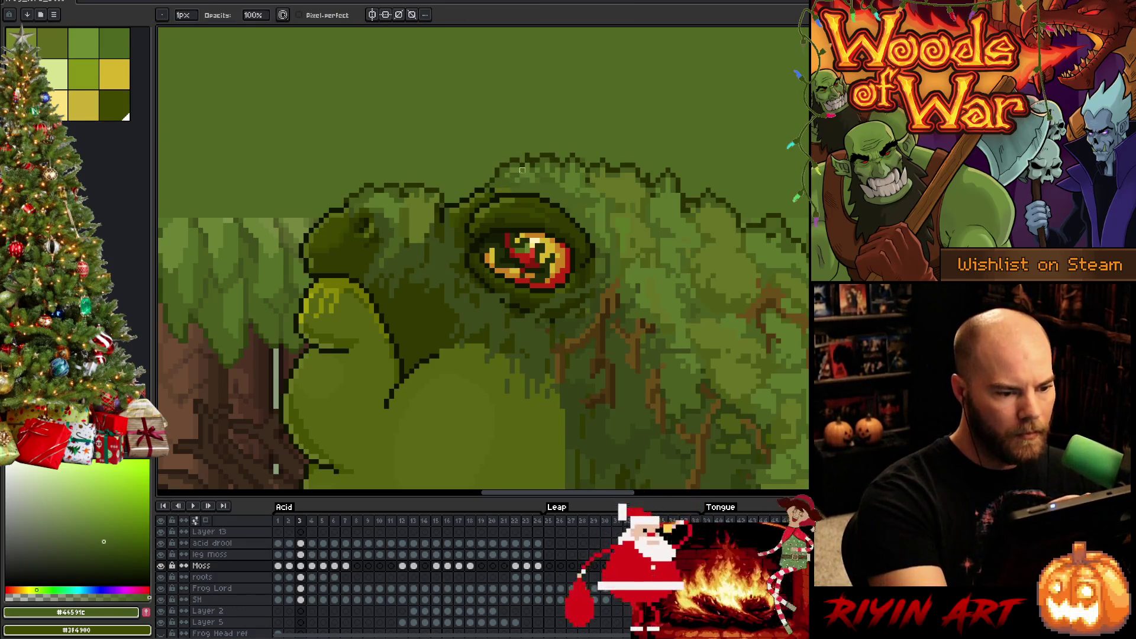
key(b)
alt+click(513, 188)
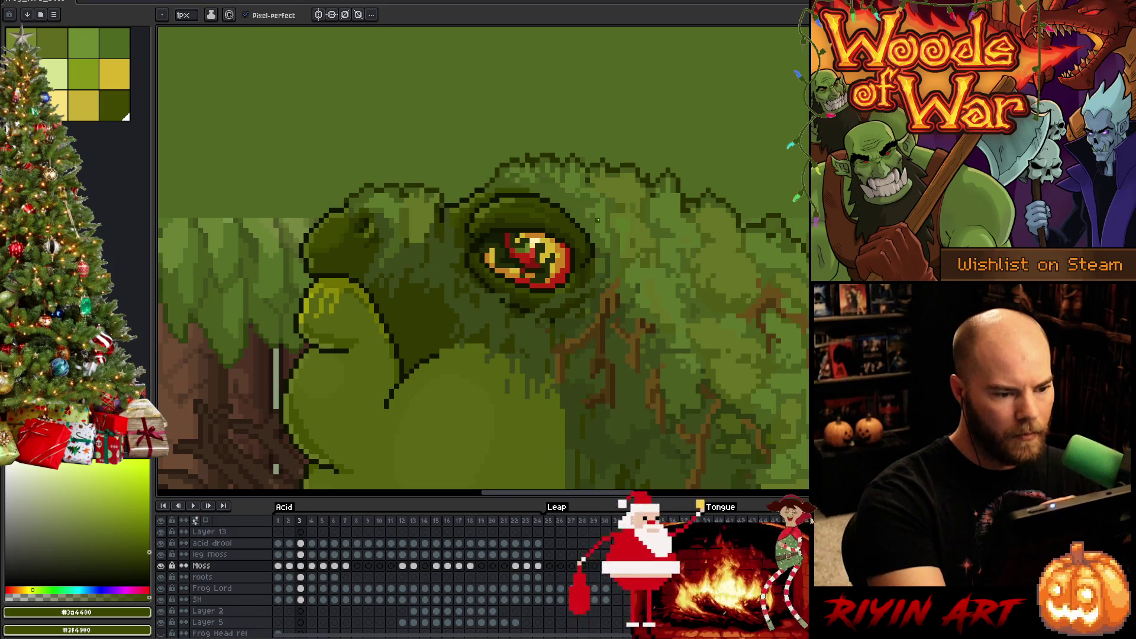
key(comma)
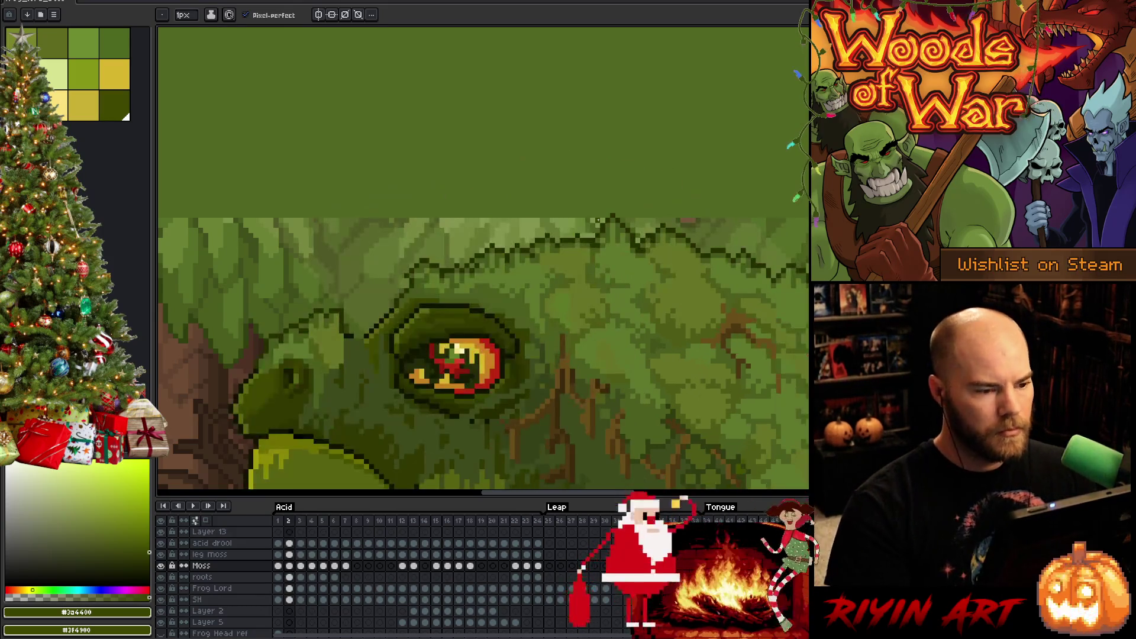
key(period)
key(comma)
key(period)
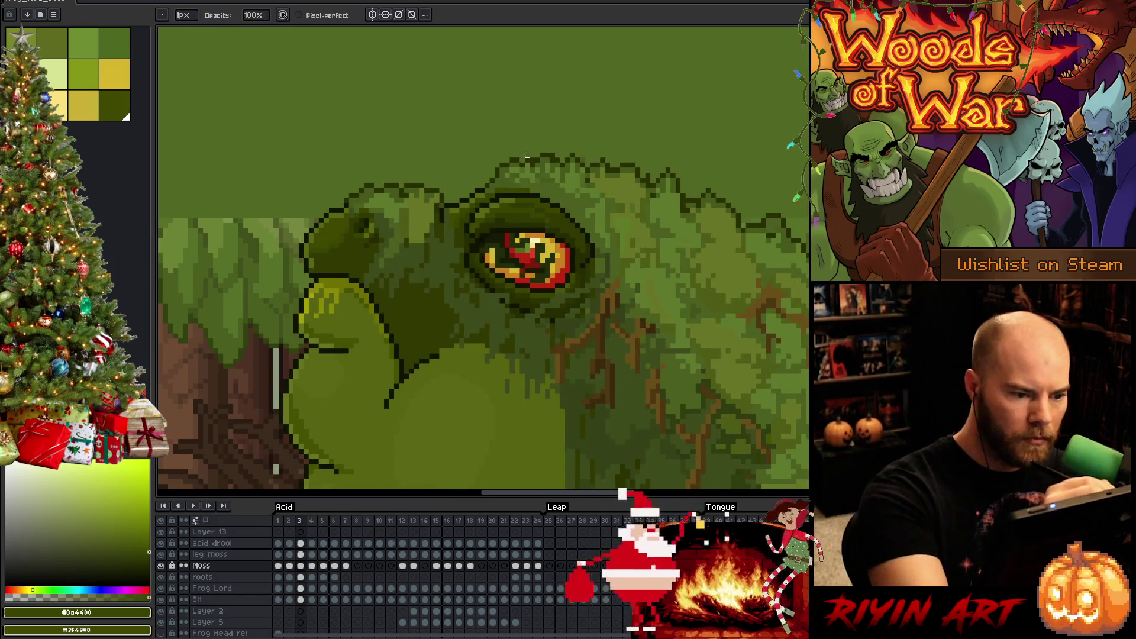
key(ctrl+s)
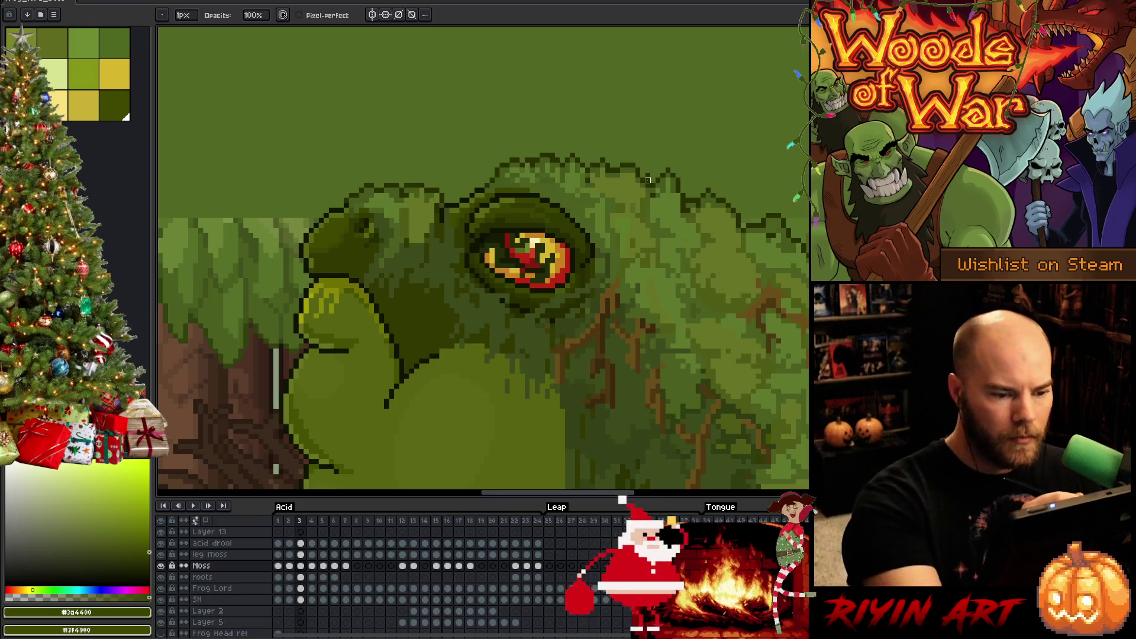
drag(657, 179, 474, 149)
mouse_move(759, 455)
mouse_down()
mouse_move(652, 359)
mouse_move(590, 393)
mouse_up()
mouse_move(697, 444)
mouse_down()
mouse_move(666, 336)
mouse_move(657, 369)
mouse_up()
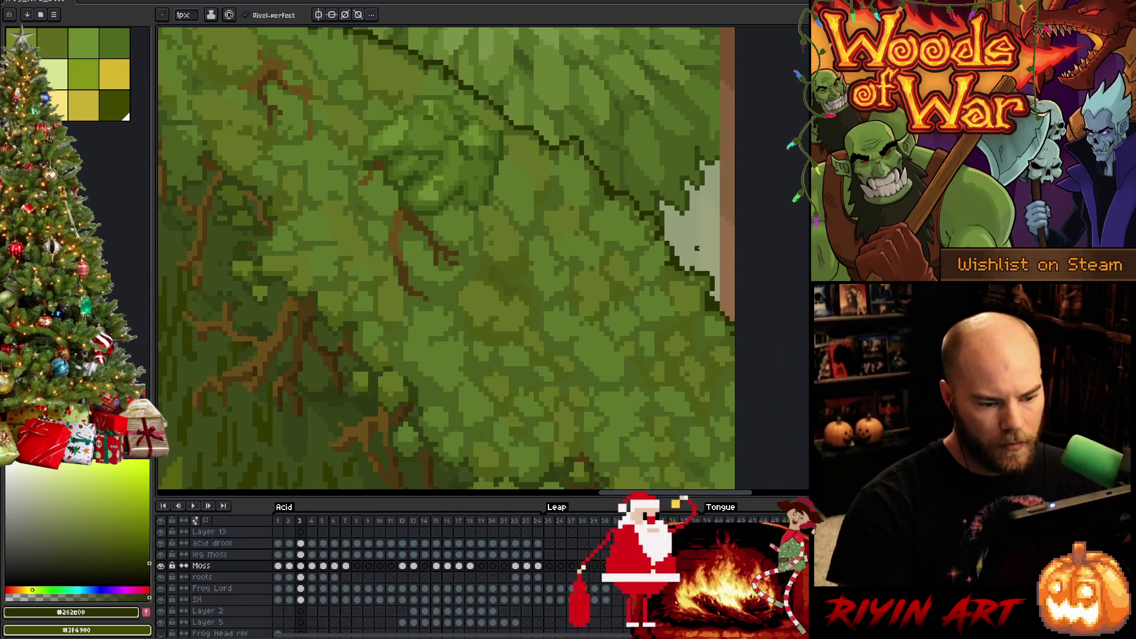
- Save the frog sprite with Ctrl+S and zoom out to the whole forest scene
key(e)
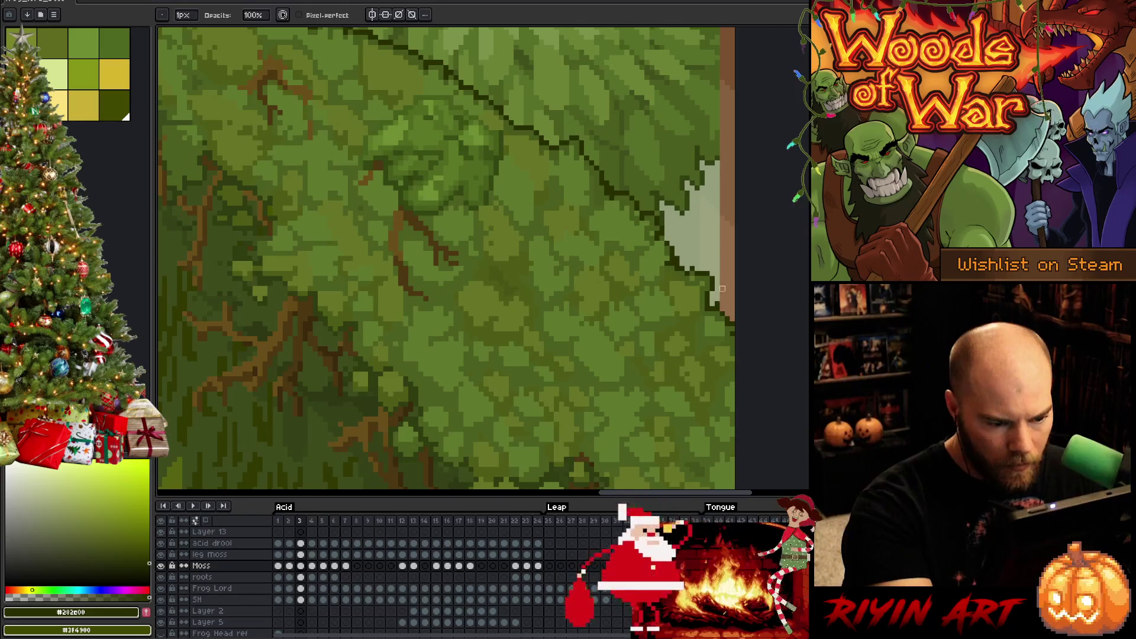
key(b)
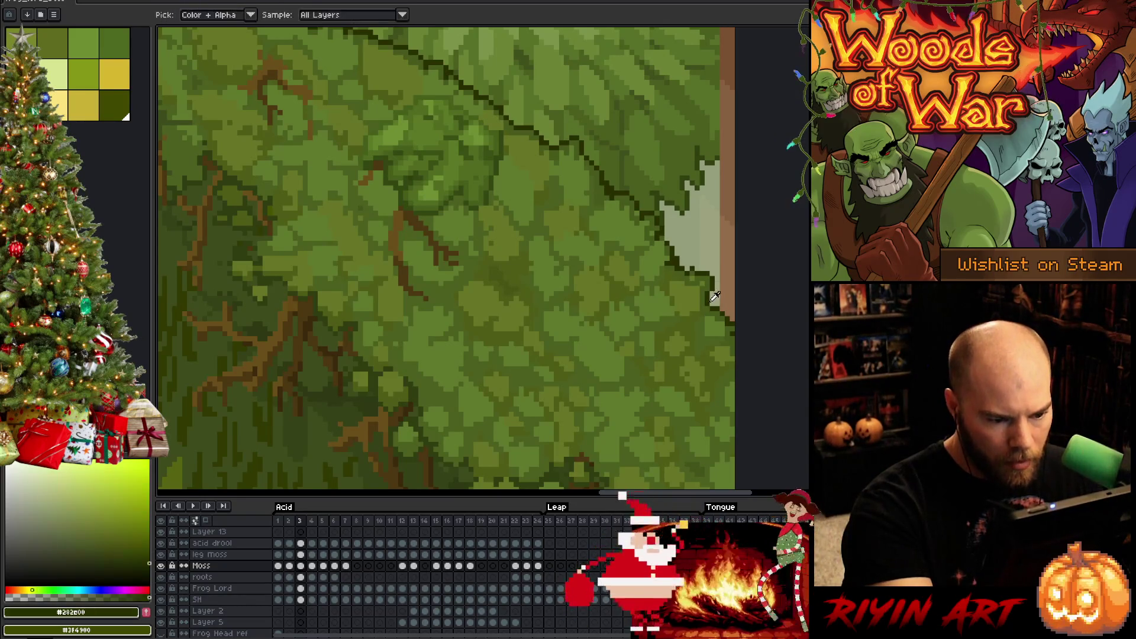
key(ctrl+s)
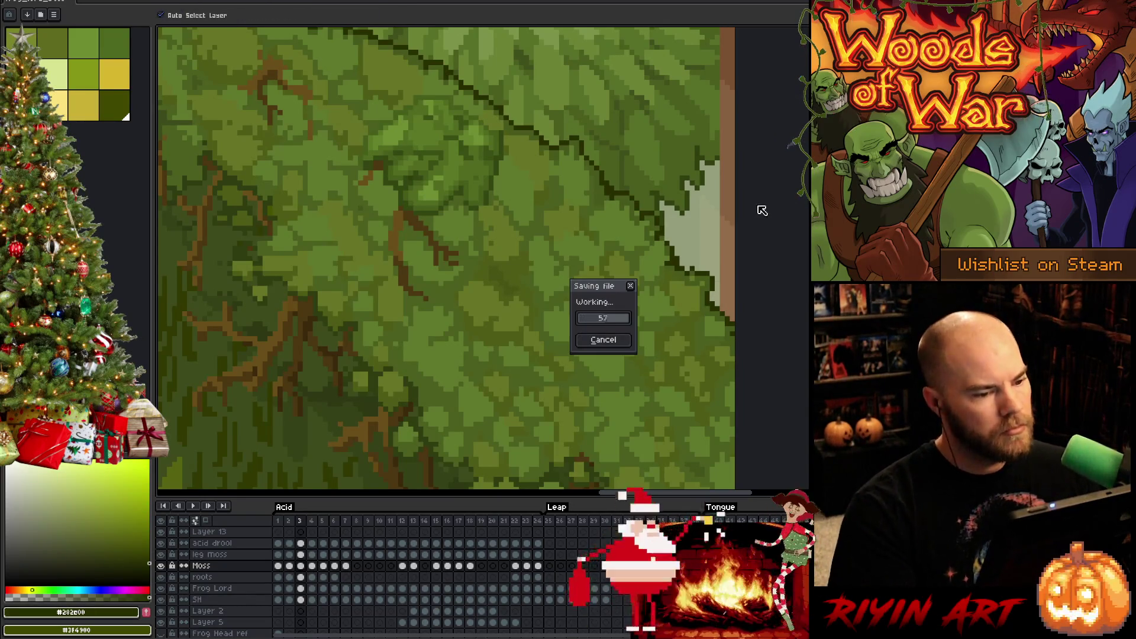
scroll(461, 142, down, 2)
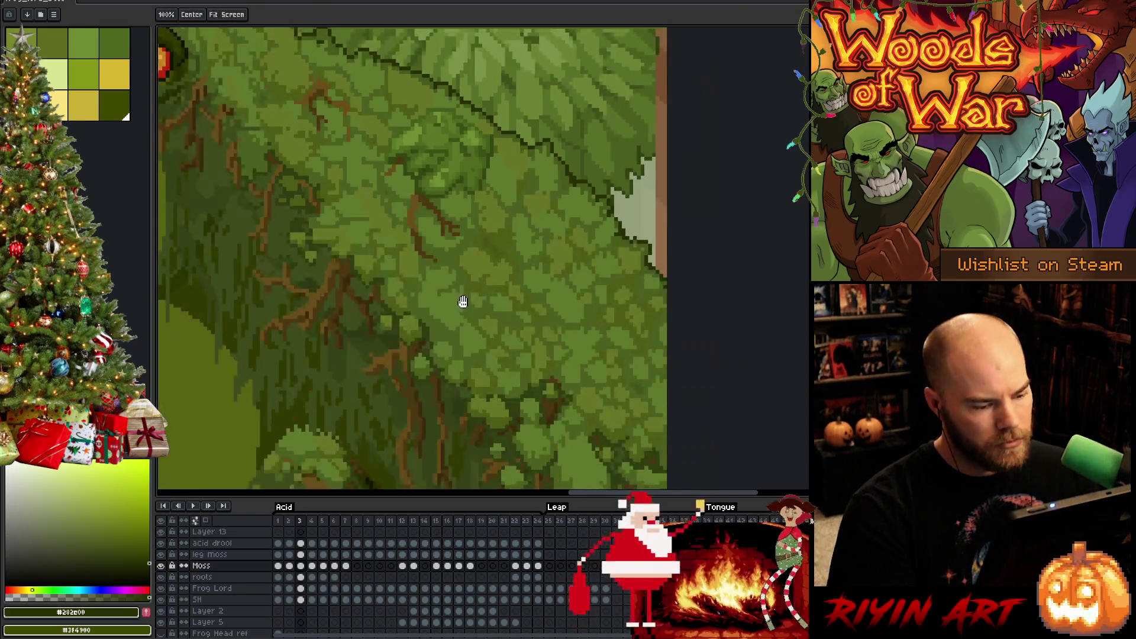
scroll(621, 198, up, 2)
scroll(652, 315, down, 3)
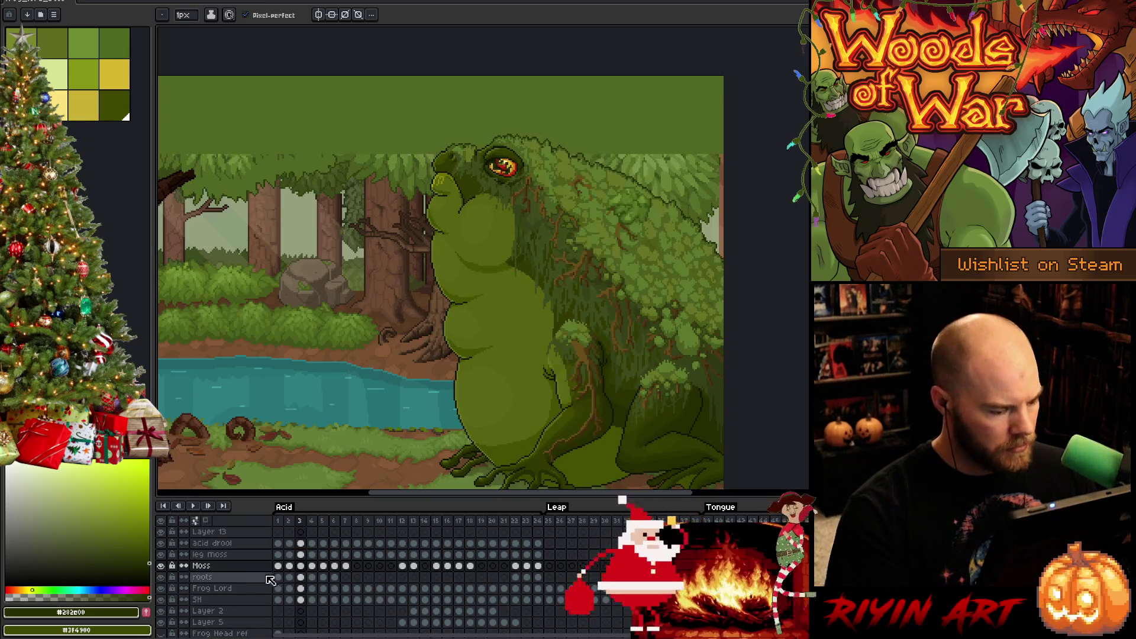
- Compare the frog's pose between frames 3 and 4, ending on frame 4
click(290, 566)
drag(300, 567, 303, 579)
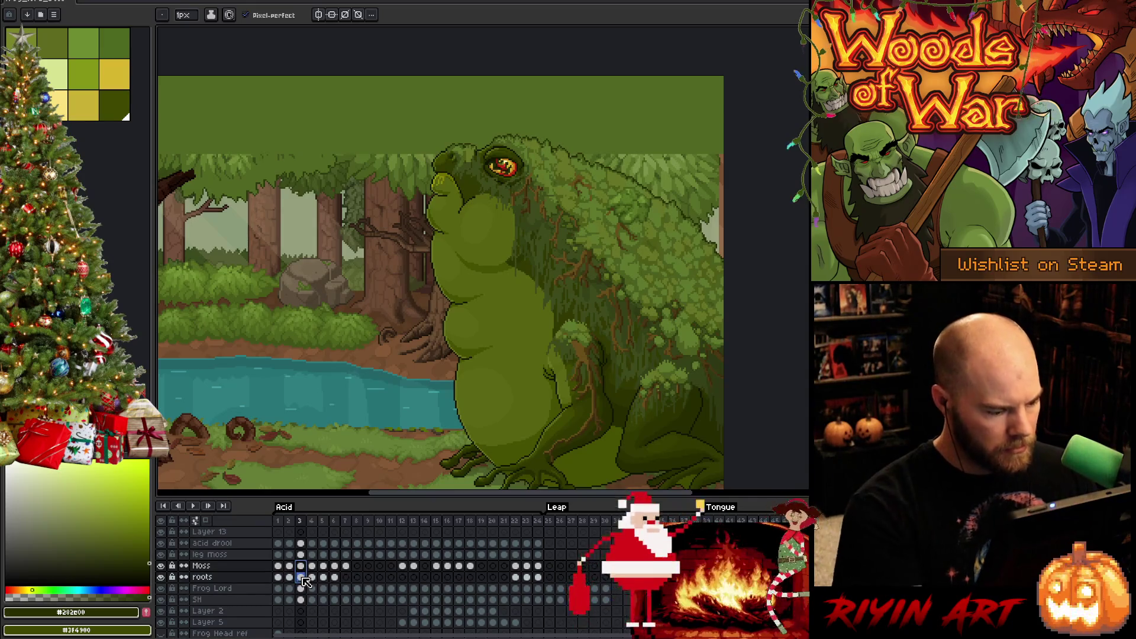
click(314, 567)
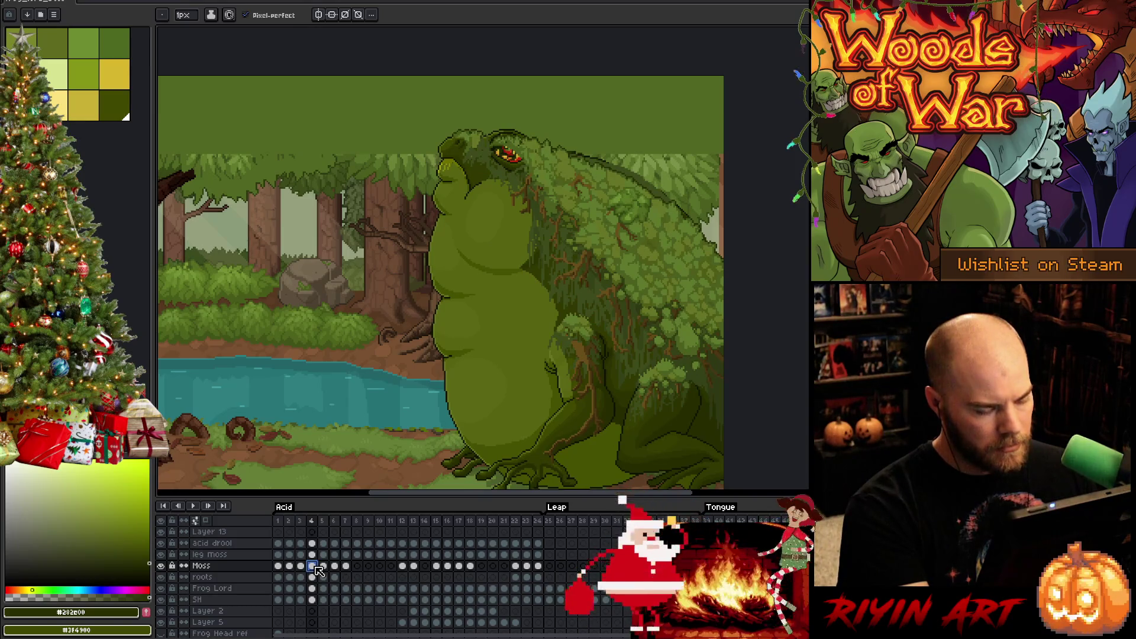
key(Left)
key(Right)
key(Left)
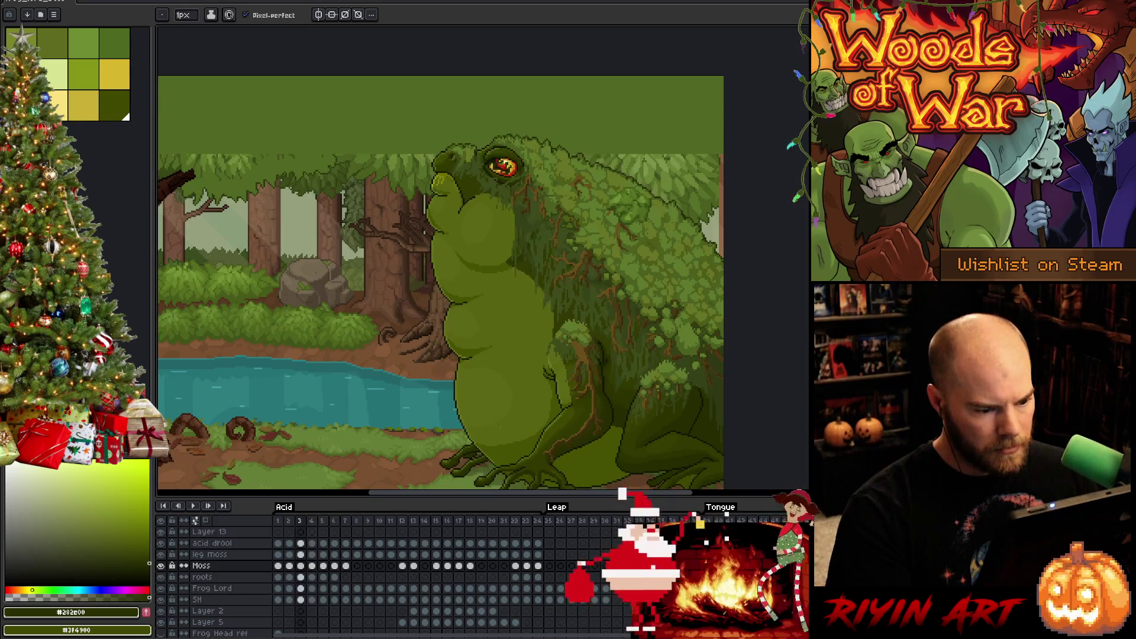
key(Right)
- On the roots layer's frame 4 cel, marquee-select the roots over the frog's hind leg
click(314, 577)
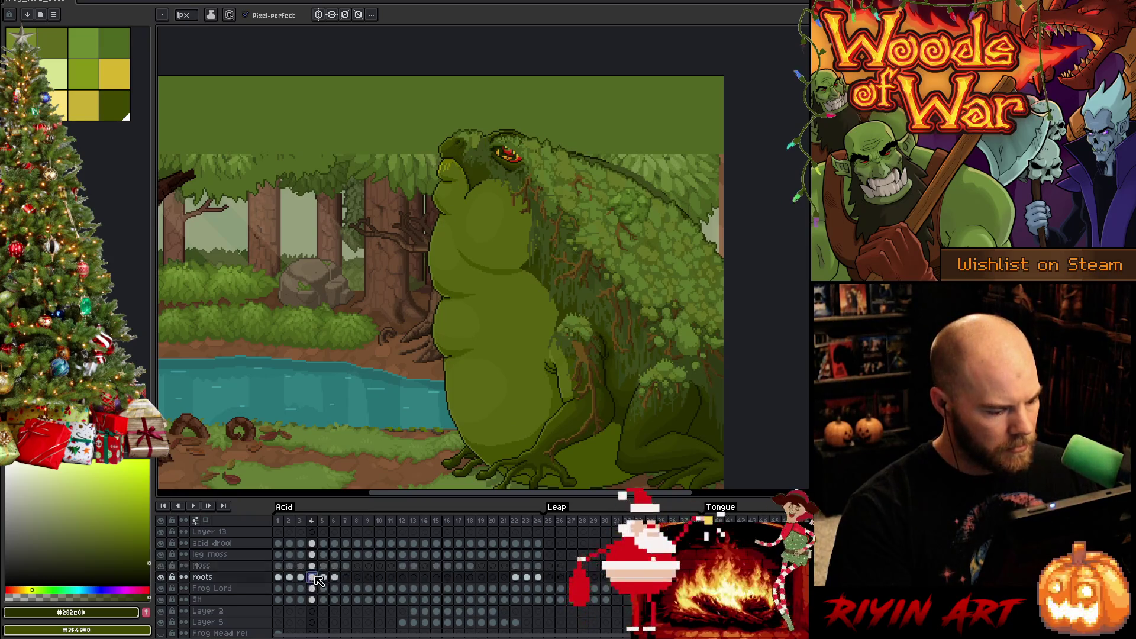
key(Left)
key(Right)
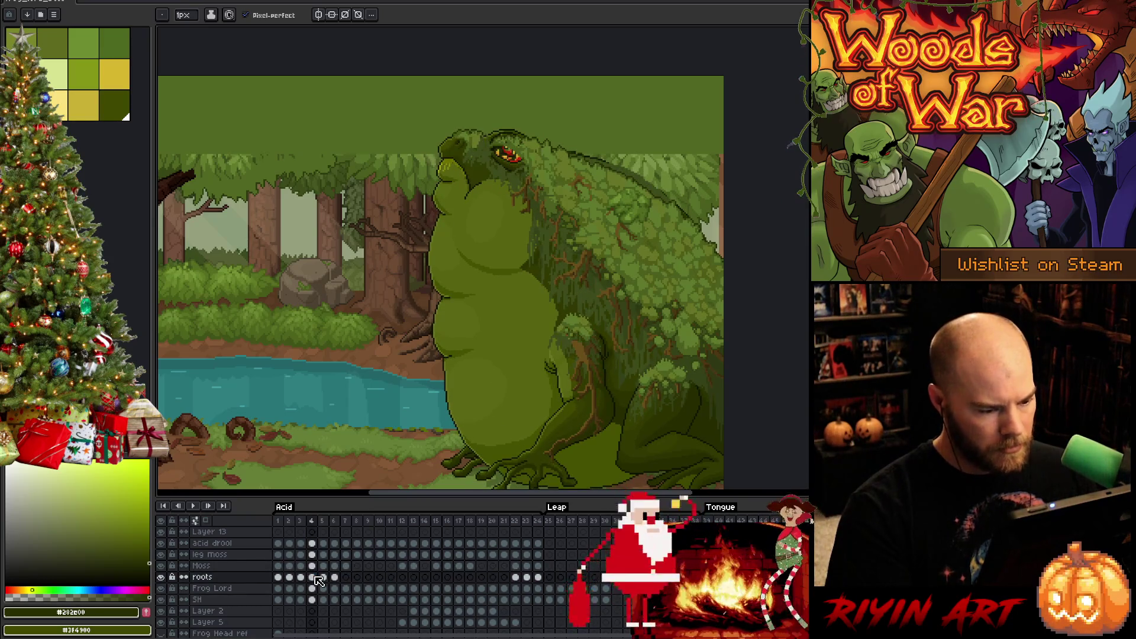
key(m)
drag(540, 331, 688, 465)
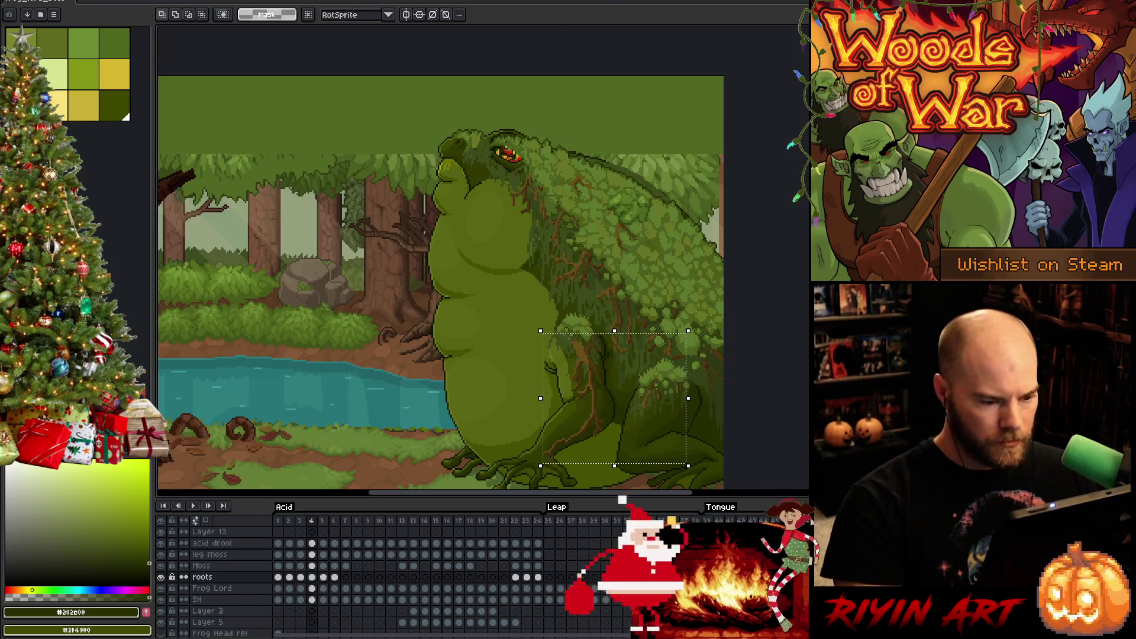
- Nudge the selected roots in frame 4 up one pixel and compare with frame 3
key(Up)
key(Up)
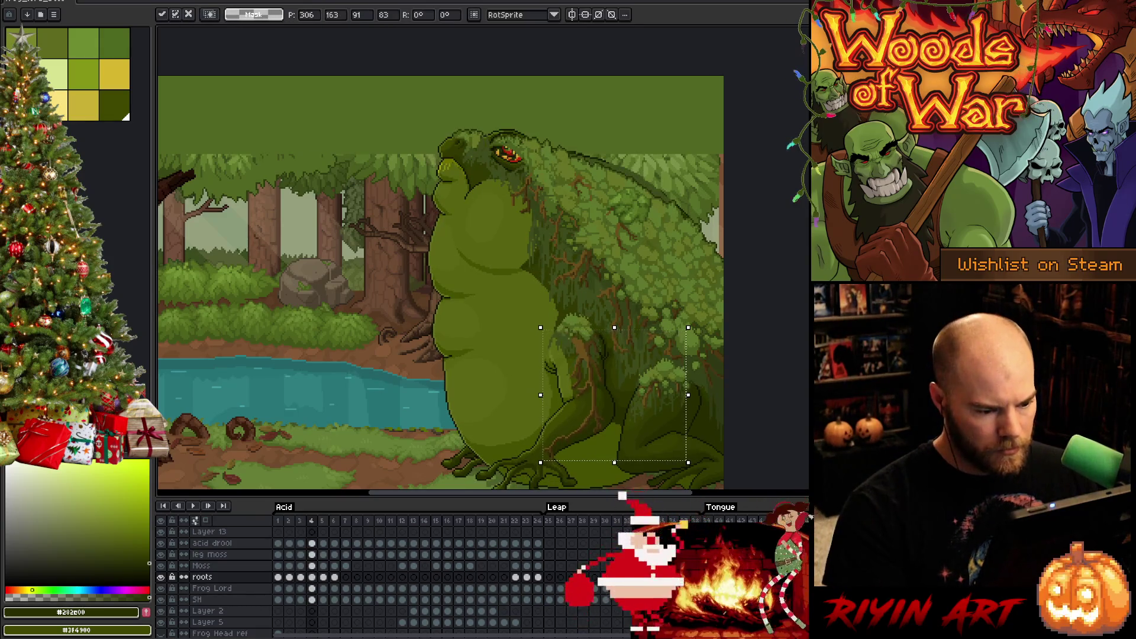
key(comma)
key(period)
key(comma)
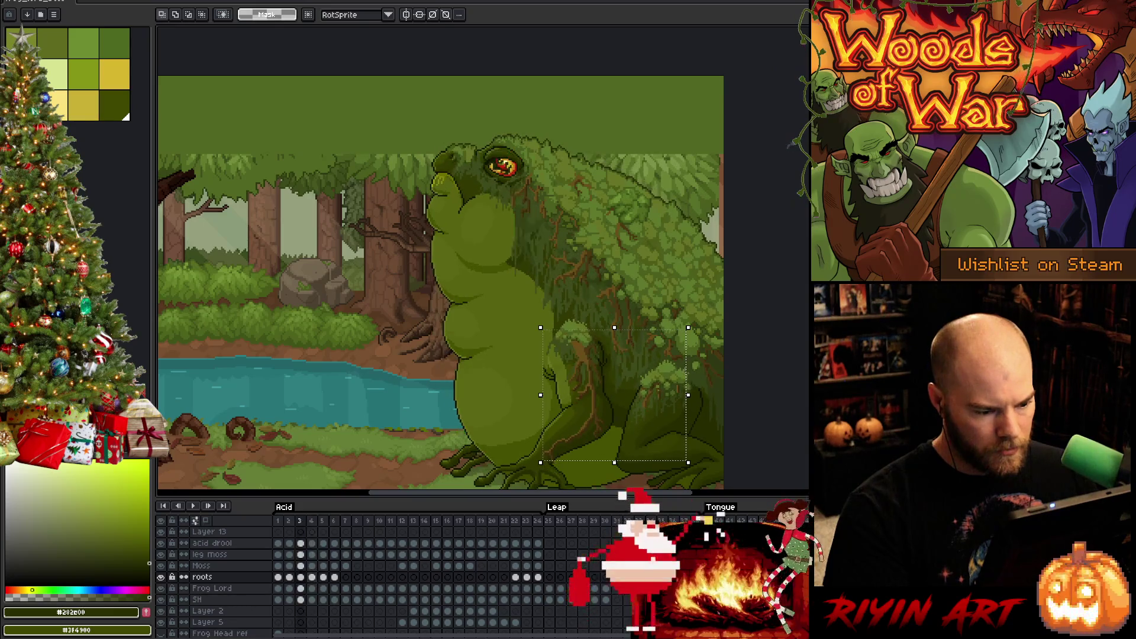
key(period)
- Move the roots up another pixel and flip between frames 3 and 4 to check alignment
key(Up)
key(Up)
key(Up)
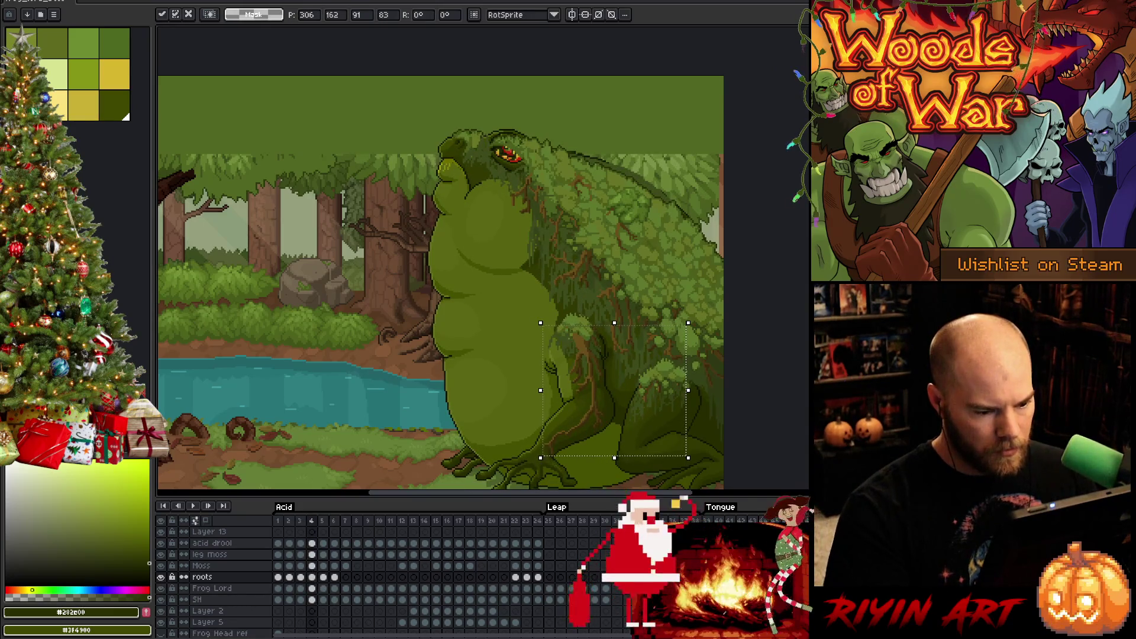
key(comma)
key(period)
key(comma)
key(period)
key(comma)
key(period)
key(comma)
scroll(517, 470, up, 2)
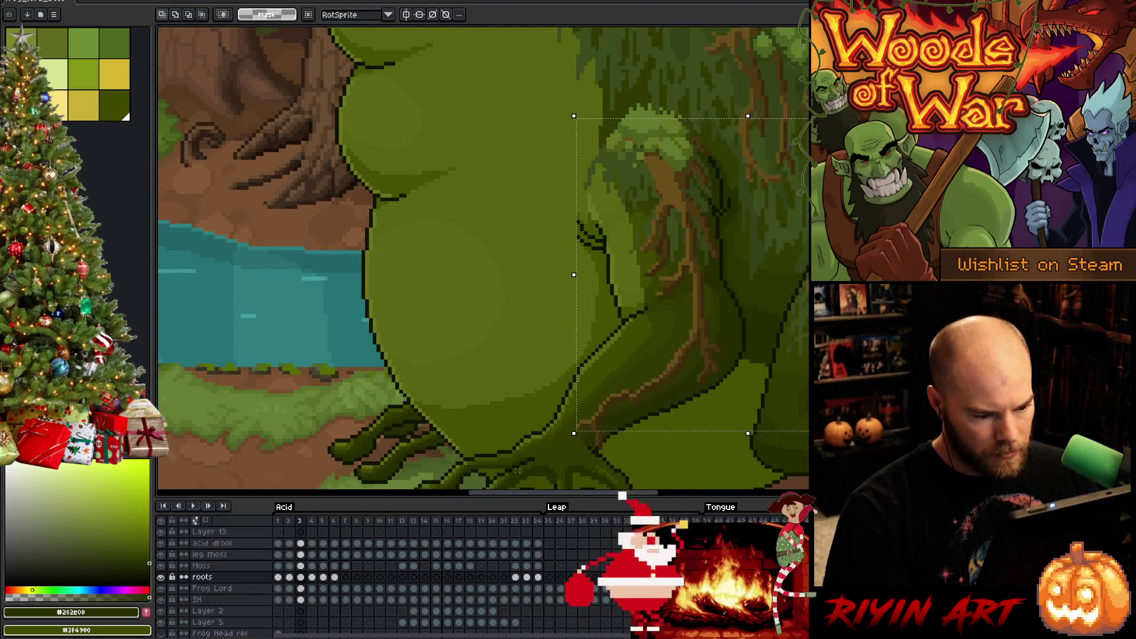
key(period)
key(comma)
key(period)
- Shift the roots one pixel right and one pixel down, commit, and recheck against frame 3
key(Right)
key(comma)
key(period)
key(Down)
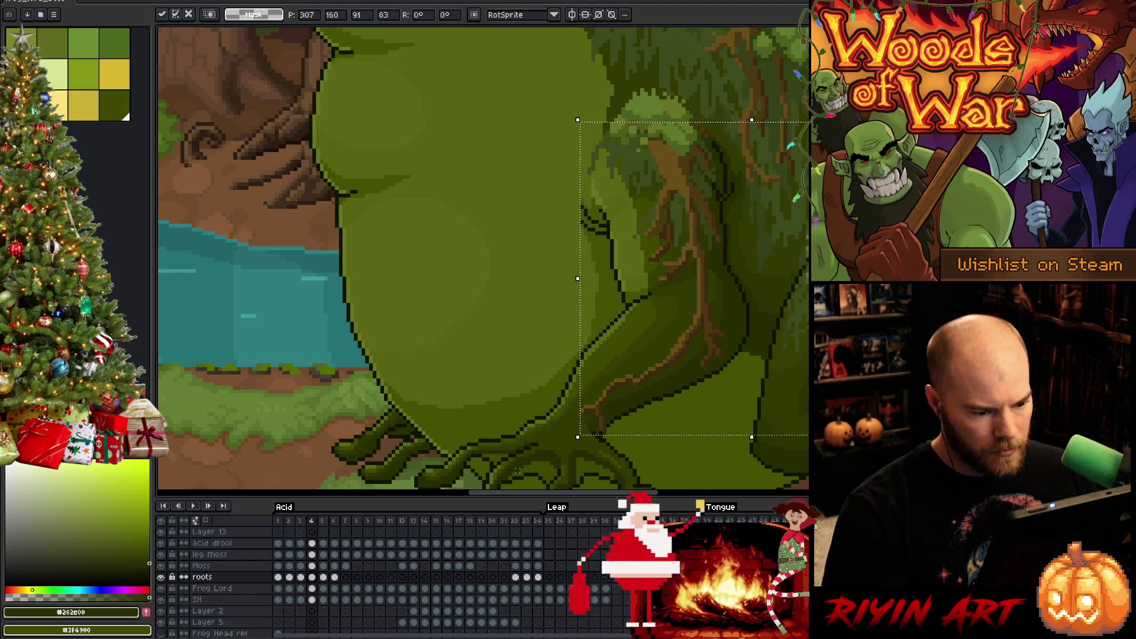
key(comma)
key(Return)
key(period)
key(comma)
key(period)
- Select the roots under the back moss clump and move them left and down to match frame 3
drag(680, 385, 436, 398)
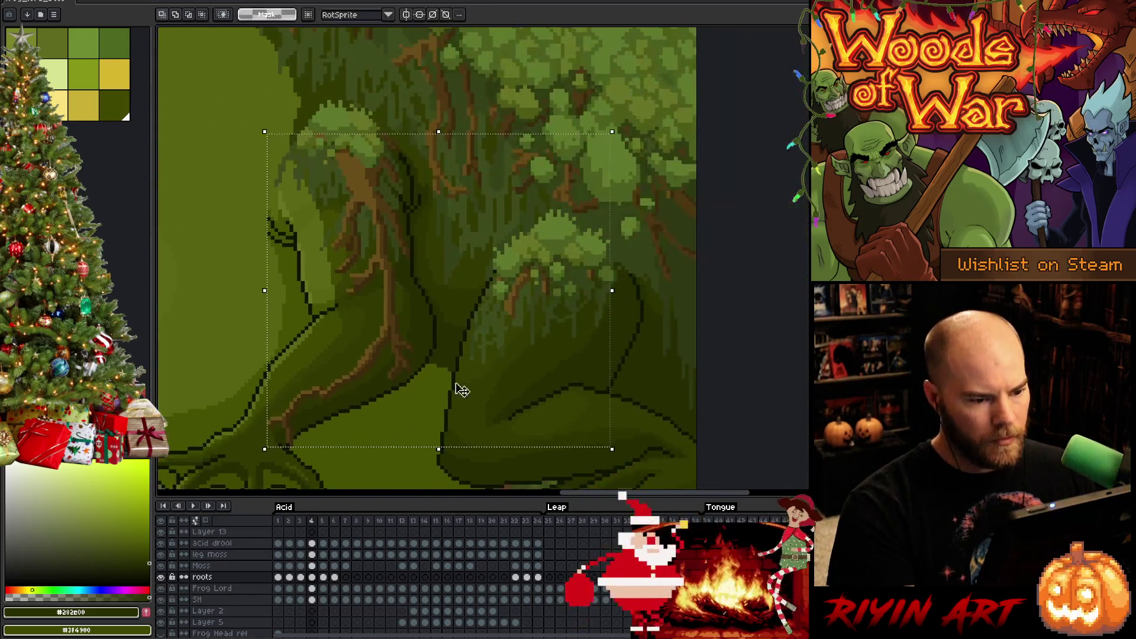
drag(650, 181, 450, 350)
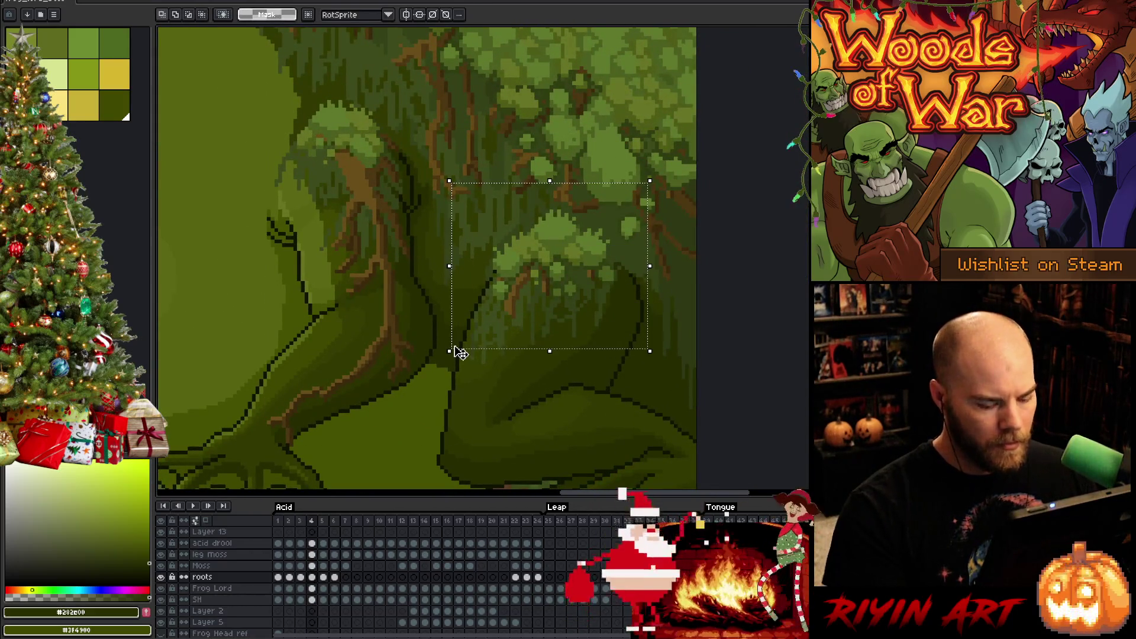
key(comma)
key(period)
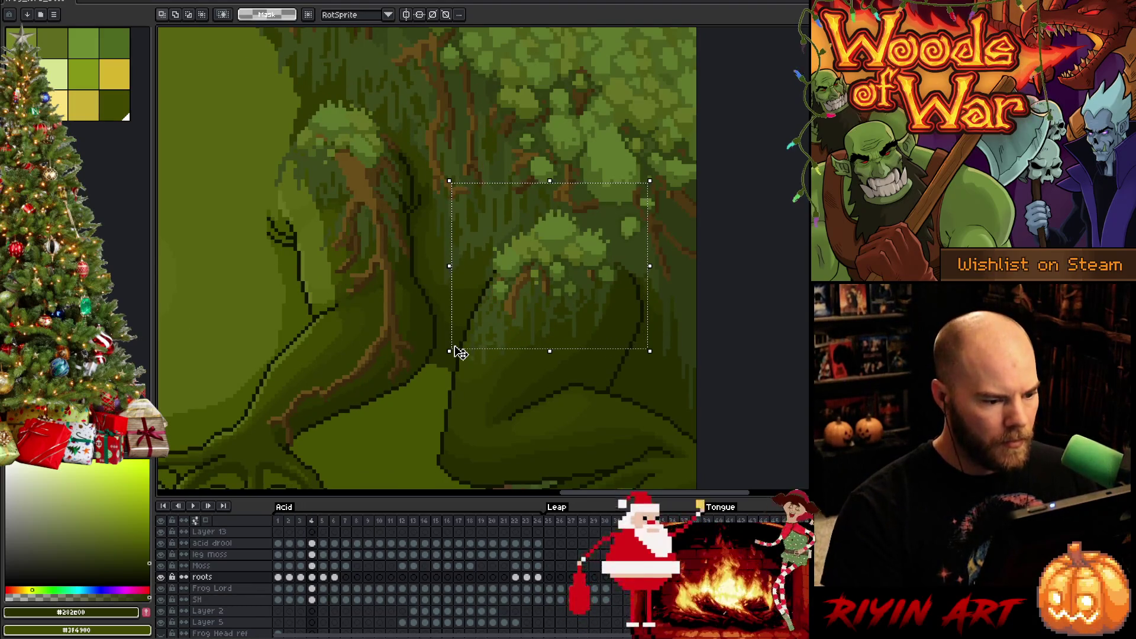
key(Left)
key(Left)
key(Down)
key(Down)
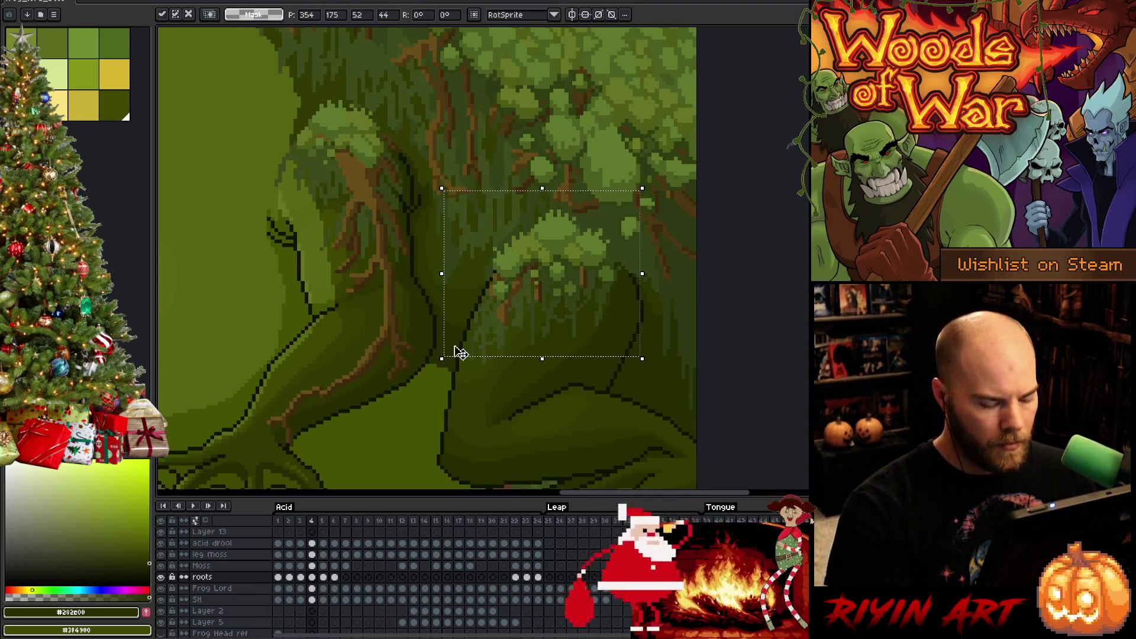
key(Return)
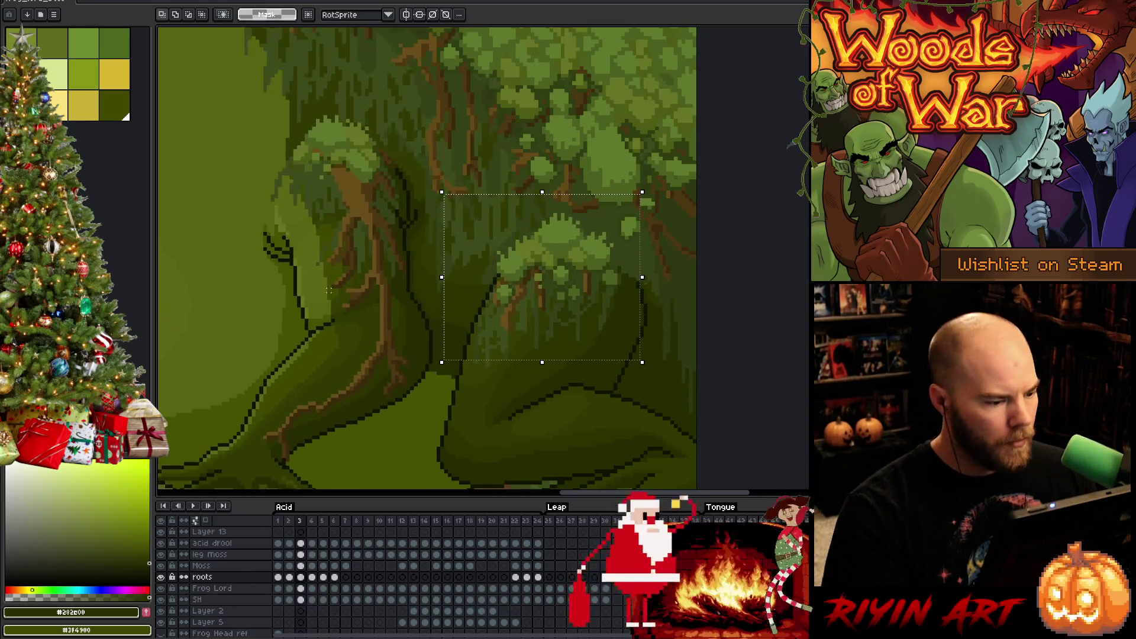
- Return to frame 4 with the whole frog scene in view and save the file
scroll(329, 291, down, 4)
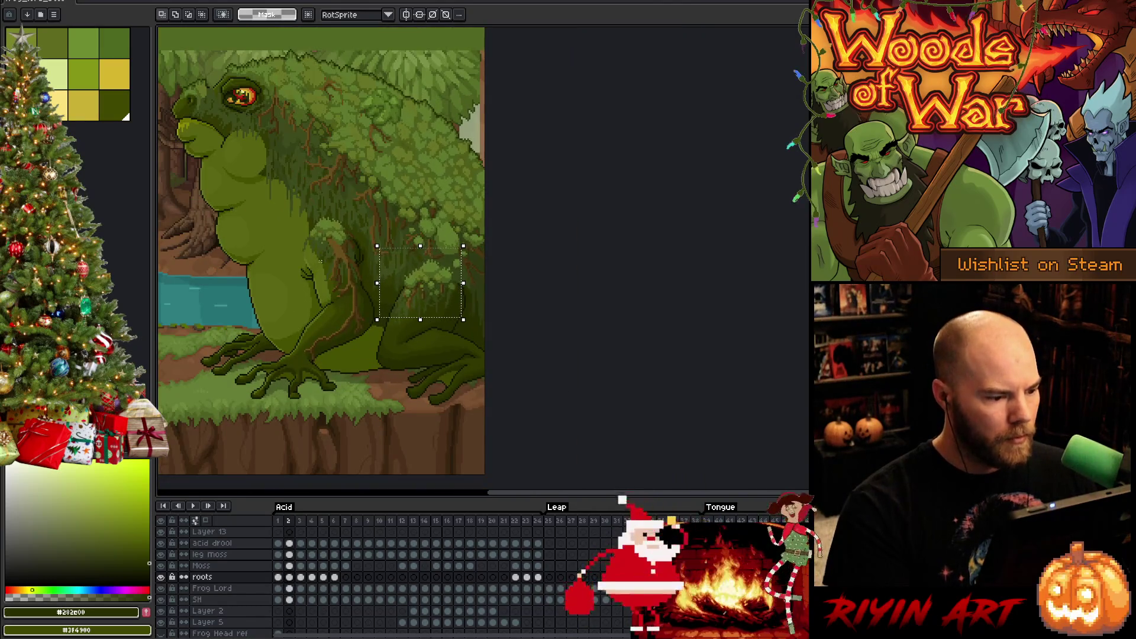
key(period)
key(period)
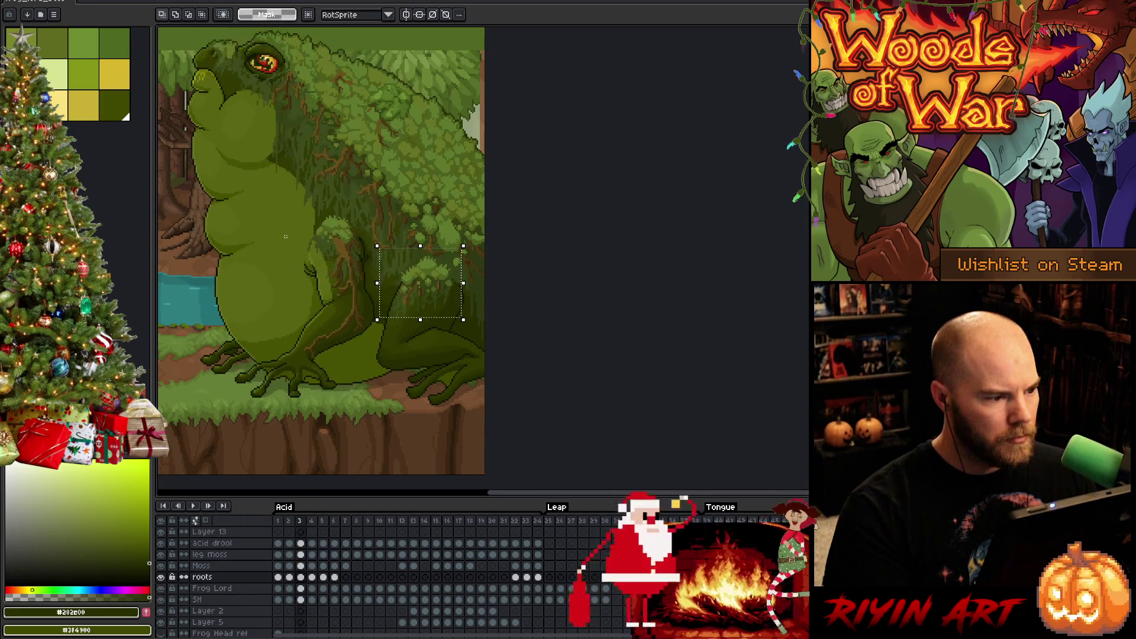
drag(325, 180, 438, 294)
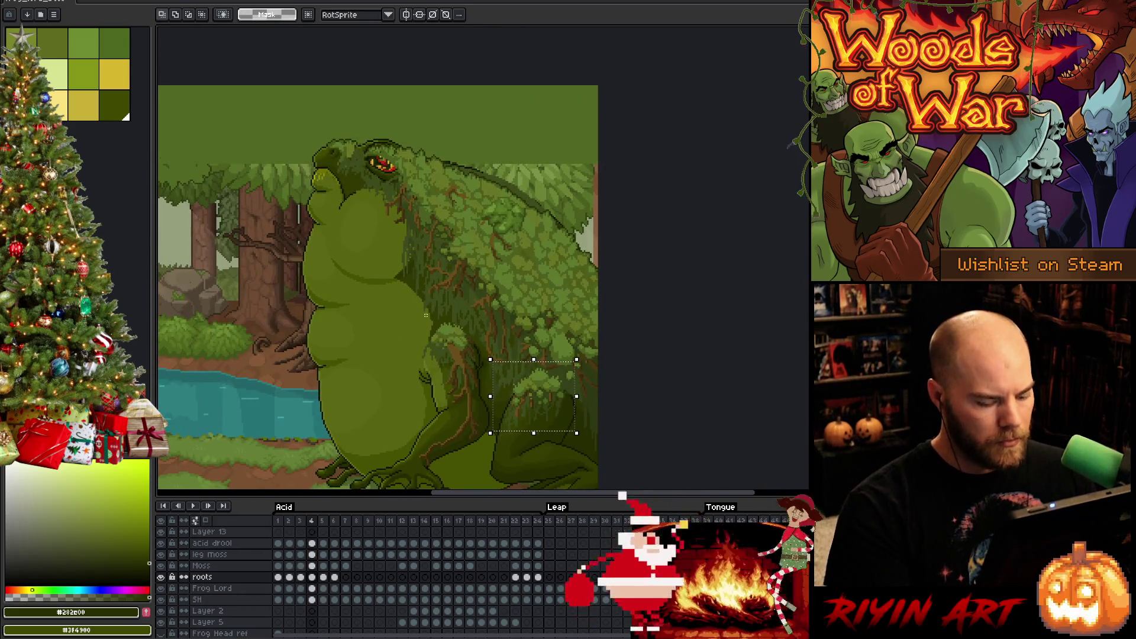
key(ctrl+s)
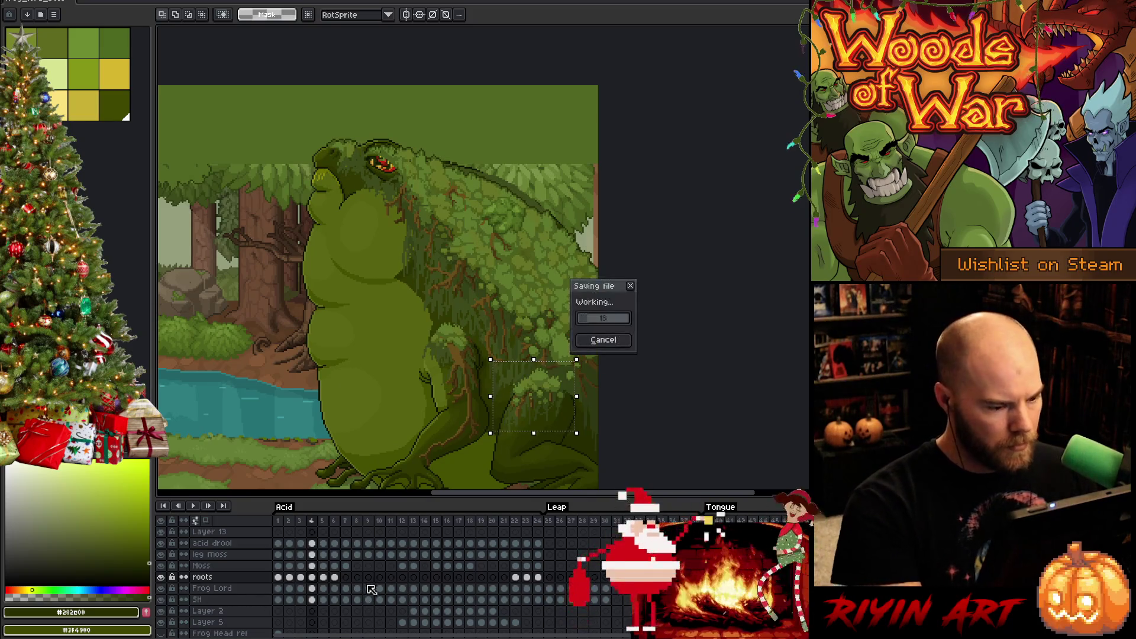
- Select frame 4 of the Moss layer and centre the frog in an enlarged canvas view
click(312, 566)
scroll(336, 377, up, 1)
mouse_move(491, 242)
mouse_down()
mouse_move(484, 218)
mouse_move(536, 240)
mouse_up()
drag(525, 342, 521, 367)
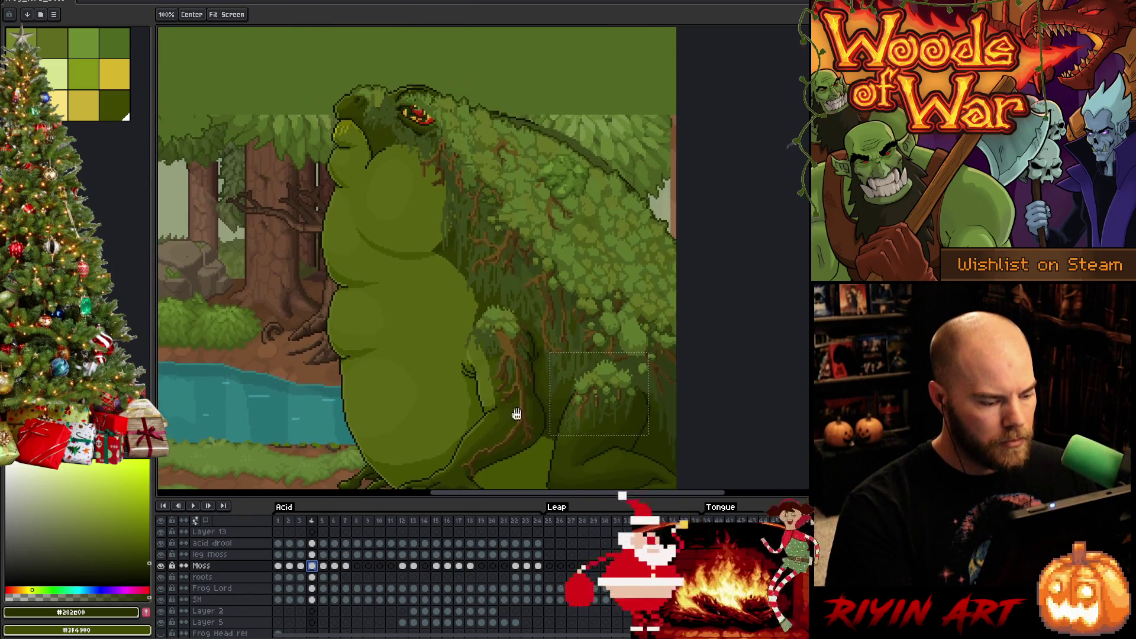
drag(519, 502, 519, 530)
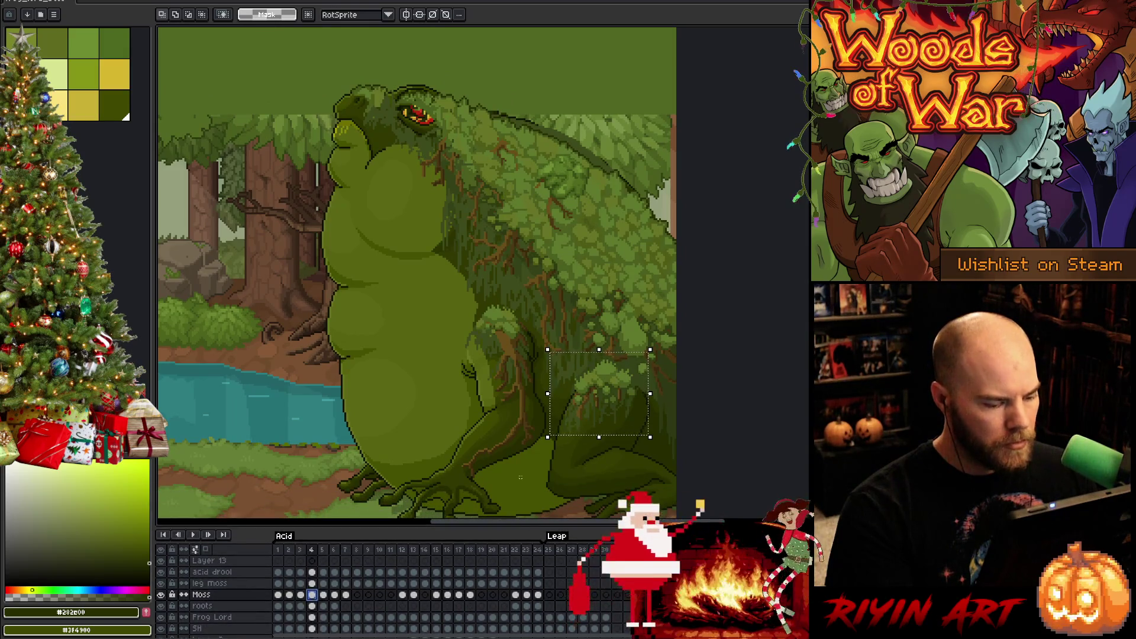
drag(521, 488, 502, 463)
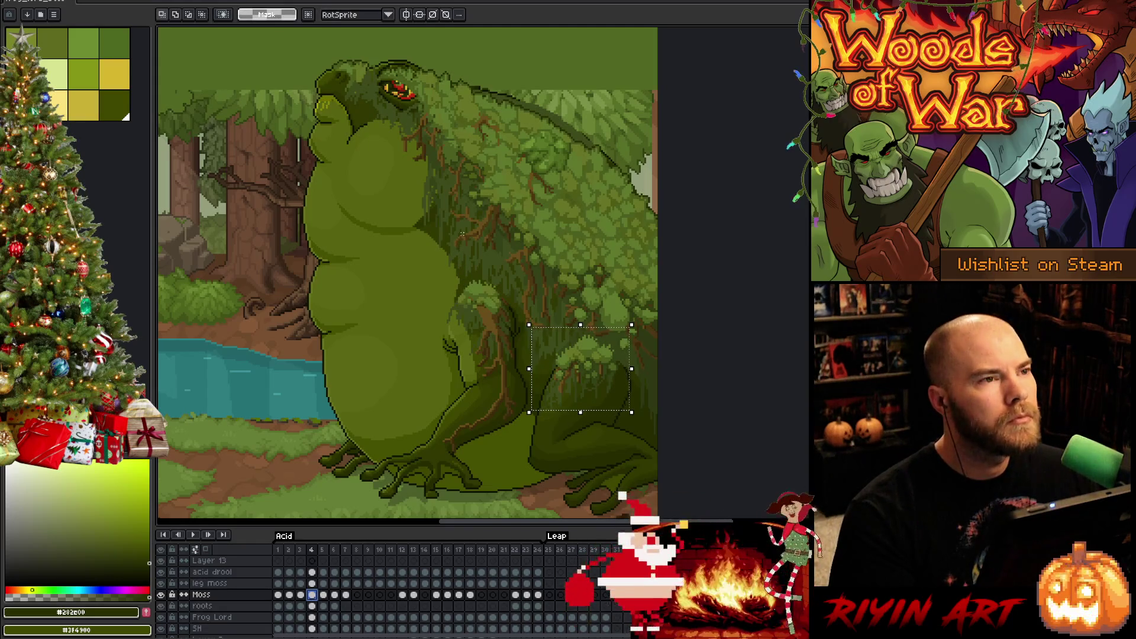
scroll(462, 233, up, 1)
scroll(465, 223, down, 1)
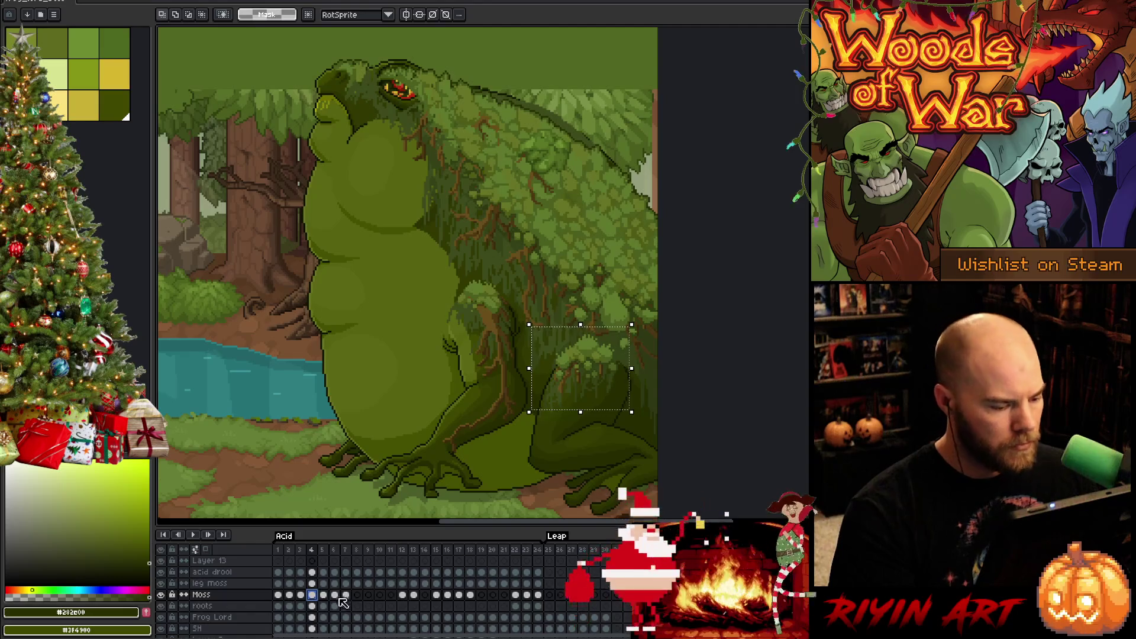
- Paste the moss over the frog on frame 4 and place it
key(ctrl+v)
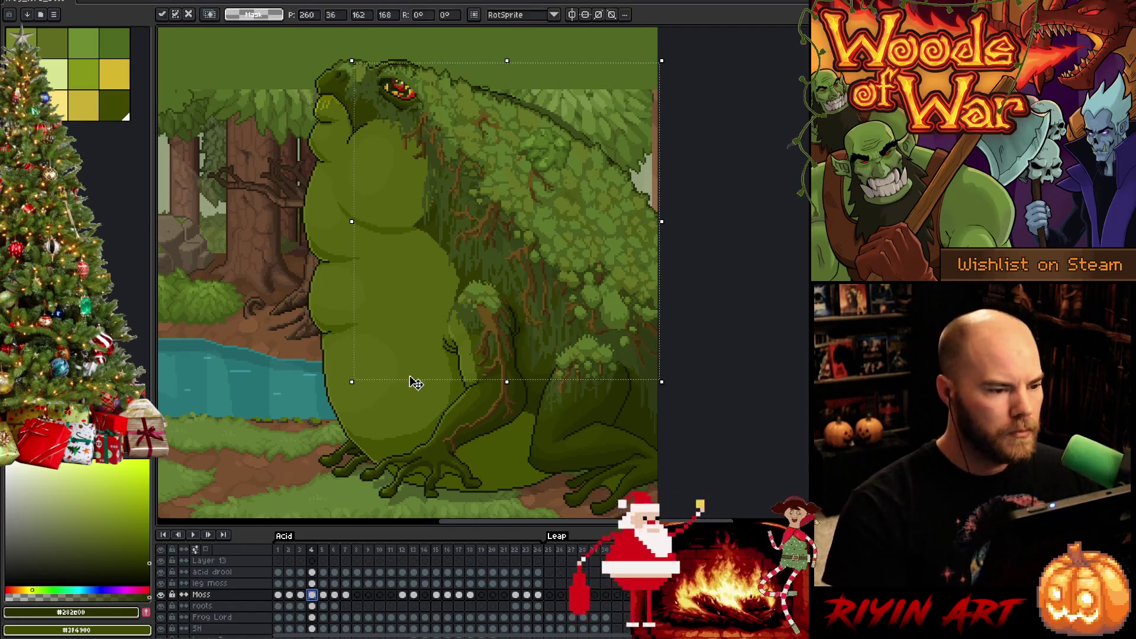
key(Up)
key(Down)
key(Return)
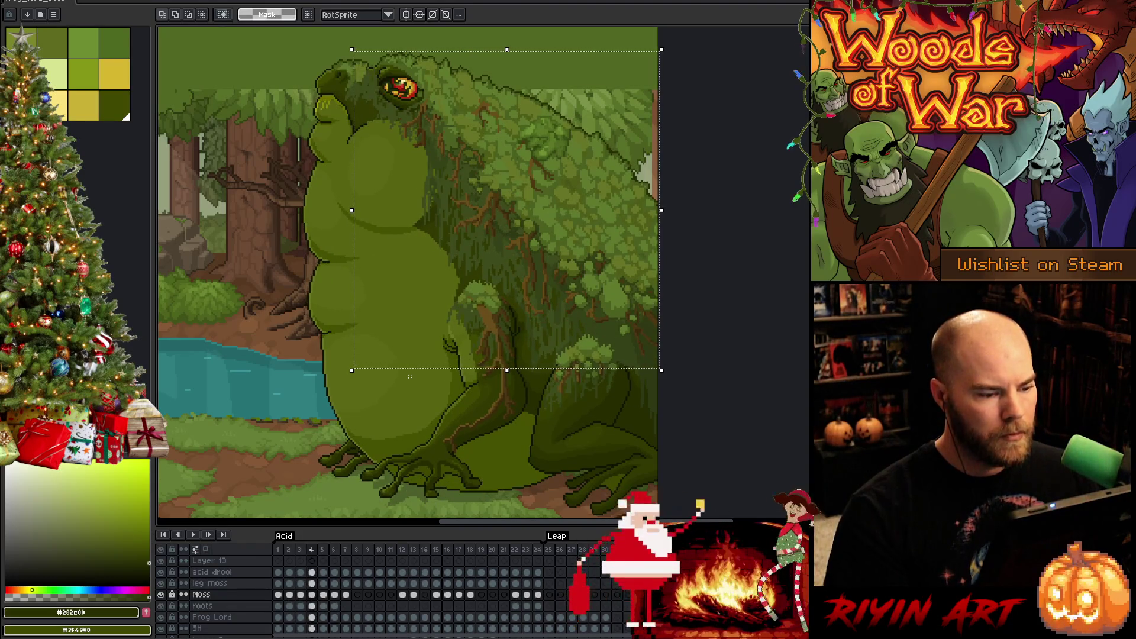
- Shift the moss one pixel right and down, compare frames 3 and 4, then select the right-side moss
key(Right)
key(Down)
key(comma)
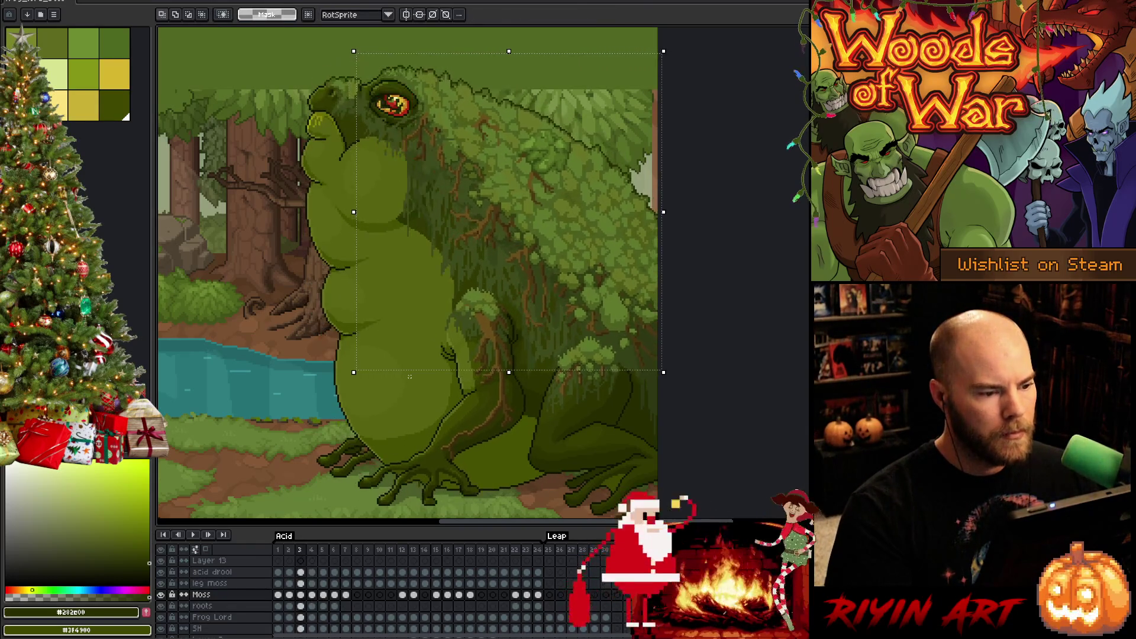
key(period)
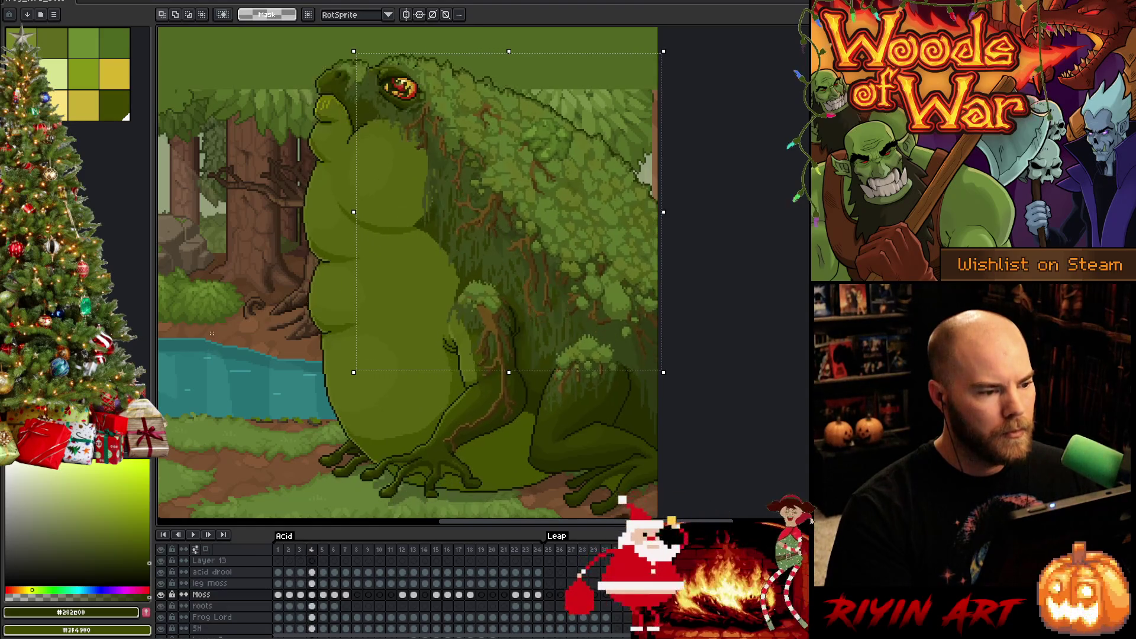
key(comma)
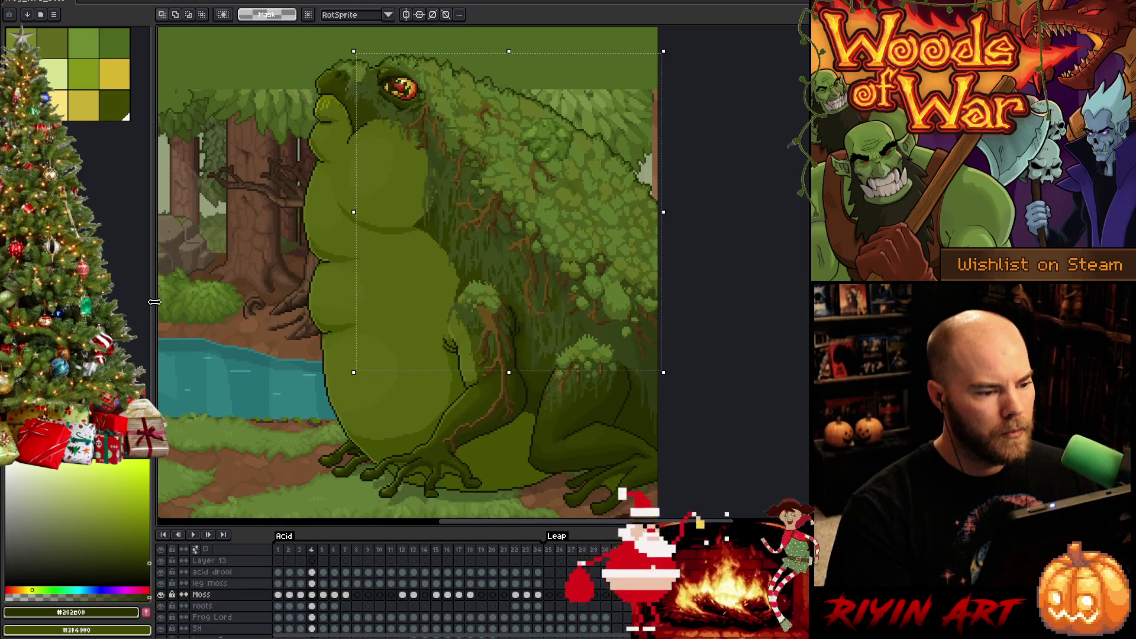
key(period)
key(comma)
key(period)
drag(632, 373, 571, 440)
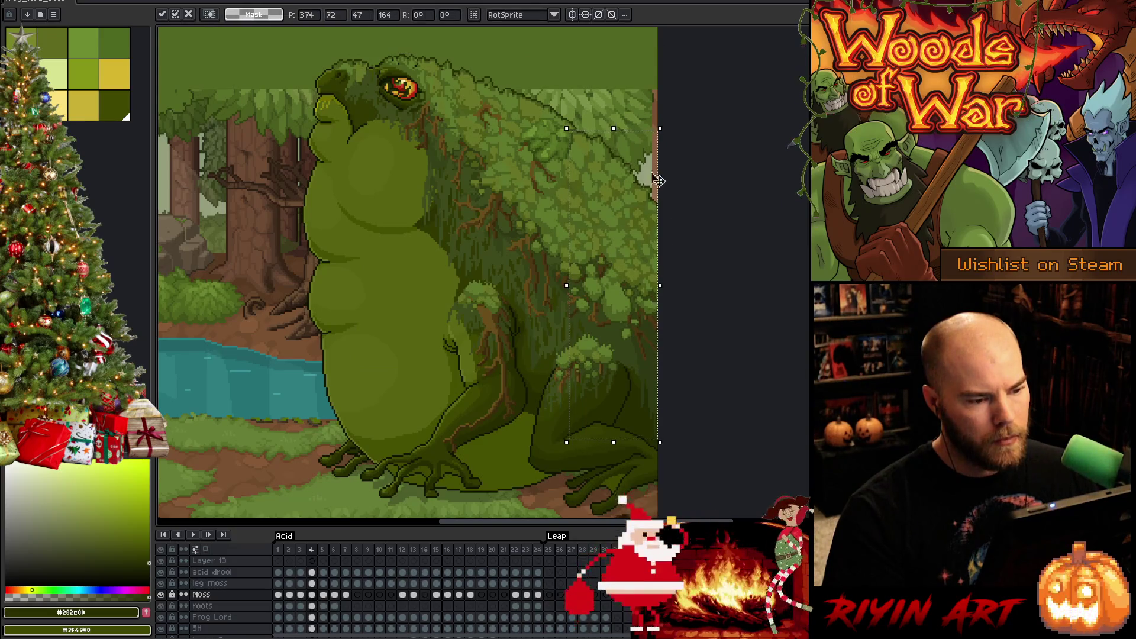
mouse_move(527, 90)
mouse_down()
mouse_move(544, 305)
mouse_move(592, 378)
mouse_up()
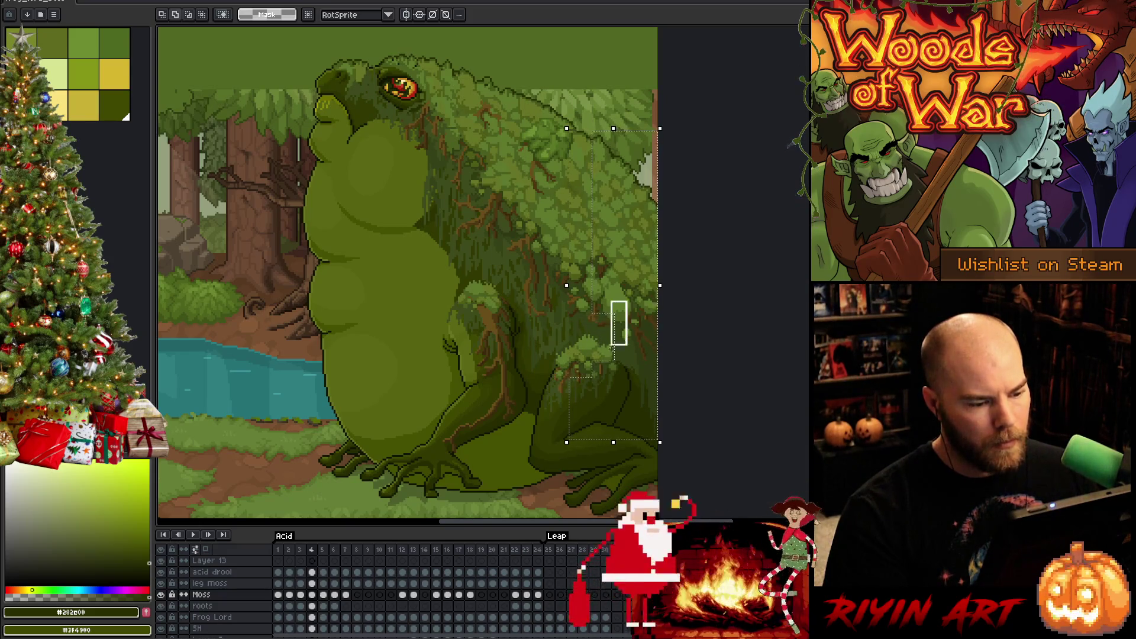
- Add a moss strip to the selection, commit the moved patch, and flip back to compare
drag(588, 392, 587, 390)
click(594, 385)
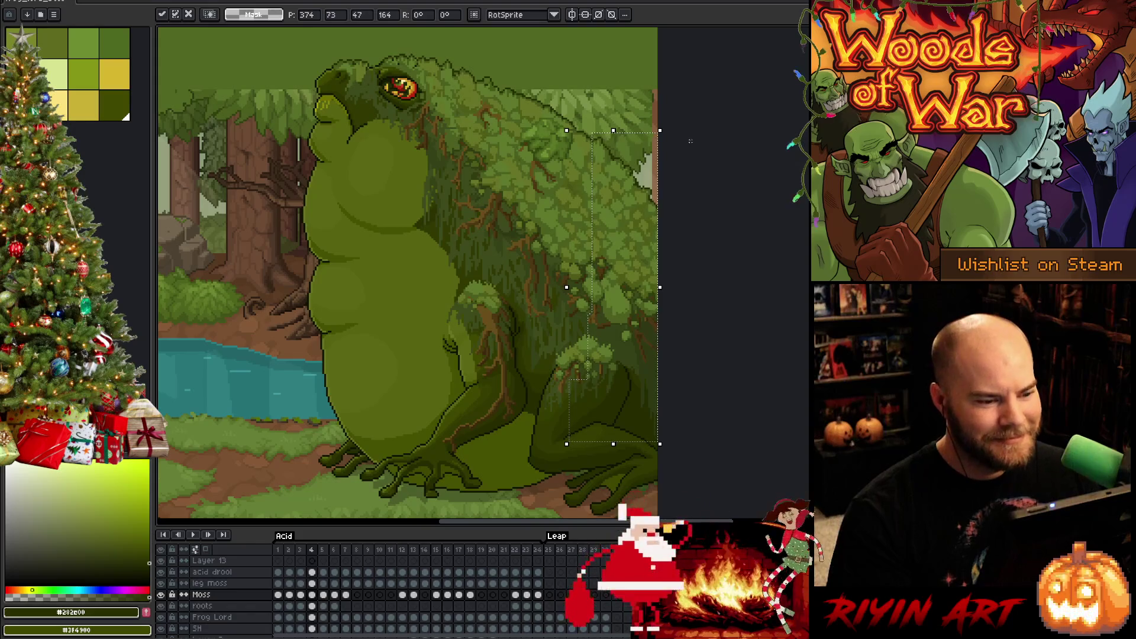
key(Return)
key(Left)
key(Right)
key(Left)
key(Right)
key(Left)
- Compare the committed moss between frames 3 and 4
key(Right)
key(Left)
key(Right)
key(Left)
key(Right)
key(Left)
key(Right)
key(Left)
key(Right)
key(Left)
key(Right)
key(Left)
key(Right)
key(Left)
key(Right)
key(Left)
key(Right)
key(Left)
key(Right)
key(Left)
key(Right)
key(Left)
key(Right)
key(Left)
key(Right)
key(Left)
key(Right)
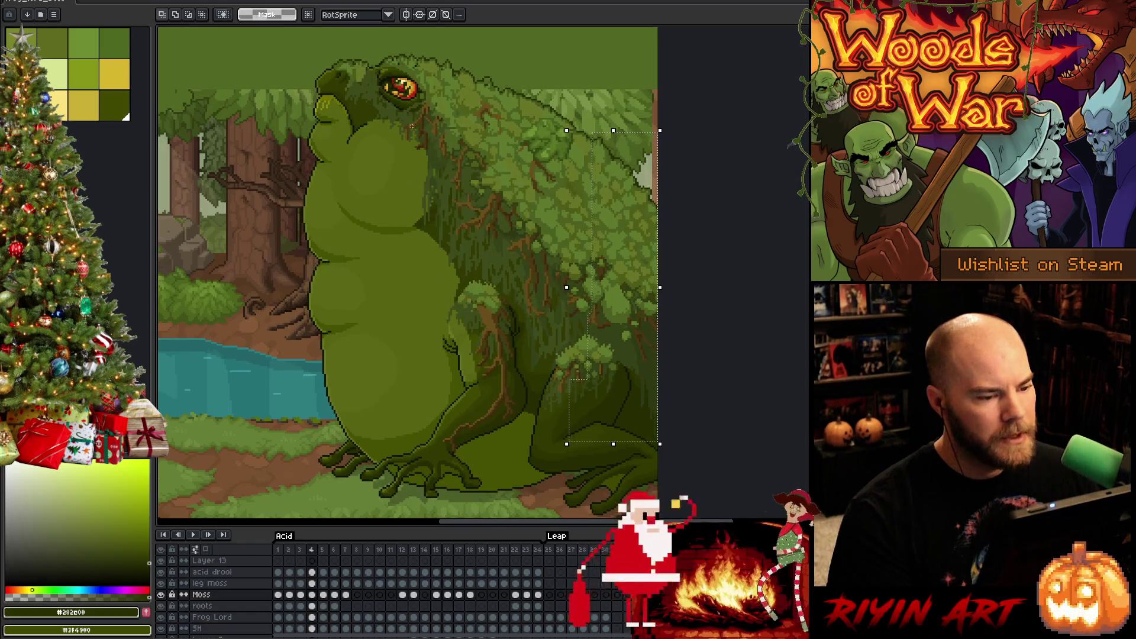
key(Left)
key(Left)
- Flip repeatedly through frames 2, 3 and 4 to verify the moss lines up
key(Right)
key(Left)
key(Right)
key(Left)
key(Right)
key(Right)
key(Left)
key(Left)
key(Right)
key(Right)
key(Left)
key(Left)
key(Right)
key(Right)
key(Left)
key(Right)
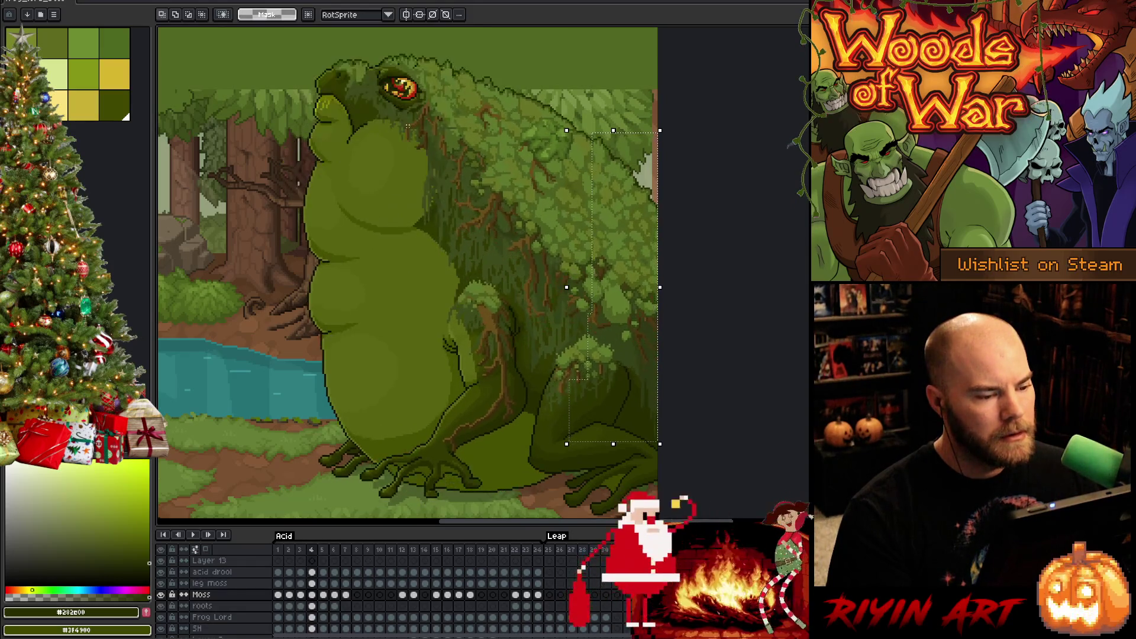
key(Left)
key(Right)
key(Left)
key(Right)
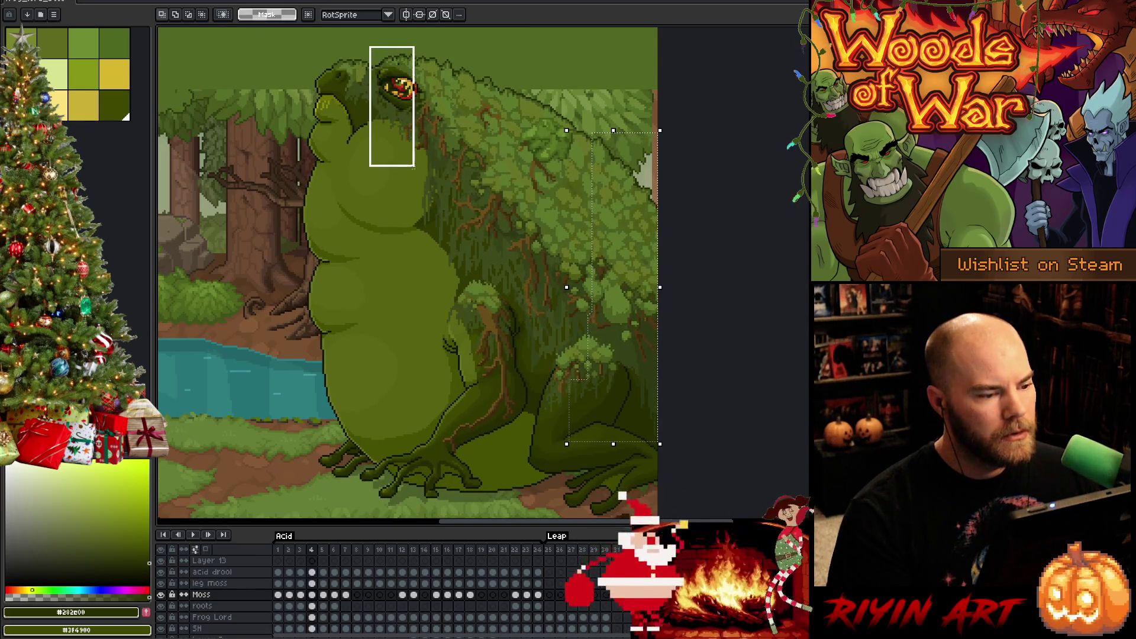
- Select the moss behind the eye, trim off the right part, and shift it right twice
drag(437, 168, 440, 172)
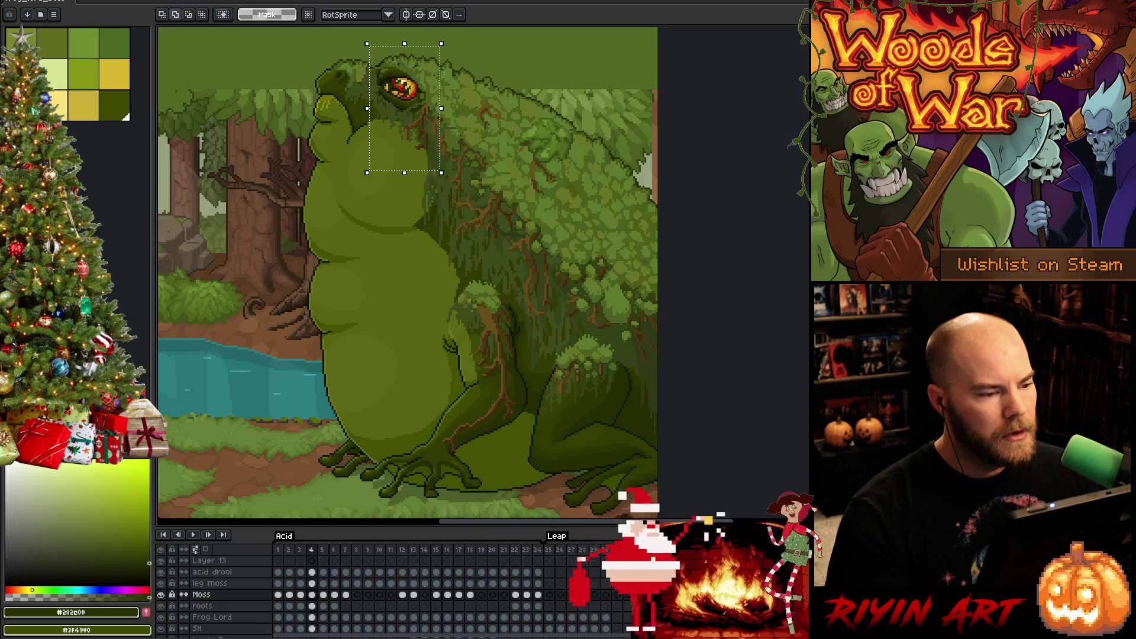
drag(487, 43, 454, 157)
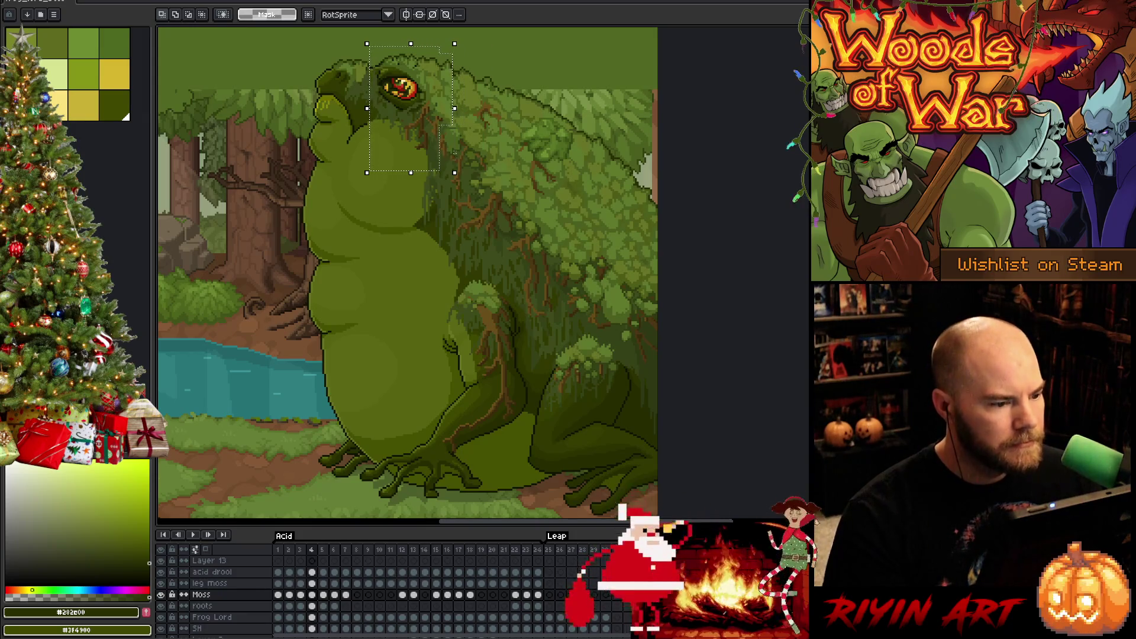
key(Right)
key(Return)
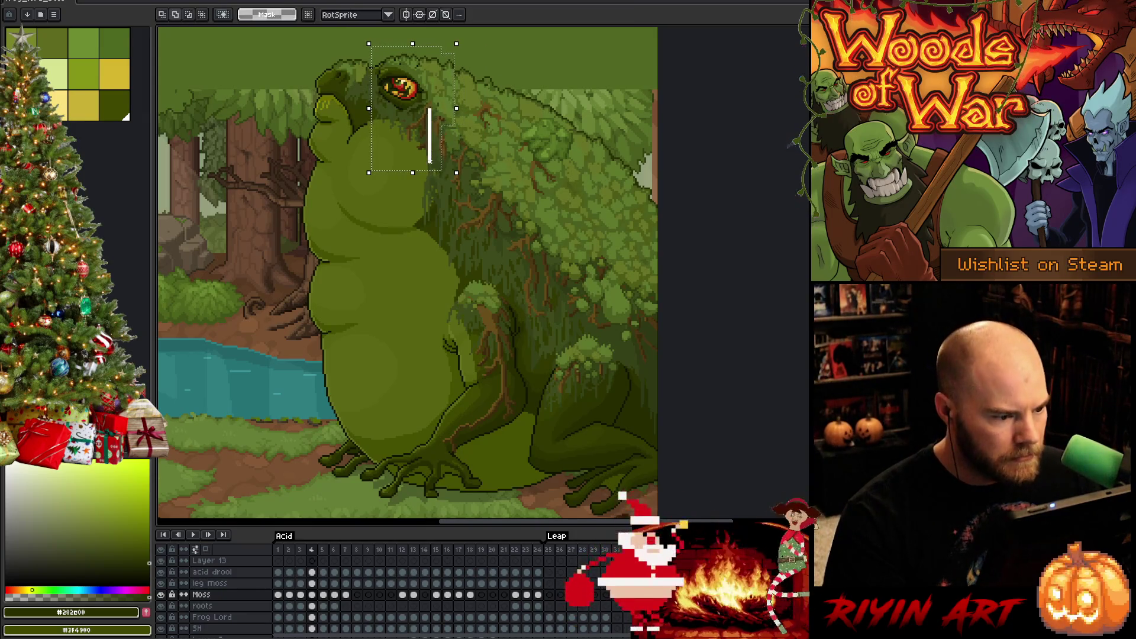
key(Right)
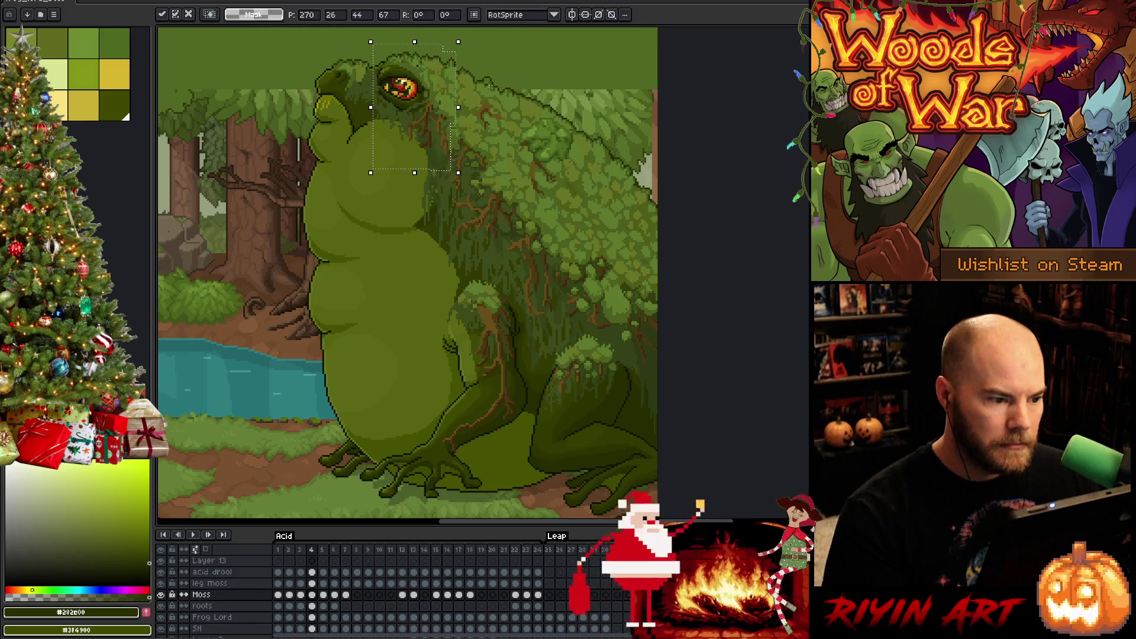
key(Return)
- Move the moss strip beside the eye up one pixel and save the file
drag(444, 43, 494, 207)
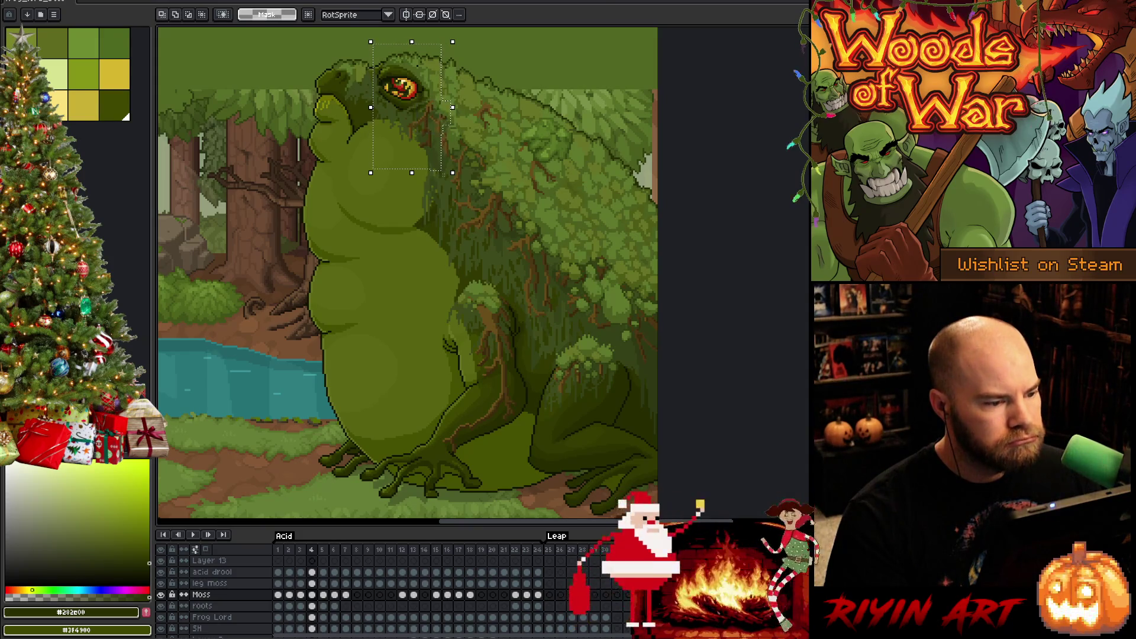
key(Up)
key(Return)
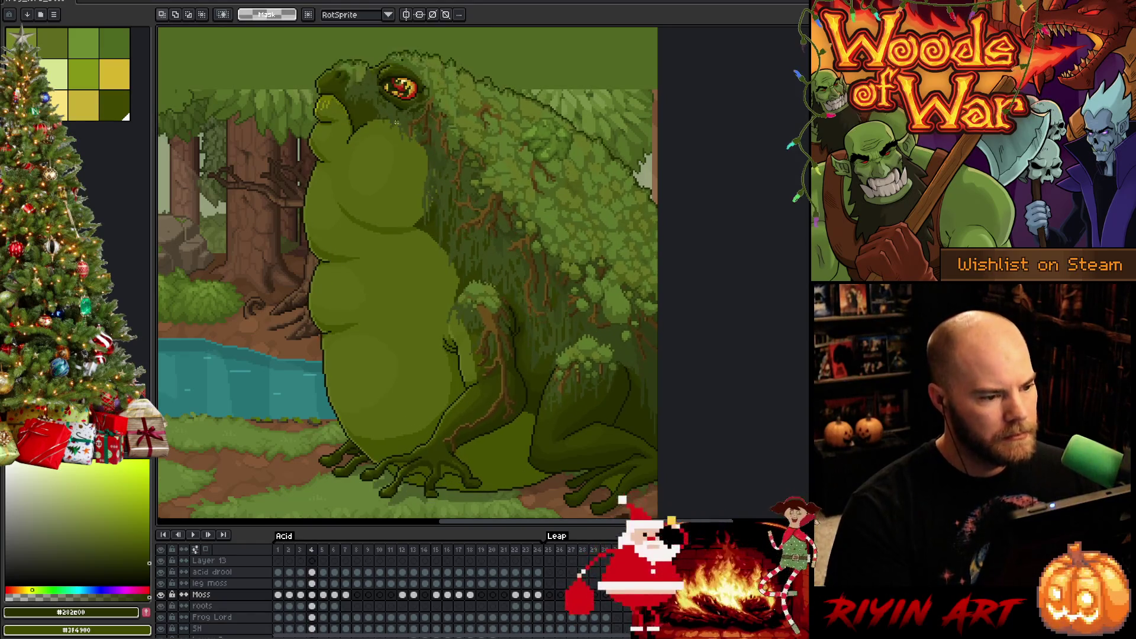
key(ctrl+s)
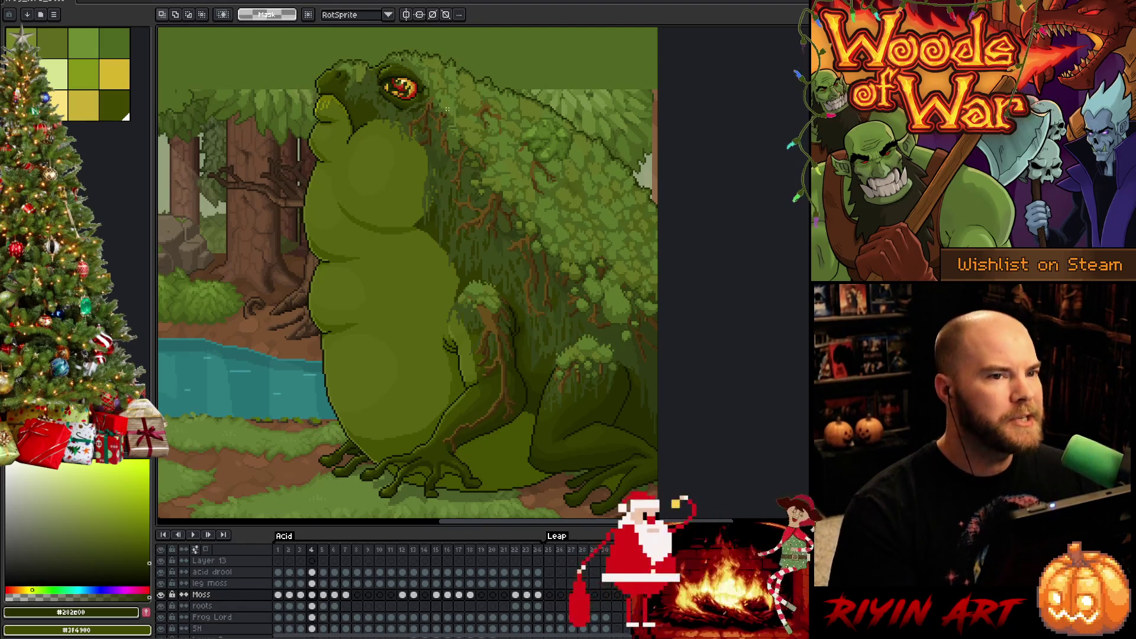
scroll(500, 226, up, 2)
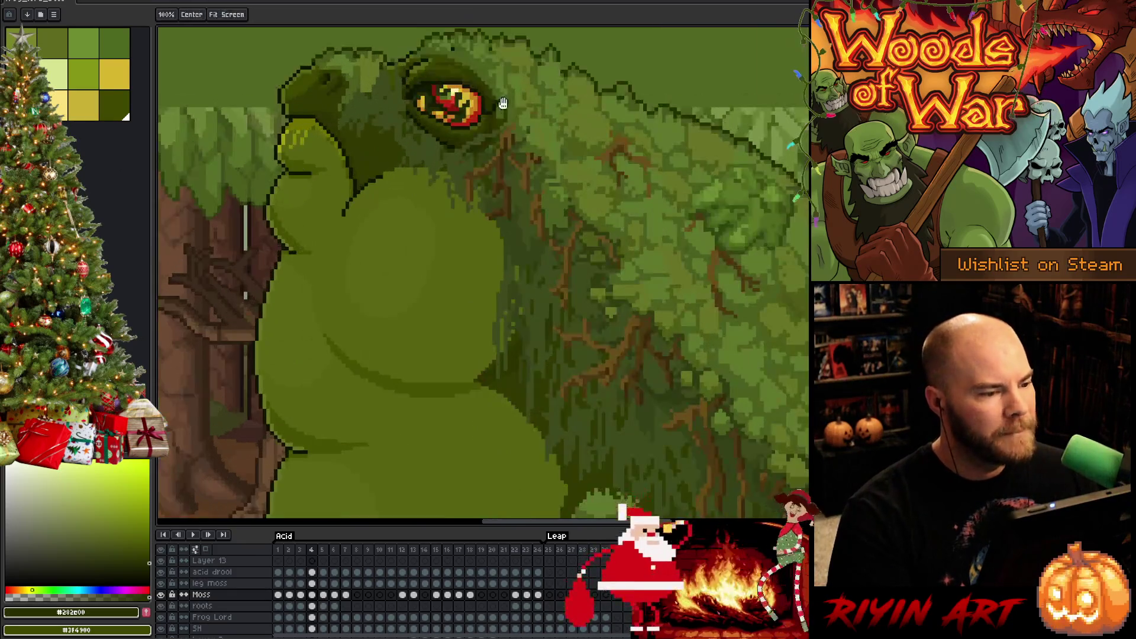
- Draw dark green pixels along the eye's upper-right outline, sampling greens from the frog
key(b)
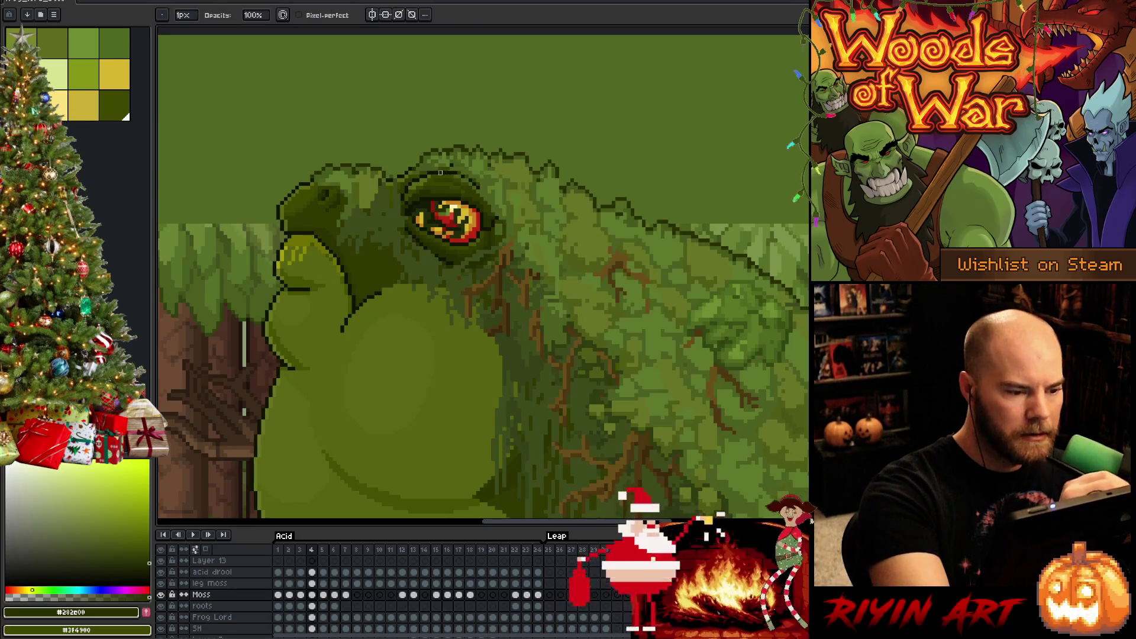
drag(459, 173, 499, 219)
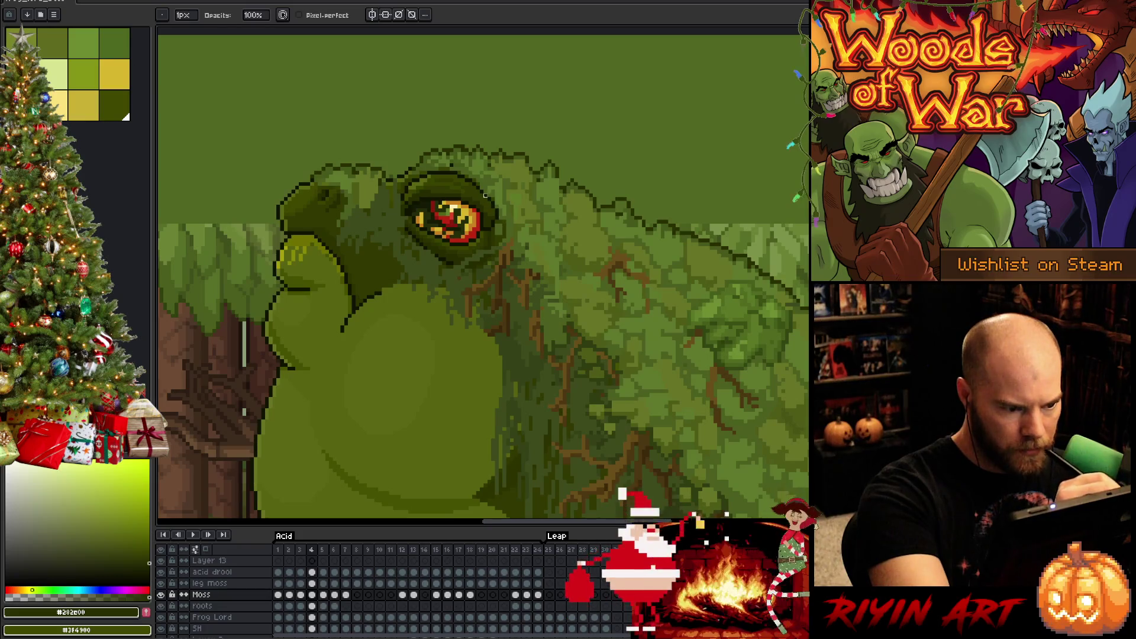
alt+click(450, 161)
drag(471, 69, 360, 56)
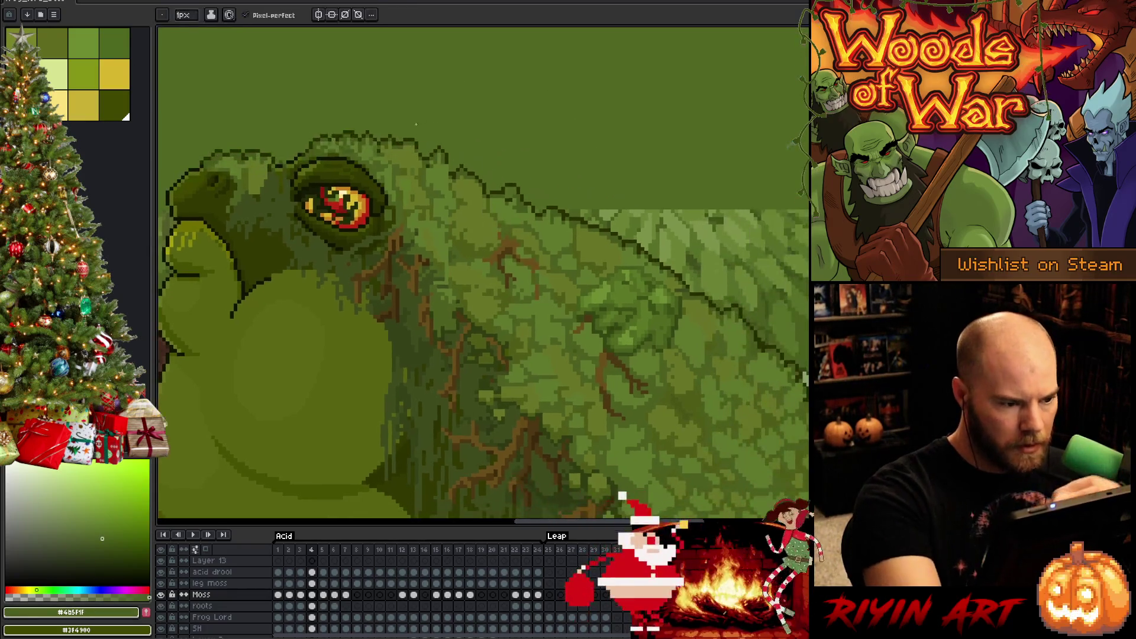
alt+click(420, 142)
- Switch to the eraser and view the moss on the frog's back and lower leg
mouse_move(693, 287)
mouse_down()
mouse_move(599, 273)
mouse_move(584, 285)
mouse_move(495, 255)
mouse_up()
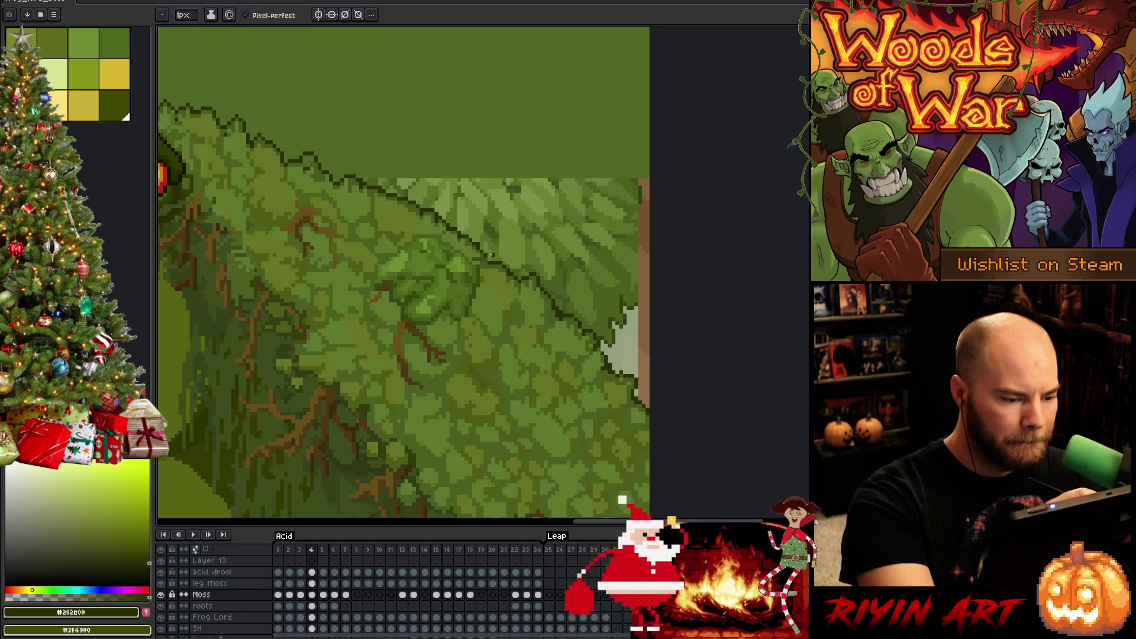
key(e)
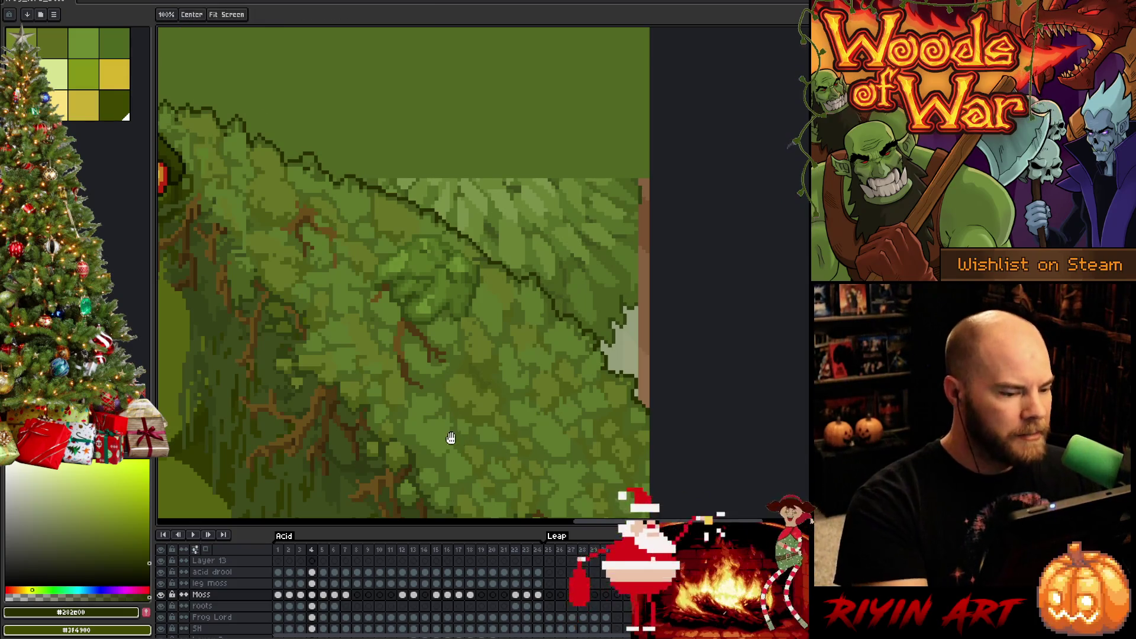
drag(451, 436, 672, 322)
mouse_move(631, 368)
mouse_down()
mouse_move(613, 367)
mouse_move(609, 266)
mouse_move(556, 237)
mouse_up()
mouse_move(680, 401)
mouse_down()
mouse_move(696, 443)
mouse_move(692, 384)
mouse_up()
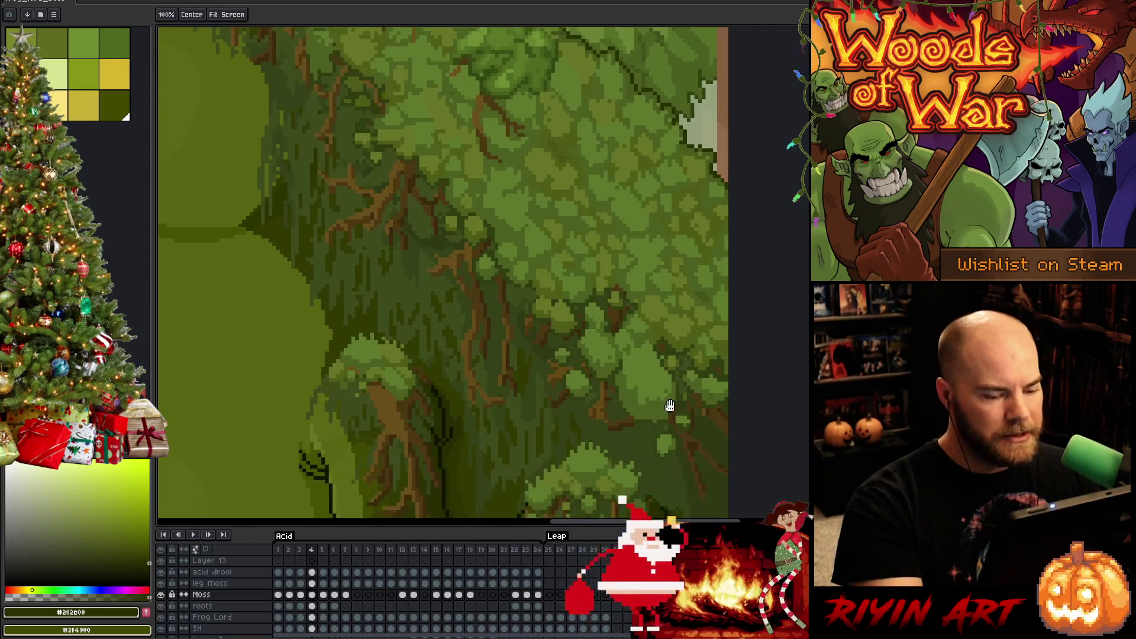
scroll(552, 298, down, 4)
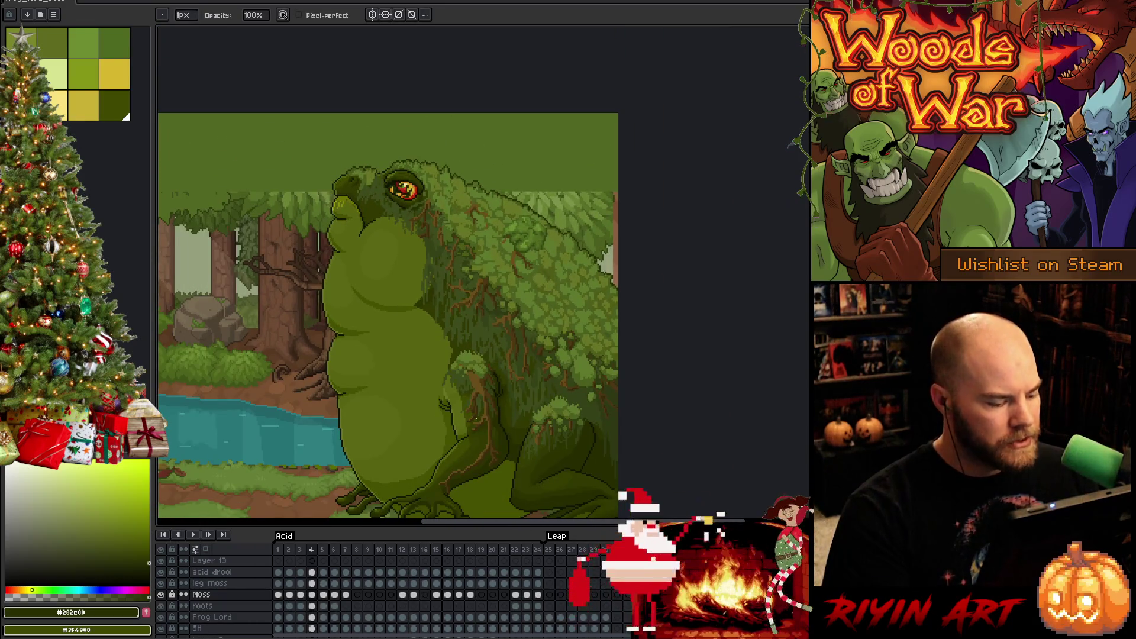
key(Return)
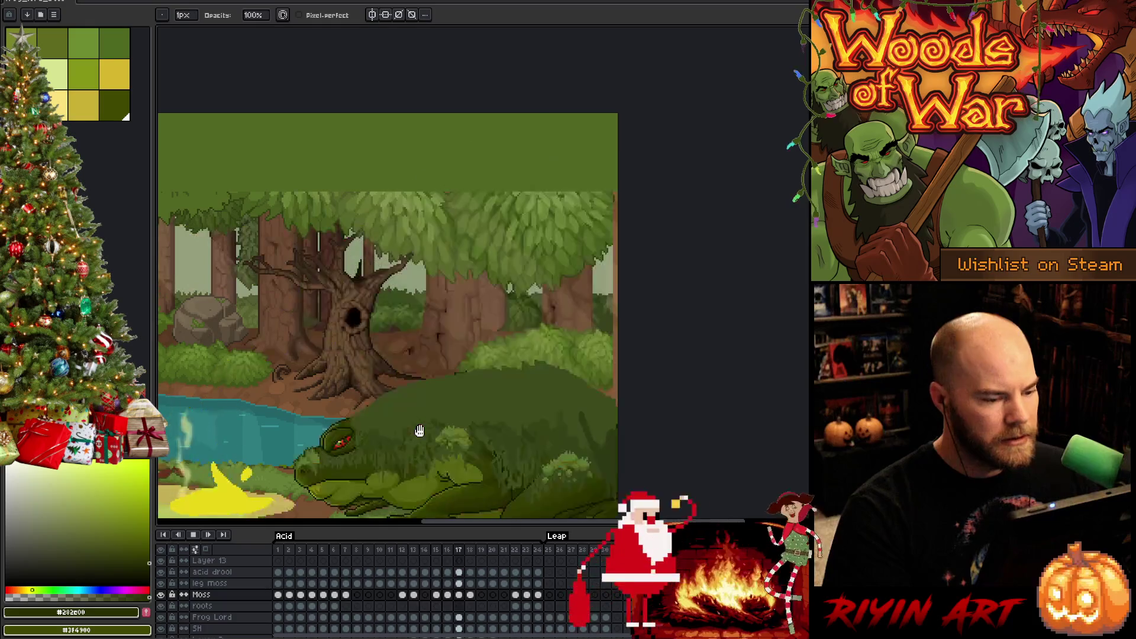
scroll(408, 367, down, 2)
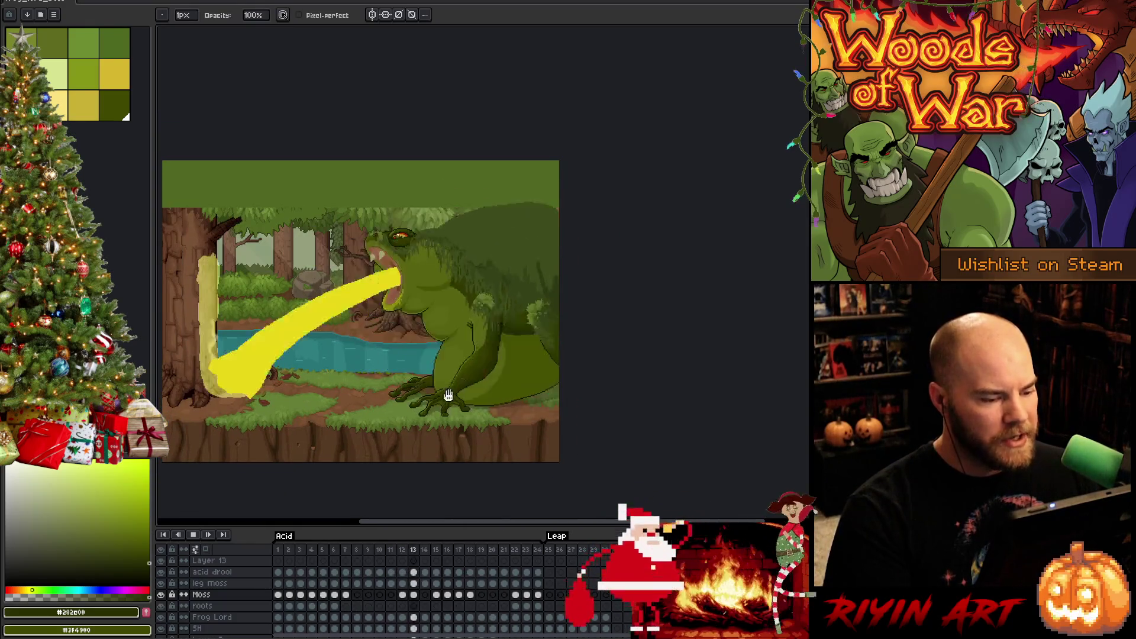
scroll(457, 332, up, 2)
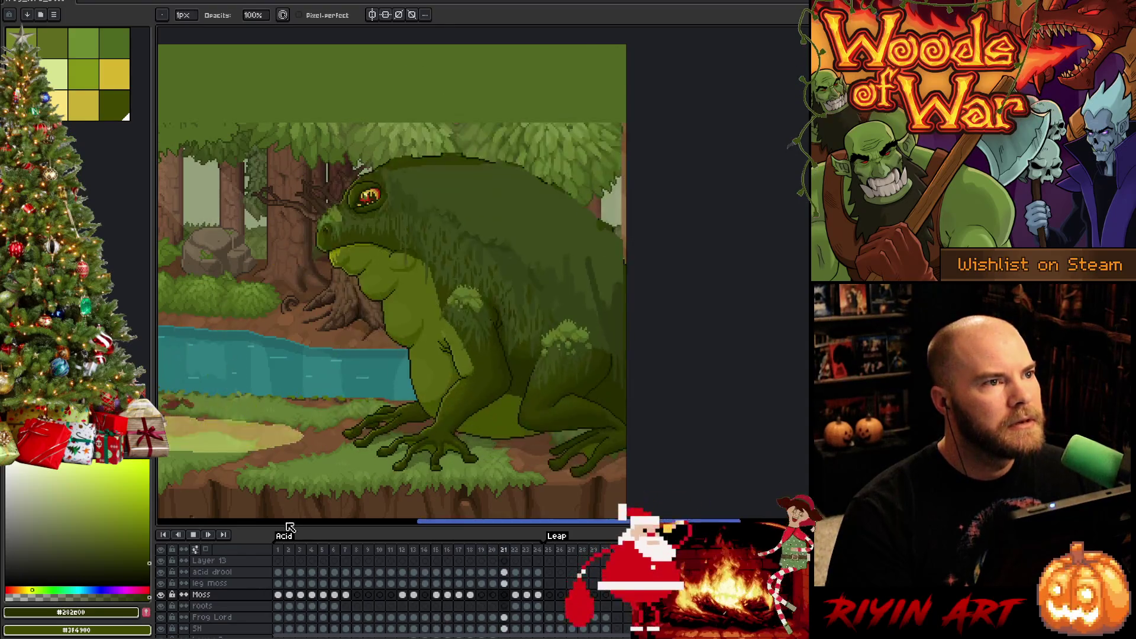
key(Return)
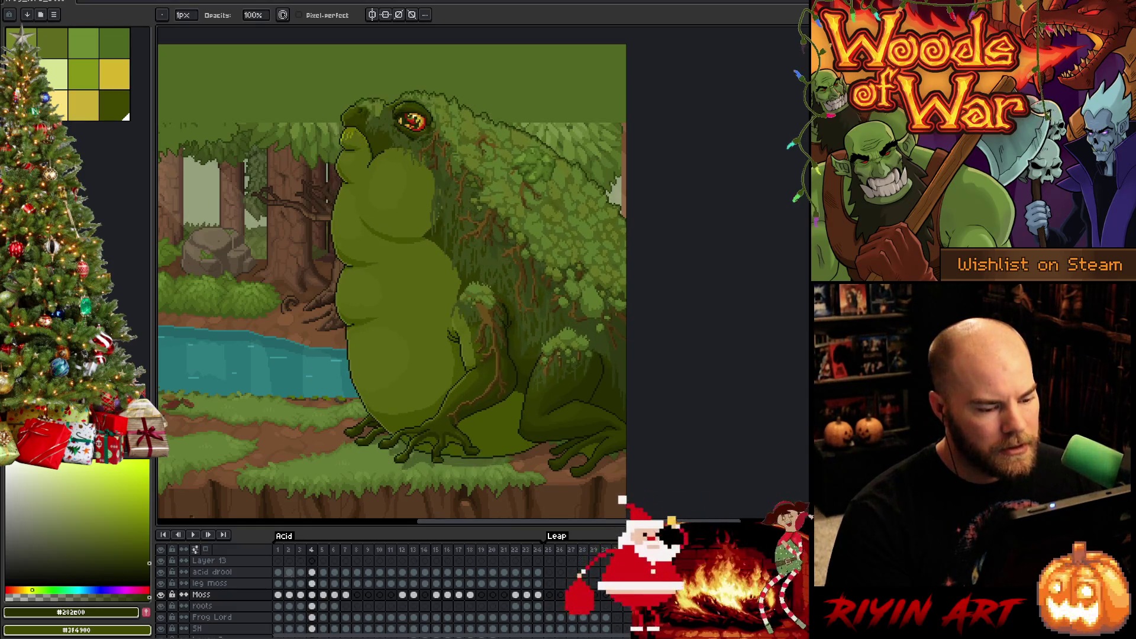
- Select the Frog Lord frame 4 cel, compare neighbouring frames, sample a dark green, then go to frame 3
click(312, 617)
scroll(705, 279, up, 1)
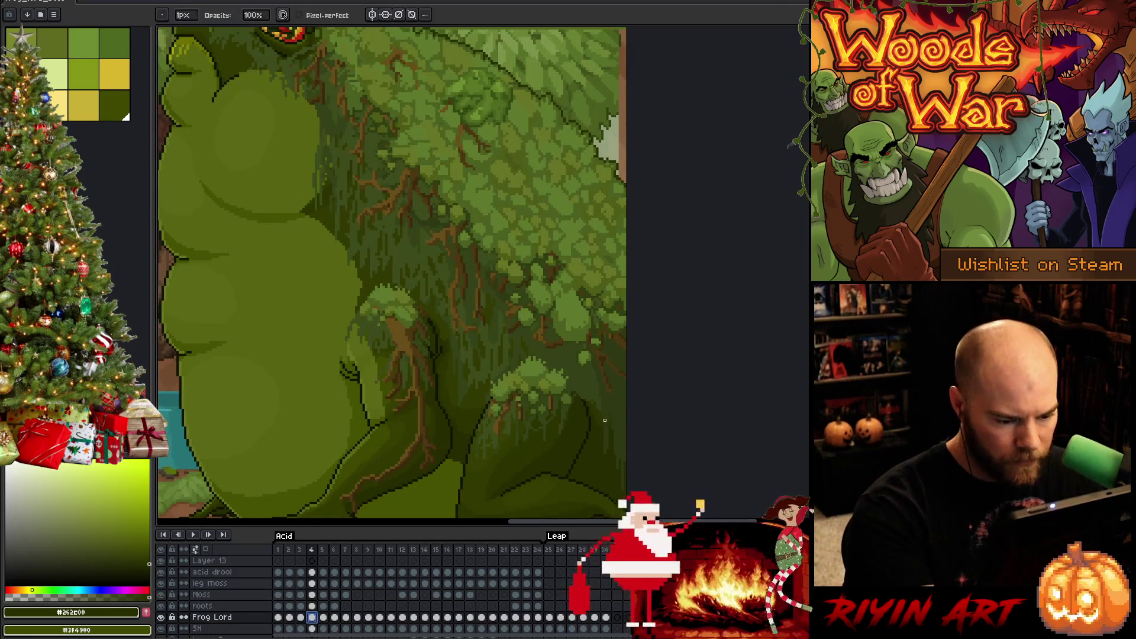
key(e)
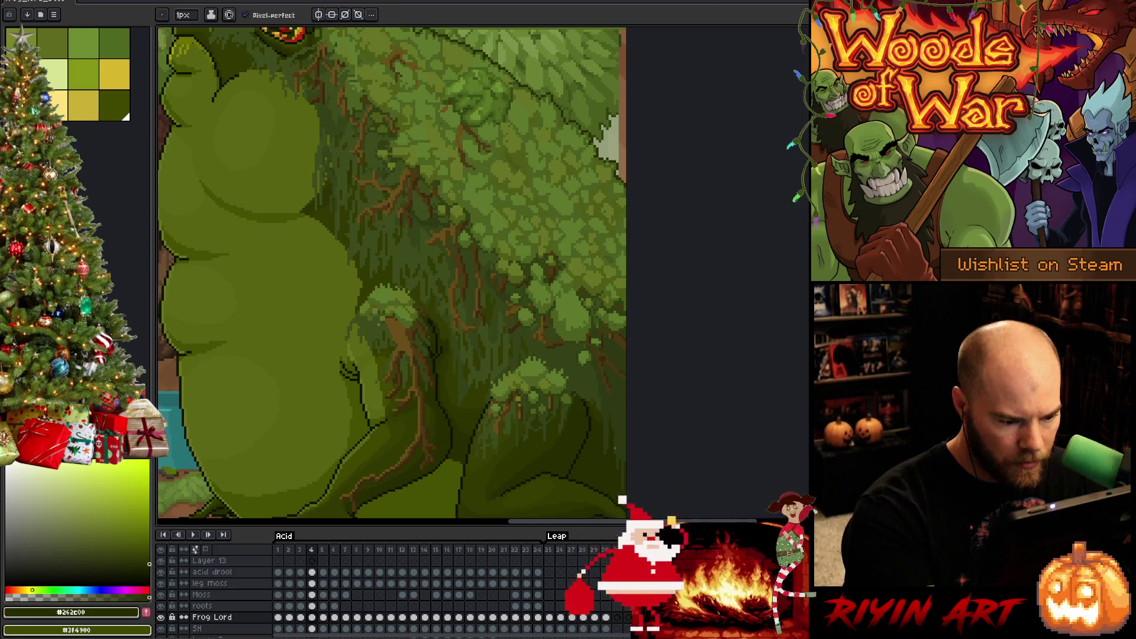
key(Right)
key(Left)
key(Right)
key(Left)
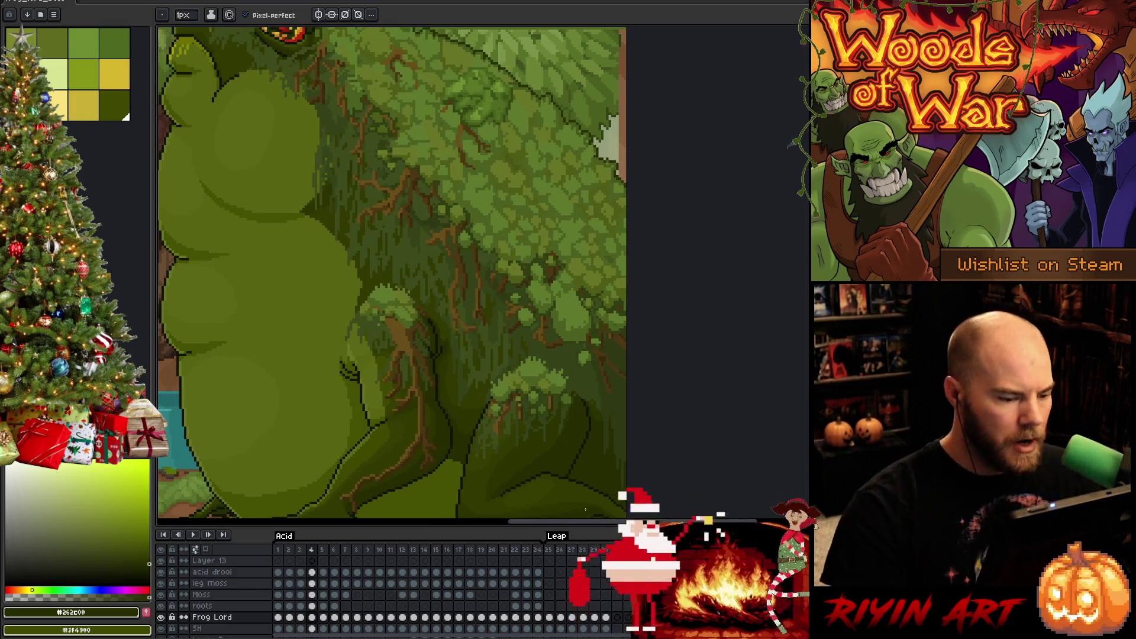
alt+click(455, 422)
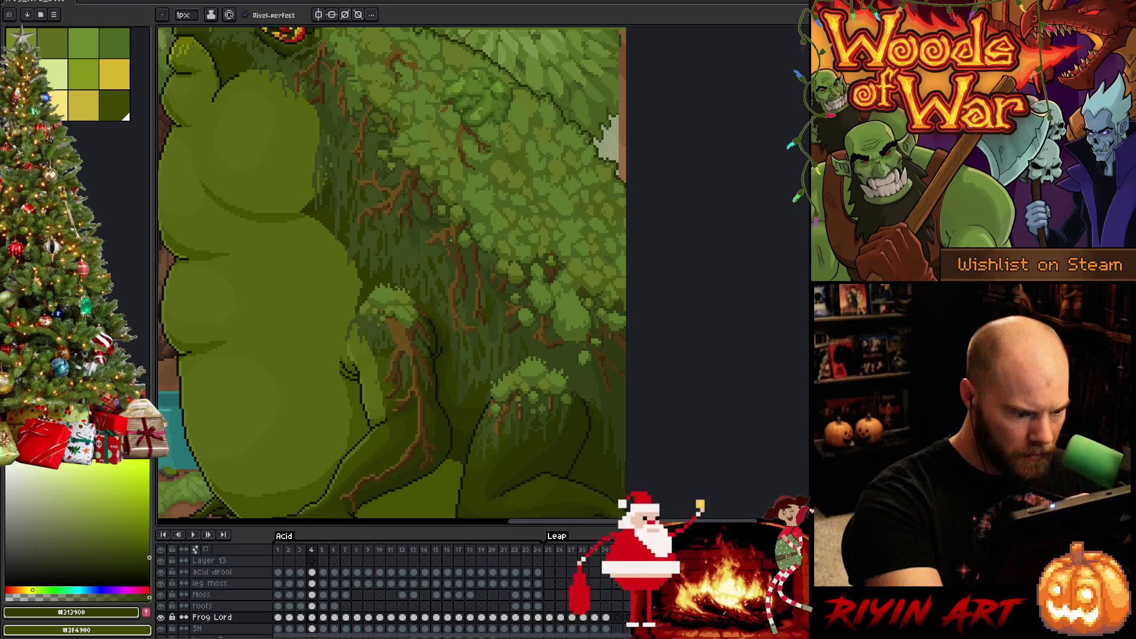
key(comma)
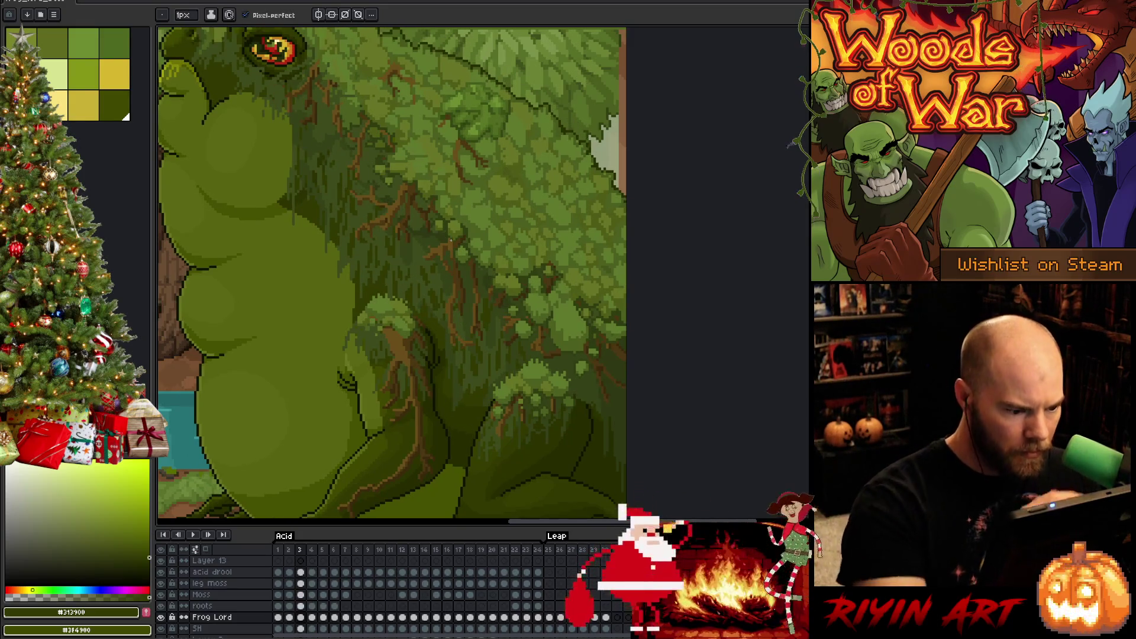
- Sample a dark green, outline the roots on the frog's leg, then deselect and compare frames
alt+click(444, 375)
drag(358, 266, 355, 322)
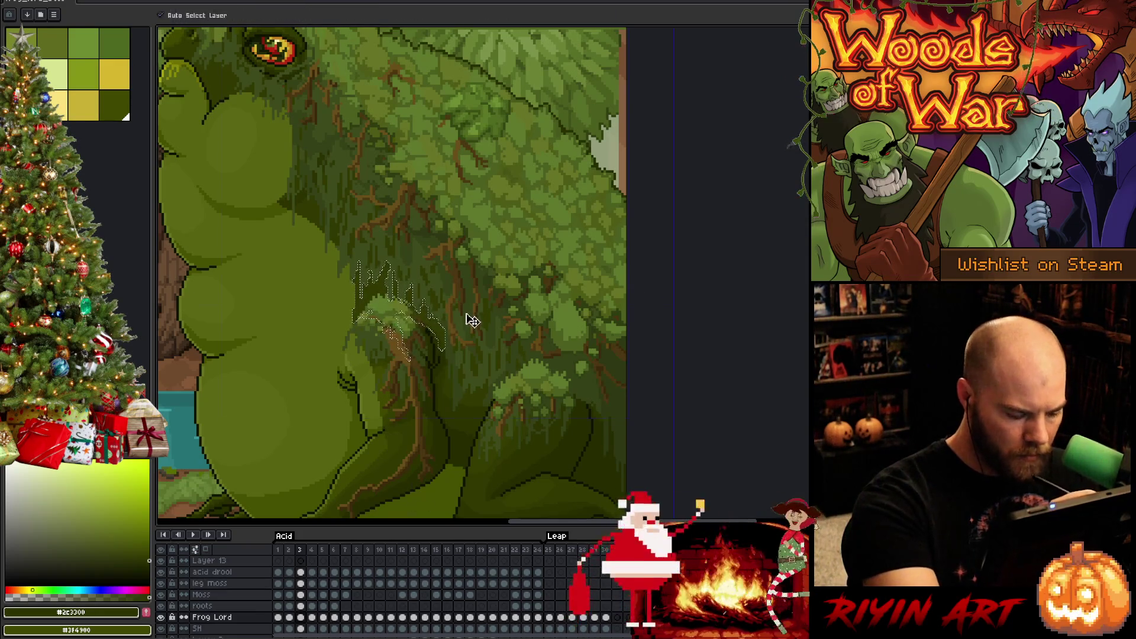
key(ctrl+d)
key(Right)
key(Left)
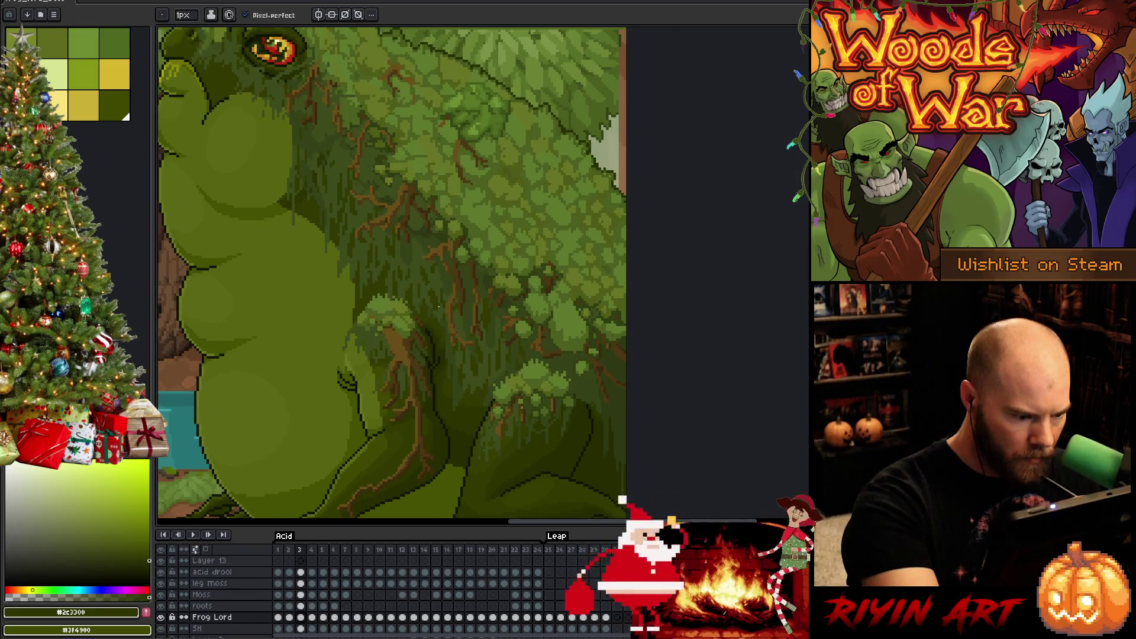
- On frame 2, paste and place the moss strands over the arm, deselect, then go to frame 1
key(Left)
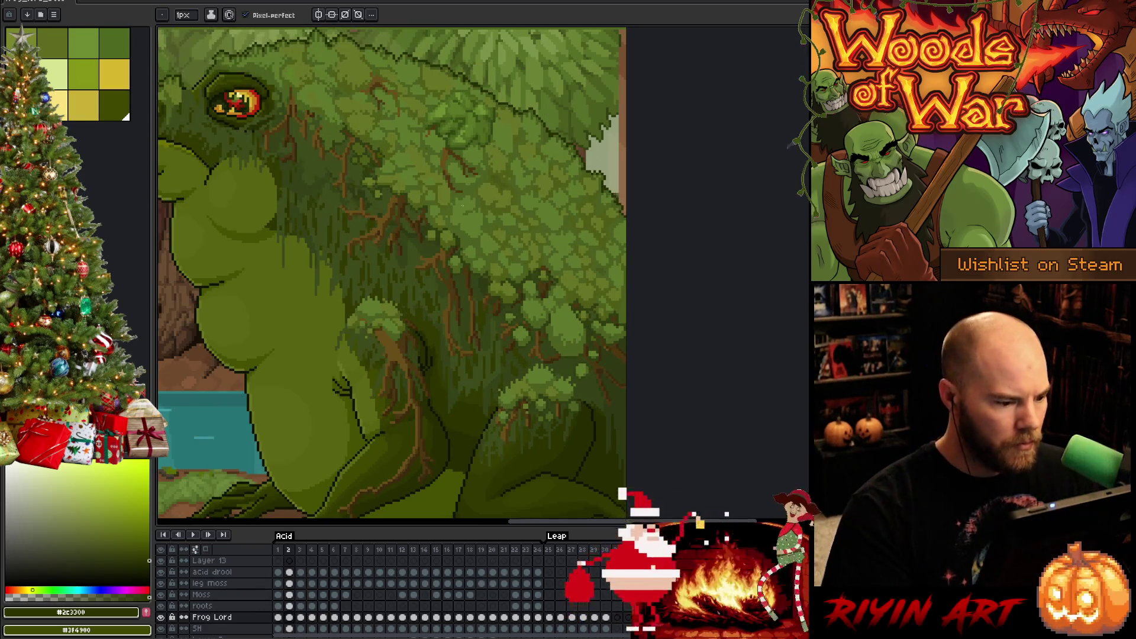
key(ctrl+v)
key(Return)
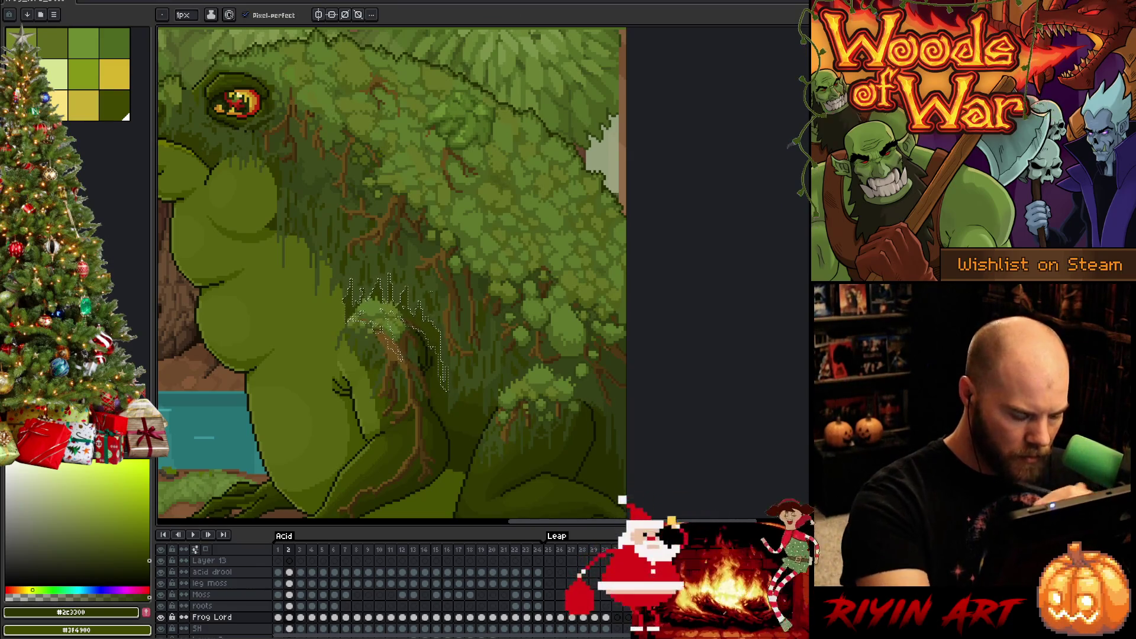
key(ctrl+d)
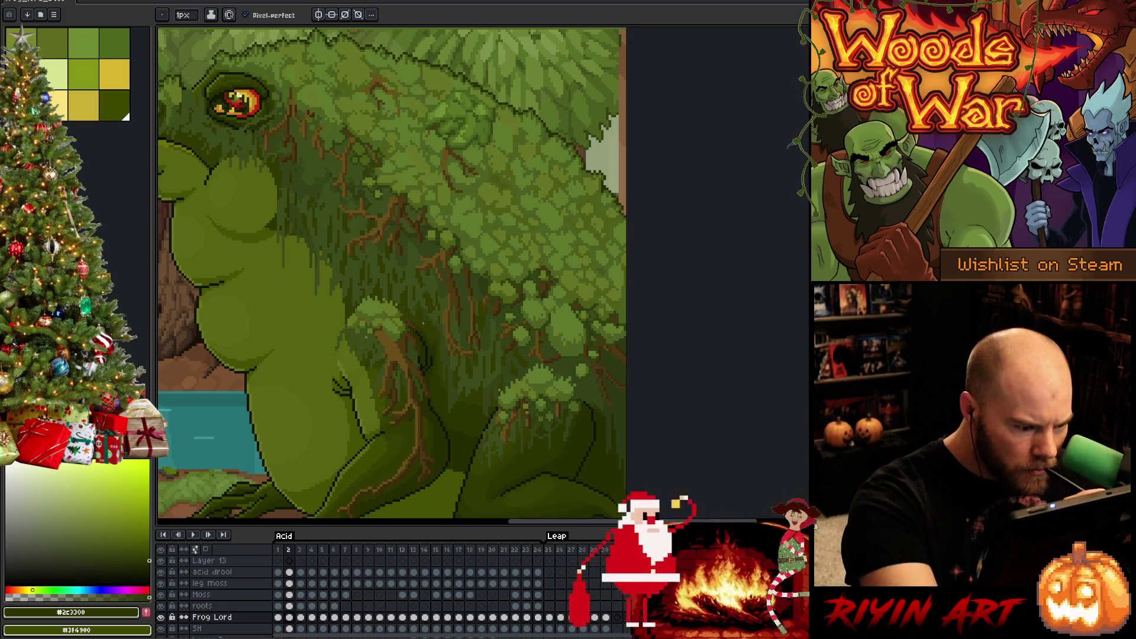
key(Left)
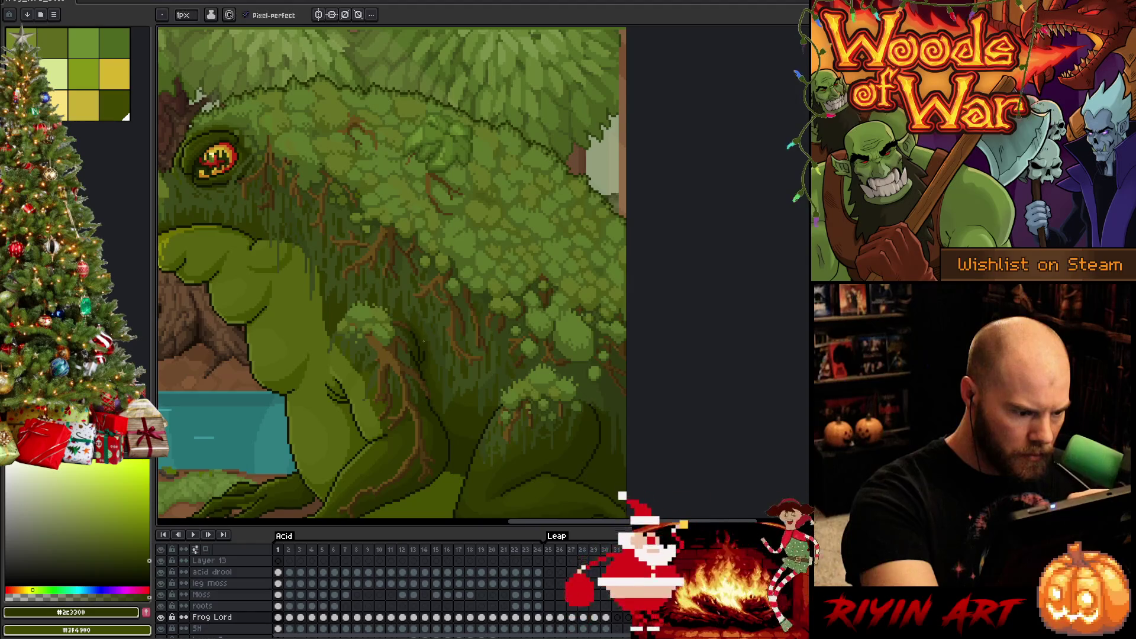
- Lasso a small moss patch over the frog's arm, then jump to frames 24 and 23
key(q)
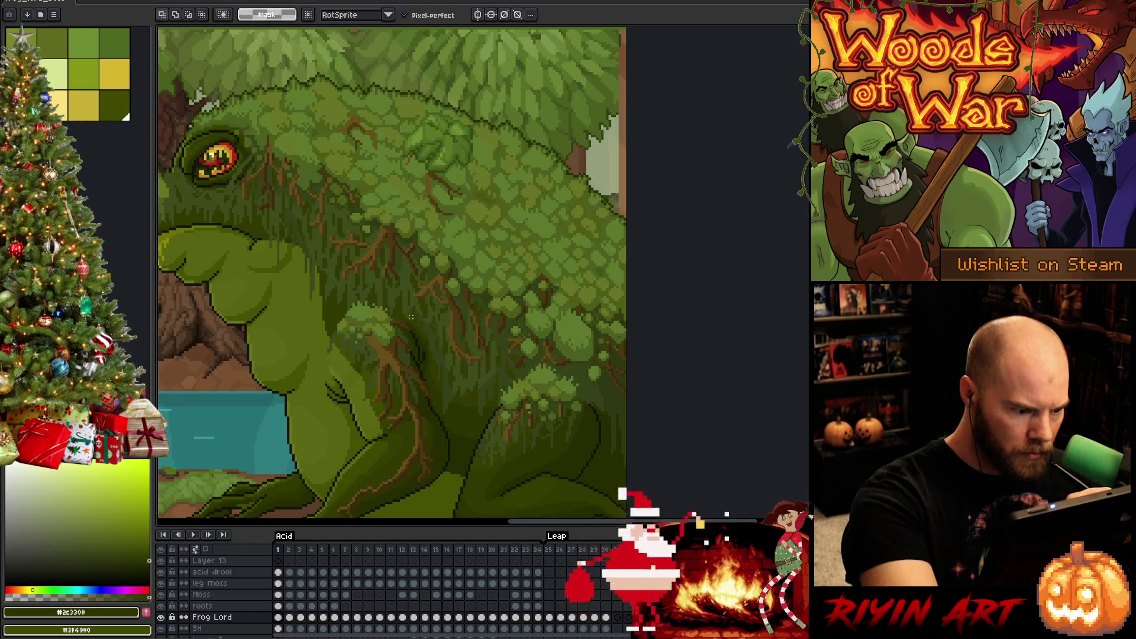
drag(431, 346, 399, 308)
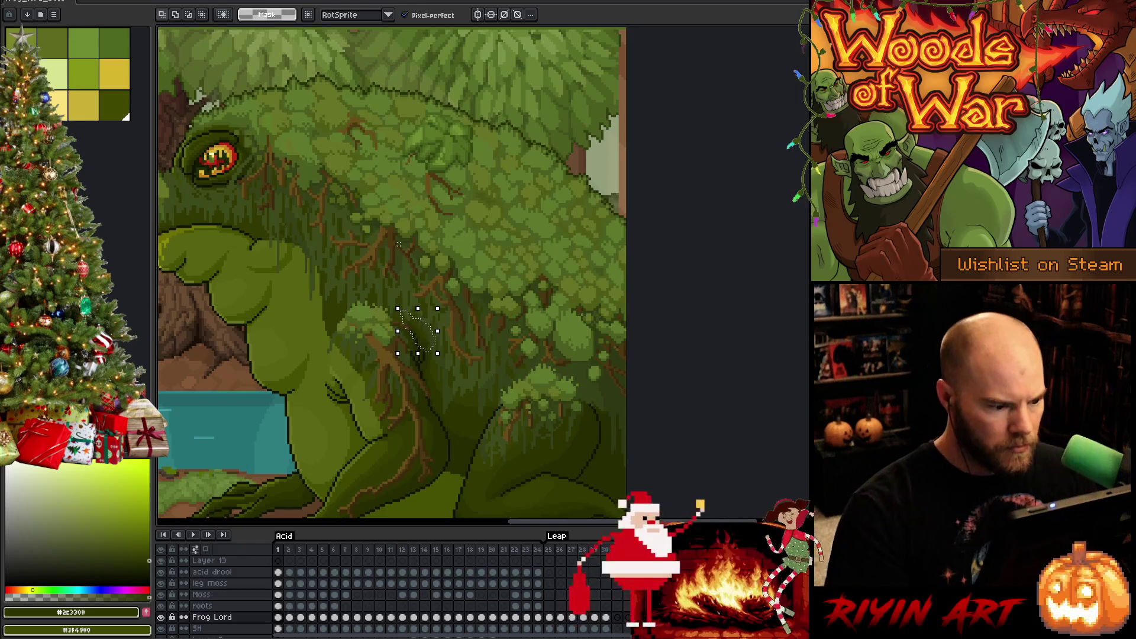
click(538, 619)
key(Left)
key(Left)
key(Left)
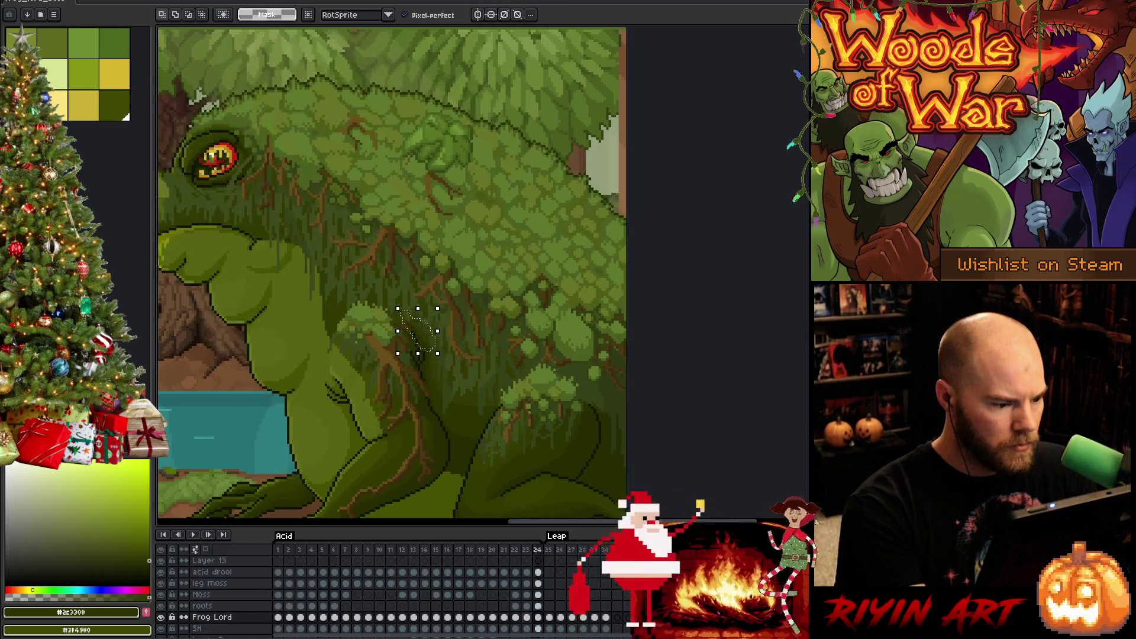
- Flip back and forth between frames 21 and 22 to compare the moss
key(Right)
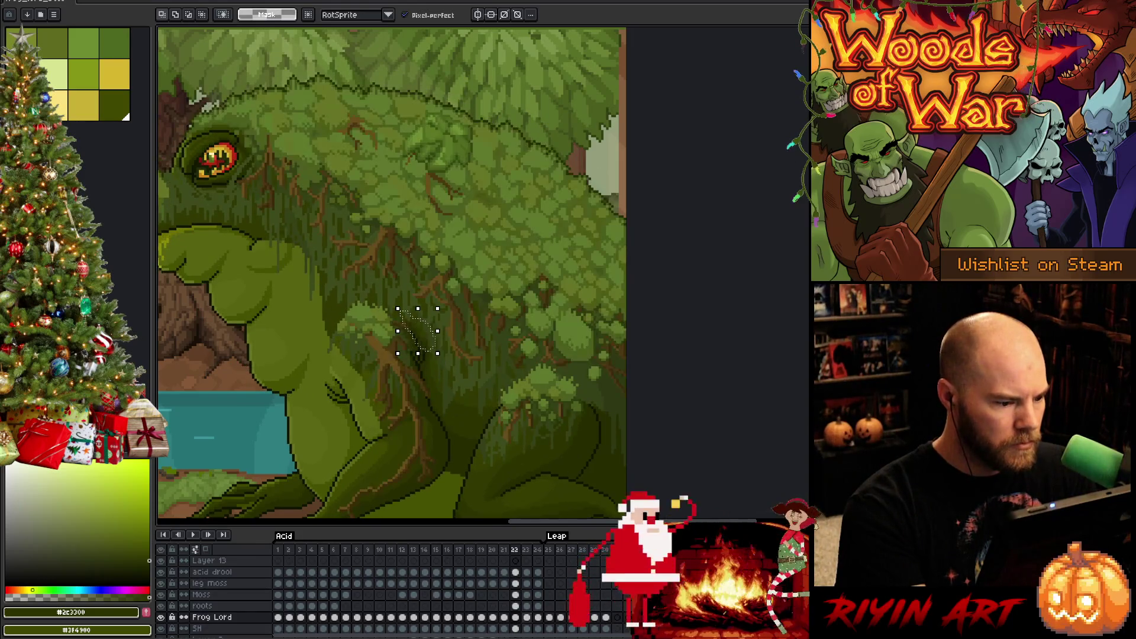
key(Left)
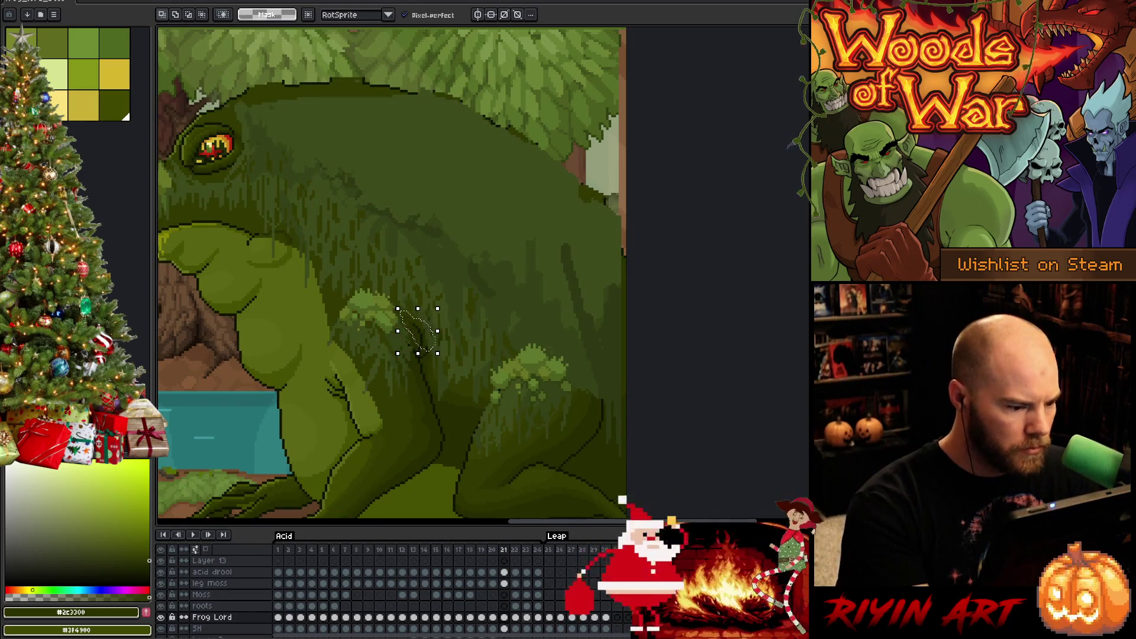
key(Right)
key(Left)
key(Right)
key(Left)
key(Right)
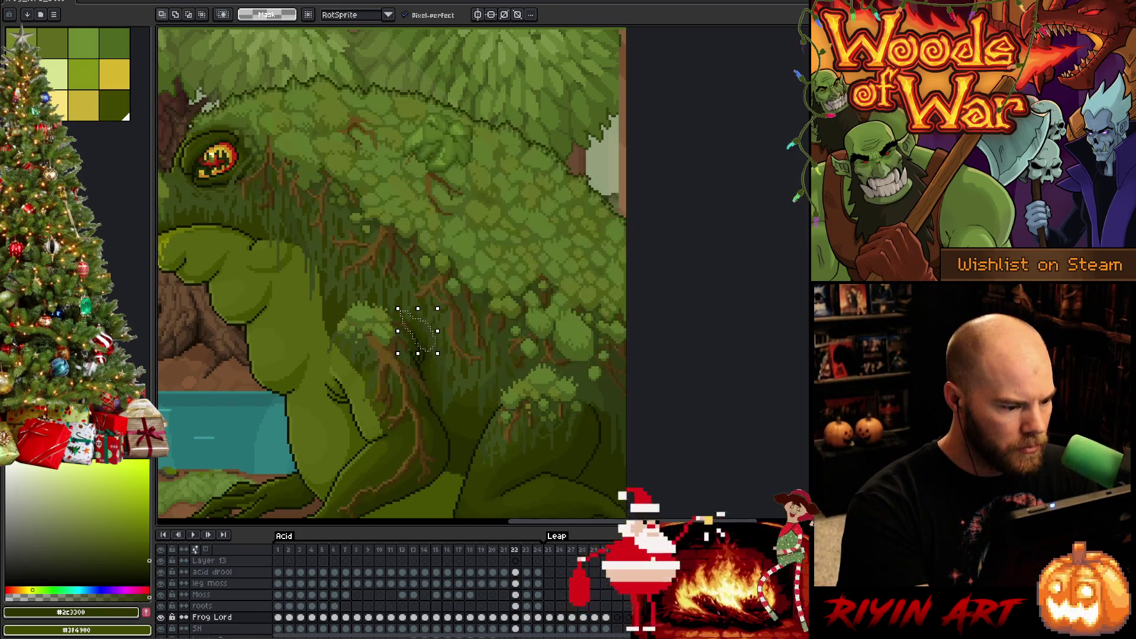
key(Left)
key(Right)
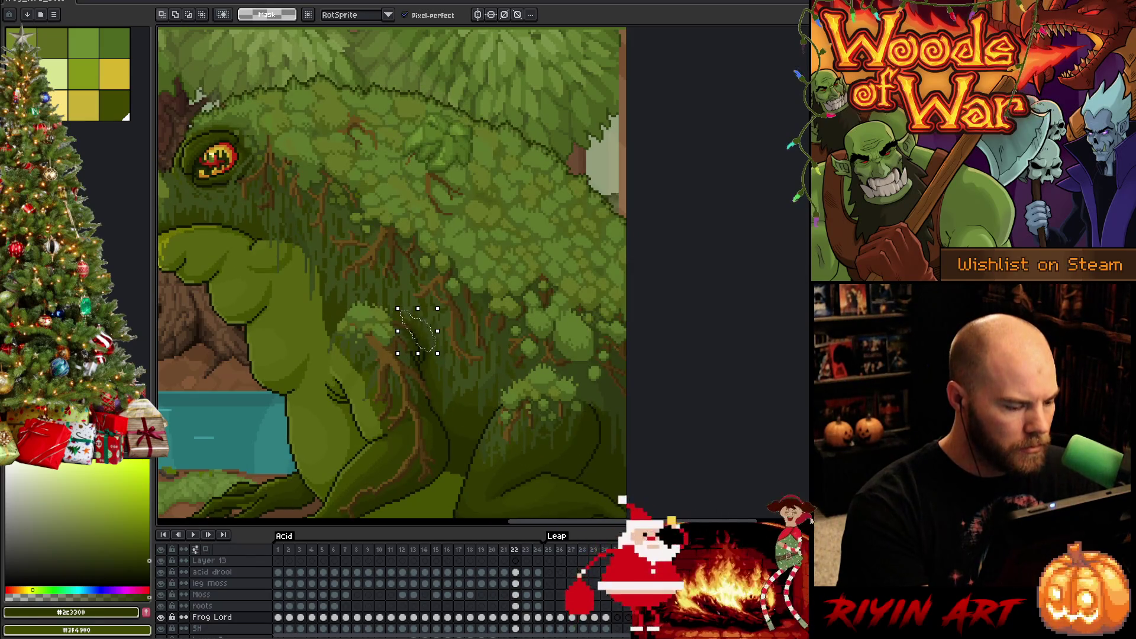
- Sample the dark green from the moss, return to frame 1 and clear the lasso selection
key(i)
click(372, 387)
key(q)
click(278, 617)
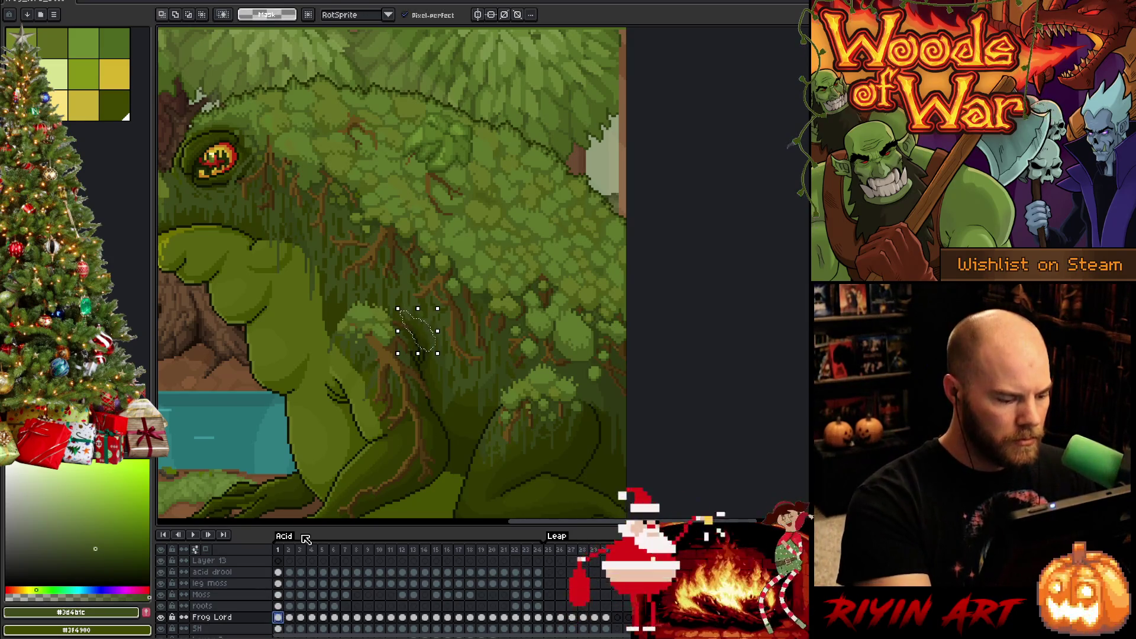
click(451, 387)
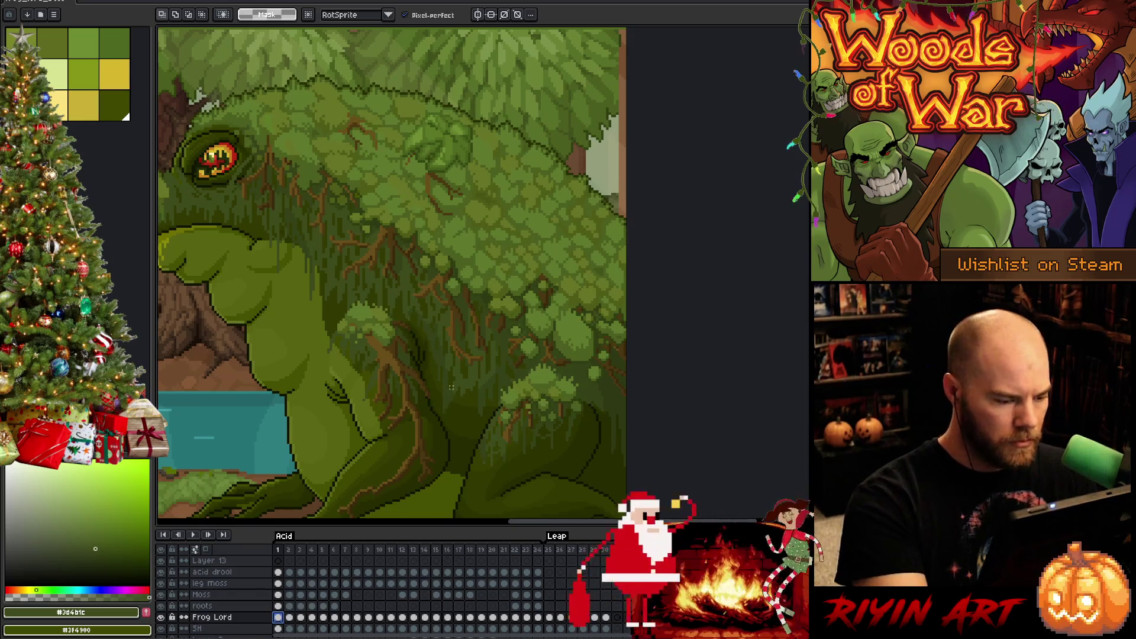
- Hide the Moss layer and step forward through the frames to check the bare frog
key(Right)
key(Right)
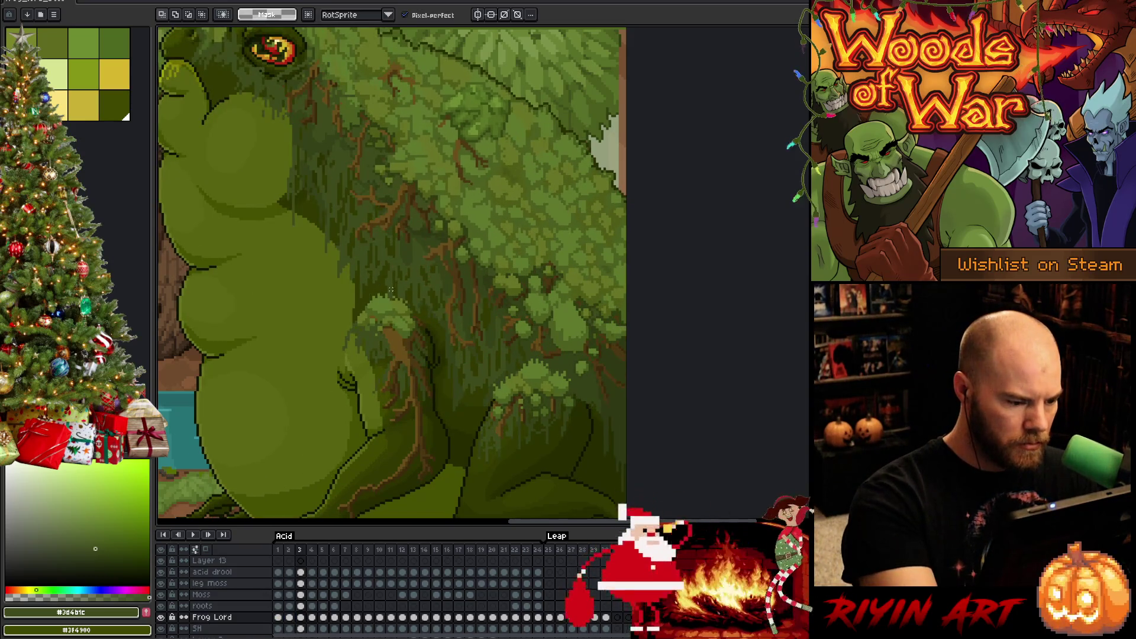
key(Right)
key(Right)
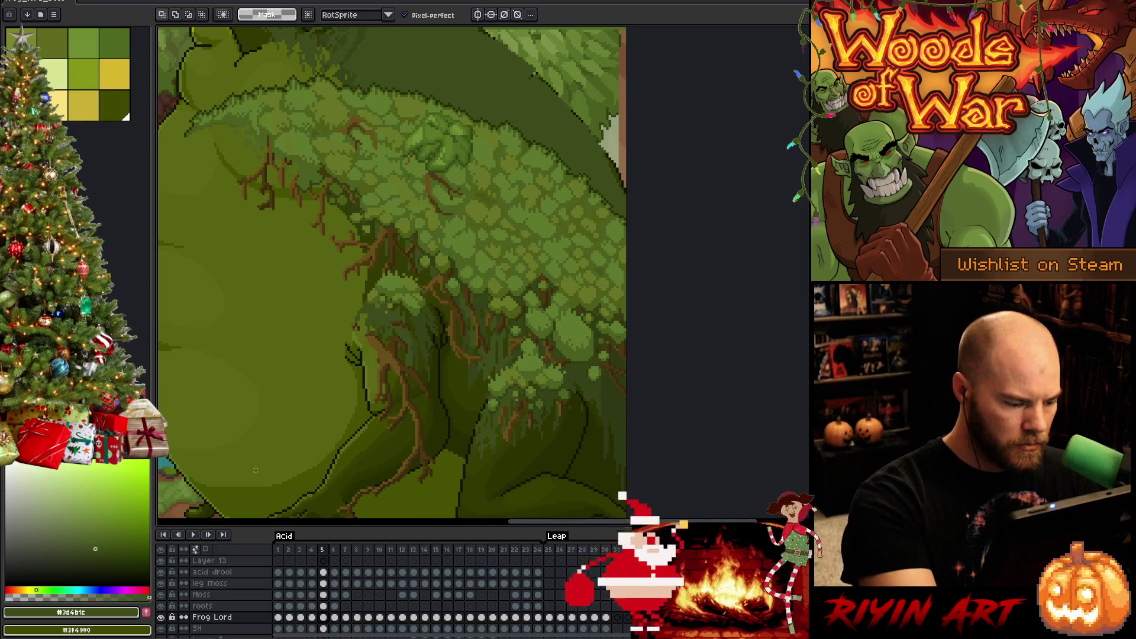
click(160, 594)
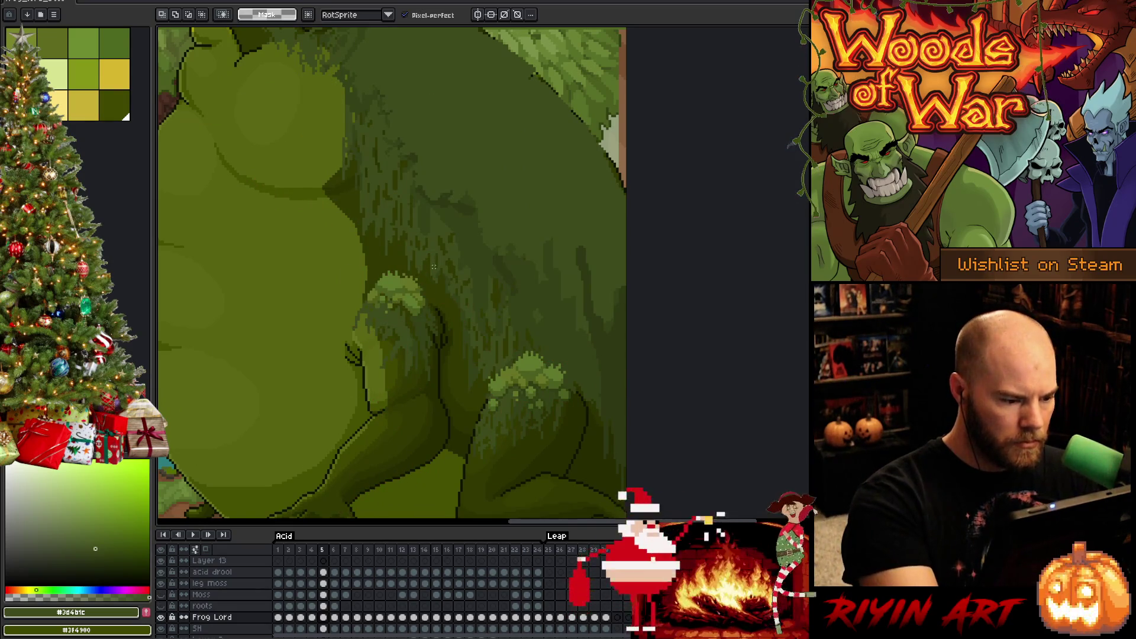
key(Right)
key(Right)
key(Right)
key(Right)
key(Right)
key(Right)
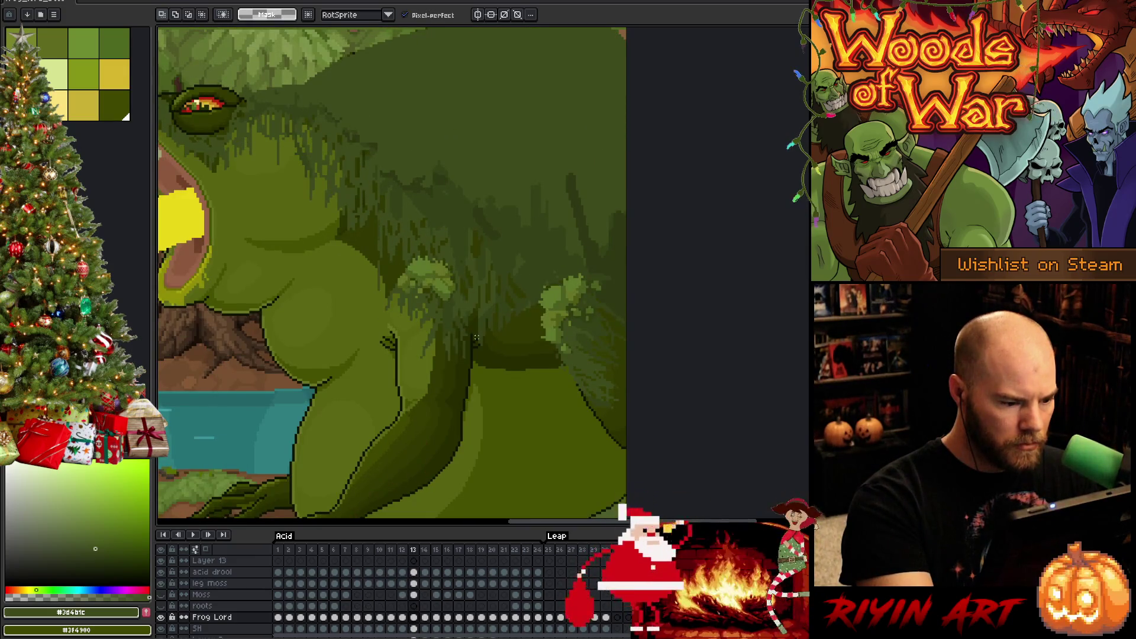
key(b)
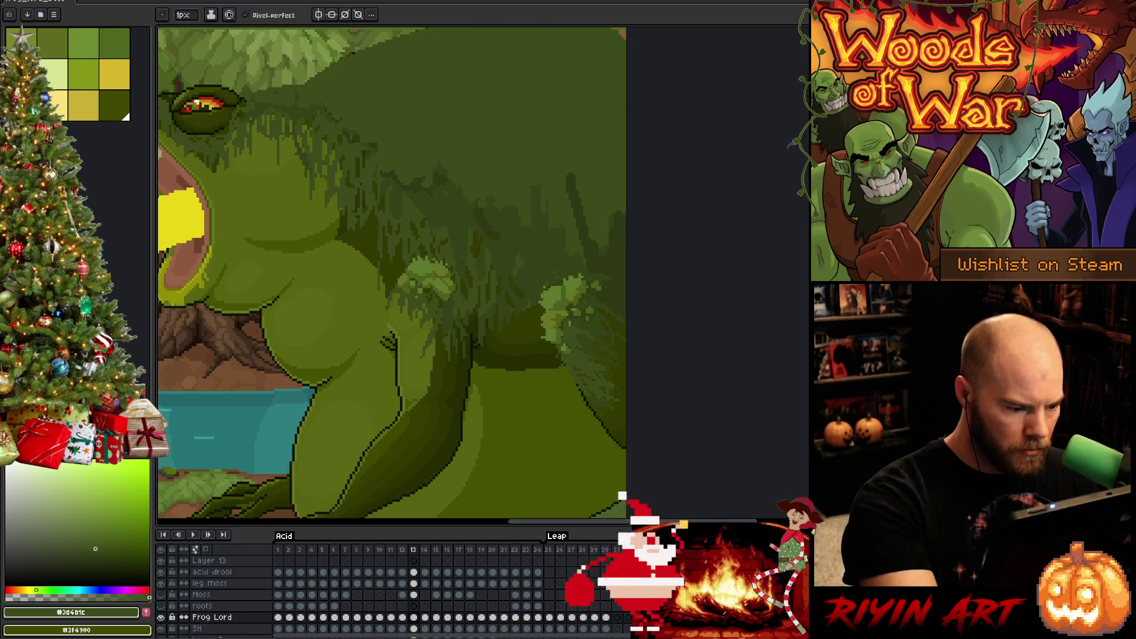
- Fill the gap in the frog's body on frame 13 with dark olive #3f4900, adding a pencil stroke beside it
key(g)
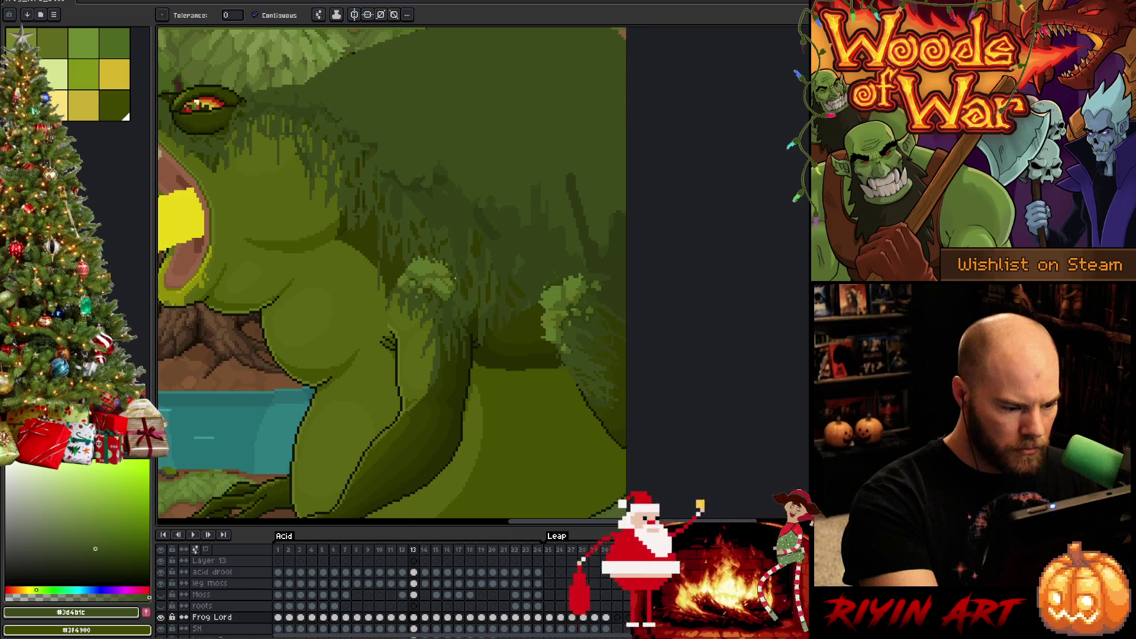
key(Left)
key(i)
click(383, 403)
key(g)
key(Right)
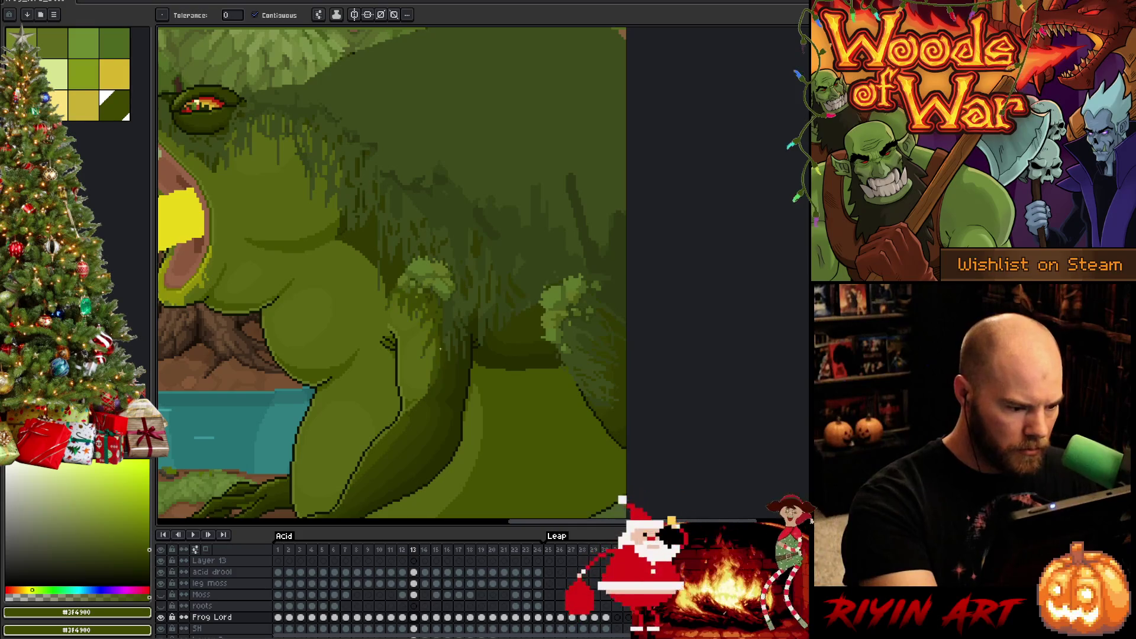
click(438, 345)
key(b)
drag(430, 384, 440, 336)
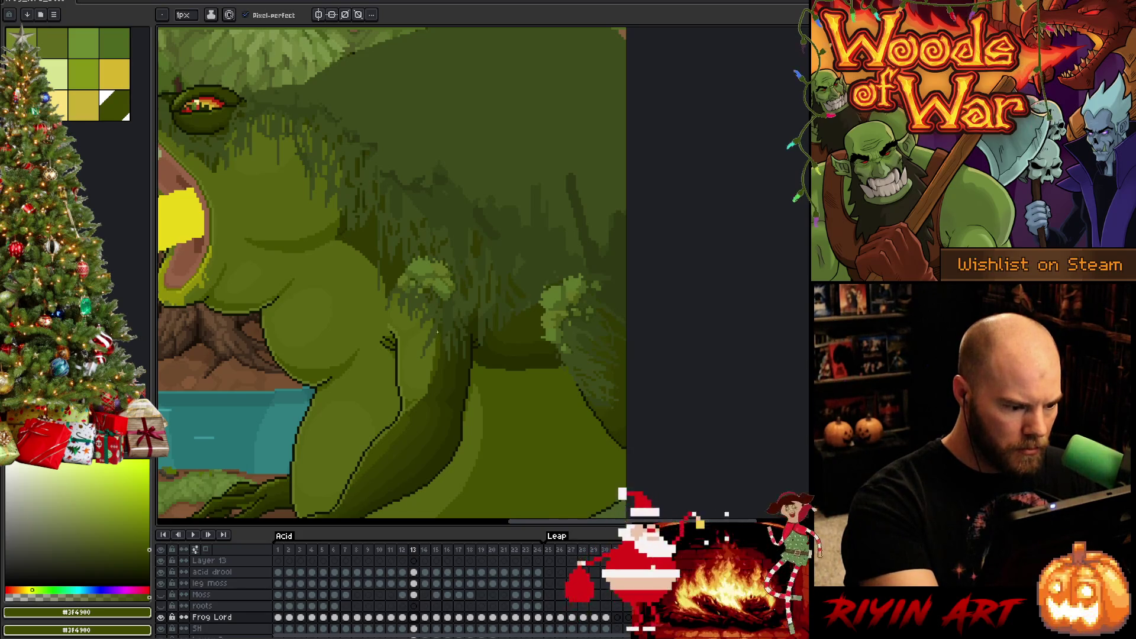
- Advance through frames 14–16 to frame 17 and pan to show the whole frog on the cliff
key(period)
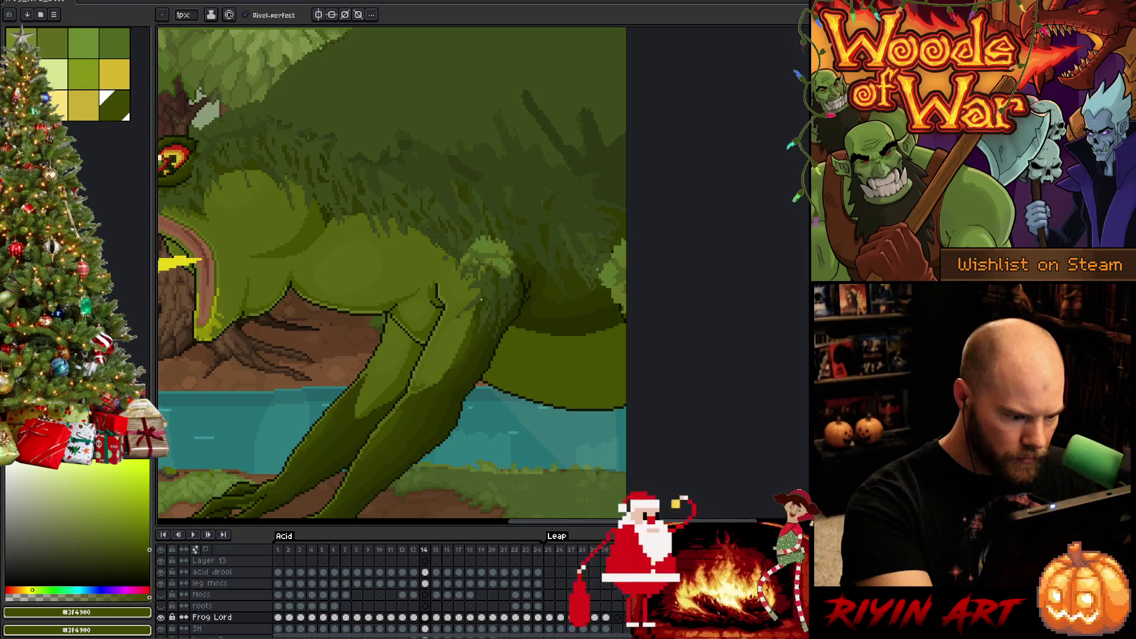
key(period)
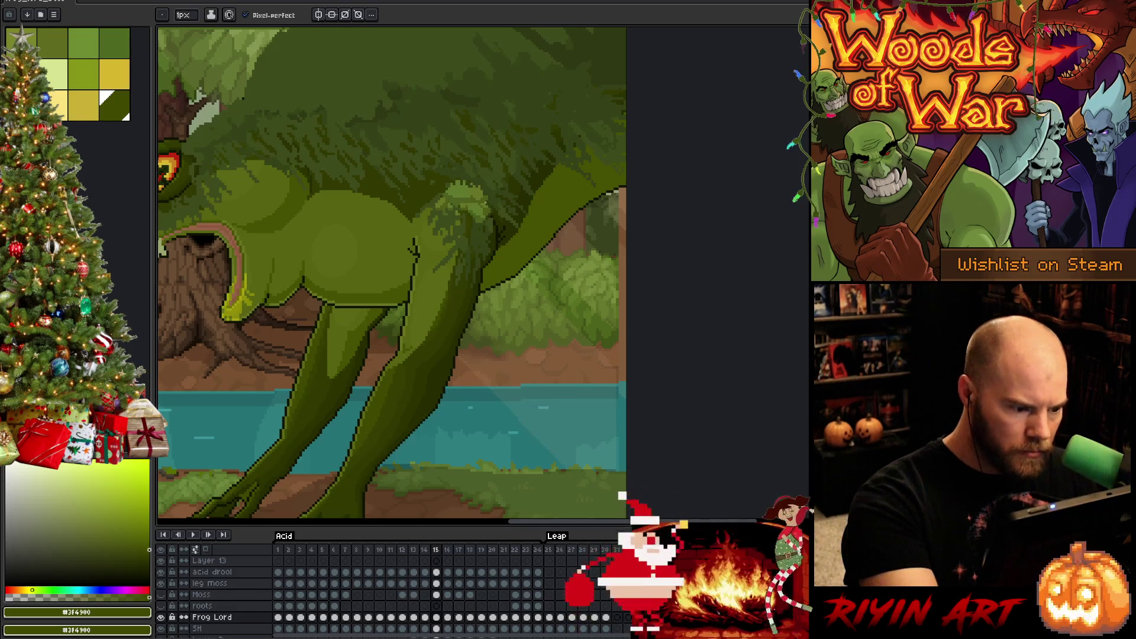
key(period)
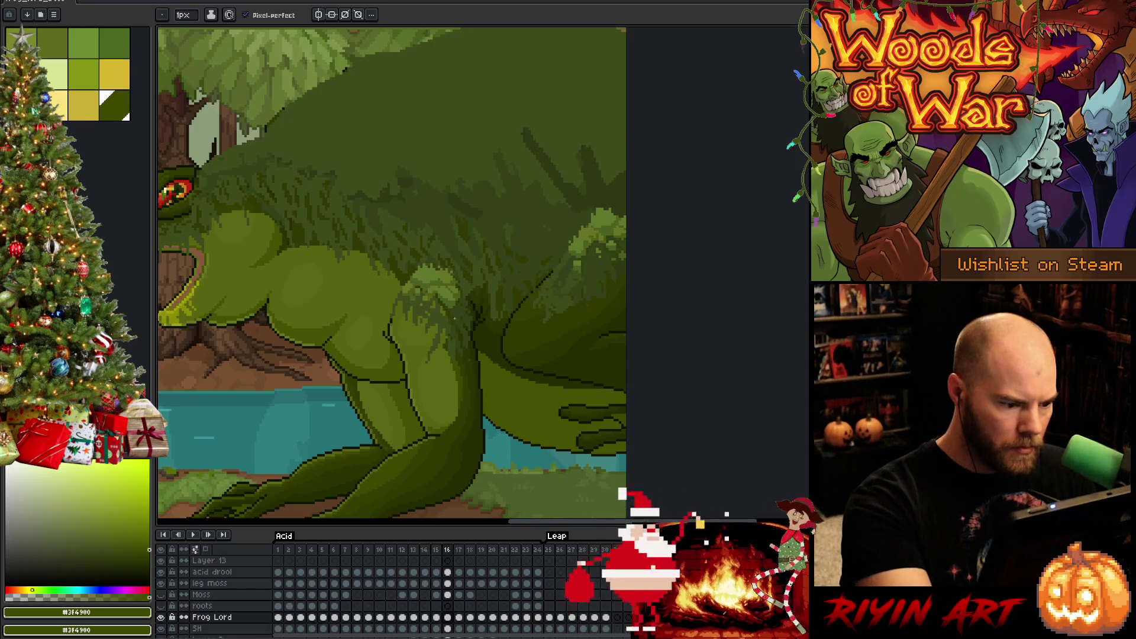
key(Right)
drag(439, 415, 504, 188)
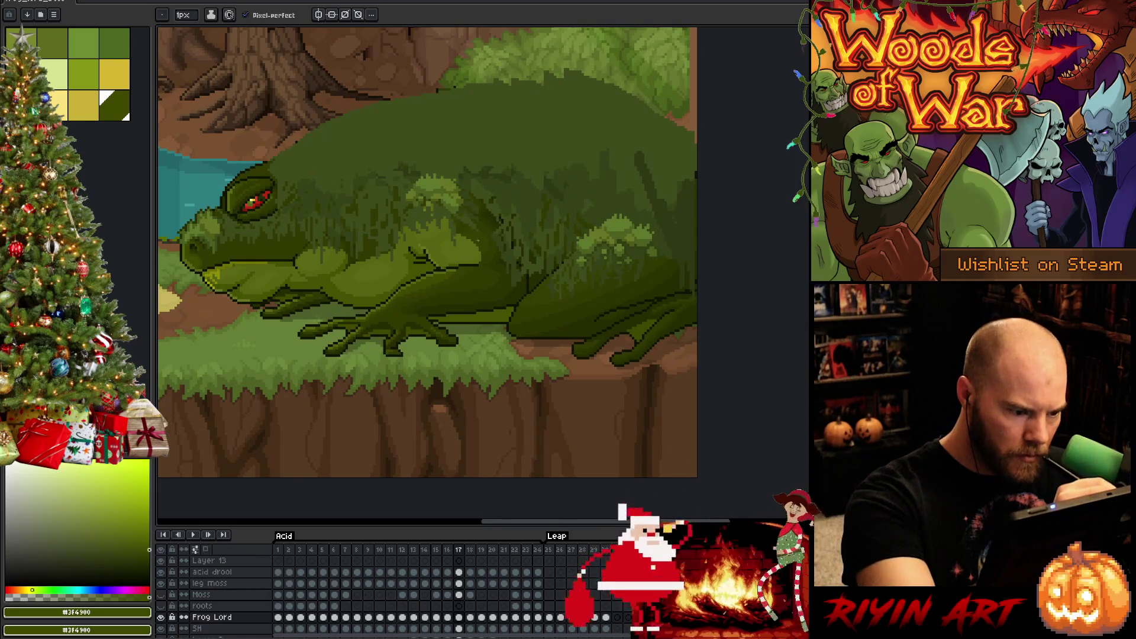
- Toggle between Pencil and Paint Bucket, then step from frame 17 to frame 18
key(g)
key(b)
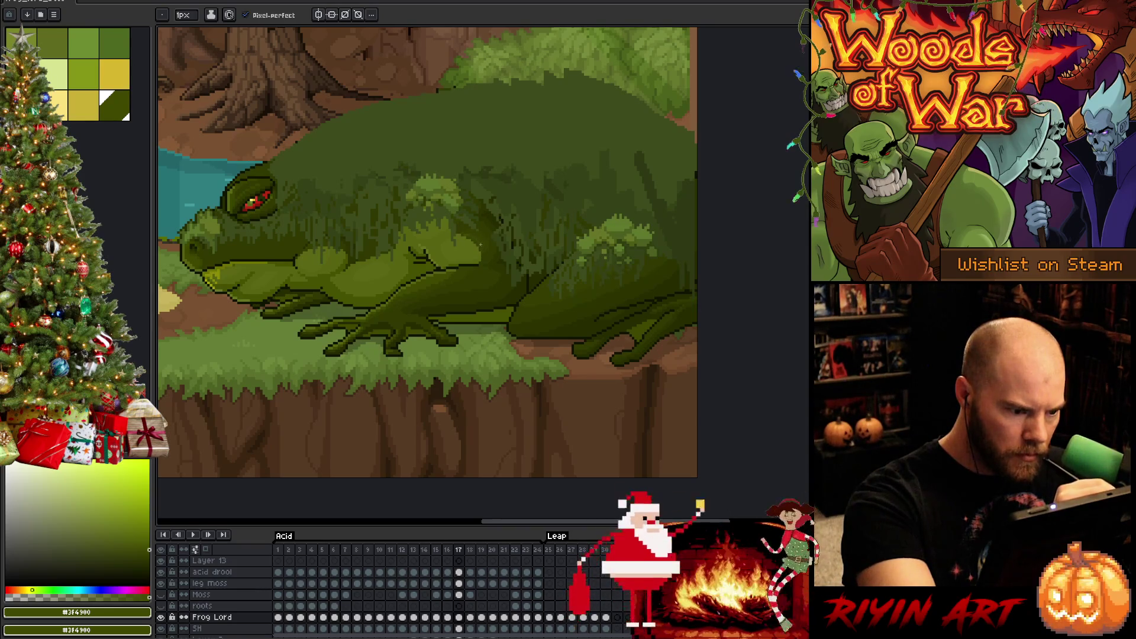
key(g)
key(b)
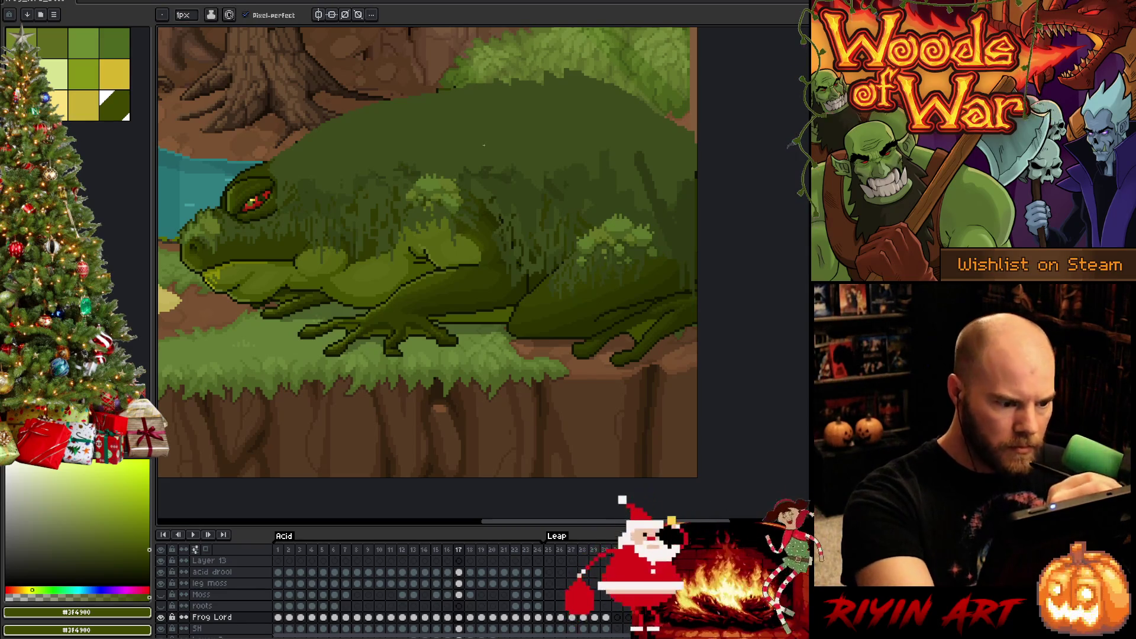
key(period)
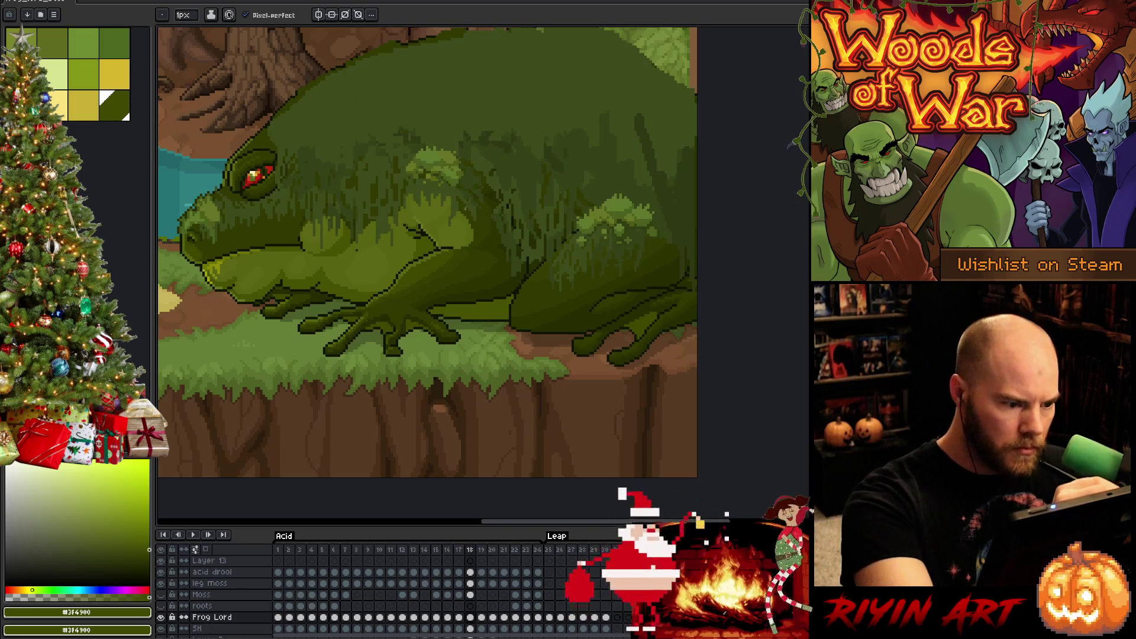
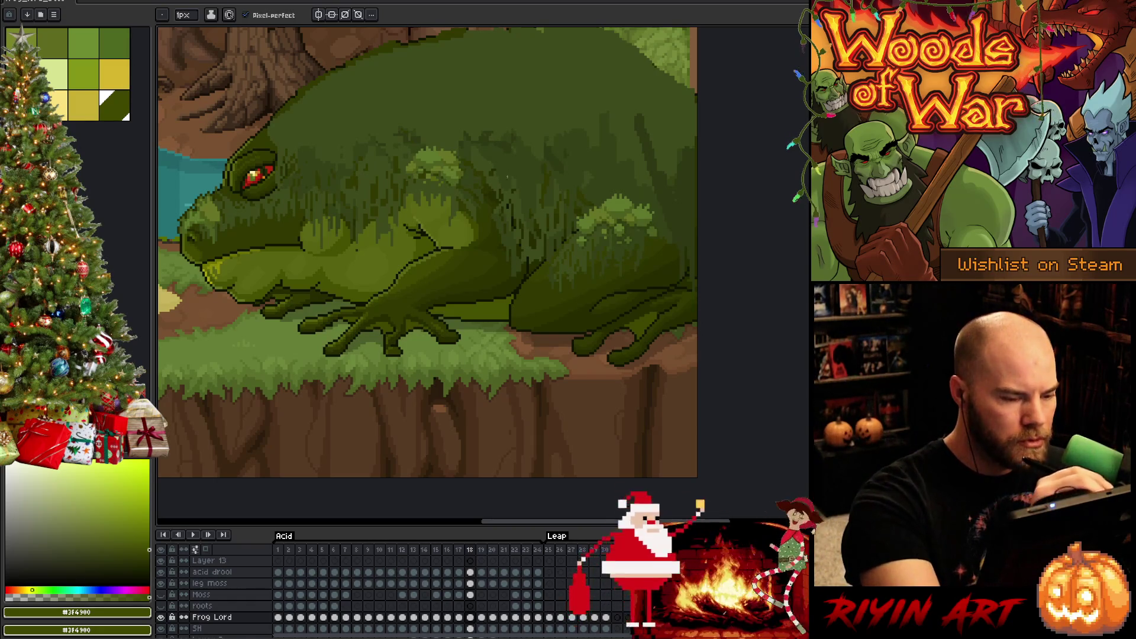
- Compare with the Frog Lord layer hidden, then draw a short dark moss strand on frame 18
click(161, 617)
click(160, 617)
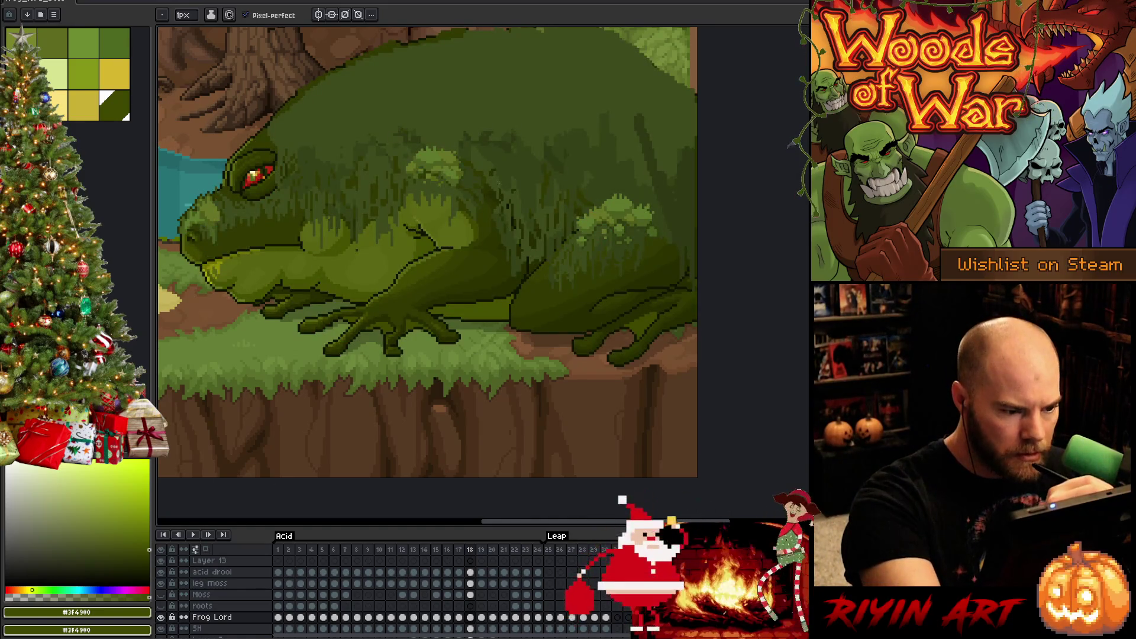
alt+click(507, 206)
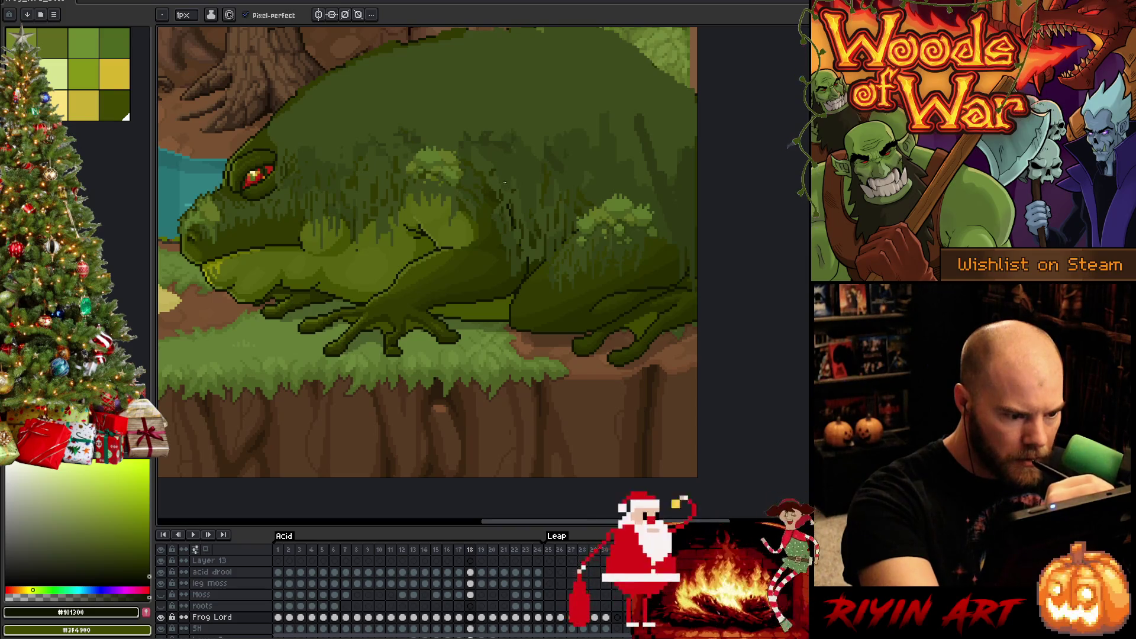
alt+click(493, 219)
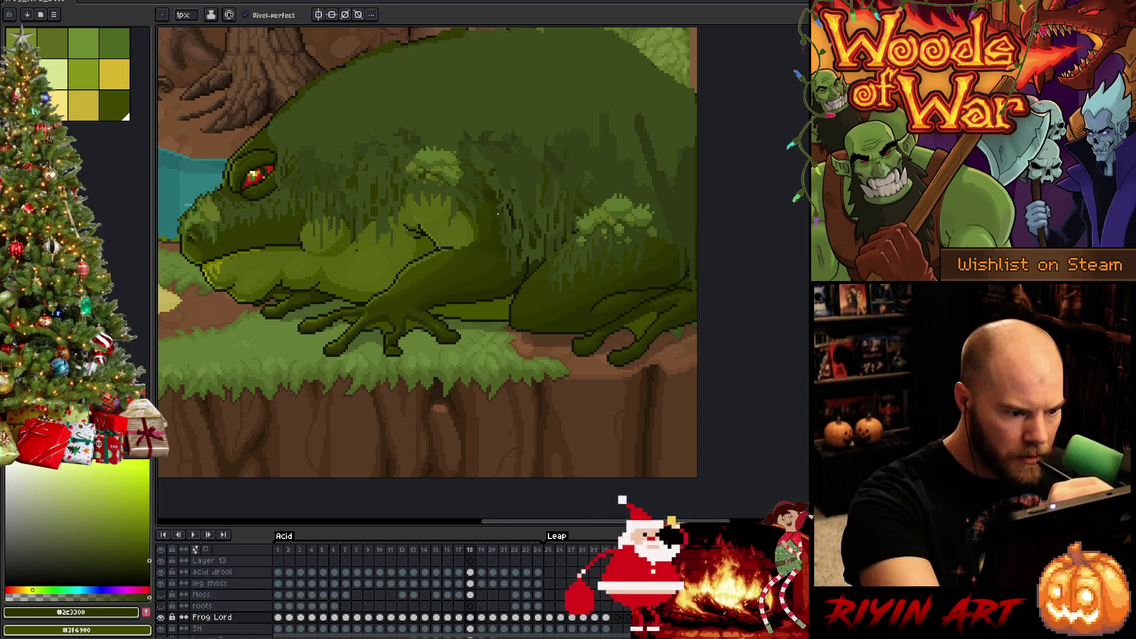
alt+click(497, 202)
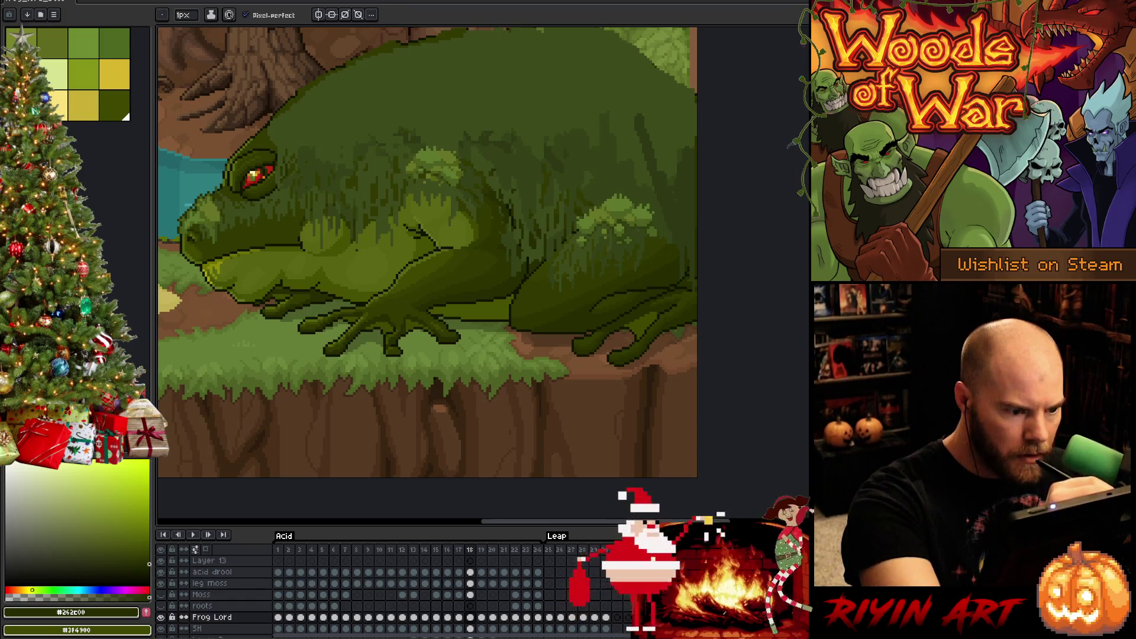
alt+click(503, 211)
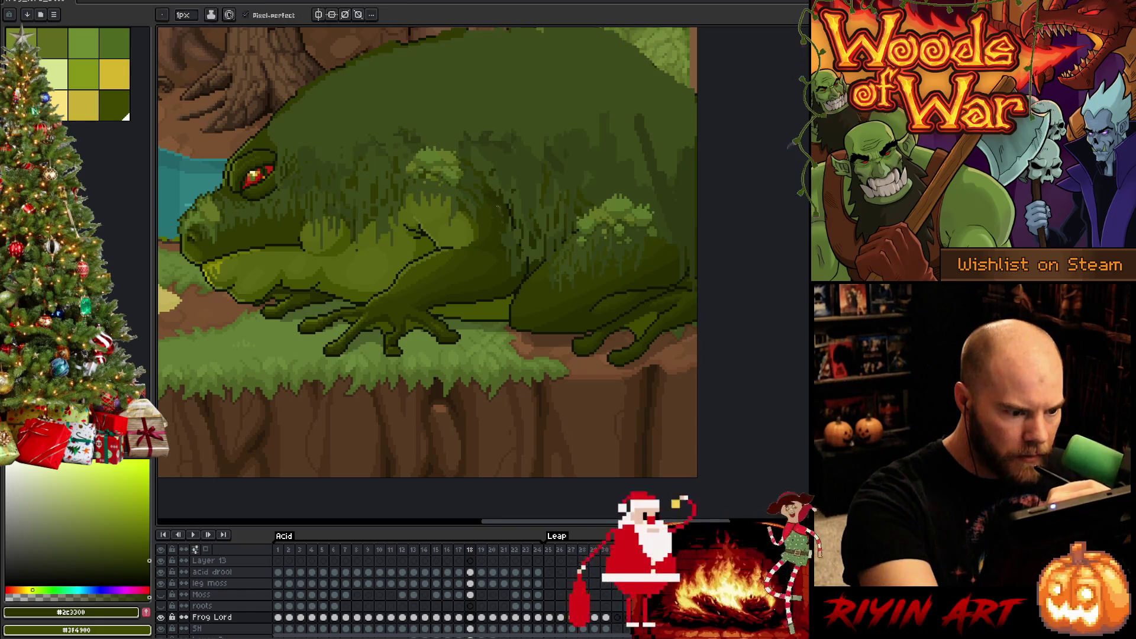
alt+click(499, 219)
alt+click(509, 213)
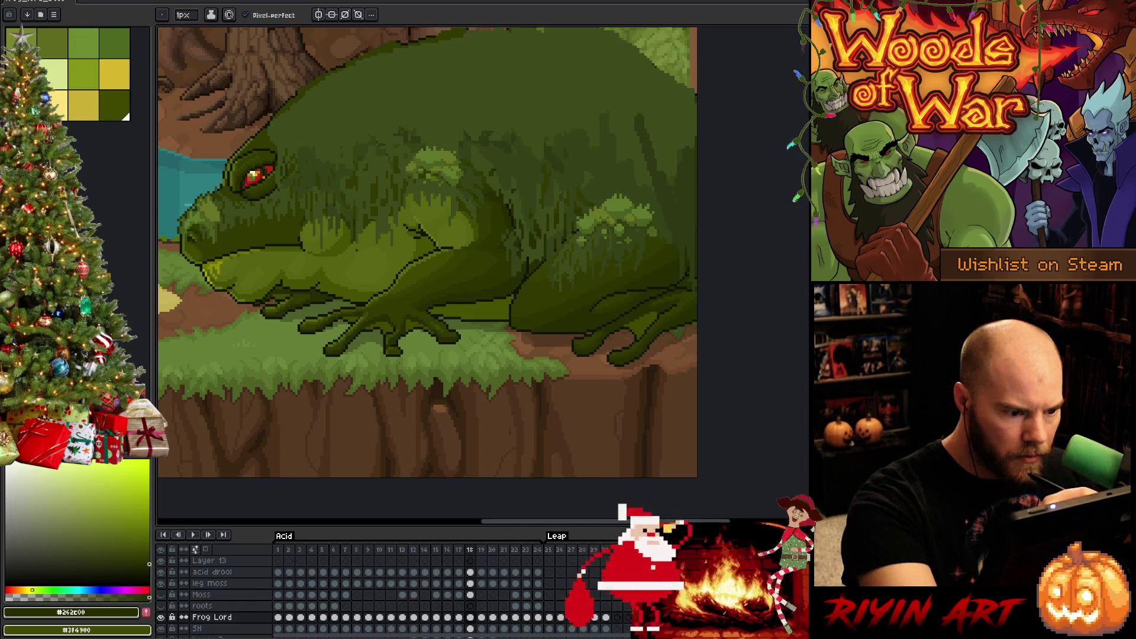
mouse_move(514, 251)
mouse_down()
mouse_move(507, 236)
mouse_move(521, 254)
mouse_up()
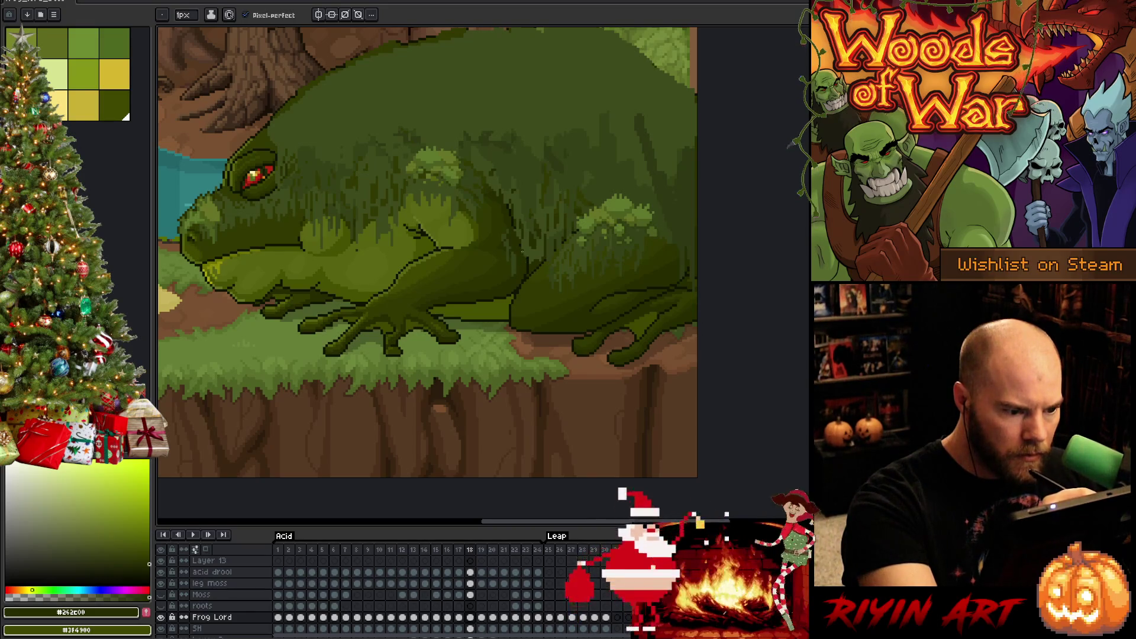
- Eyedrop darker and mid olive greens and paint more moss strands across the frog's body
alt+click(523, 252)
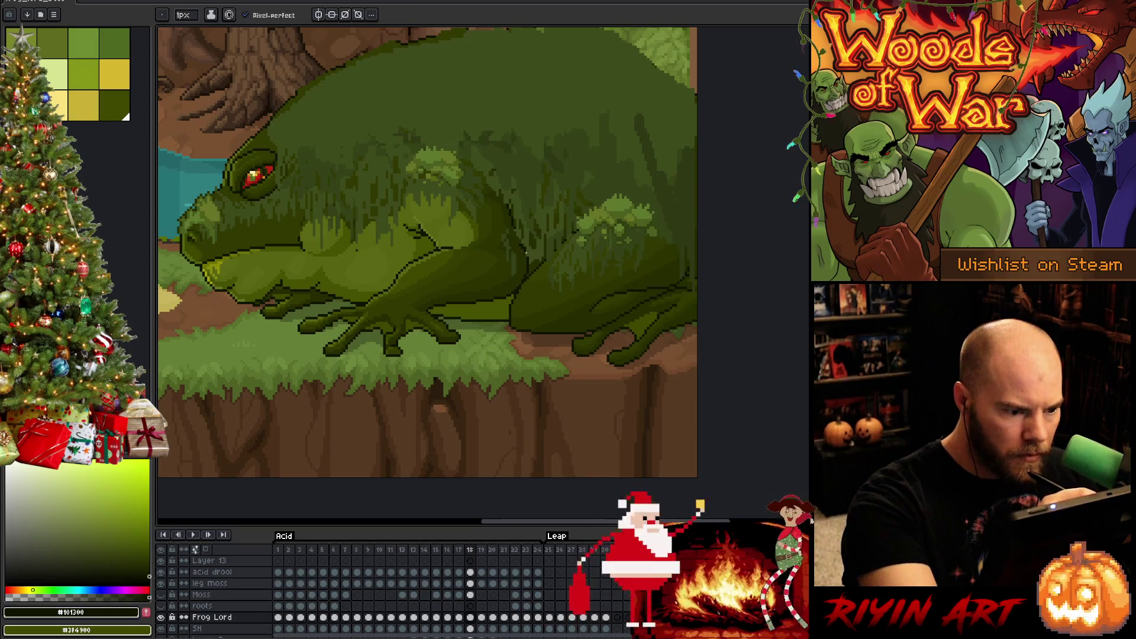
alt+click(522, 248)
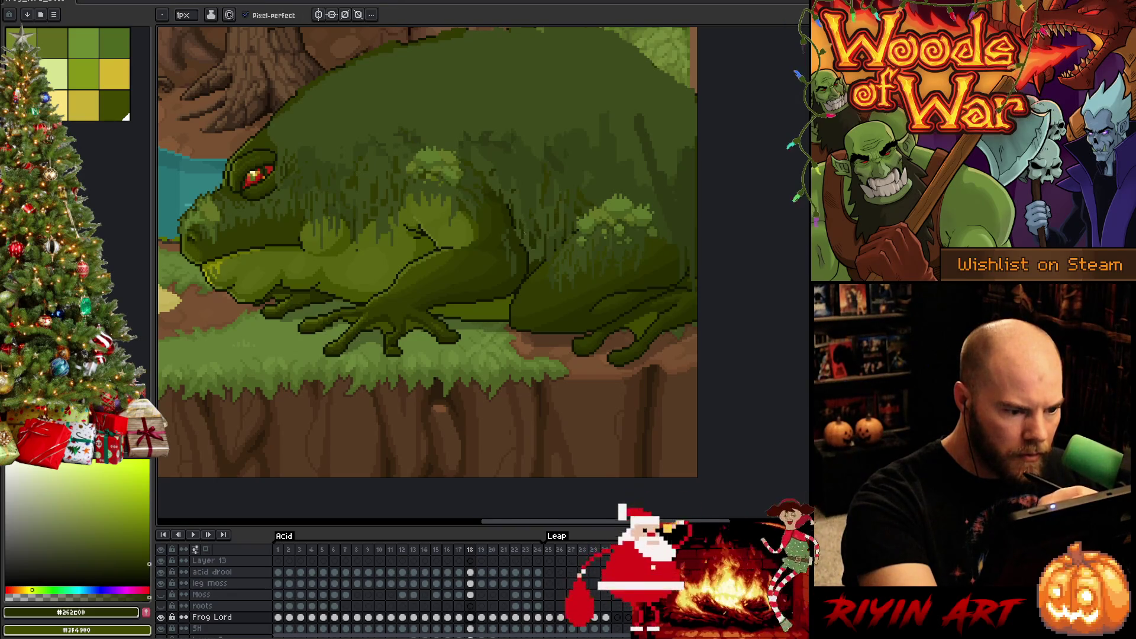
alt+click(525, 244)
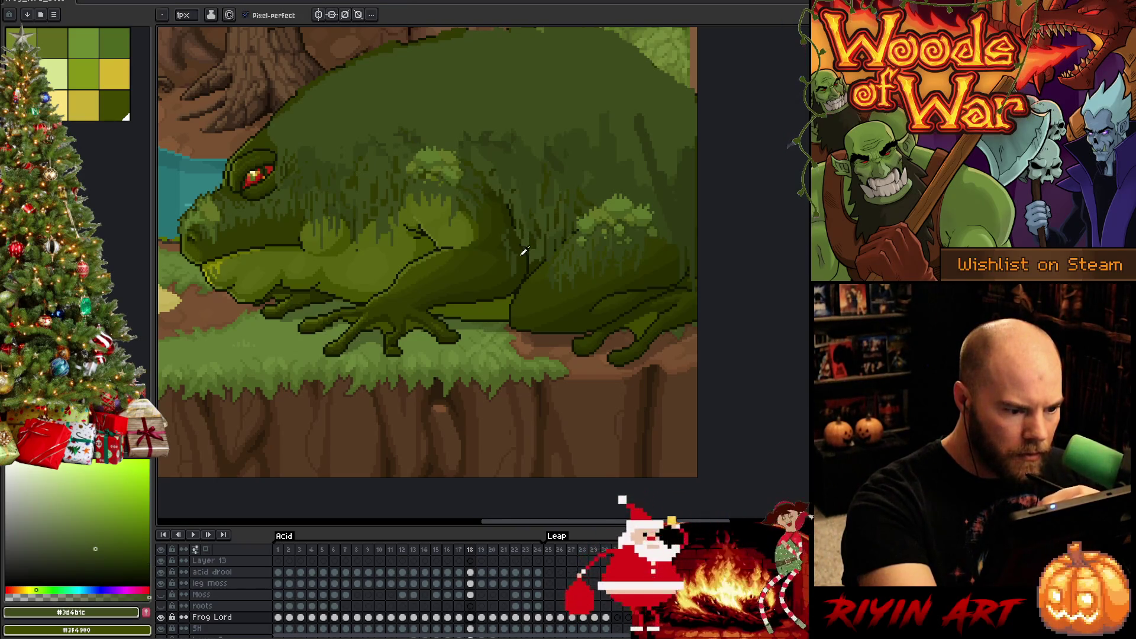
alt+click(518, 267)
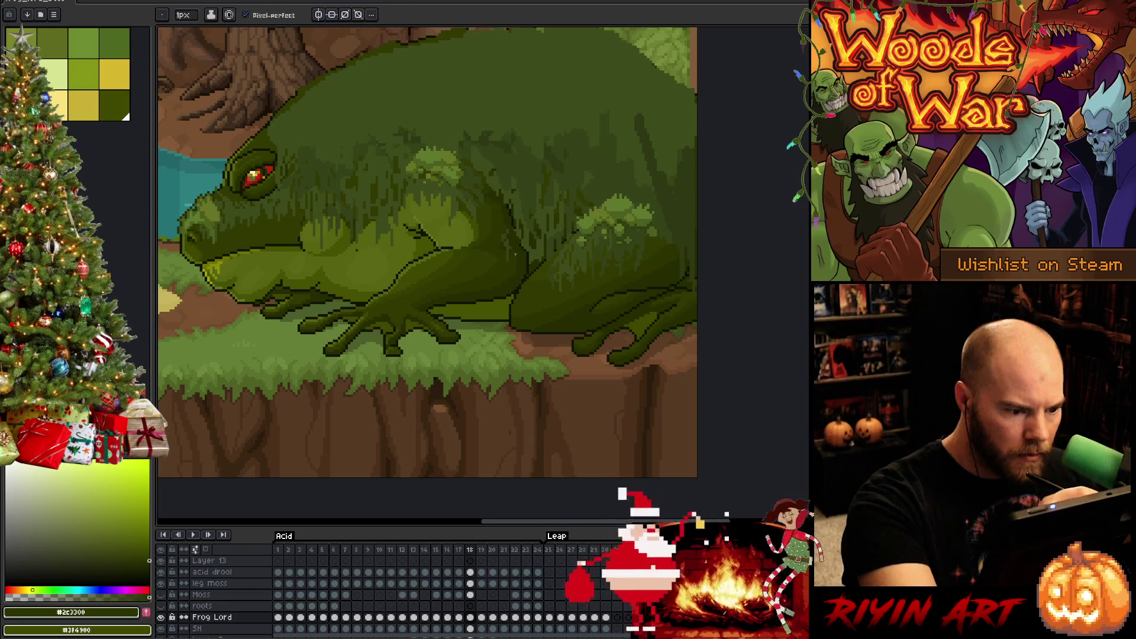
alt+click(519, 267)
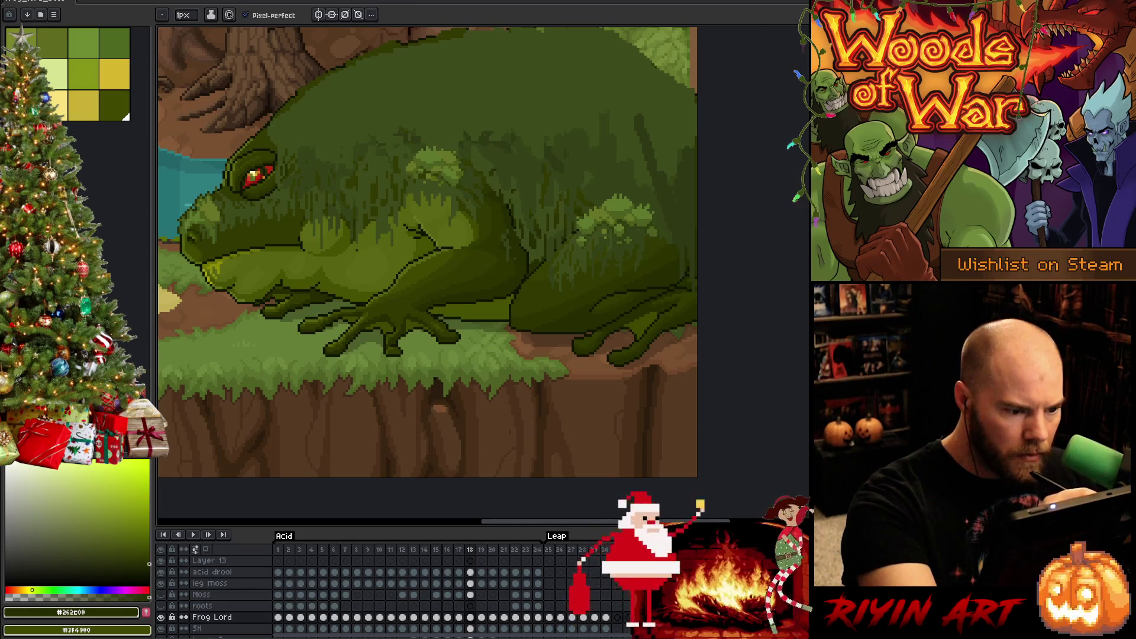
alt+click(509, 267)
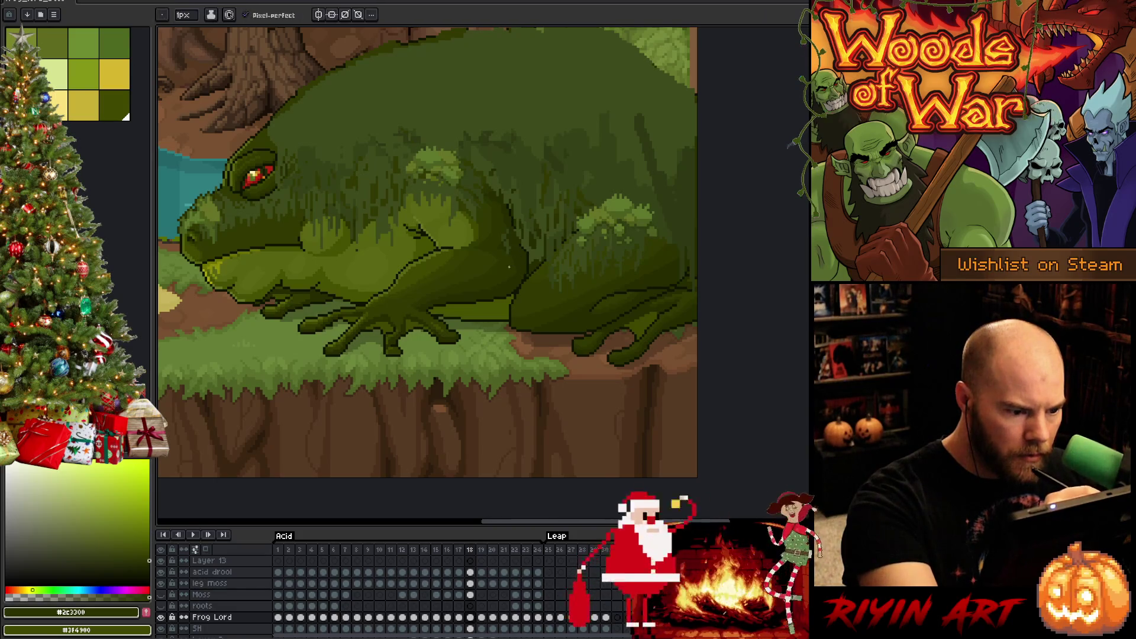
alt+click(513, 247)
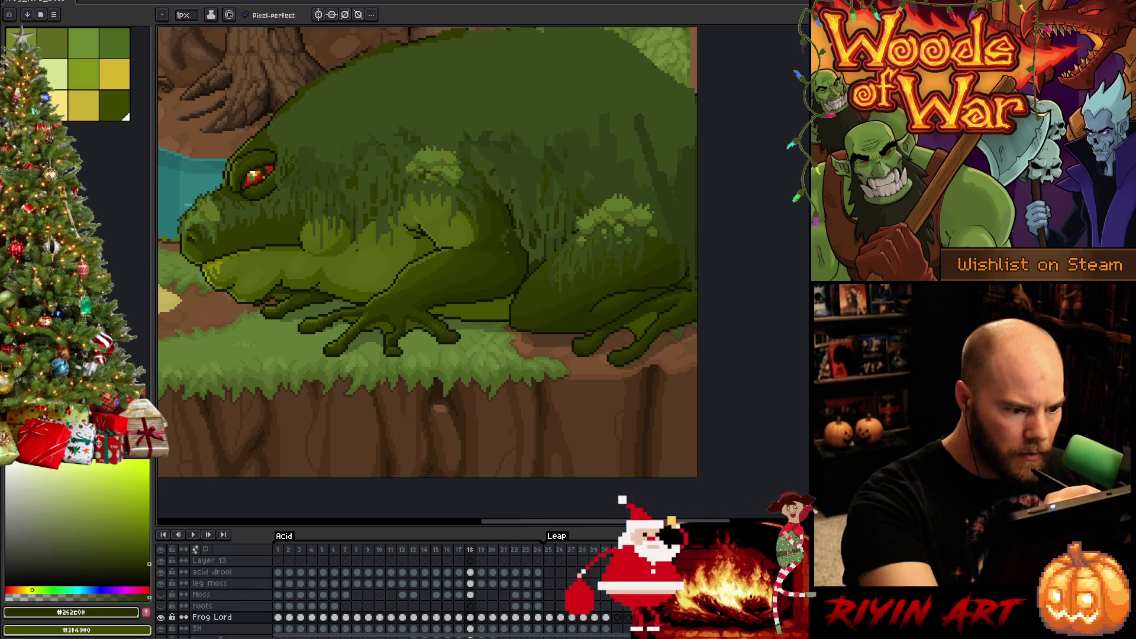
alt+click(511, 192)
key(g)
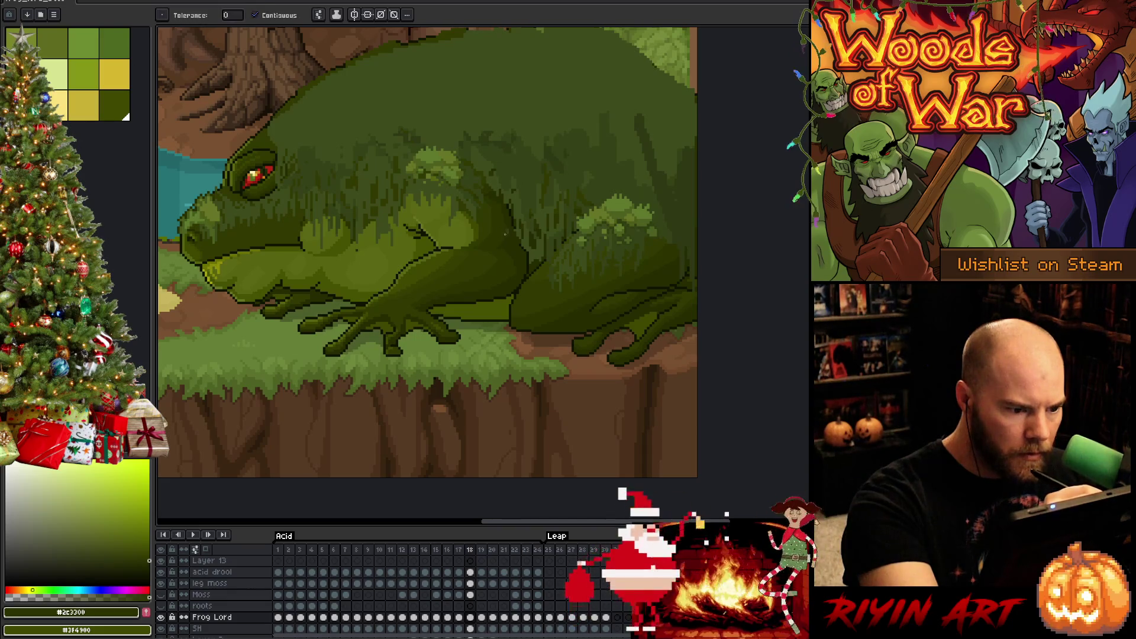
key(b)
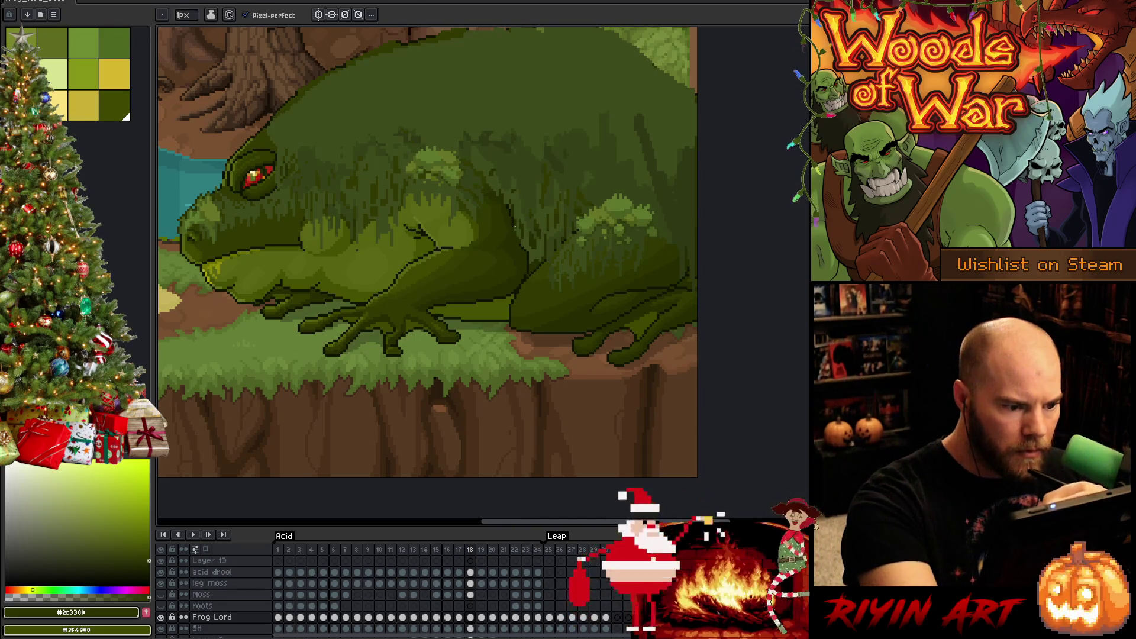
- Add dark and light moss-green strands on the frog's upper back, then step back to frame 17
alt+click(514, 224)
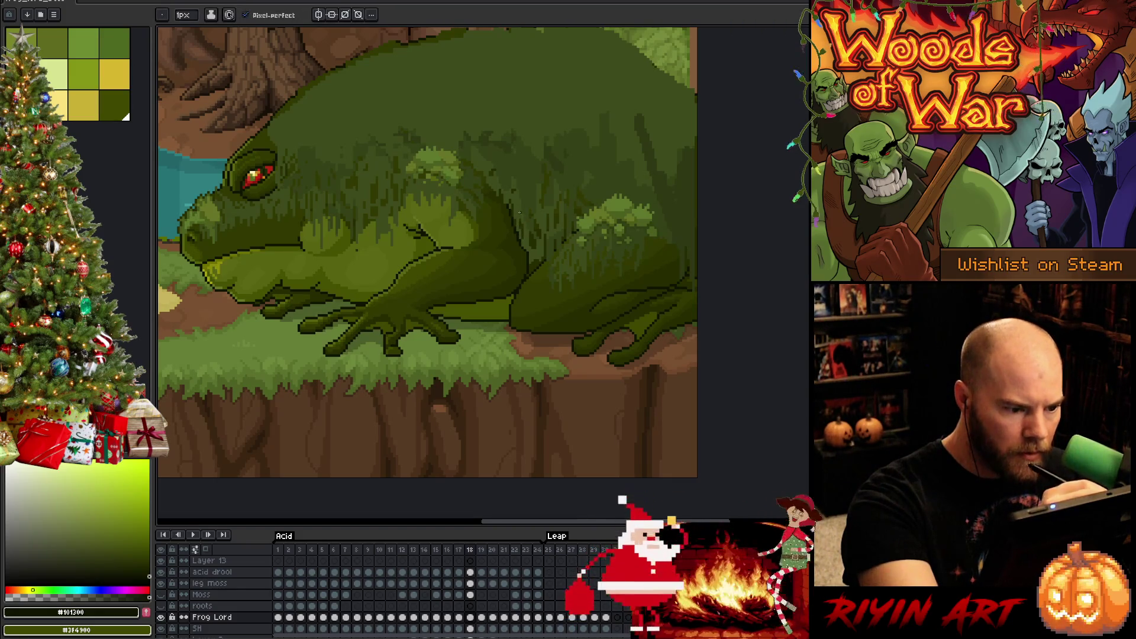
alt+click(517, 231)
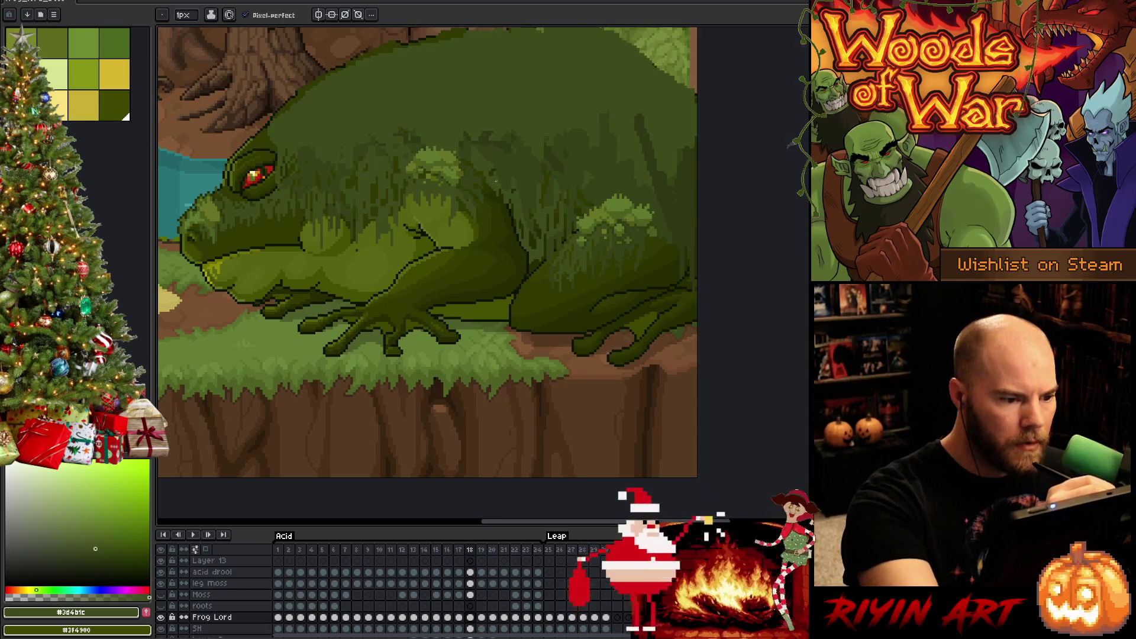
alt+click(503, 198)
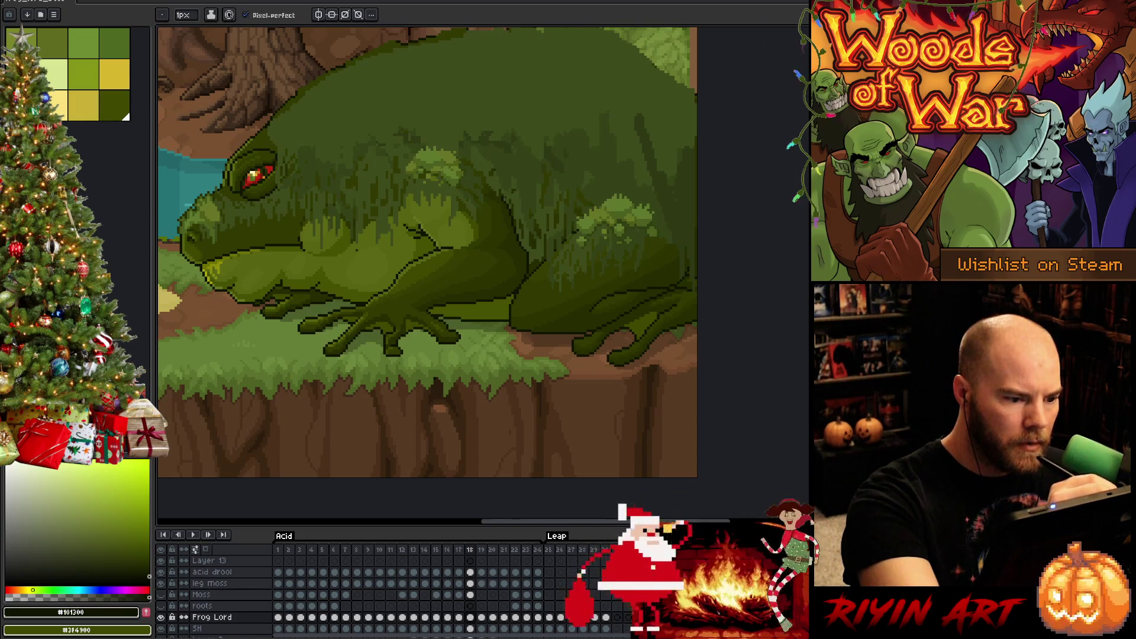
alt+click(504, 187)
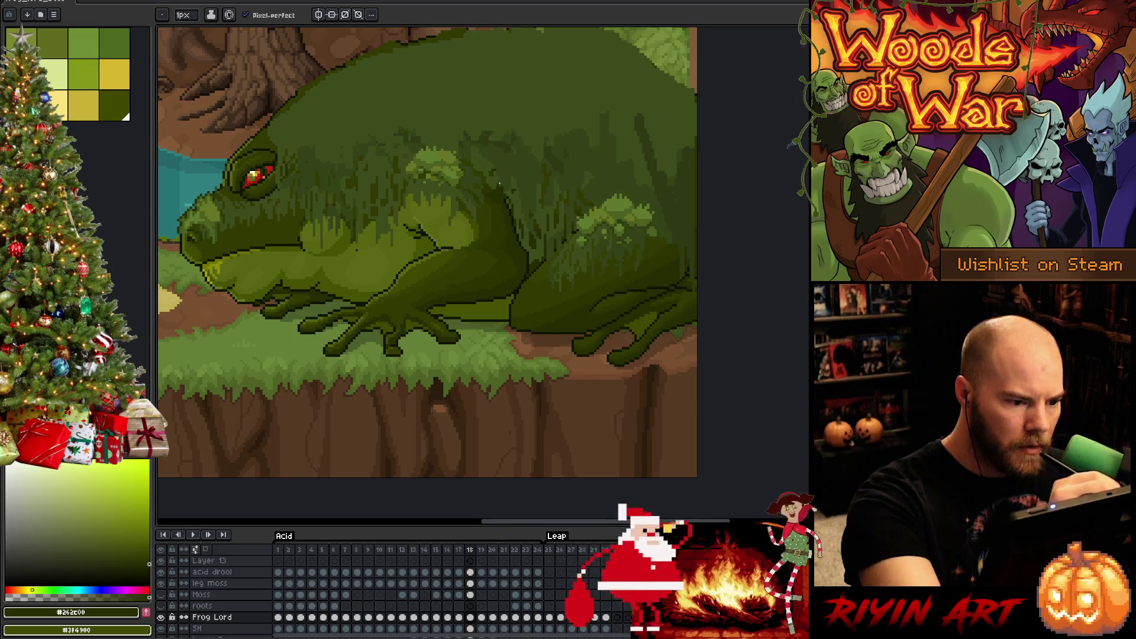
alt+click(507, 195)
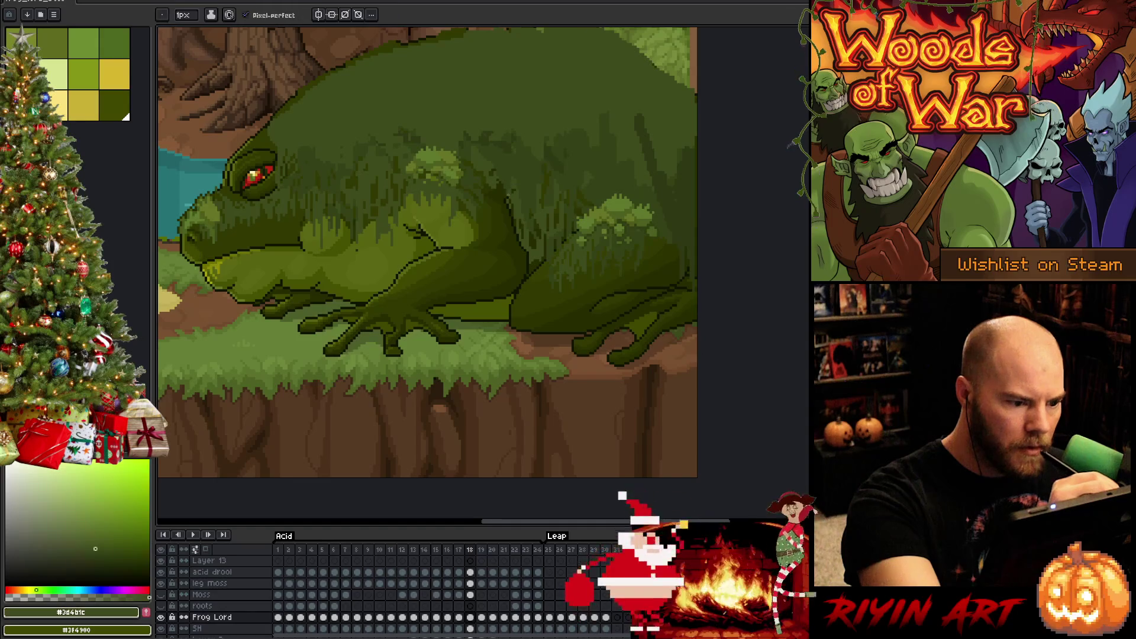
alt+click(507, 186)
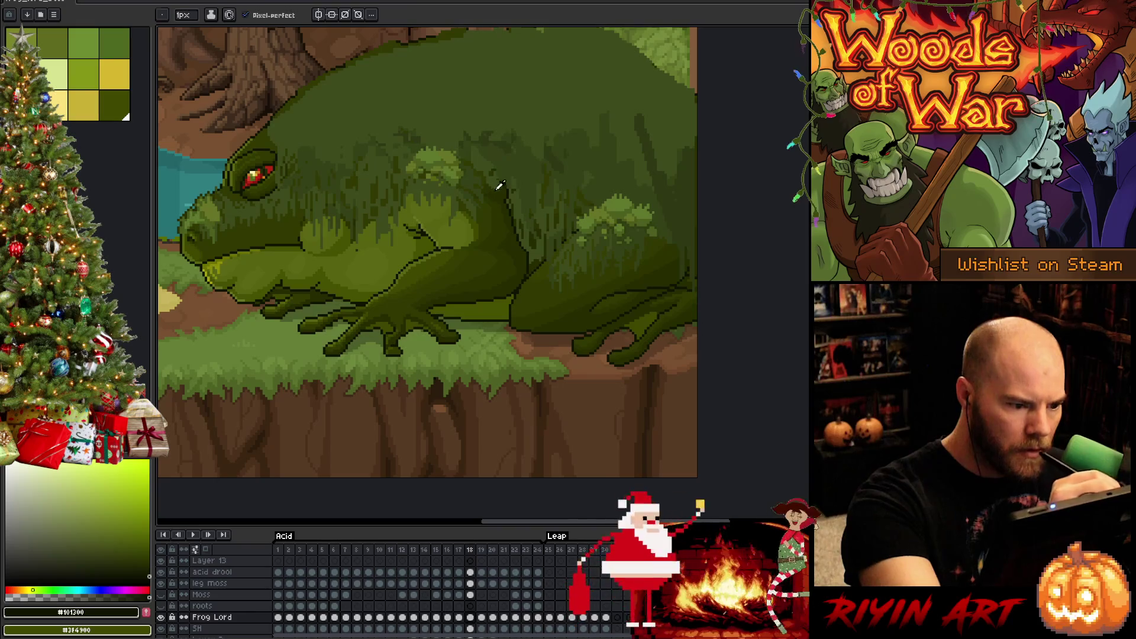
alt+click(494, 175)
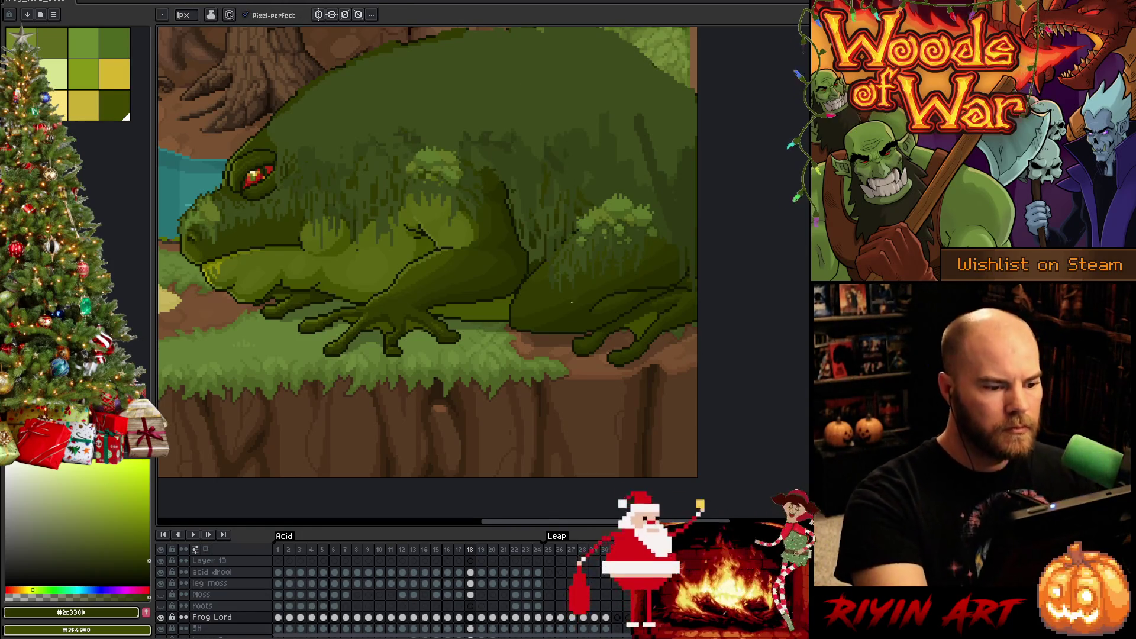
key(comma)
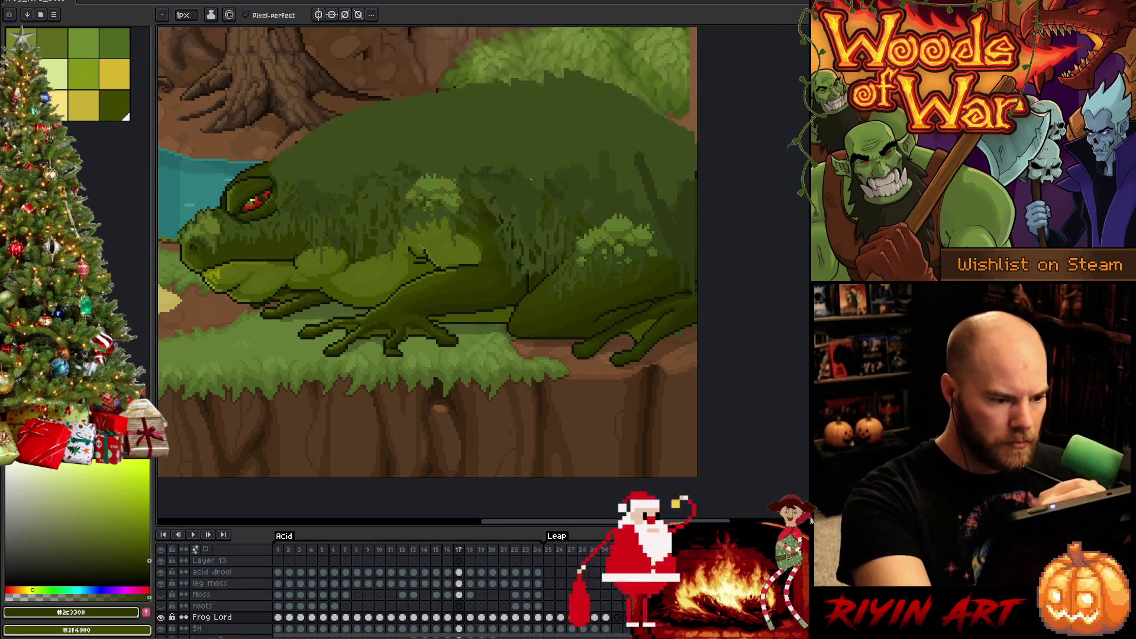
- On frame 17, paint dark moss strands down the frog's back
alt+click(502, 239)
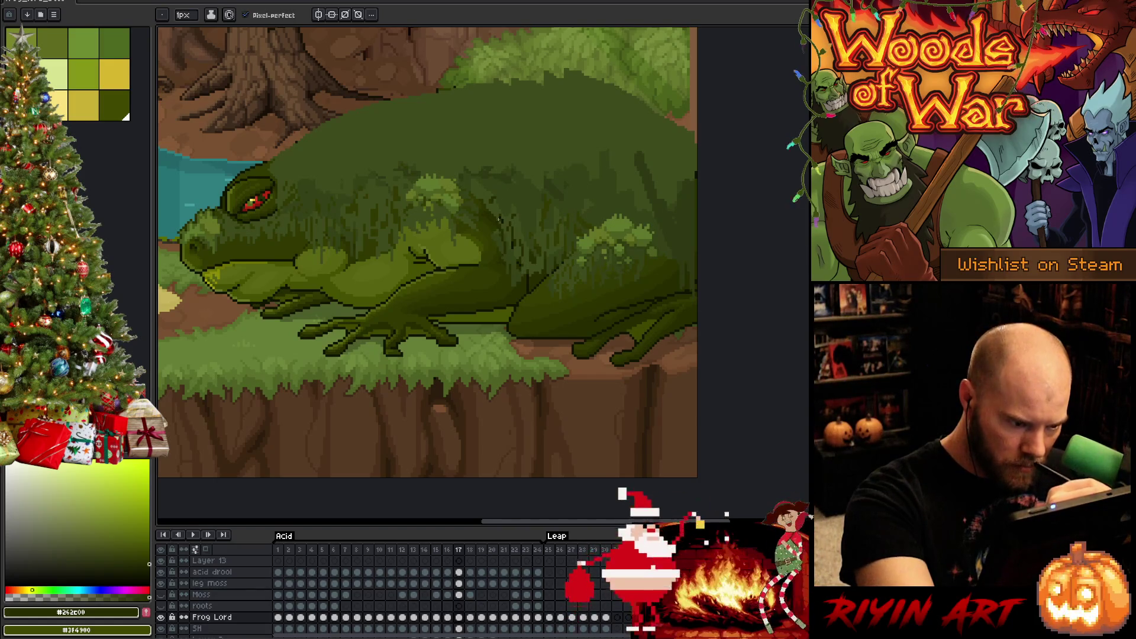
alt+click(500, 222)
drag(503, 224, 512, 246)
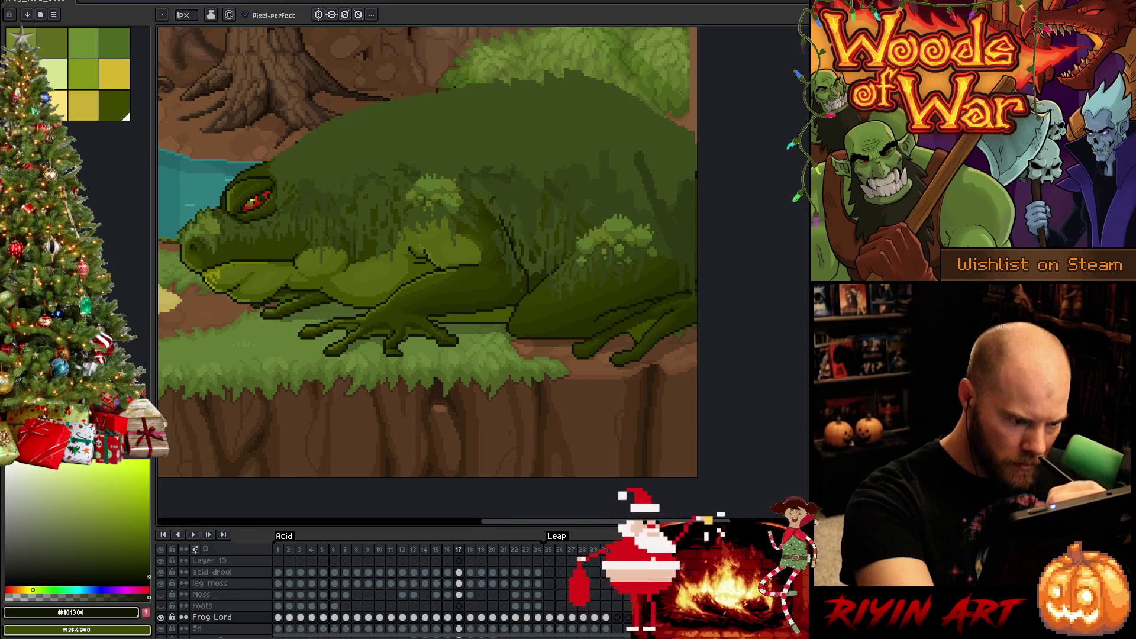
alt+click(517, 277)
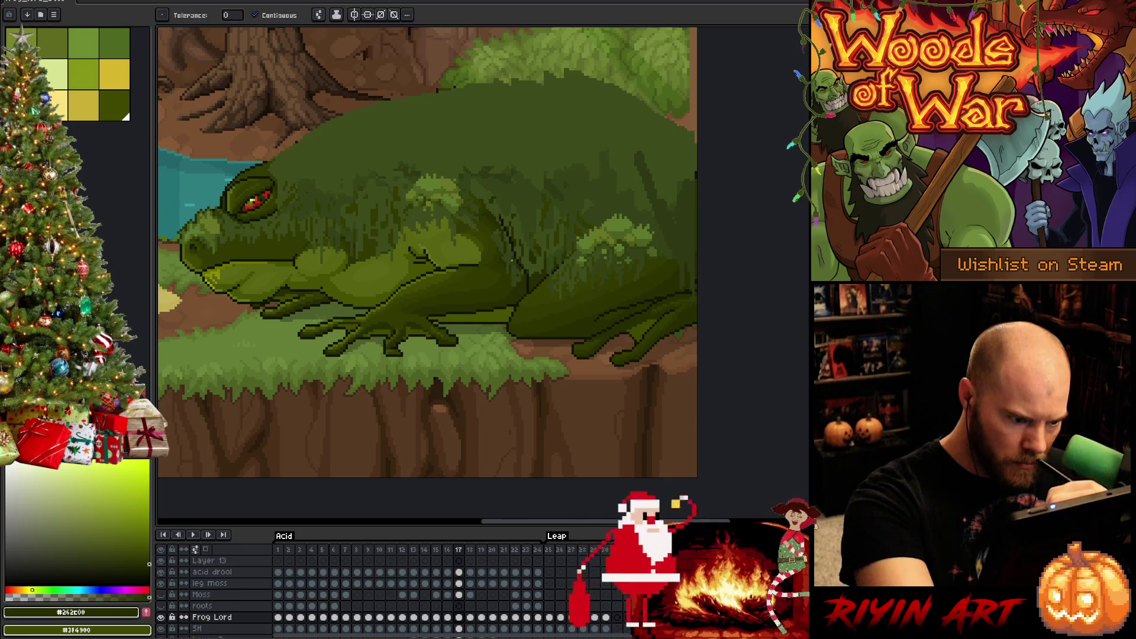
alt+click(506, 268)
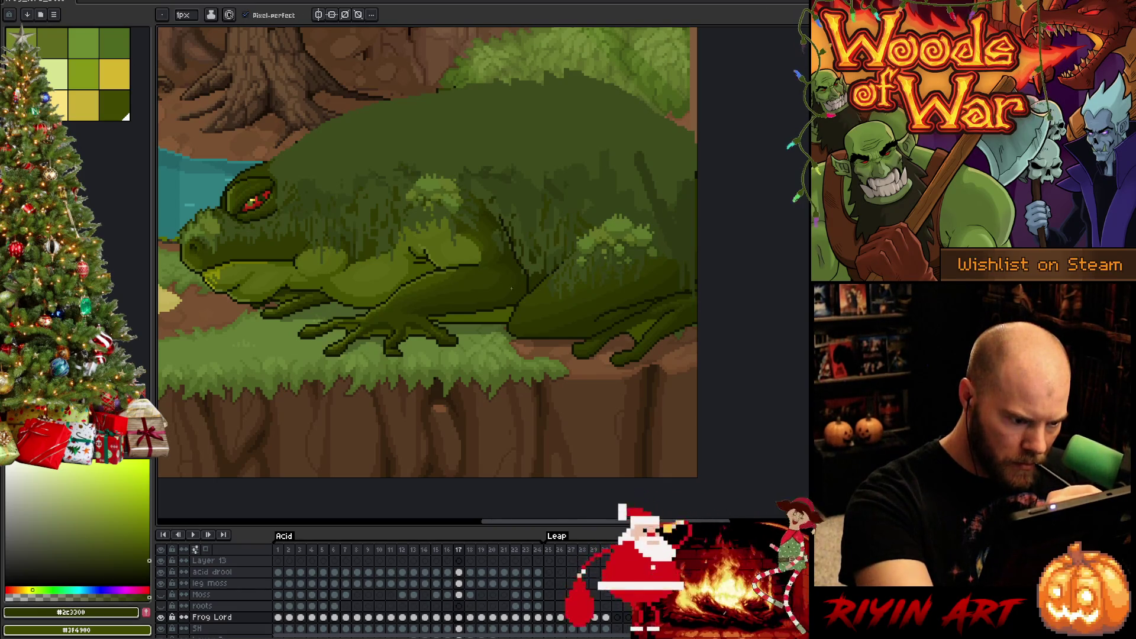
key(g)
key(b)
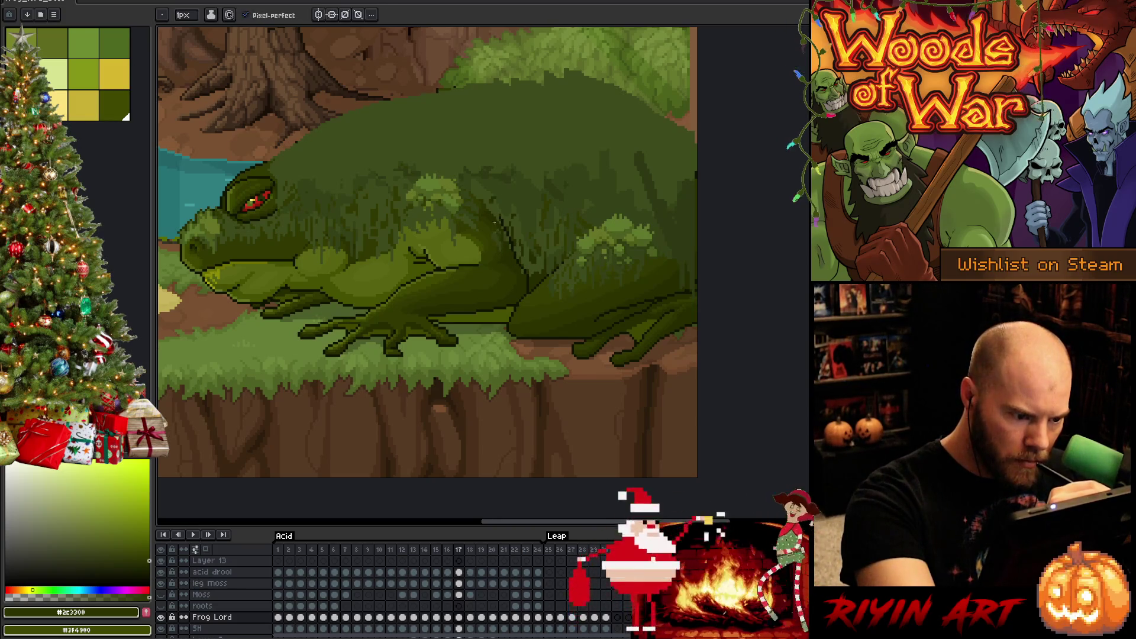
- Deepen the dark olive moss shading on the back, then advance to frame 18
alt+click(492, 236)
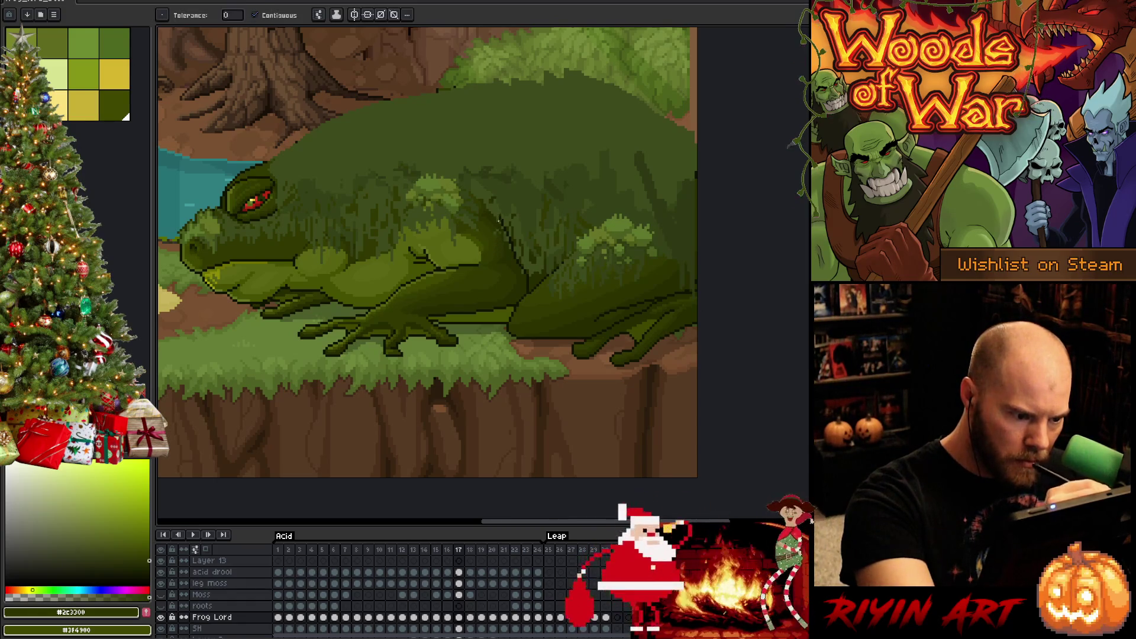
alt+click(495, 232)
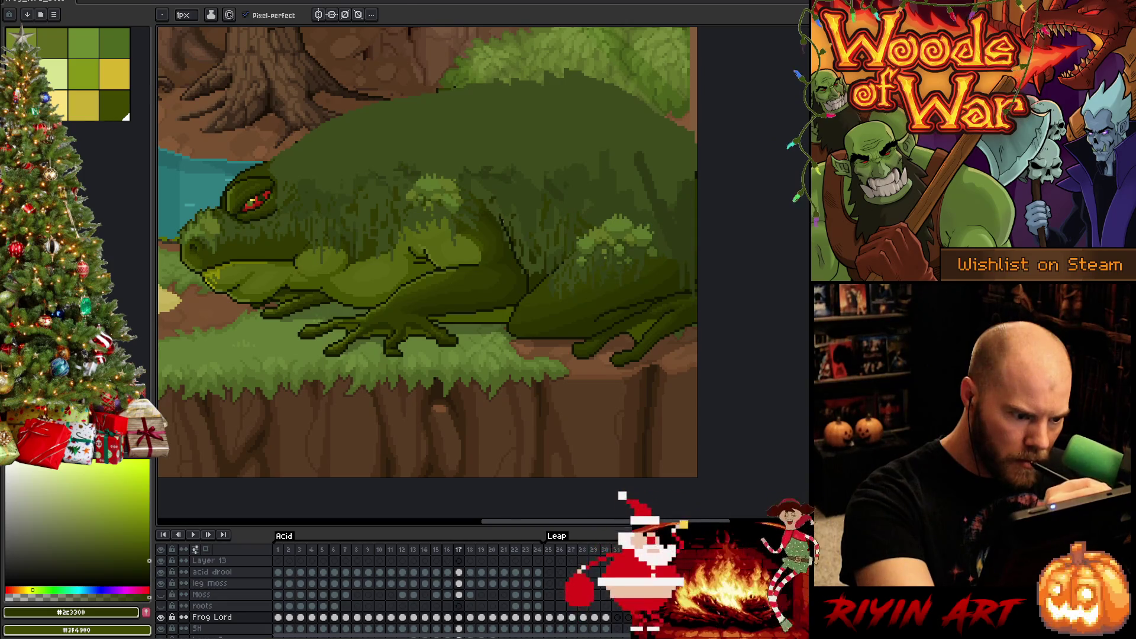
alt+click(504, 228)
alt+click(510, 245)
alt+click(513, 235)
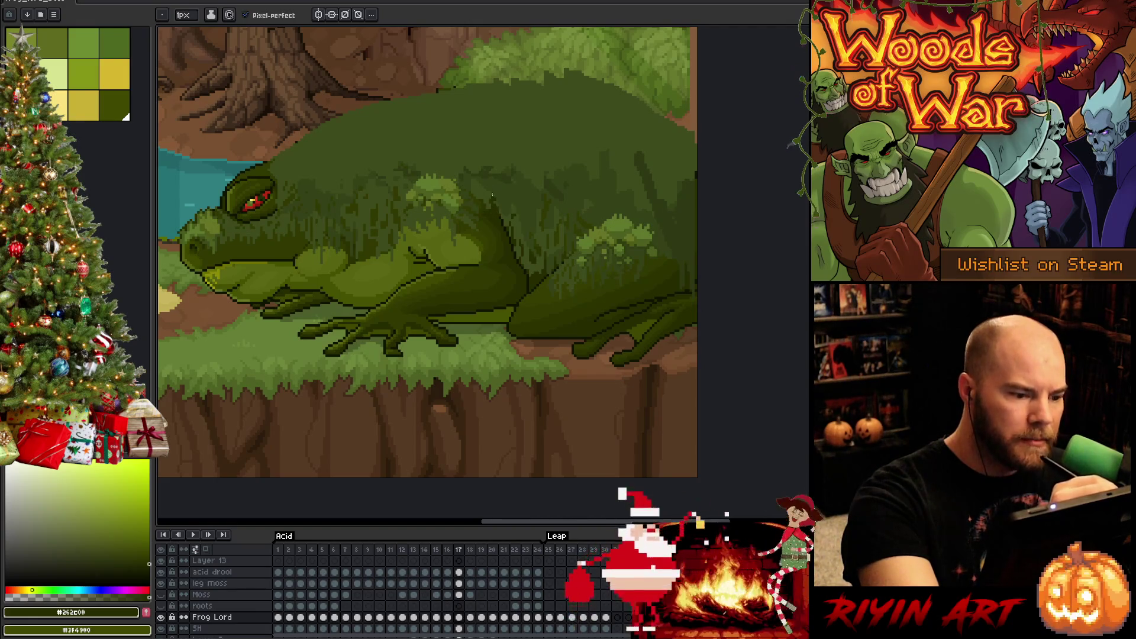
alt+click(486, 204)
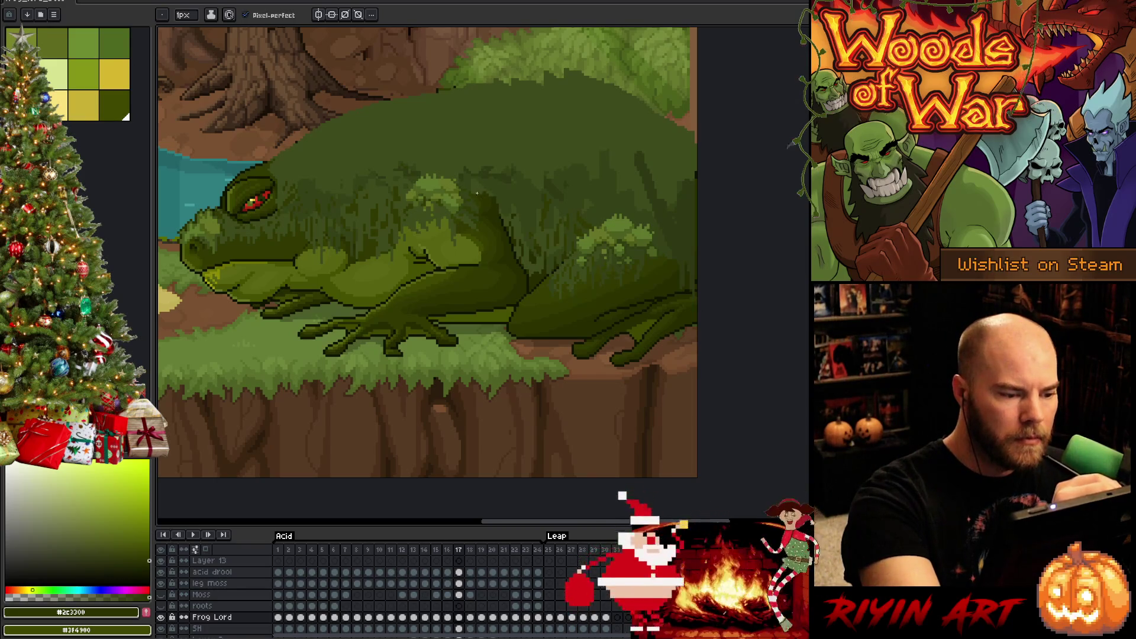
key(period)
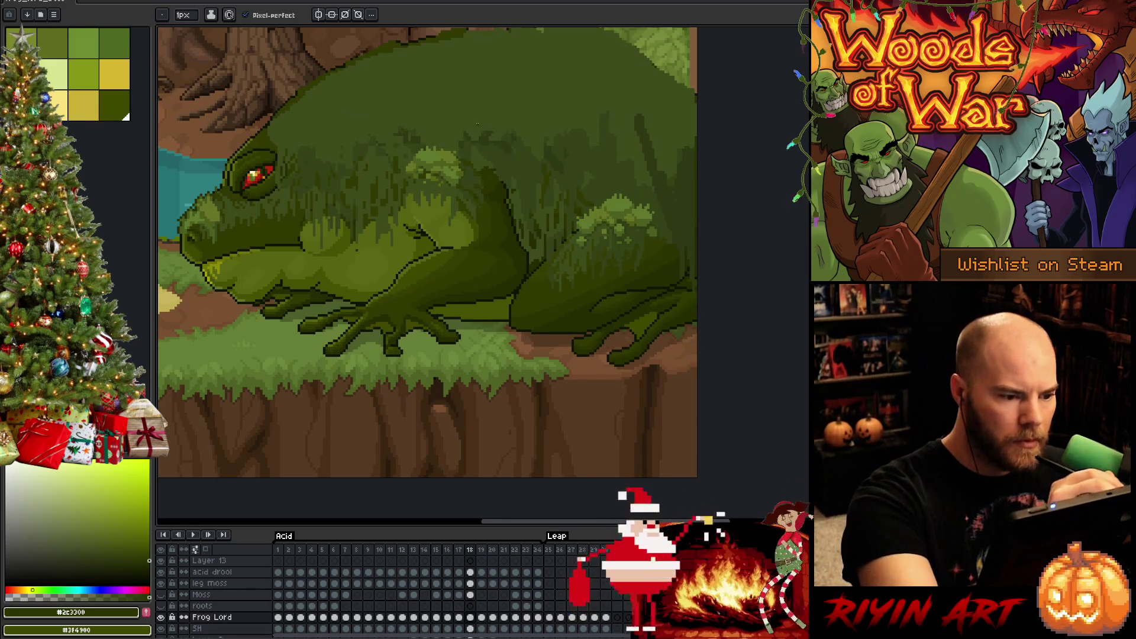
- Back on frame 17, sample the moss greens and save the animation with Ctrl+S
key(comma)
alt+click(475, 192)
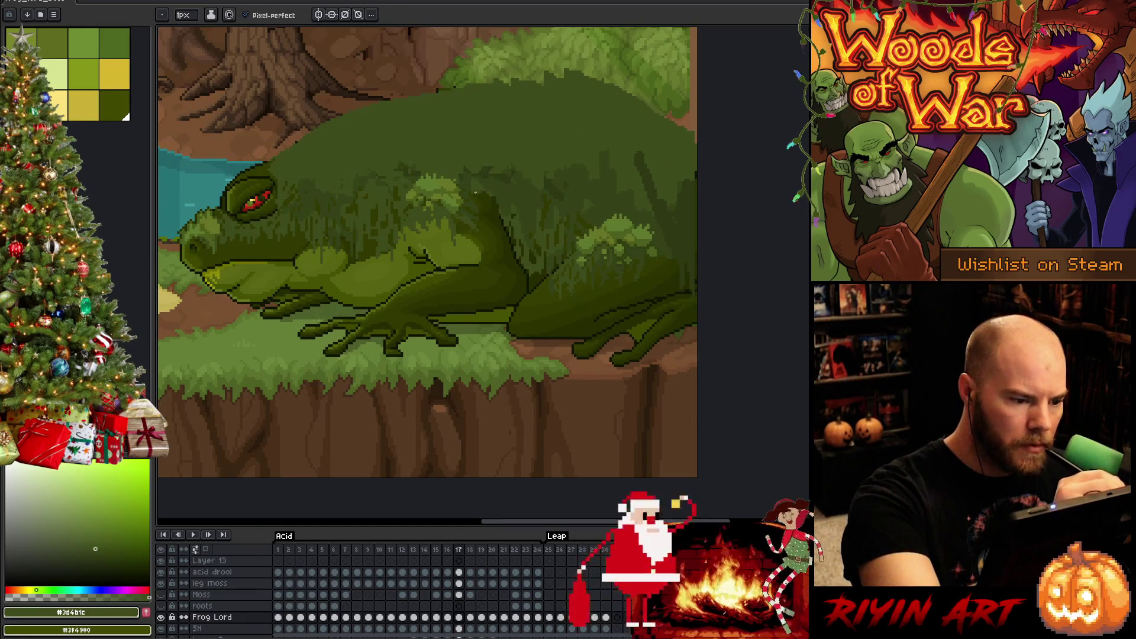
alt+click(481, 192)
key(ctrl+s)
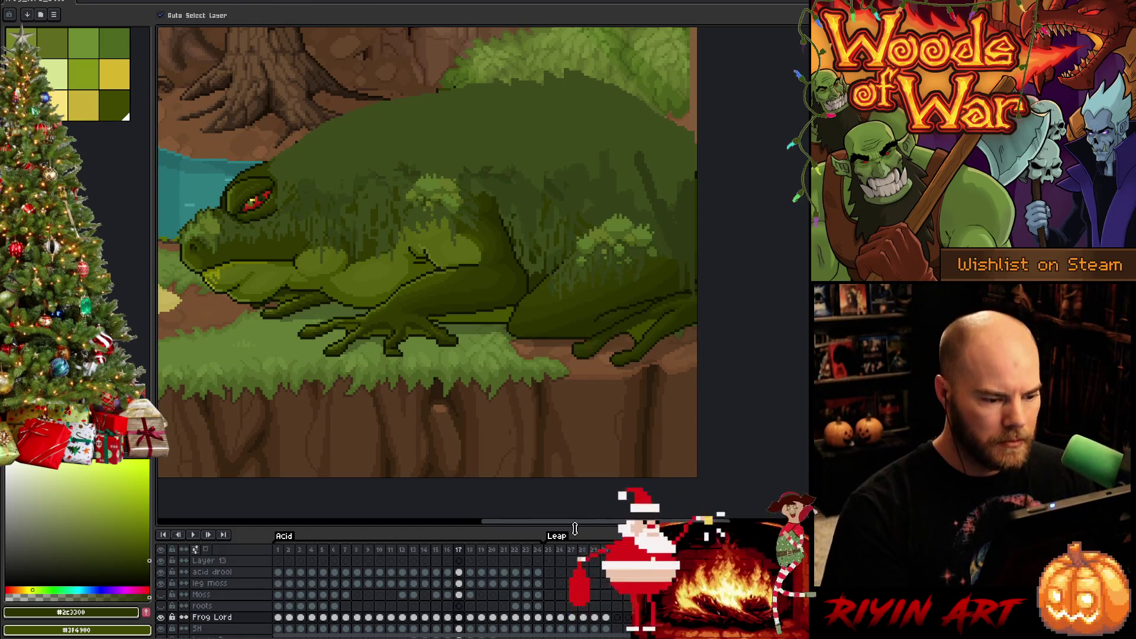
- Compare the poses in frames 17 and 18, pick the dark green palette colour, and advance to frame 19
key(period)
key(comma)
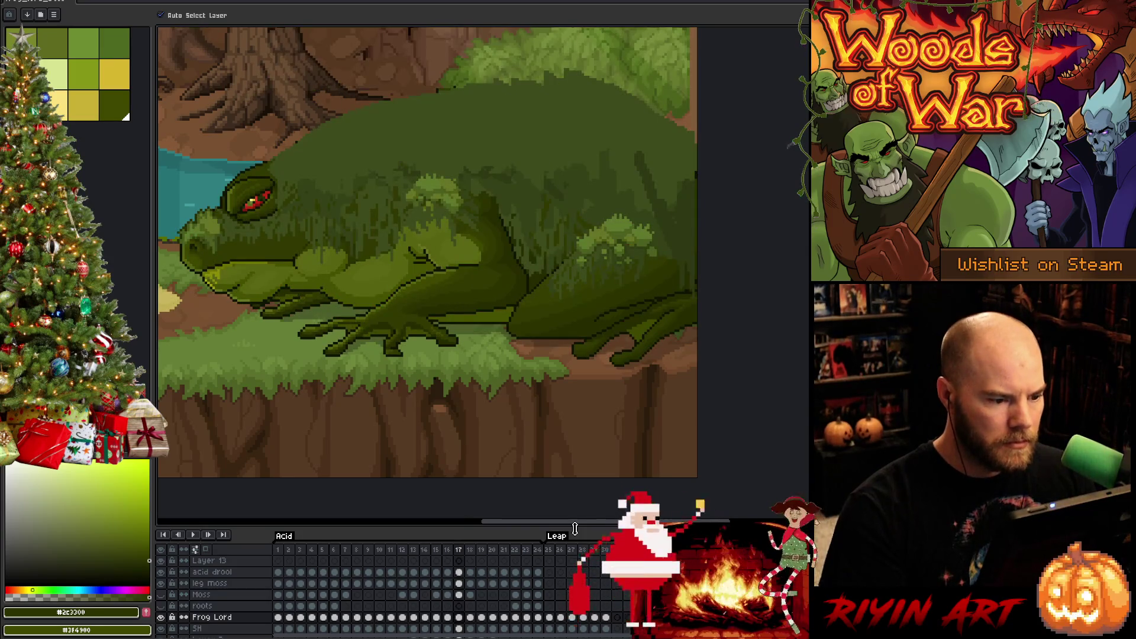
key(b)
alt+click(484, 256)
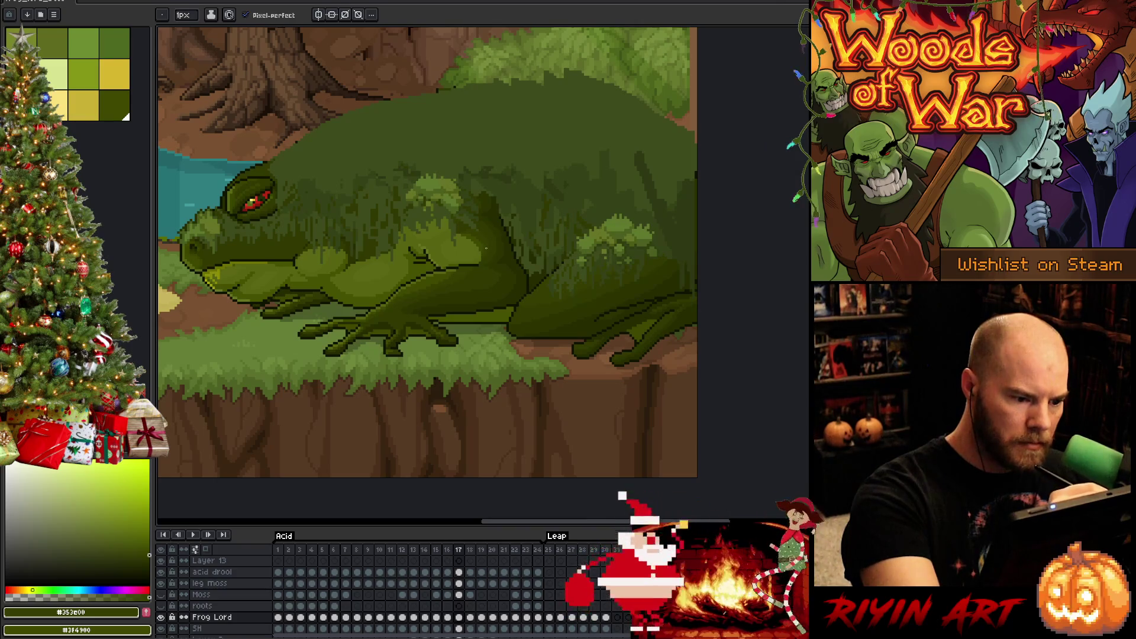
alt+click(484, 252)
key(period)
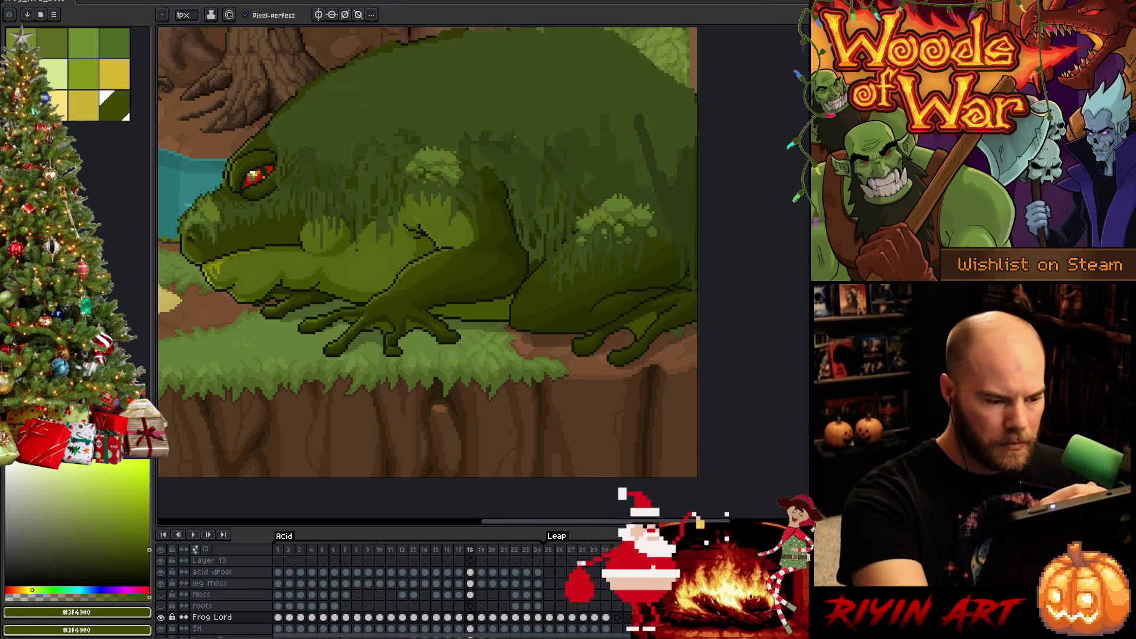
key(period)
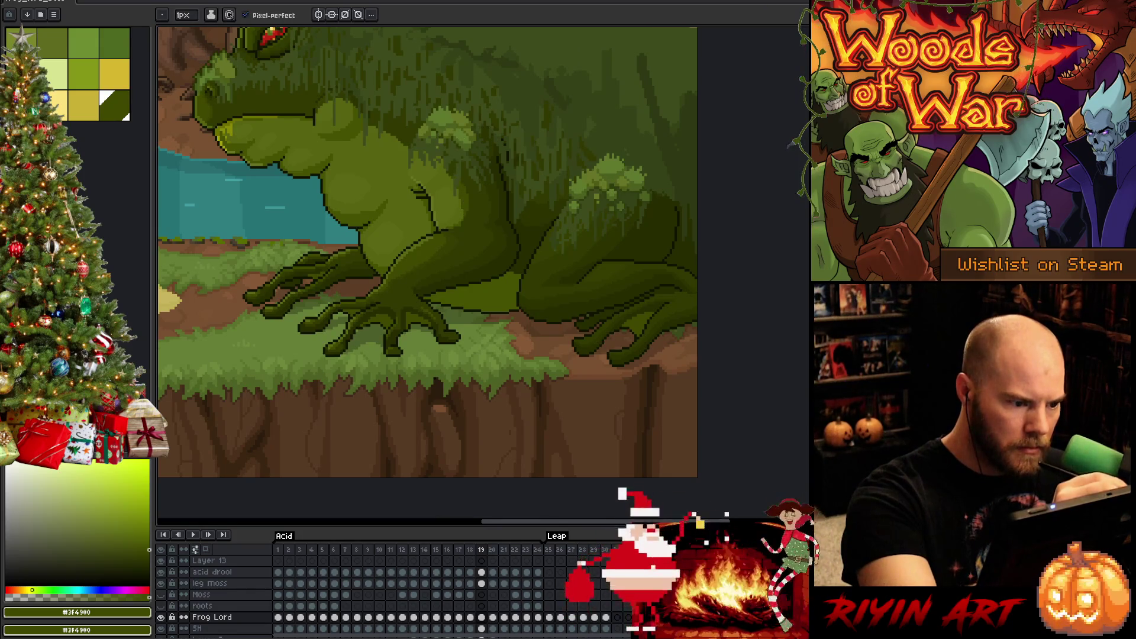
- Touch up the moss shading on leap frames 20 and 21 with the pencil and paint bucket
key(period)
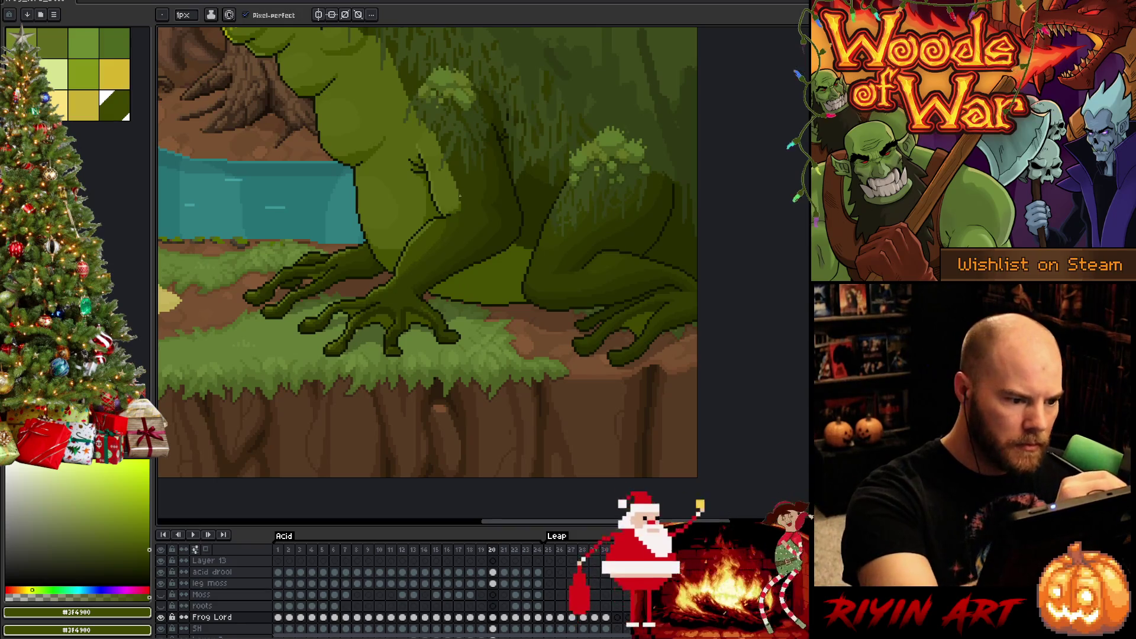
key(g)
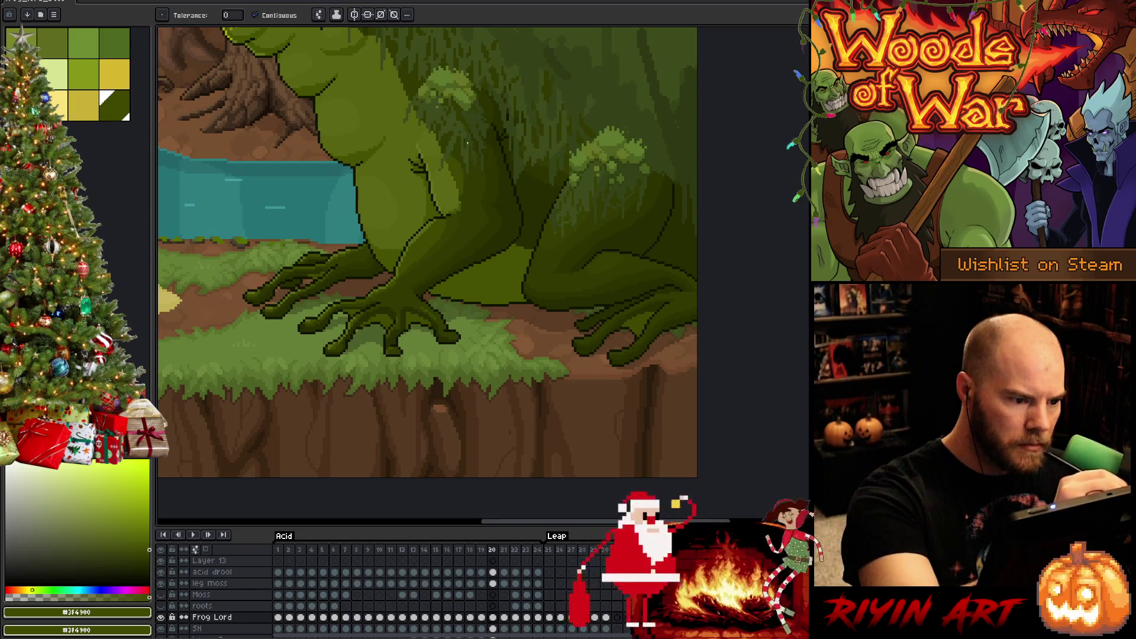
key(b)
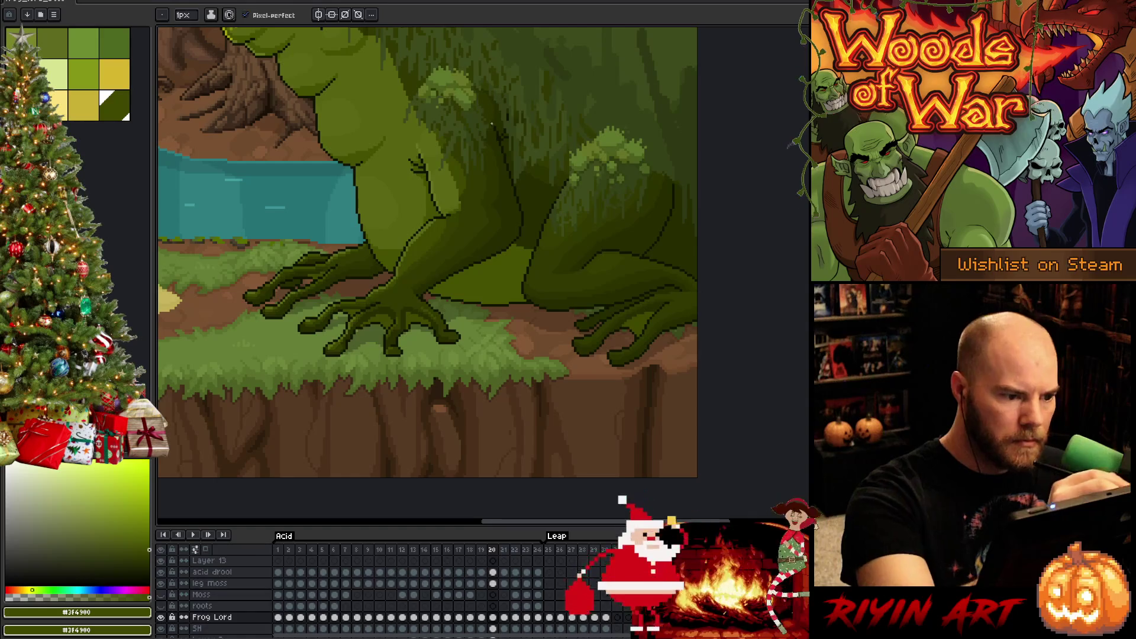
key(Right)
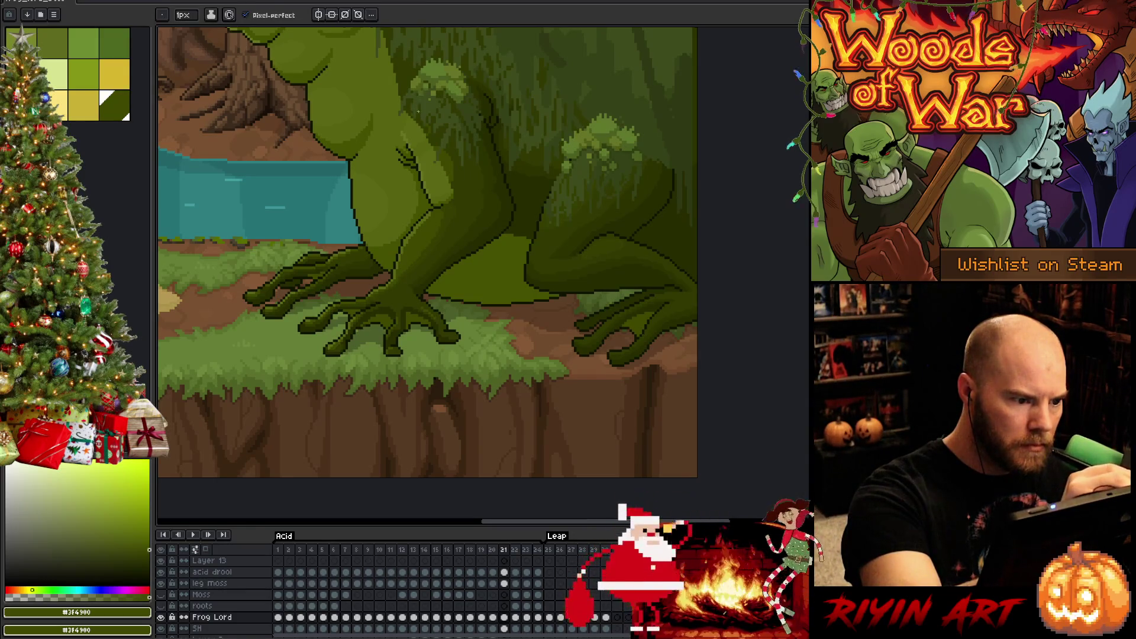
key(g)
key(b)
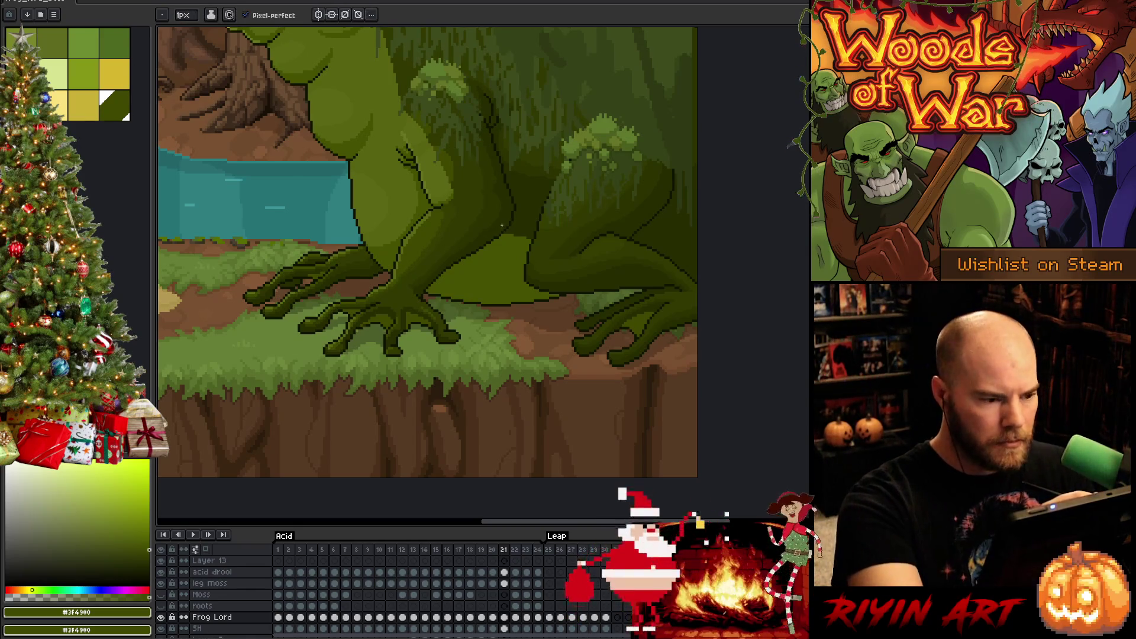
- Compare frames 21 and 22 while eyedropping dark green and the leg's olive green
key(period)
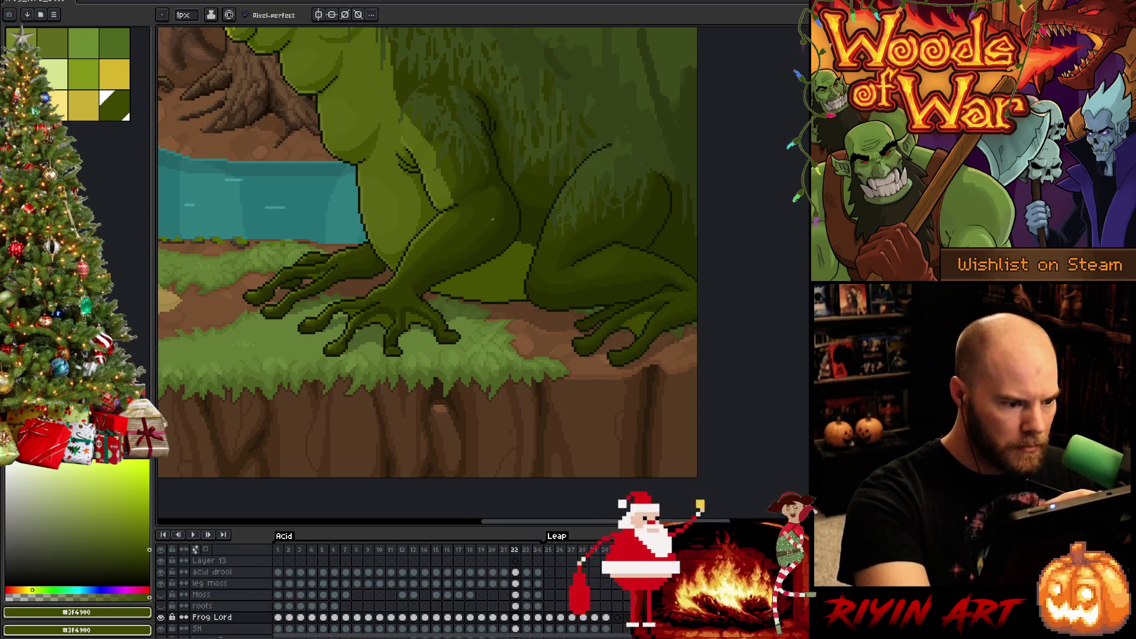
key(comma)
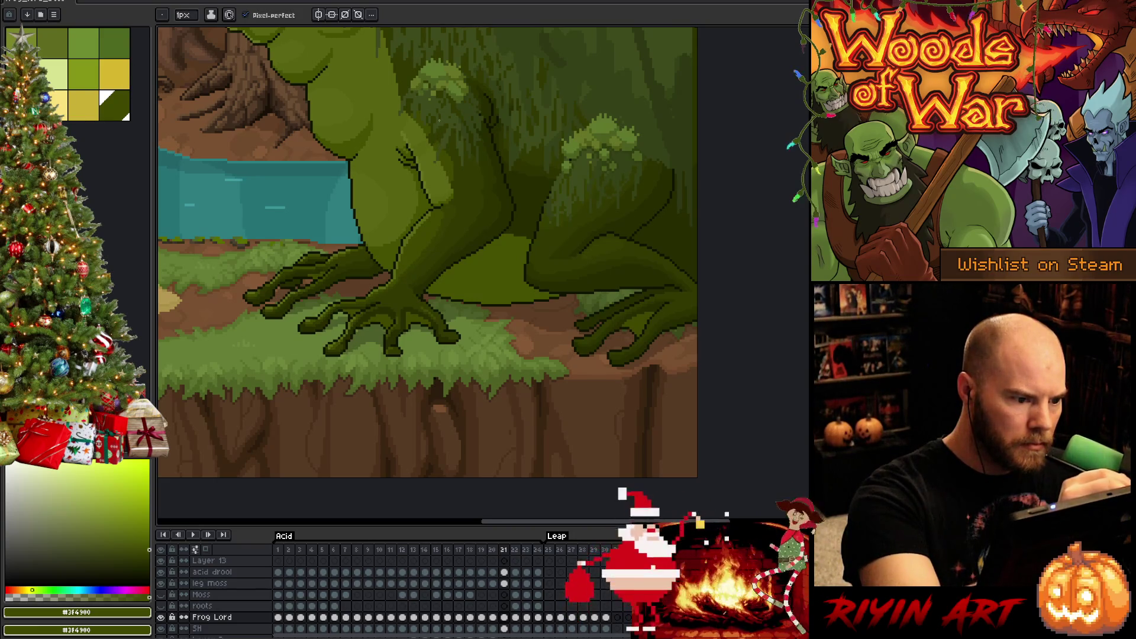
alt+click(501, 316)
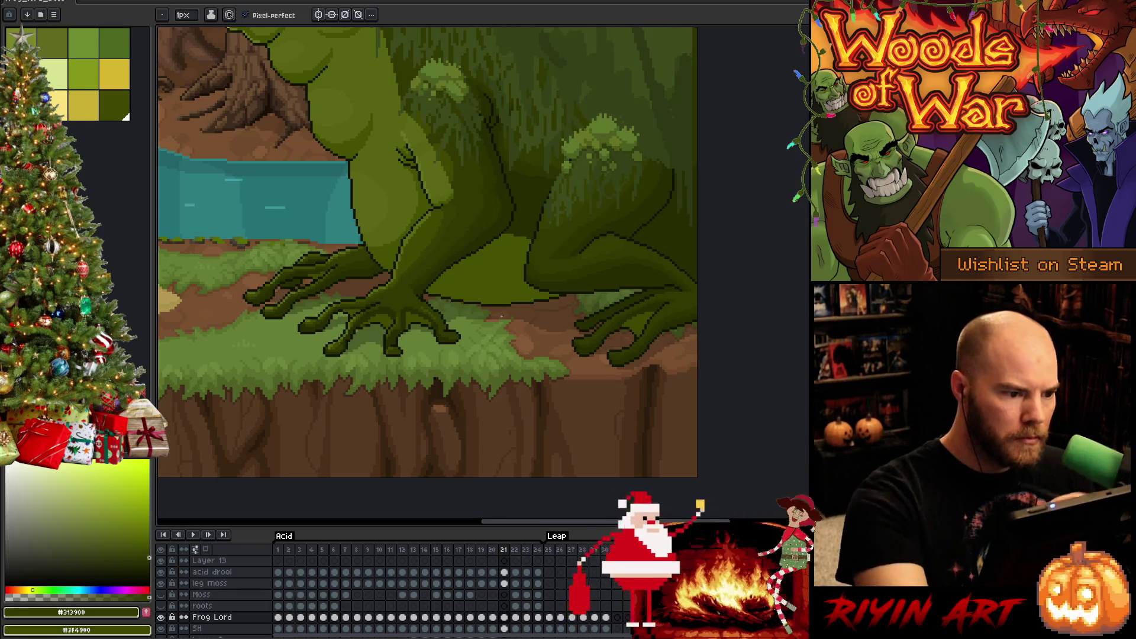
alt+click(433, 118)
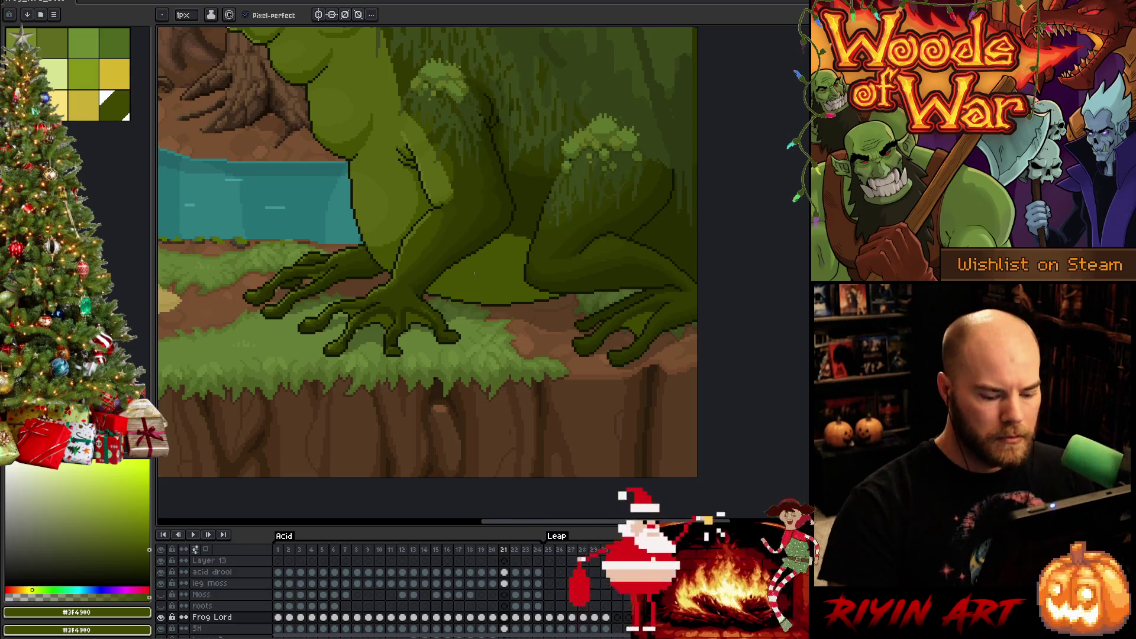
key(Right)
key(Left)
key(Right)
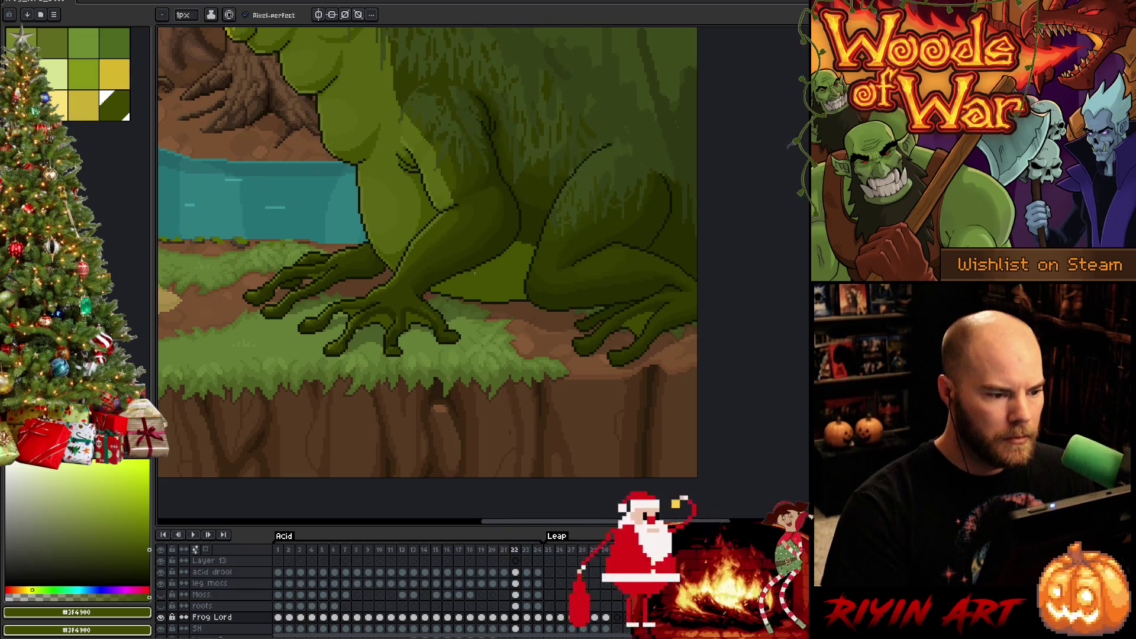
alt+click(459, 168)
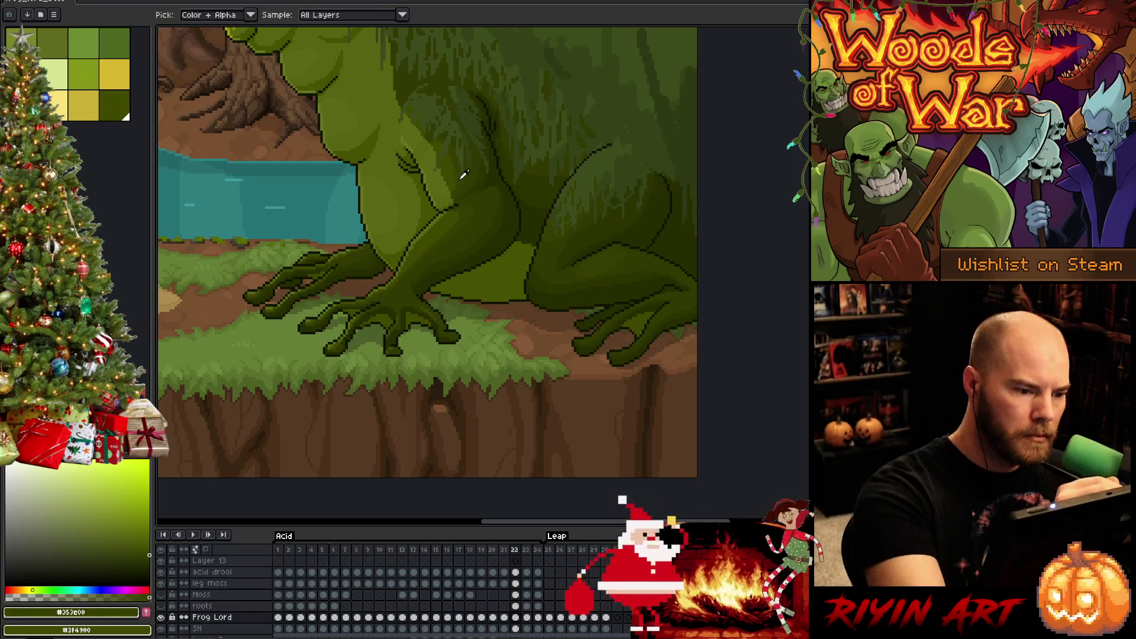
- Refine the leg moss on frames 21 and 20 with pencil and fill touches
key(Left)
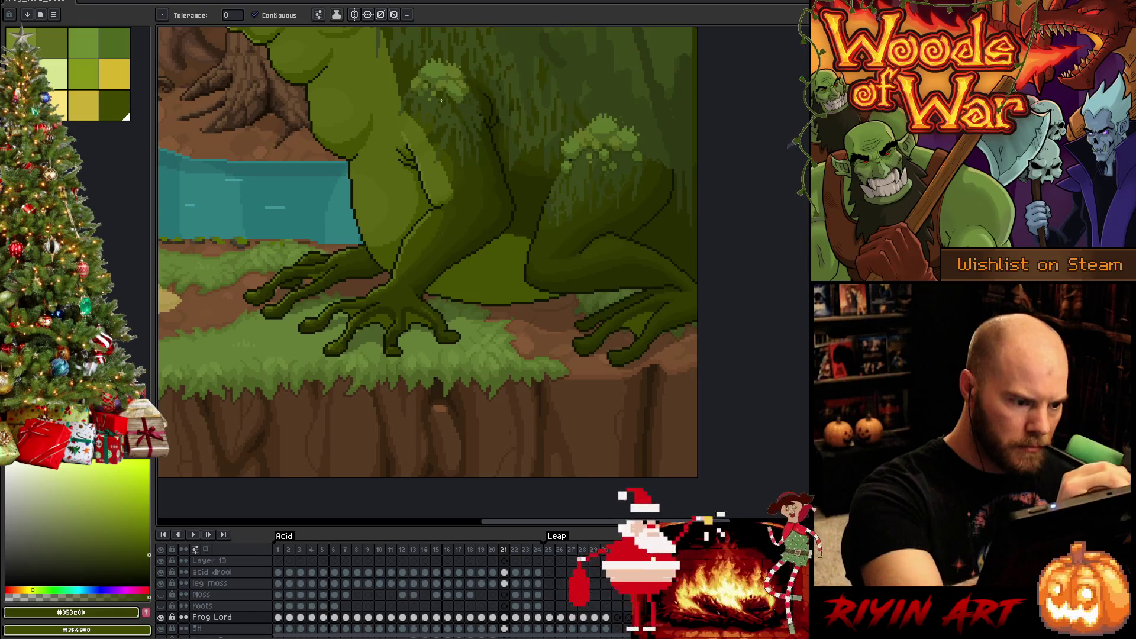
key(g)
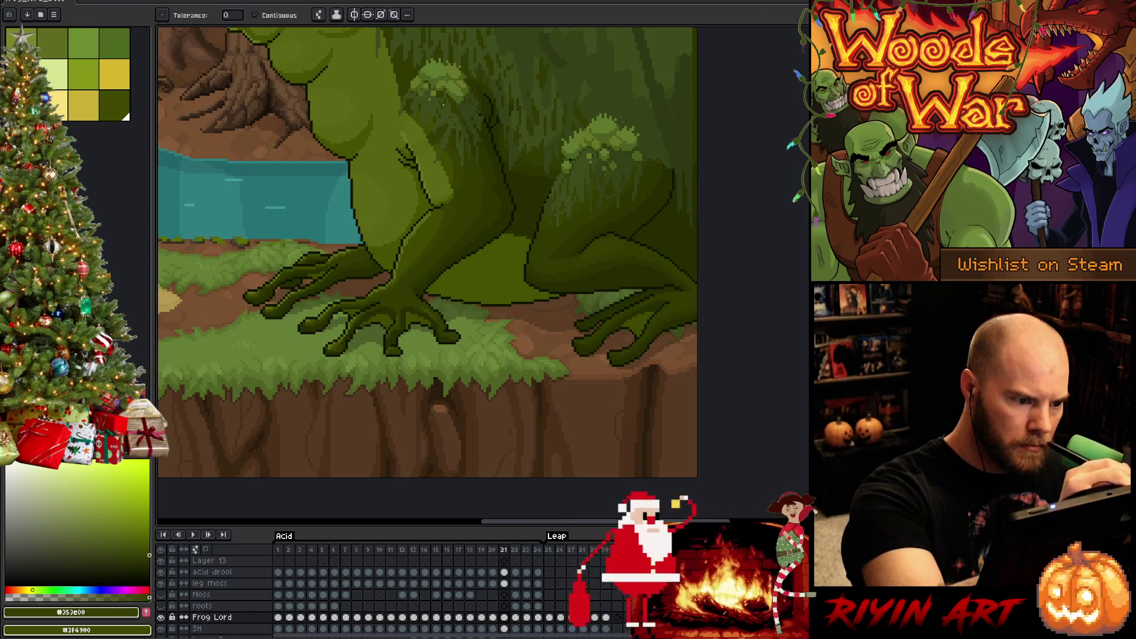
key(b)
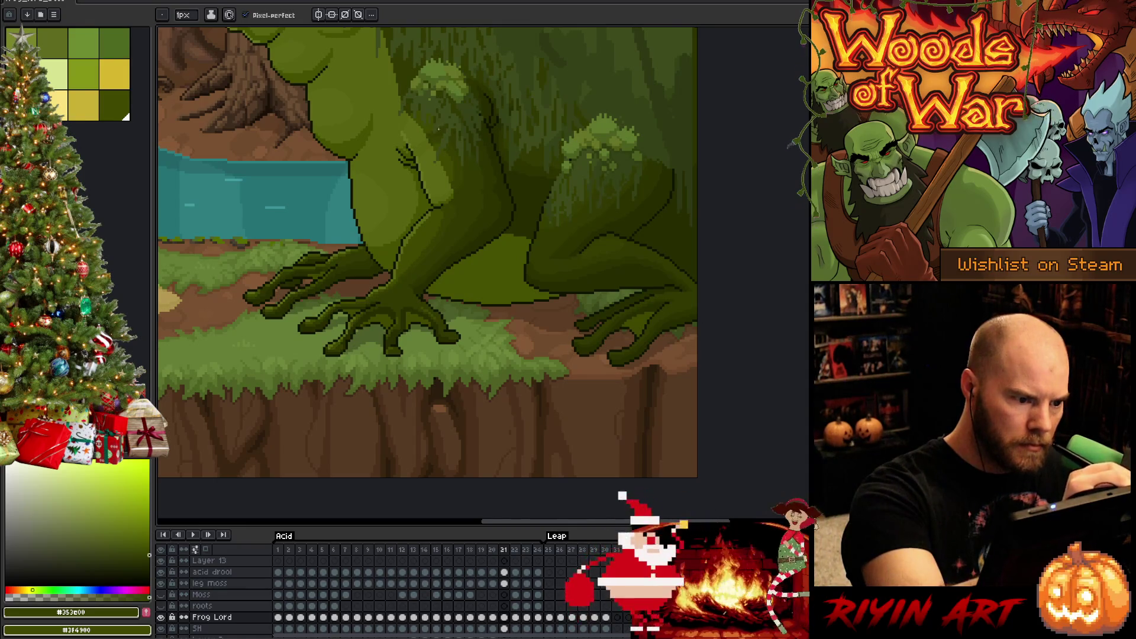
key(Left)
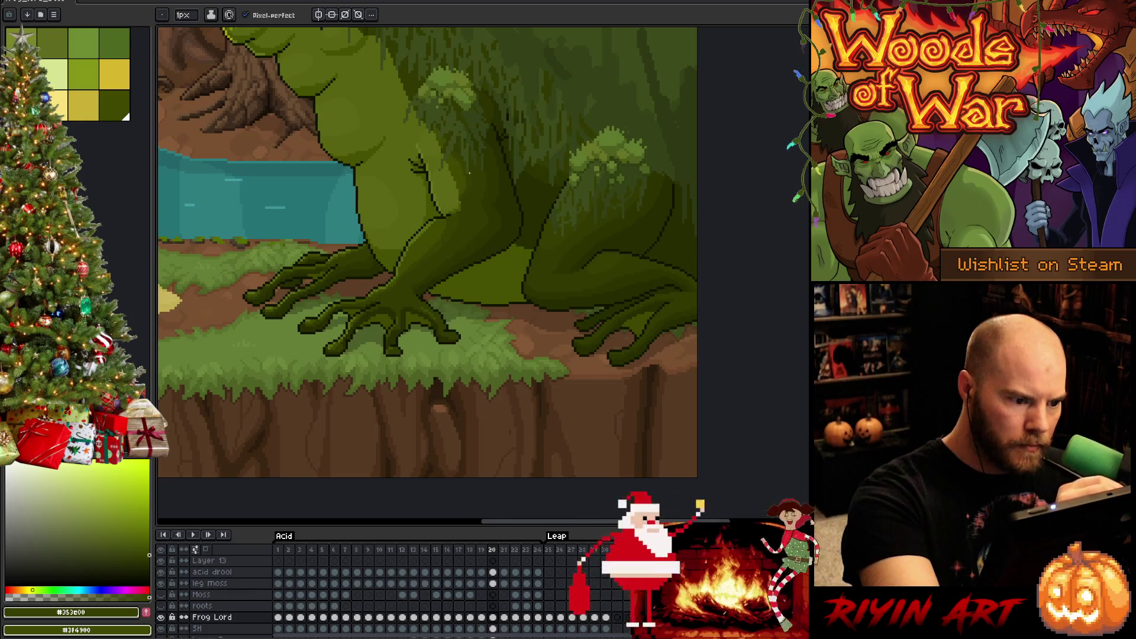
key(g)
key(b)
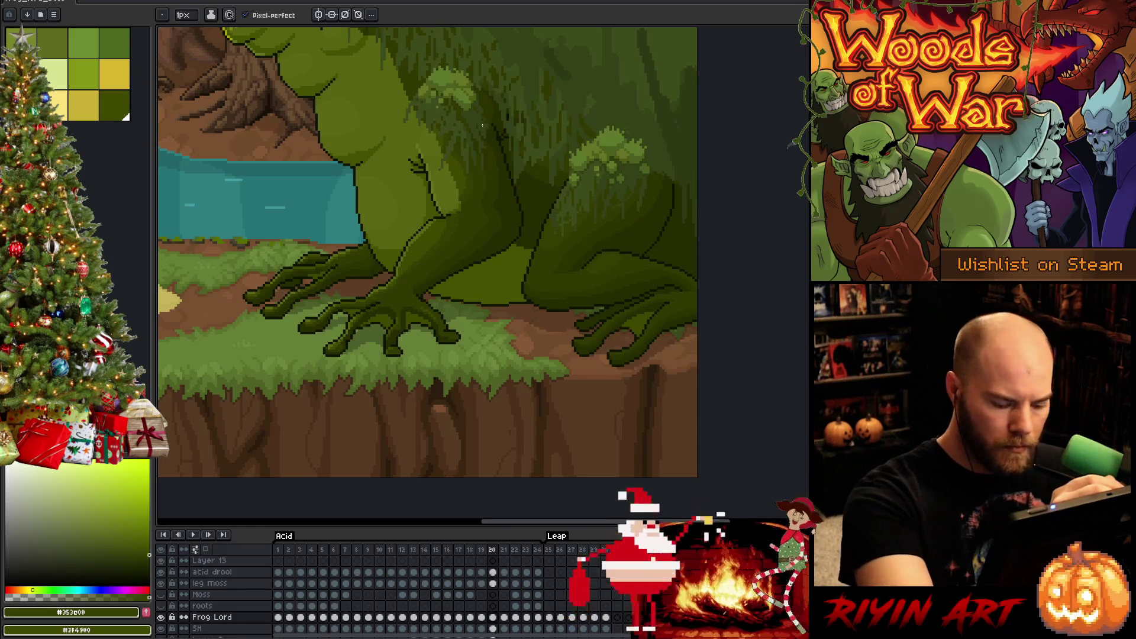
- Correct the moss on frames 19, 18 and 17 with sampled dark and olive greens, then return to frame 18
key(comma)
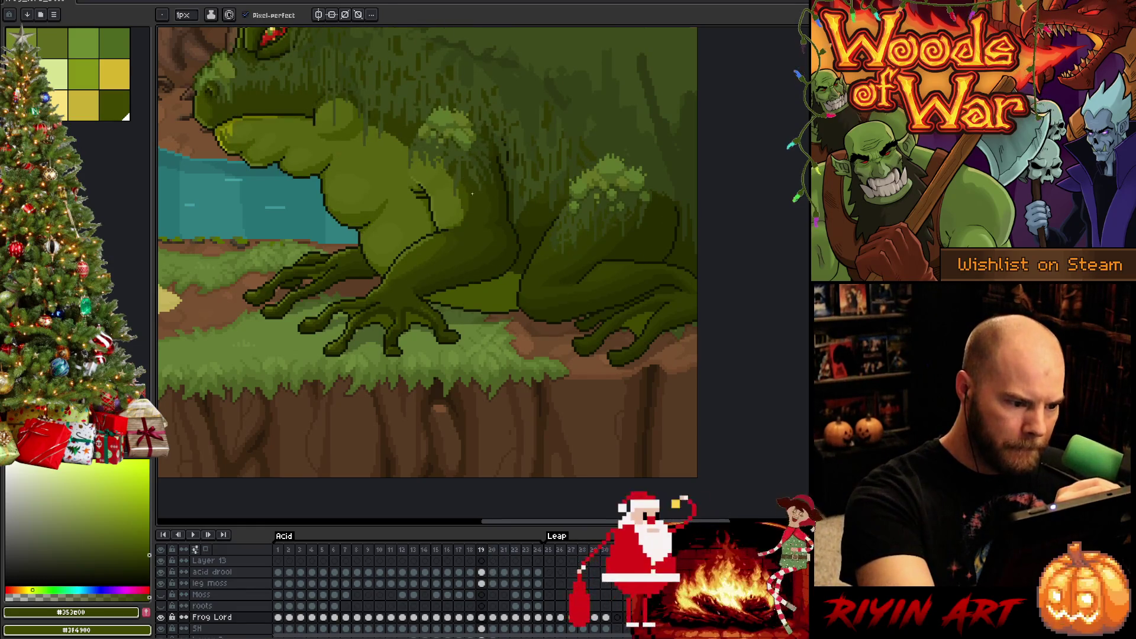
key(g)
key(b)
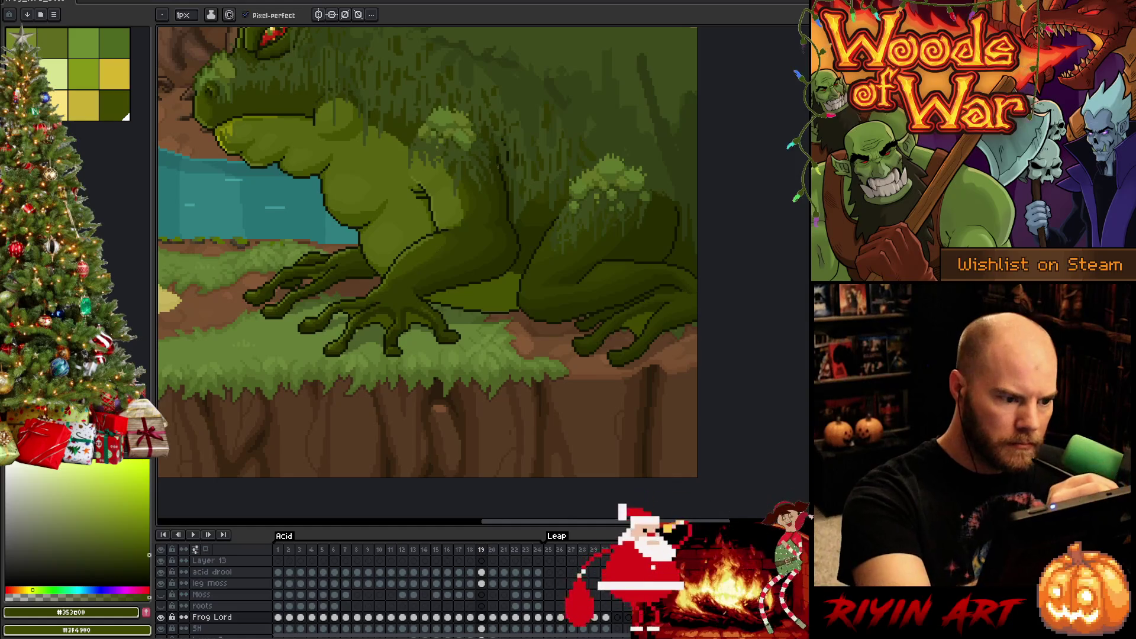
key(comma)
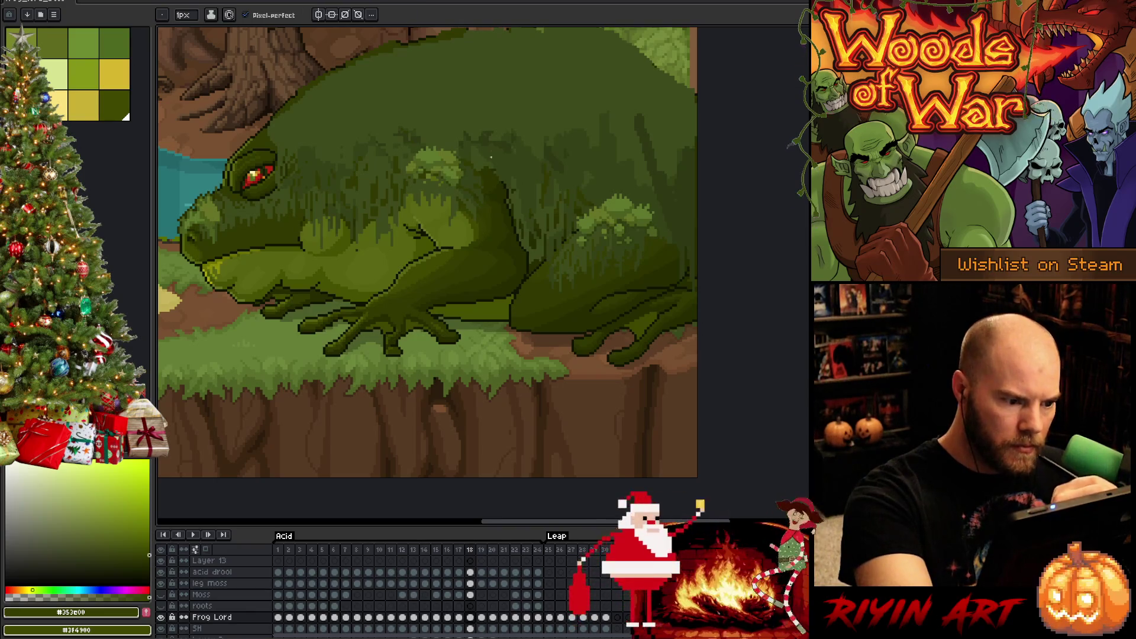
key(comma)
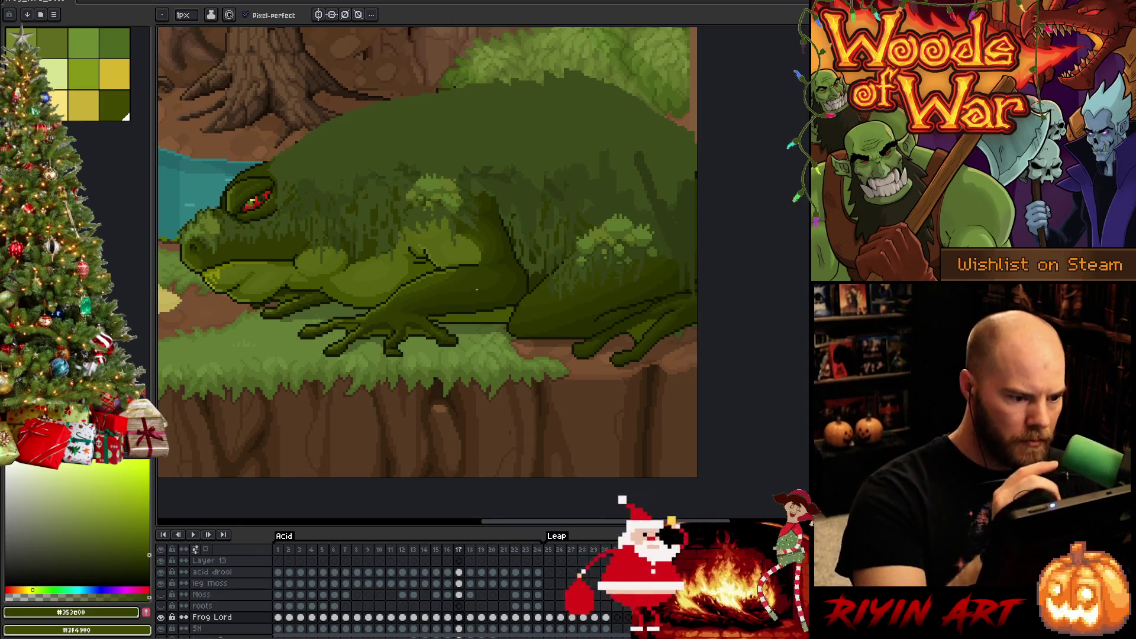
alt+click(463, 225)
alt+click(475, 216)
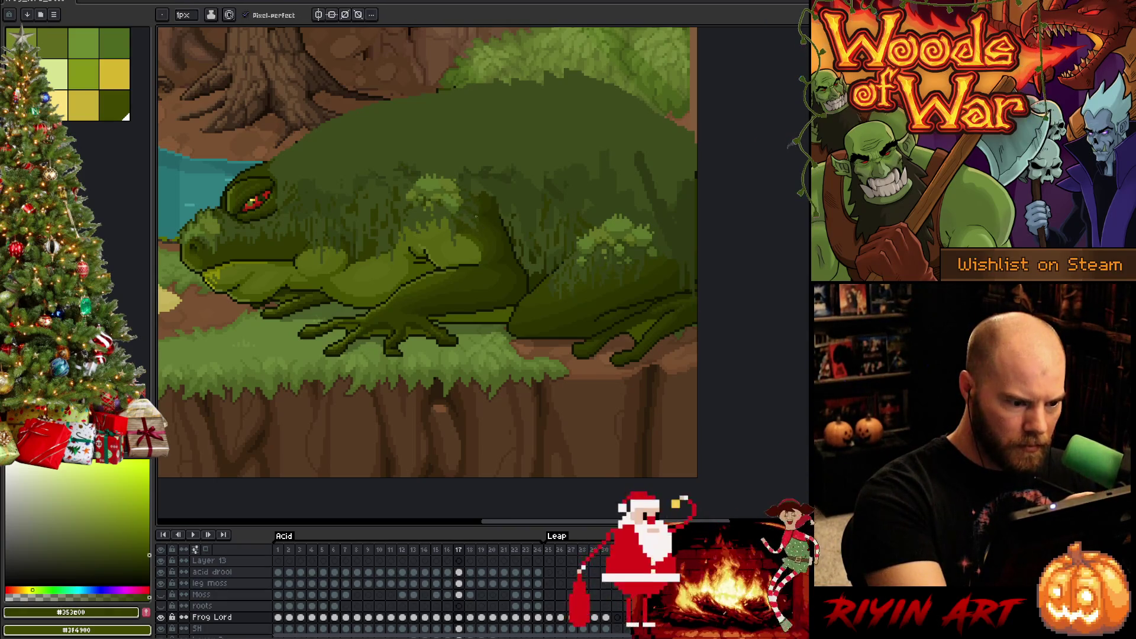
key(period)
key(period)
key(period)
key(period)
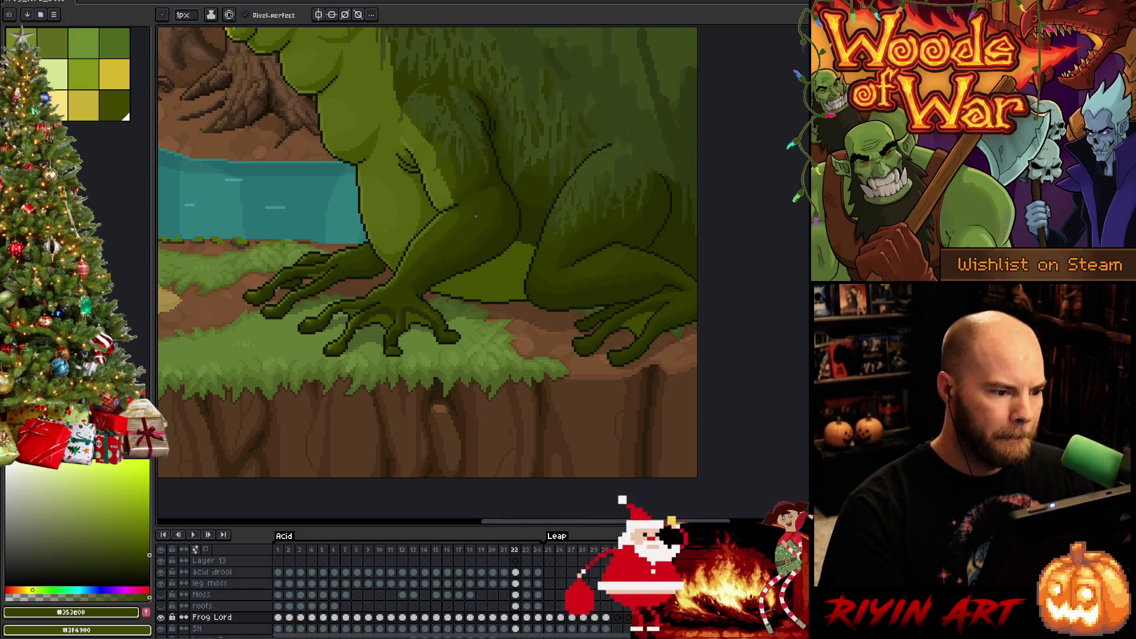
- Repaint the frog's leg shading with sampled light, mid and dark greens on frames 20, 19 and 18
key(comma)
key(comma)
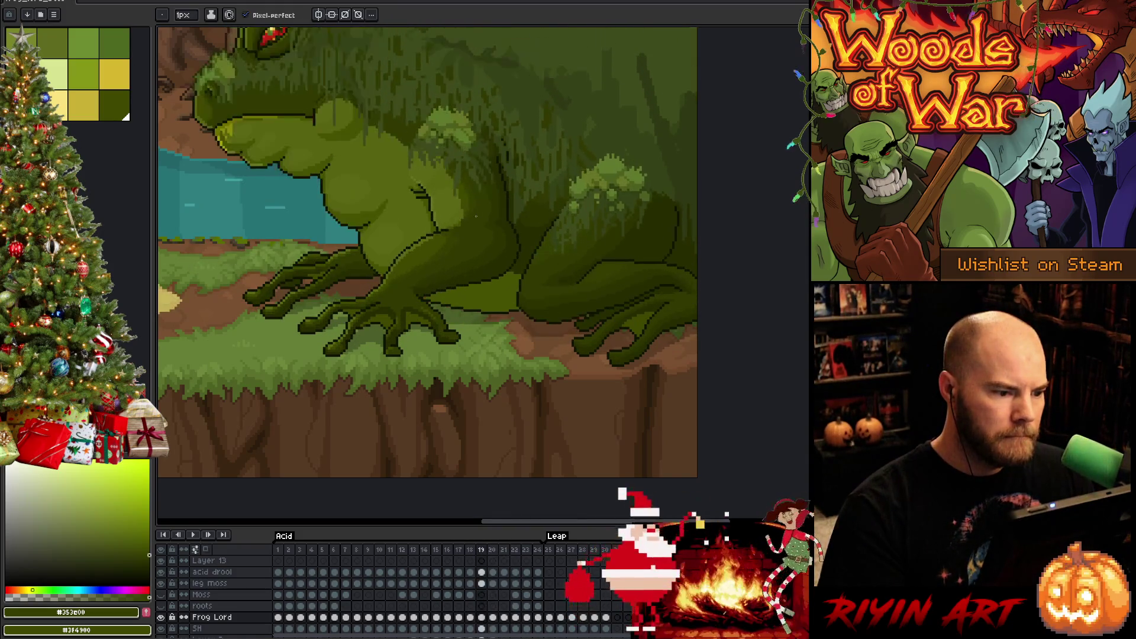
key(comma)
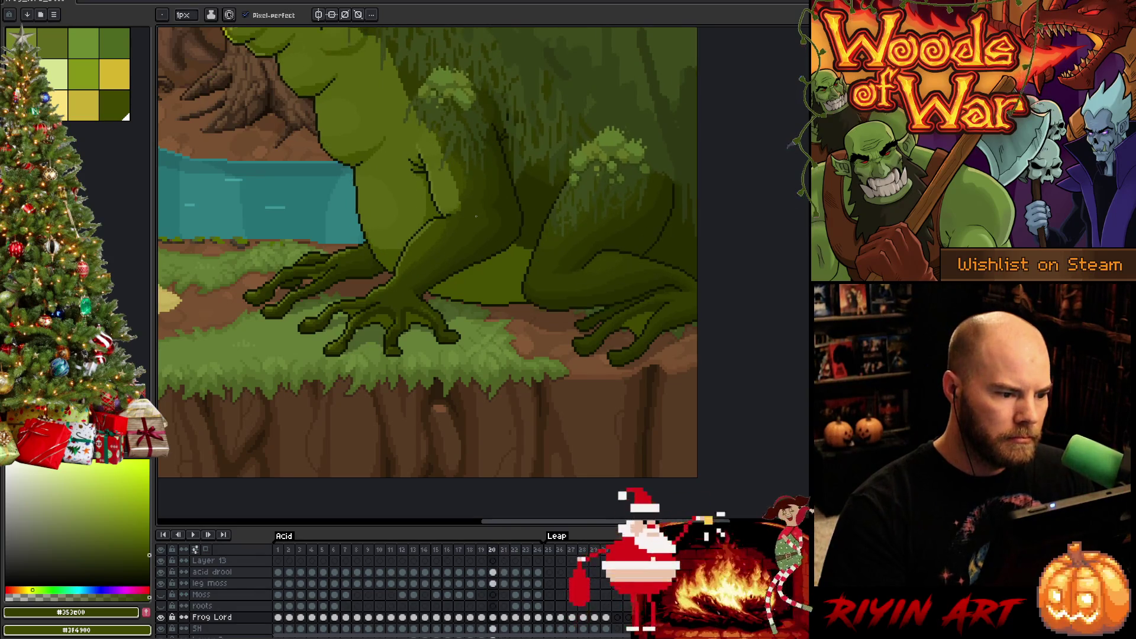
alt+click(459, 203)
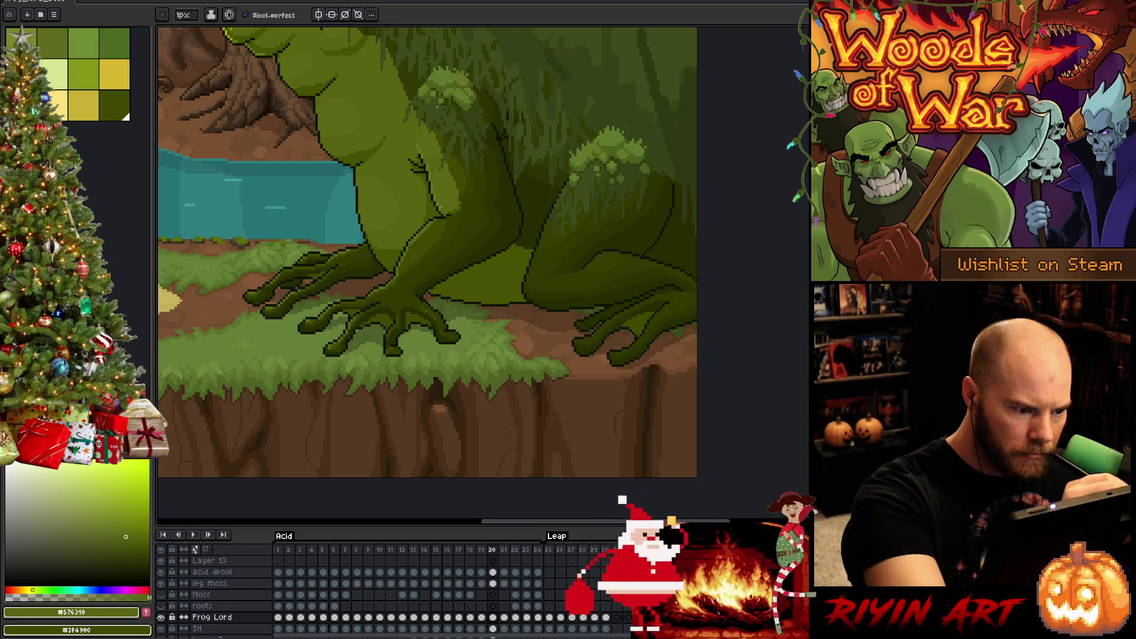
key(g)
key(b)
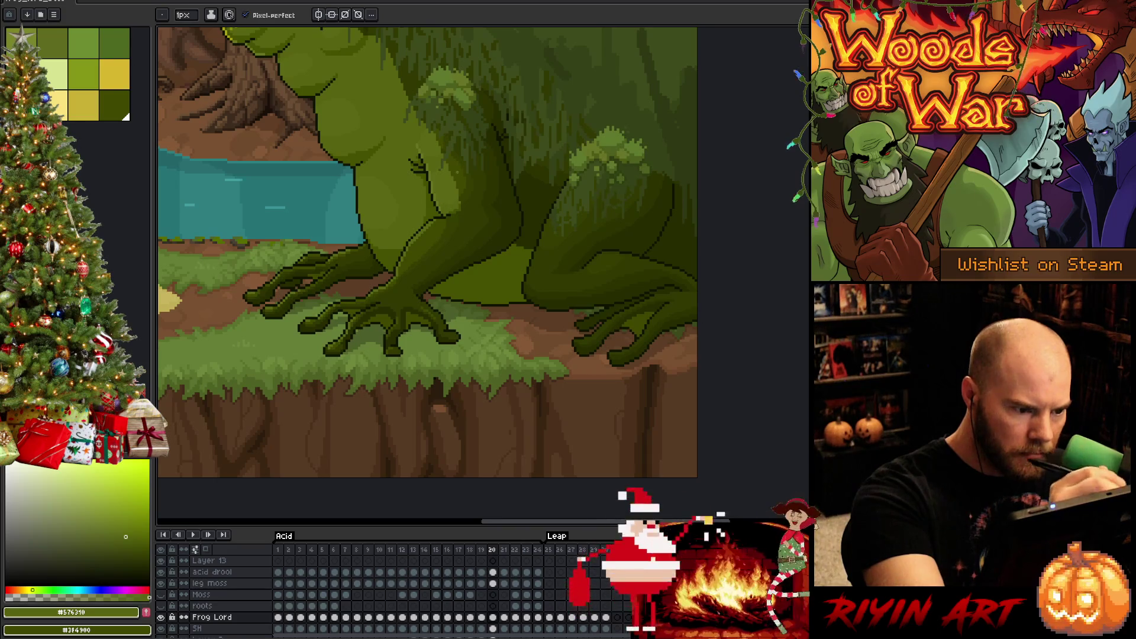
key(alt)
alt+click(463, 201)
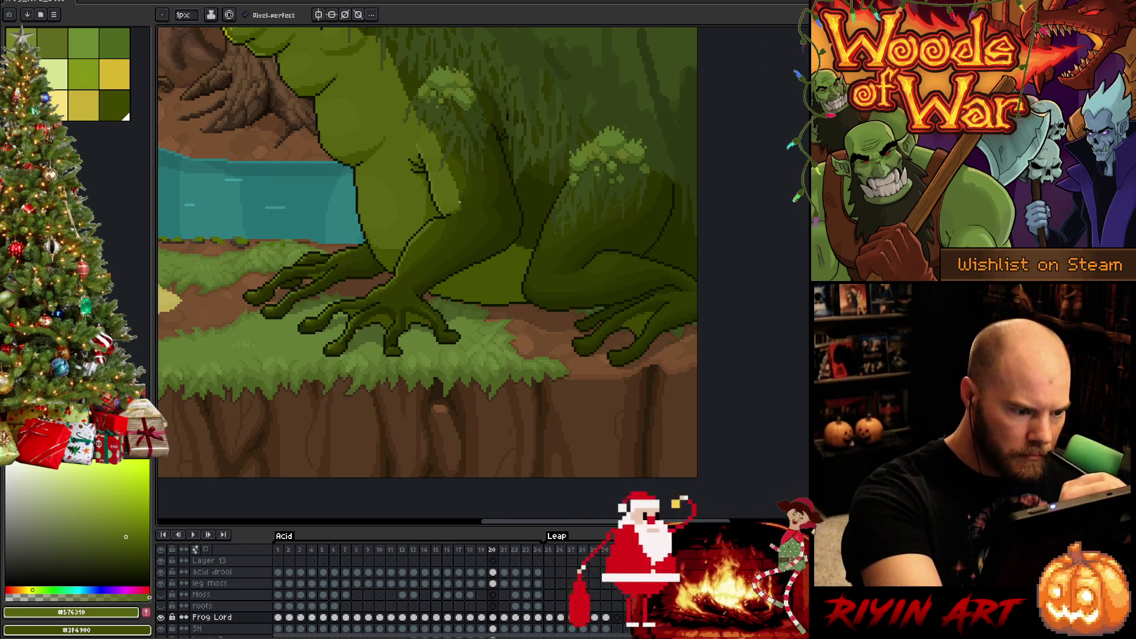
alt+click(461, 193)
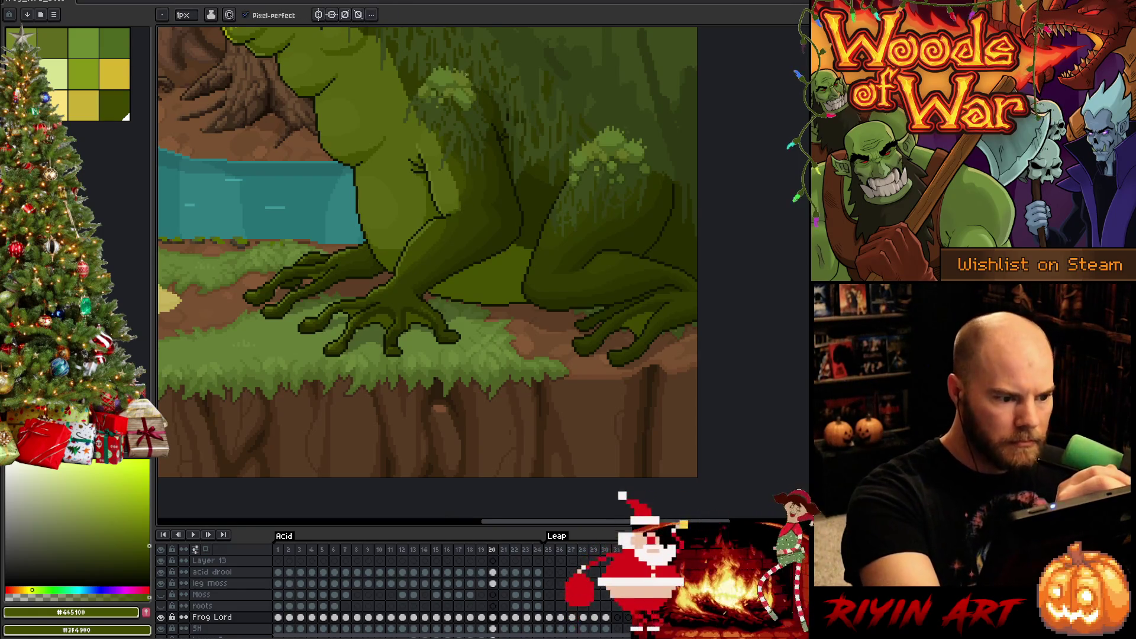
key(comma)
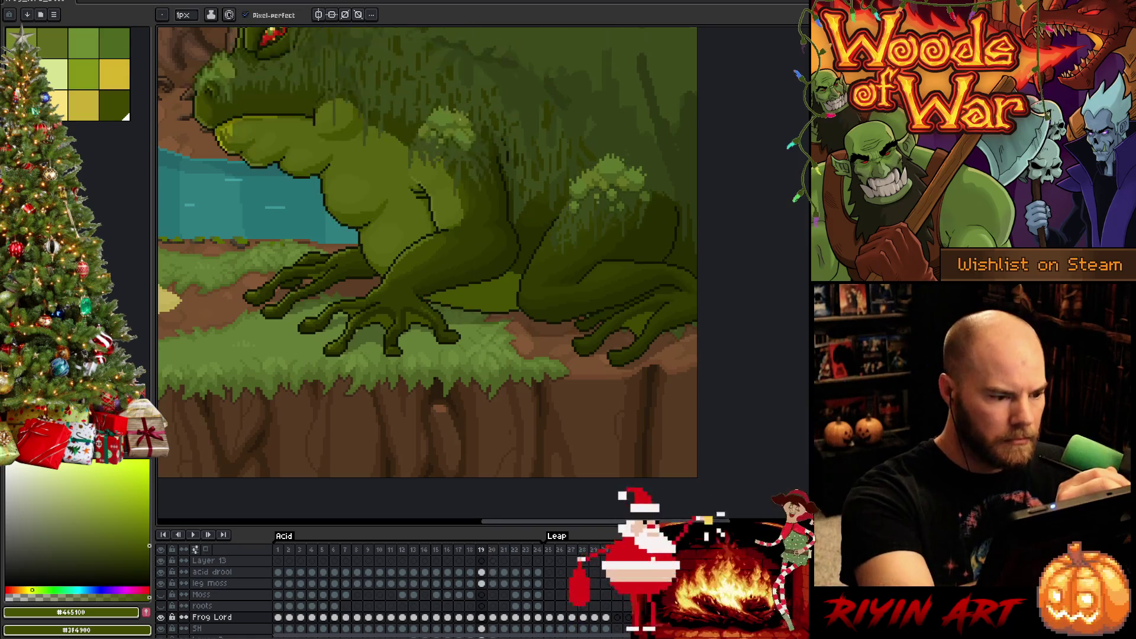
alt+click(458, 203)
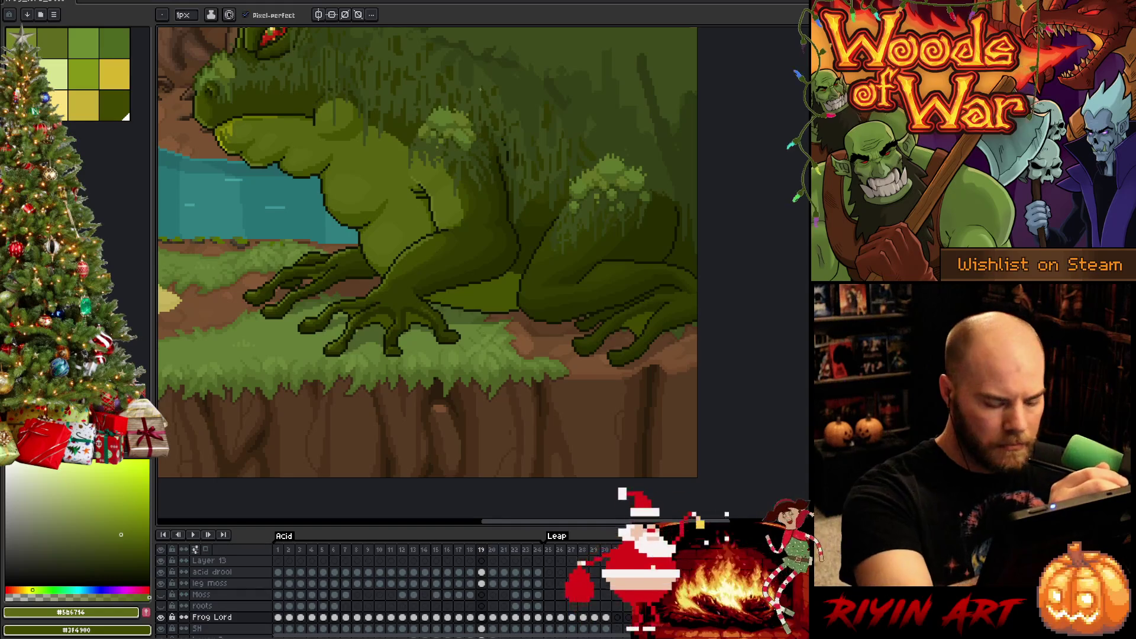
key(comma)
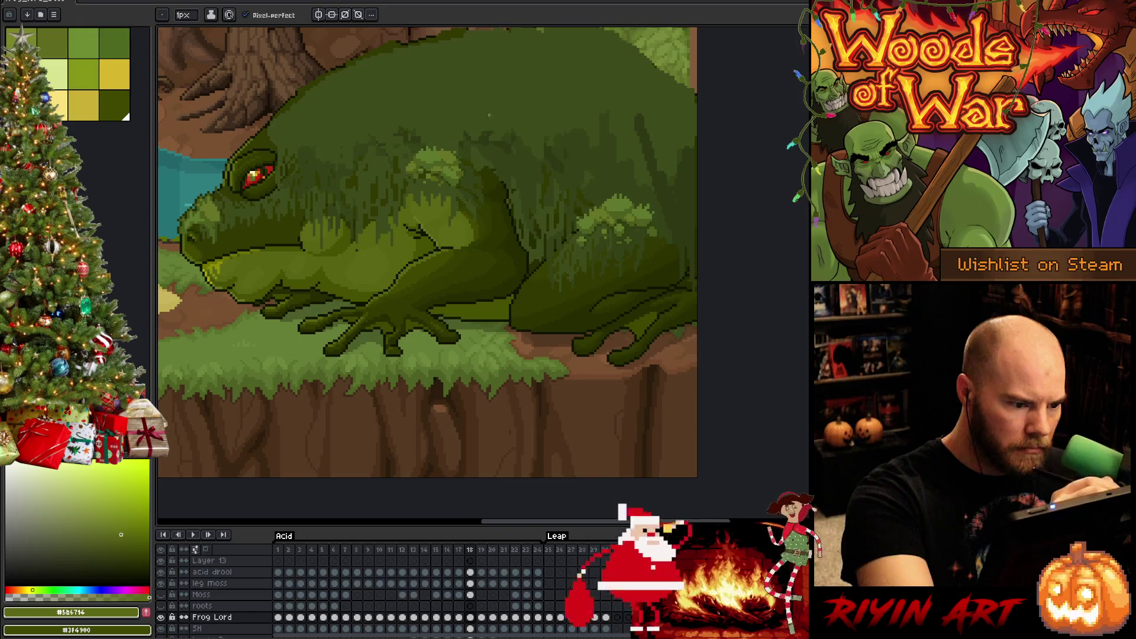
- Flip between frames 22 and 23 to compare poses, then pick the dark green palette colour
key(period)
key(period)
key(period)
key(comma)
key(period)
key(comma)
key(period)
key(comma)
key(period)
key(comma)
key(period)
key(comma)
key(comma)
alt+click(451, 187)
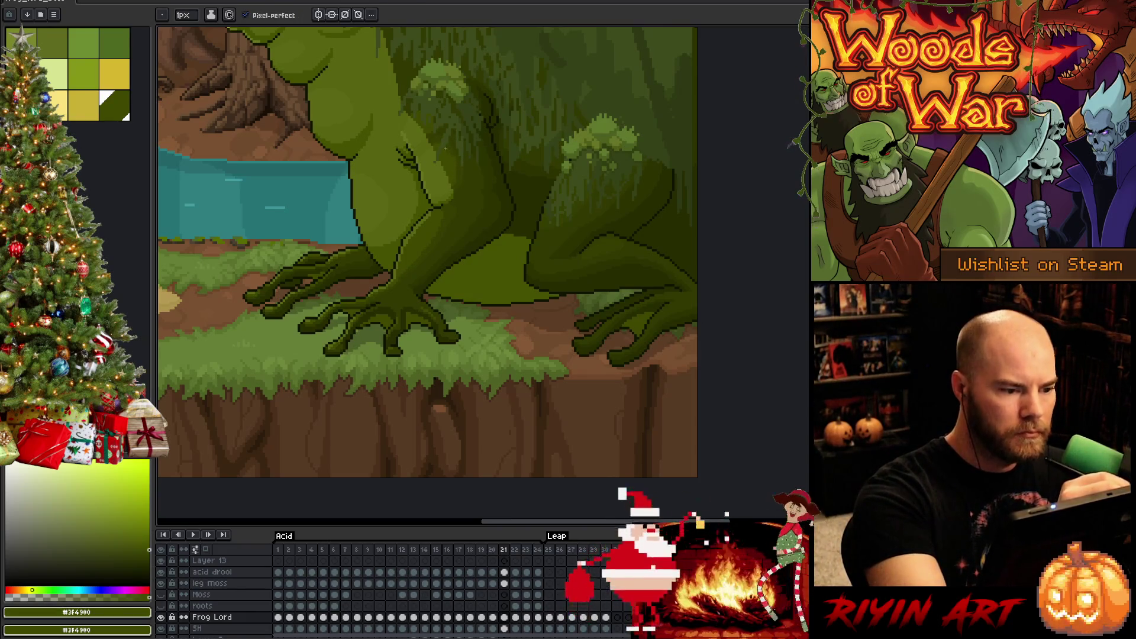
- Shade the leg moss with deep shadow and dark greens, saving the file partway
alt+click(457, 158)
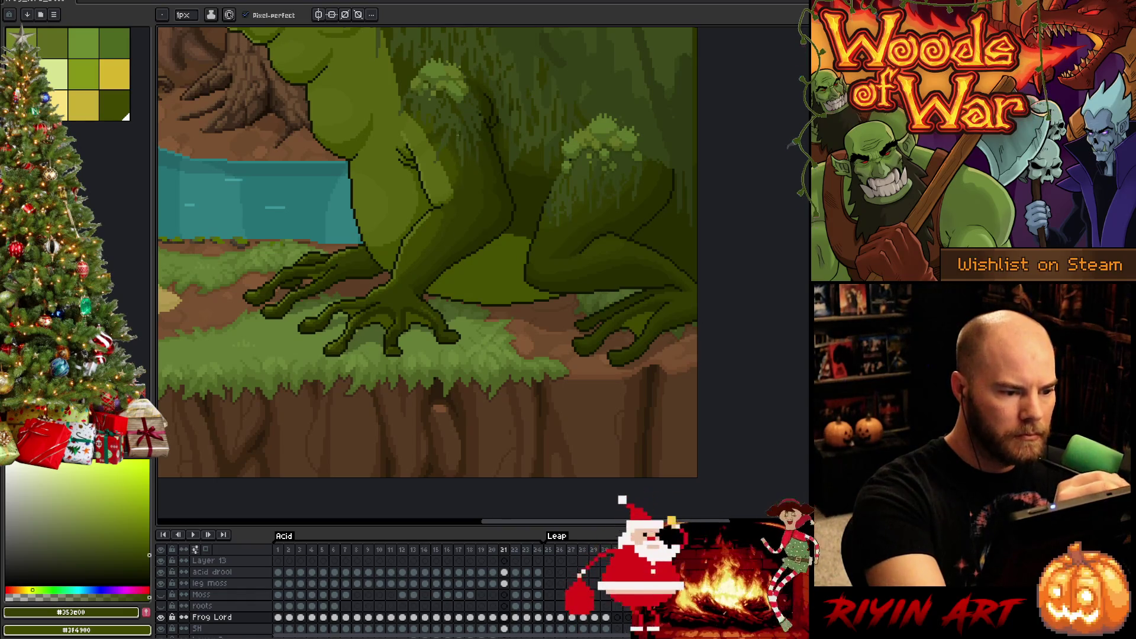
alt+click(457, 161)
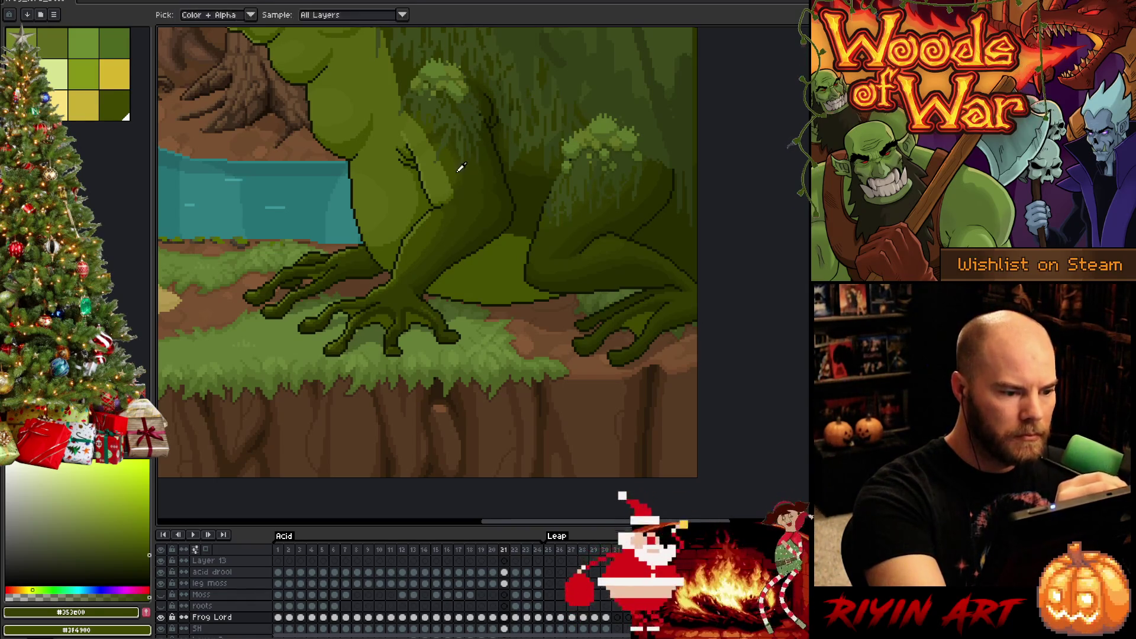
key(ctrl+s)
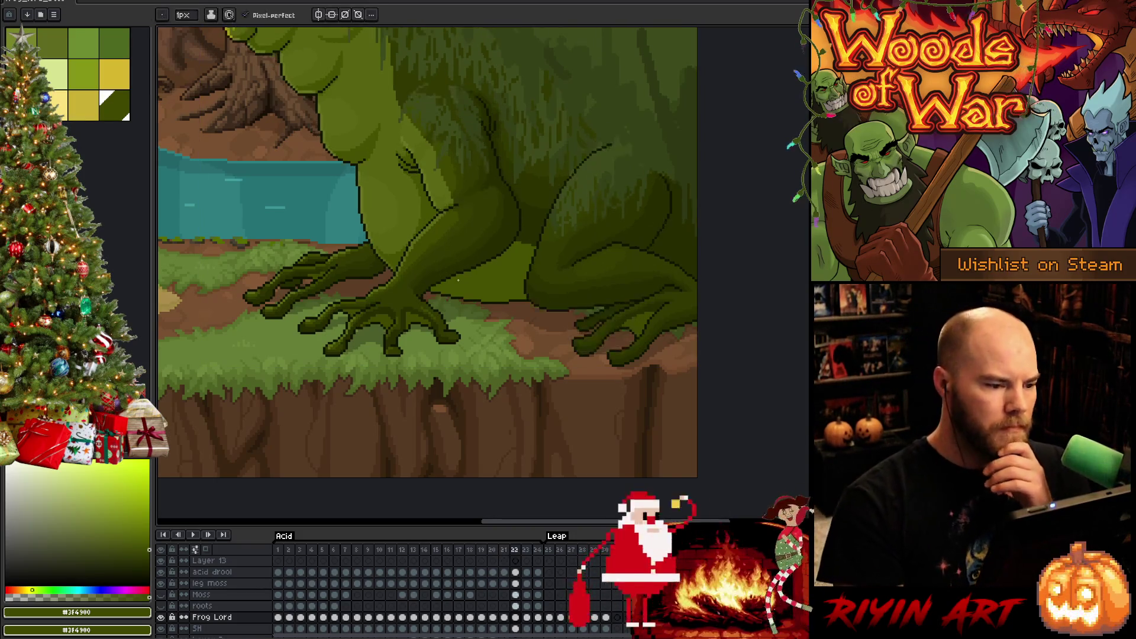
key(Right)
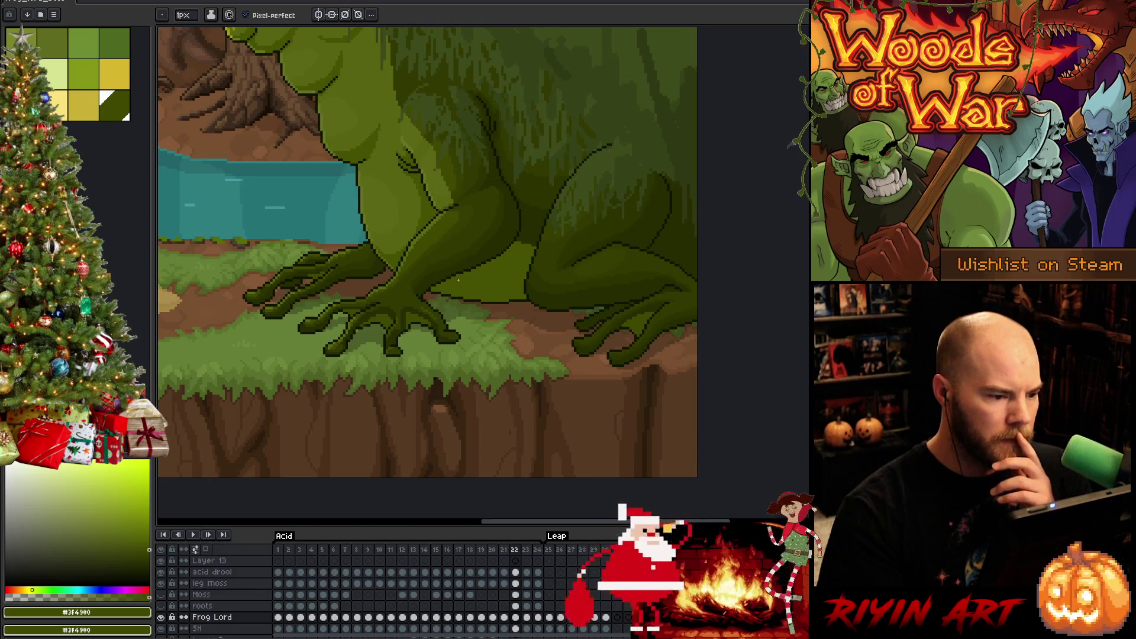
key(Left)
alt+click(447, 148)
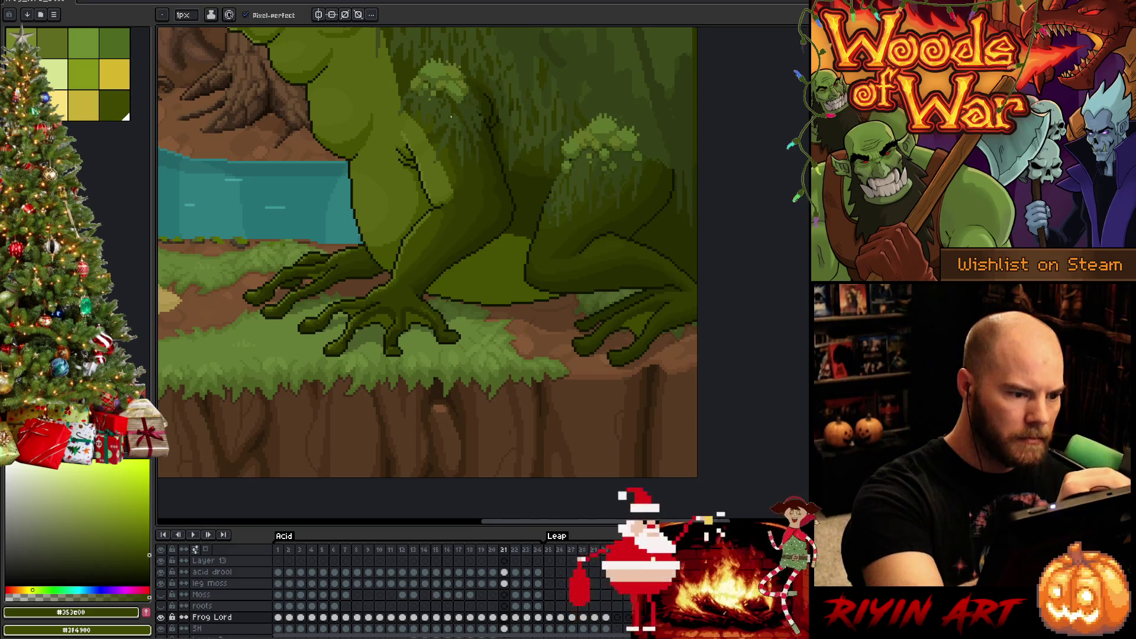
alt+click(465, 170)
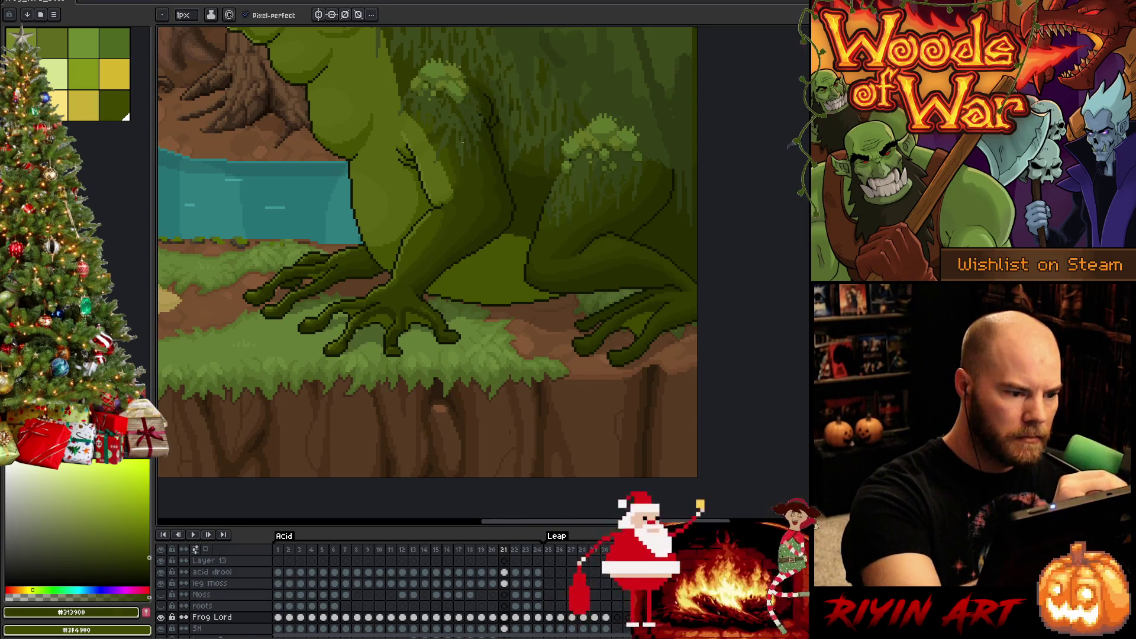
alt+click(448, 154)
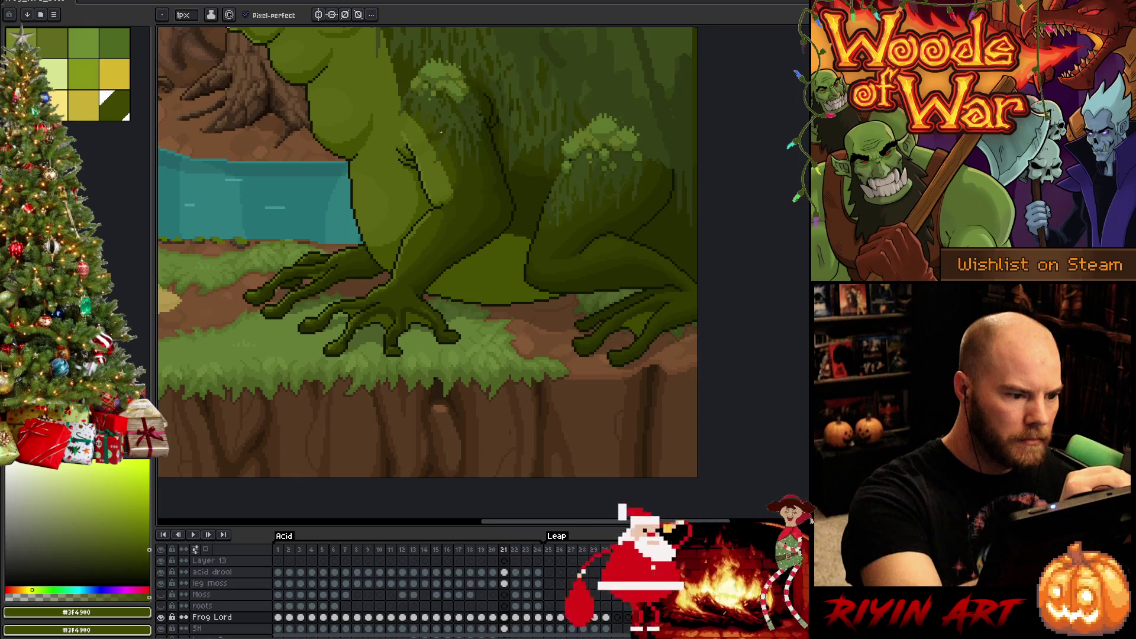
- Match the leg moss between frames 21 and 22 using shadow and mid moss greens
key(Right)
key(Left)
key(Right)
key(Left)
key(Right)
key(Left)
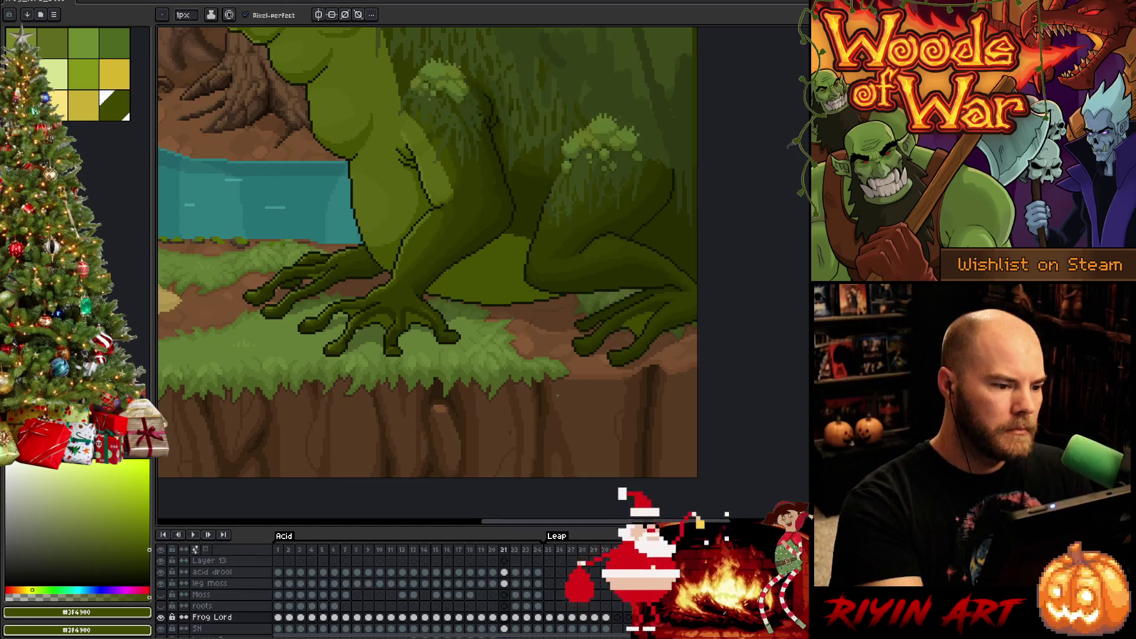
key(Right)
alt+click(433, 143)
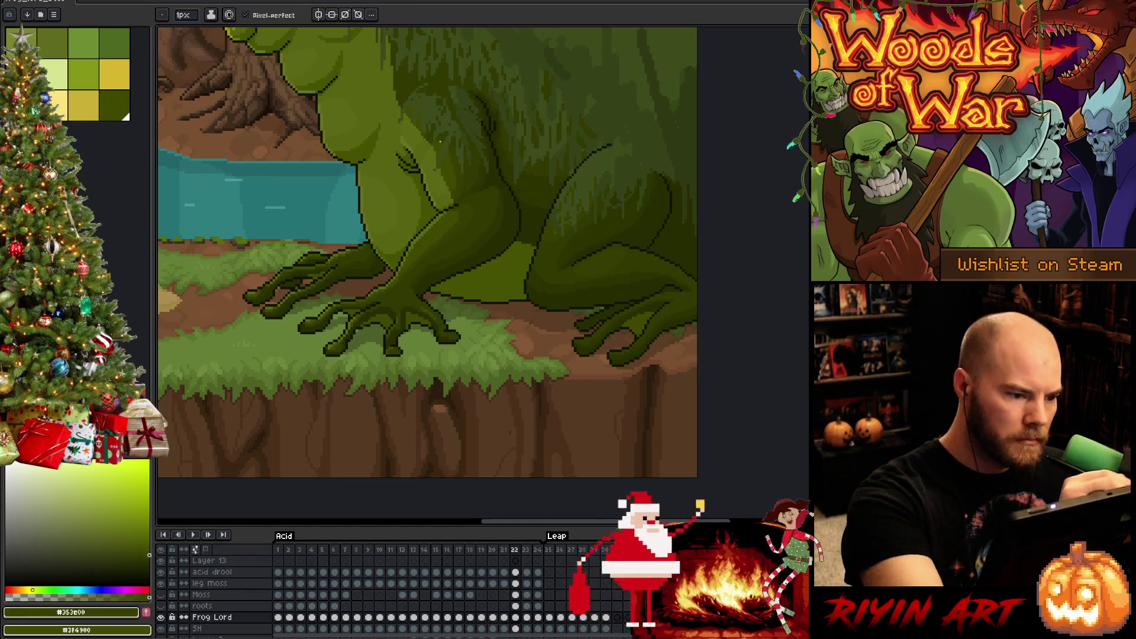
key(Left)
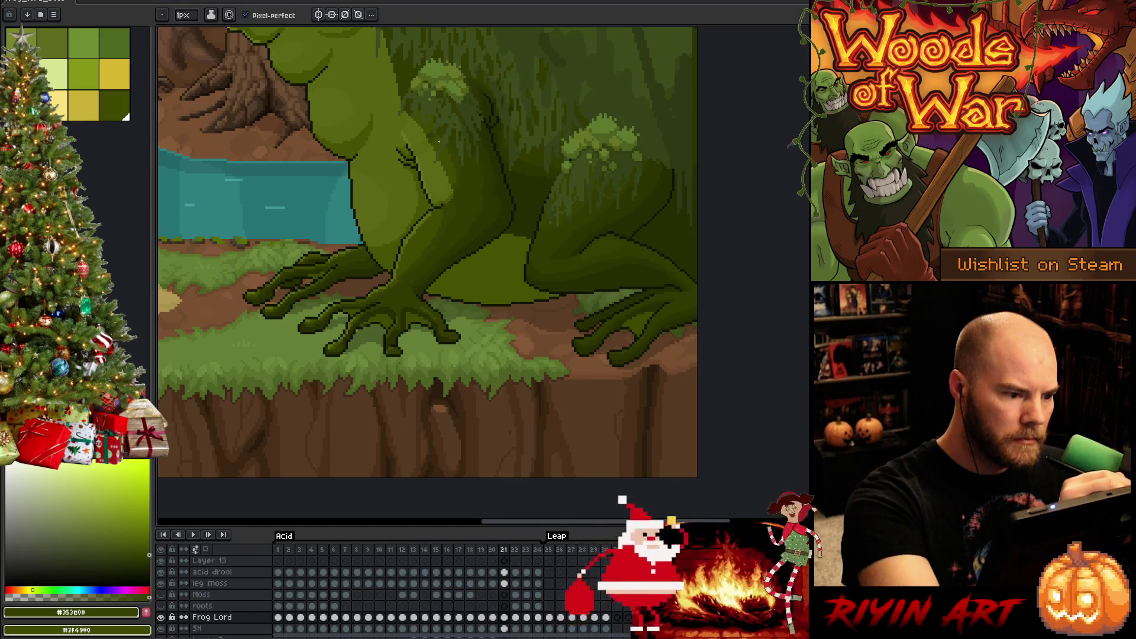
alt+click(427, 144)
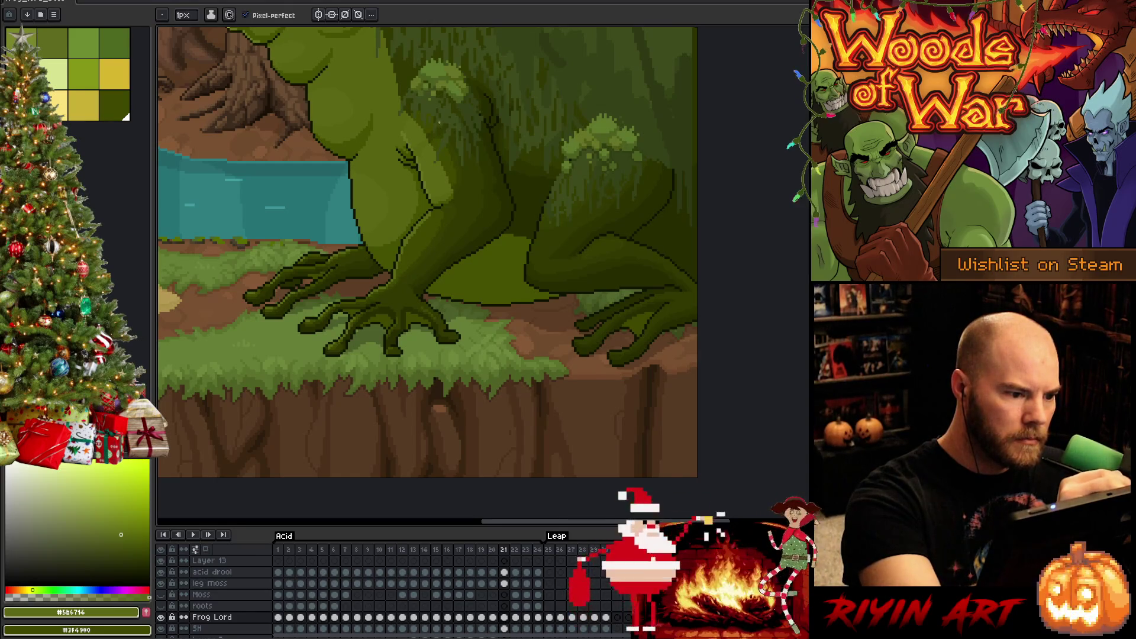
key(Right)
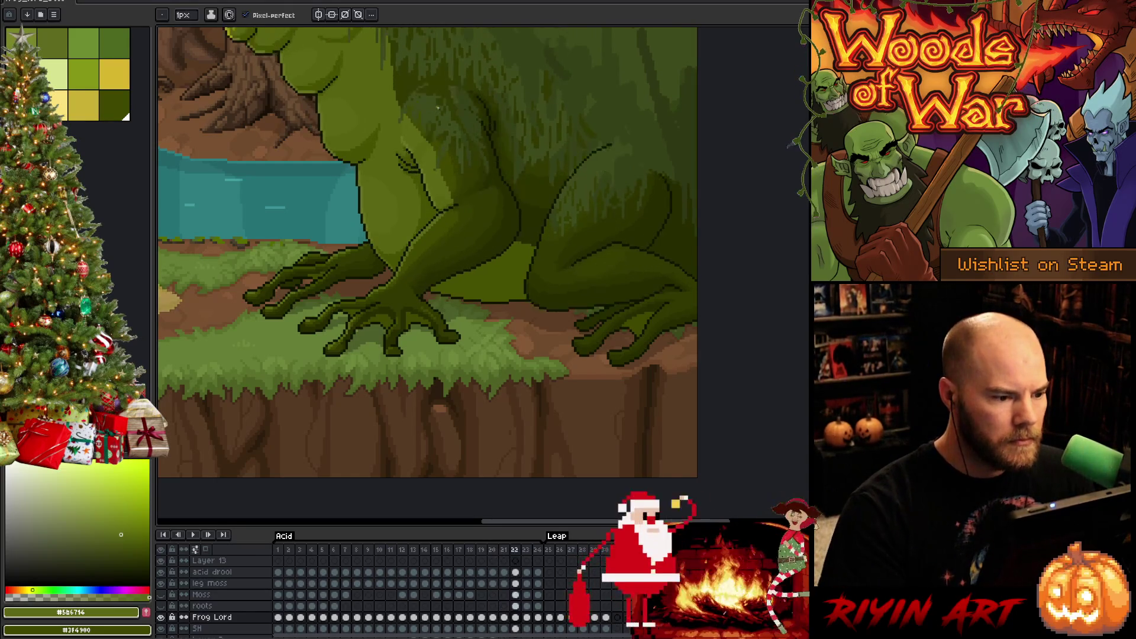
key(Left)
key(Left)
key(Left)
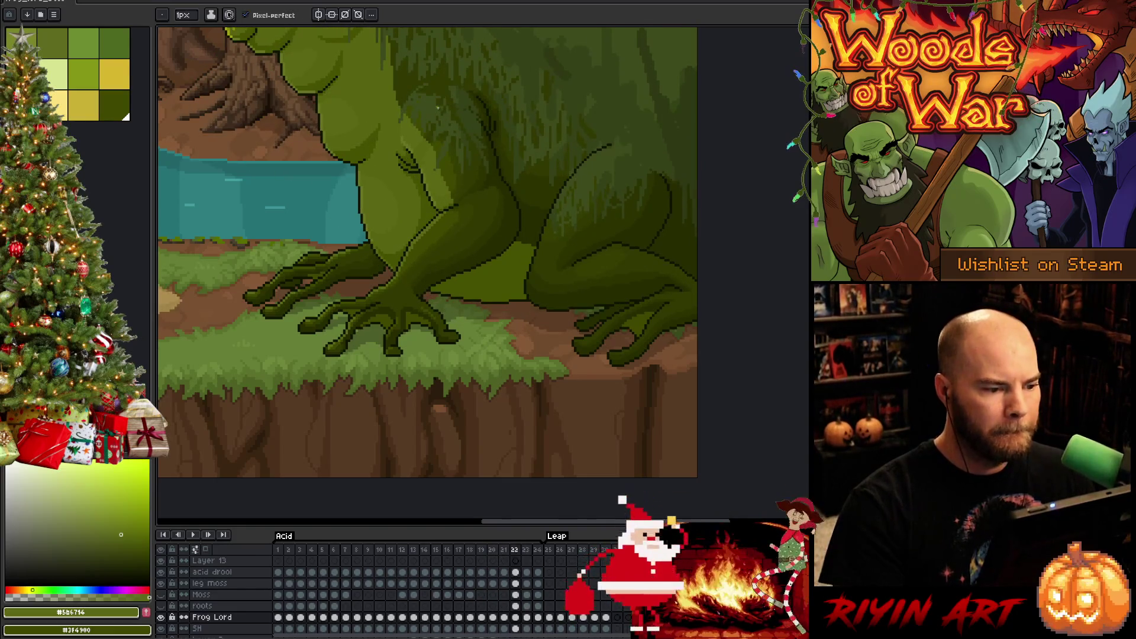
- On frames 20 and 21, sample dark and shadow moss greens from the frog's leg and body
key(Right)
key(Right)
key(Right)
key(Right)
key(Left)
key(Left)
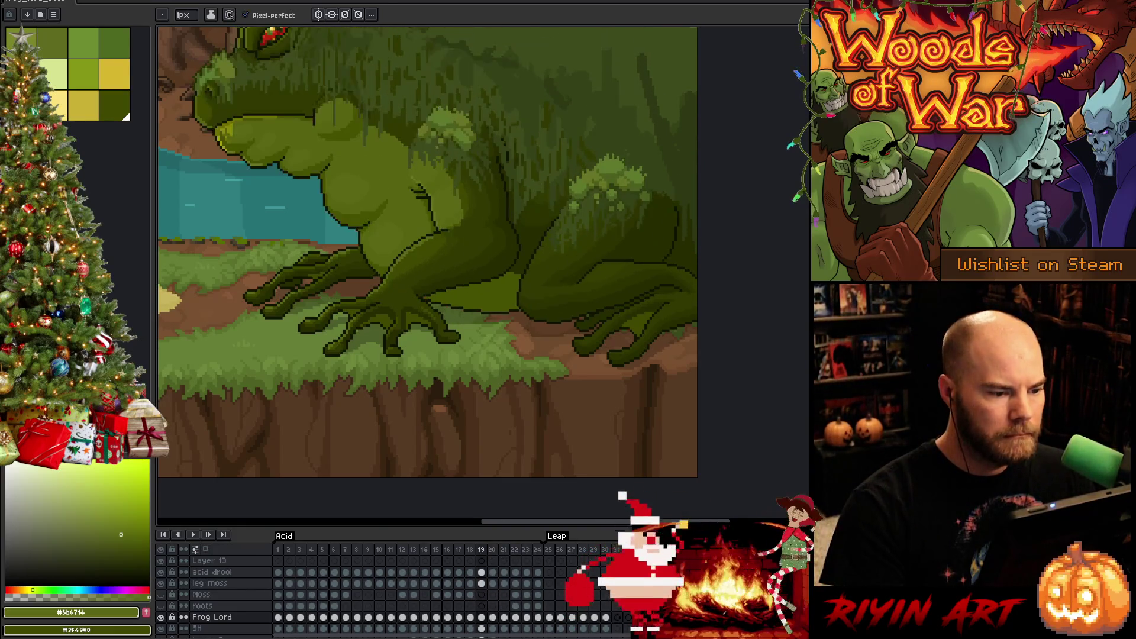
alt+click(486, 226)
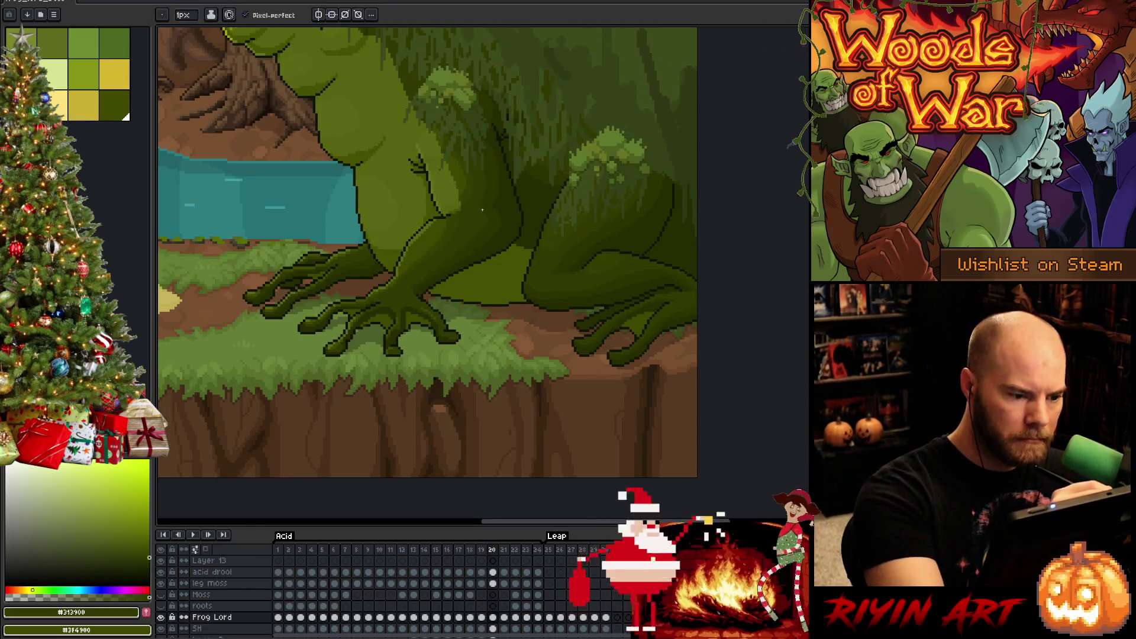
alt+click(481, 241)
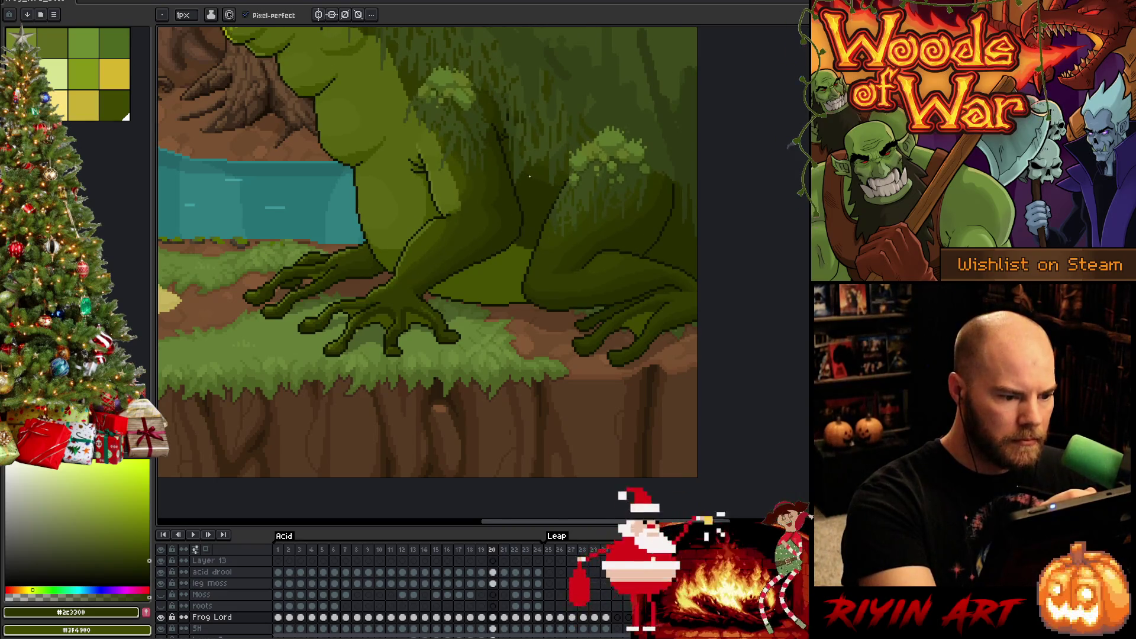
key(Right)
alt+click(492, 190)
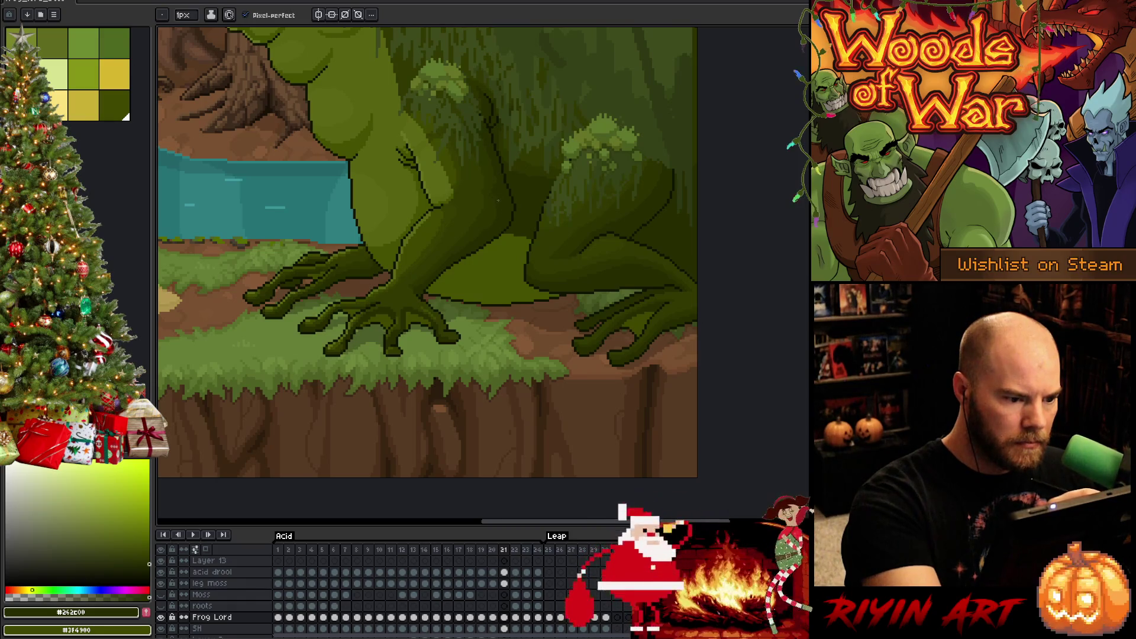
- Flip between frames 20 and 21 to compare the frog's poses, ending on frame 21
key(Left)
key(Right)
key(Left)
key(Right)
key(Left)
key(Right)
key(Right)
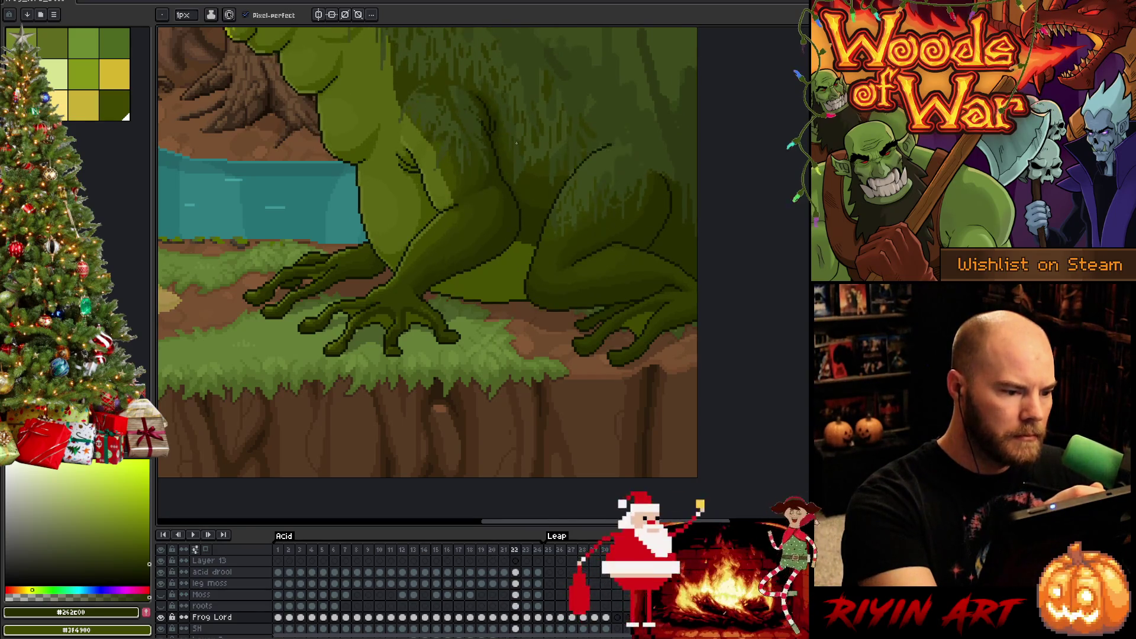
key(Left)
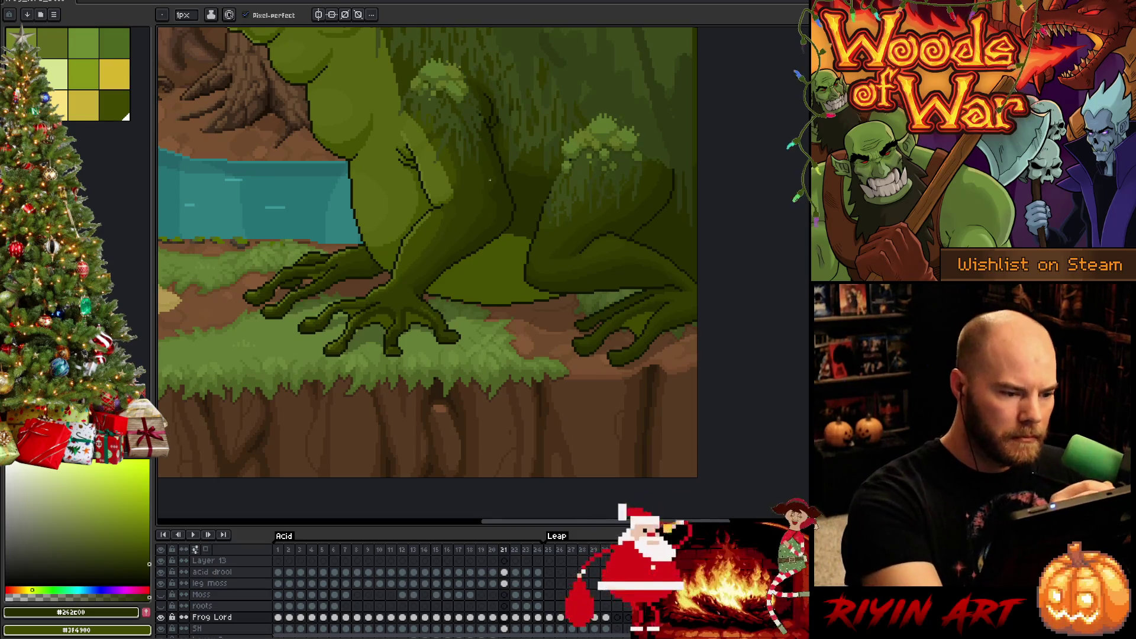
- Shade frame 21's moss, alternating between the darkest and slightly lighter shadow greens
alt+click(473, 188)
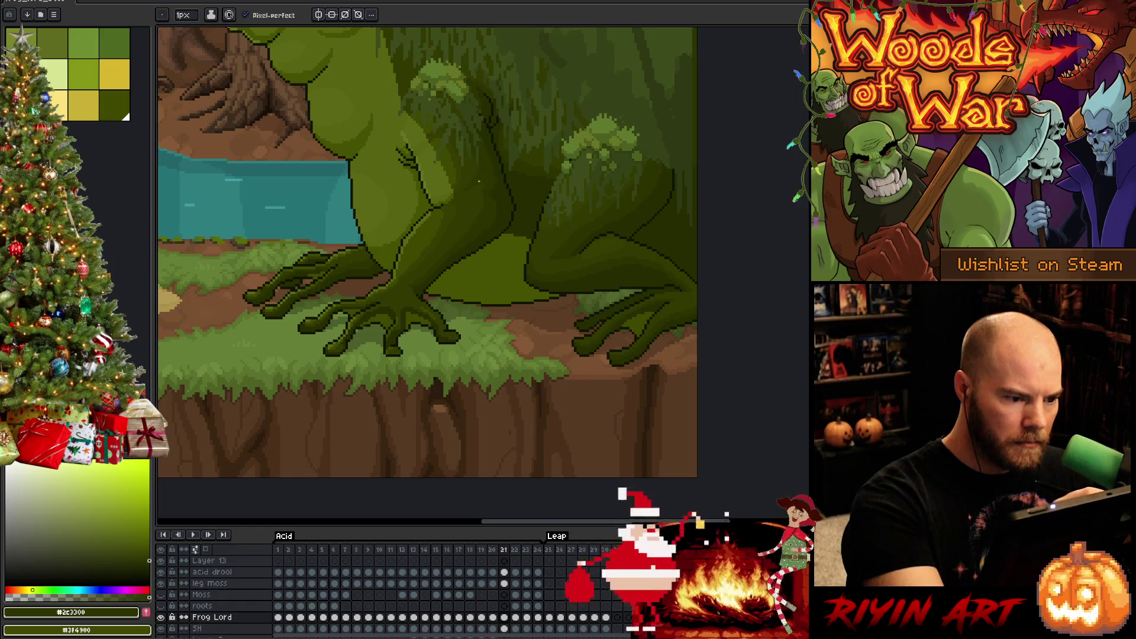
alt+click(489, 167)
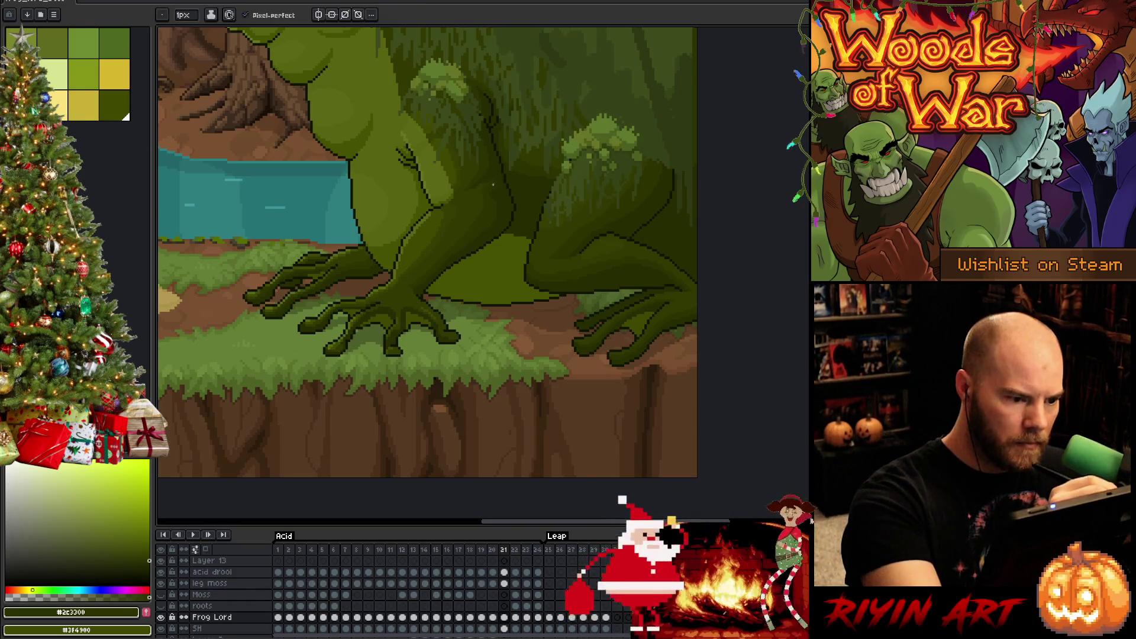
alt+click(490, 214)
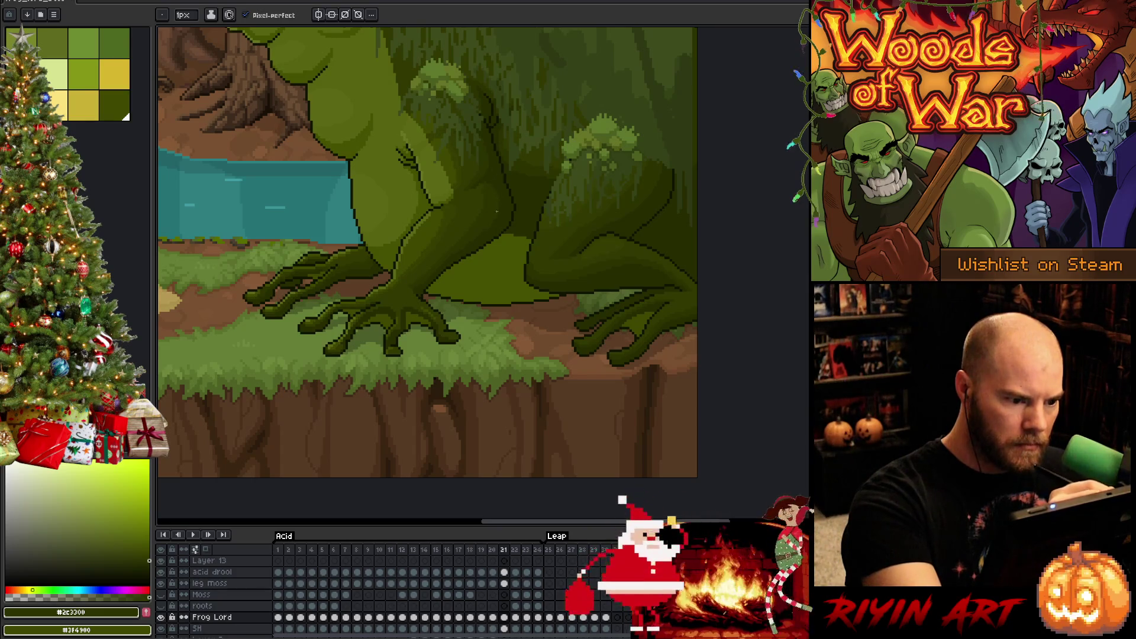
alt+click(482, 188)
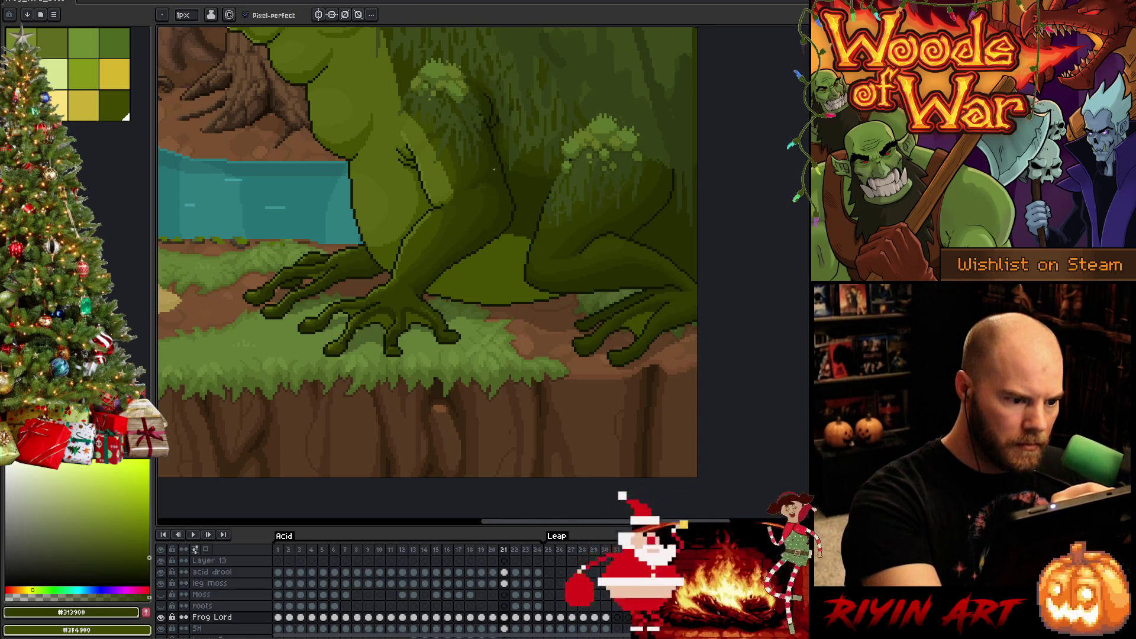
alt+click(487, 191)
alt+click(481, 188)
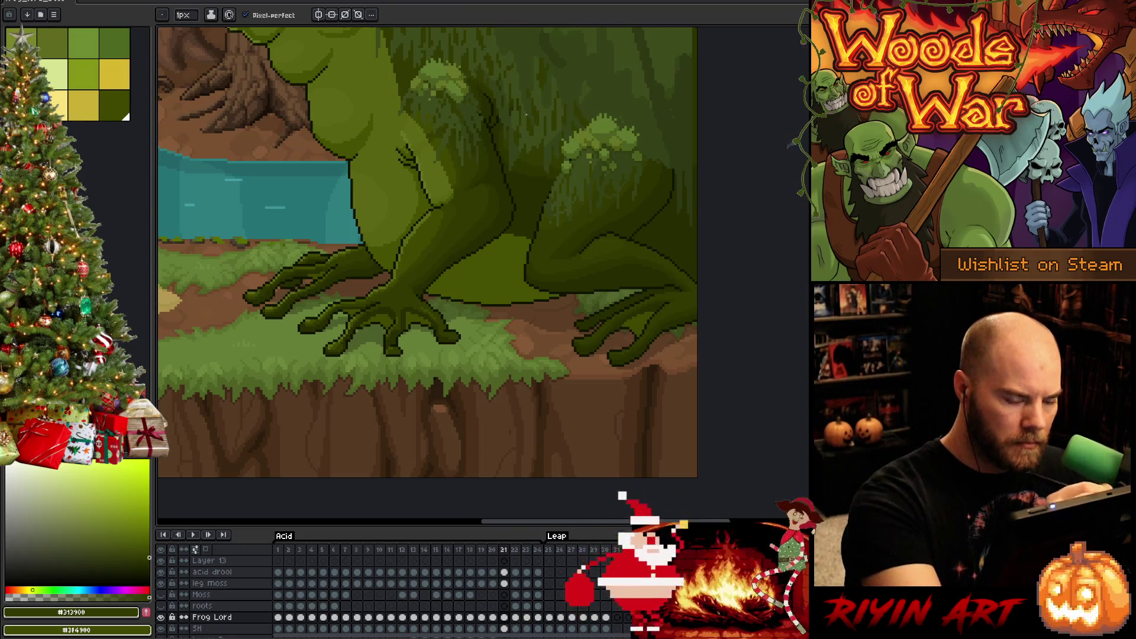
- Flip between neighbouring leap frames to compare the moss, settling on the mossy pose
key(comma)
key(period)
key(comma)
key(period)
key(period)
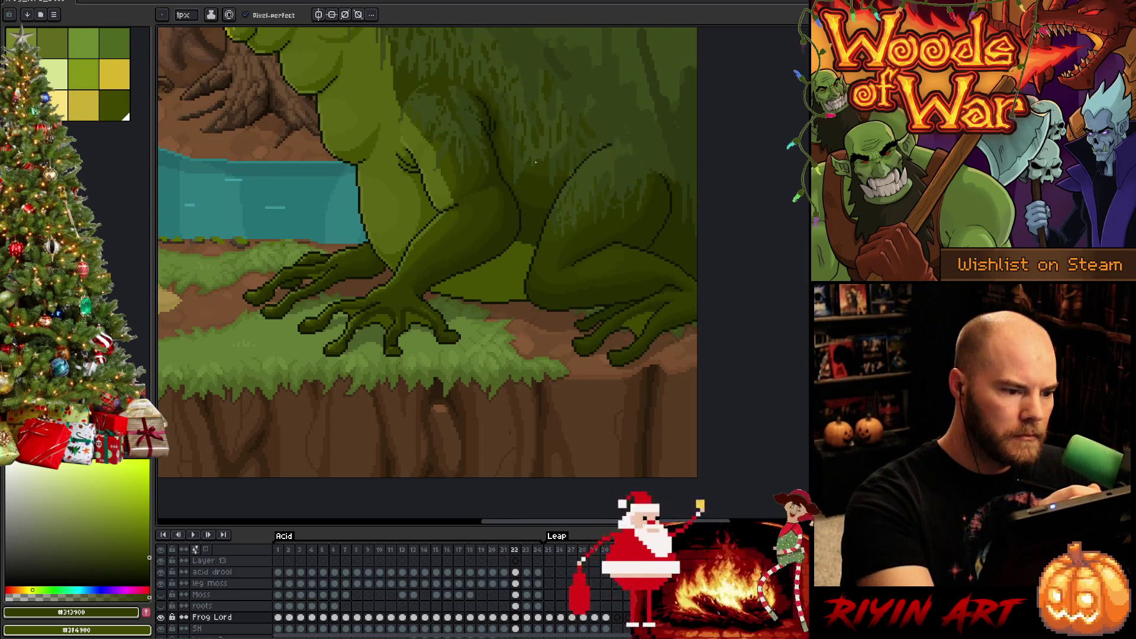
key(comma)
key(period)
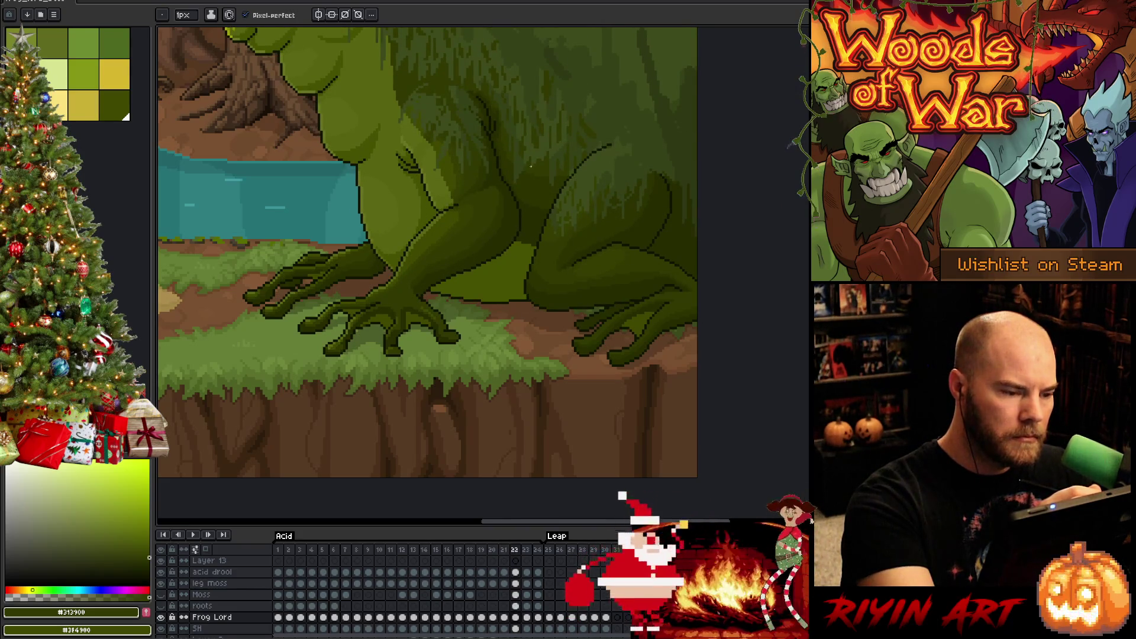
key(comma)
key(comma)
- Touch up the moss with dark olive and mid greens, briefly trying the paint bucket
alt+click(484, 189)
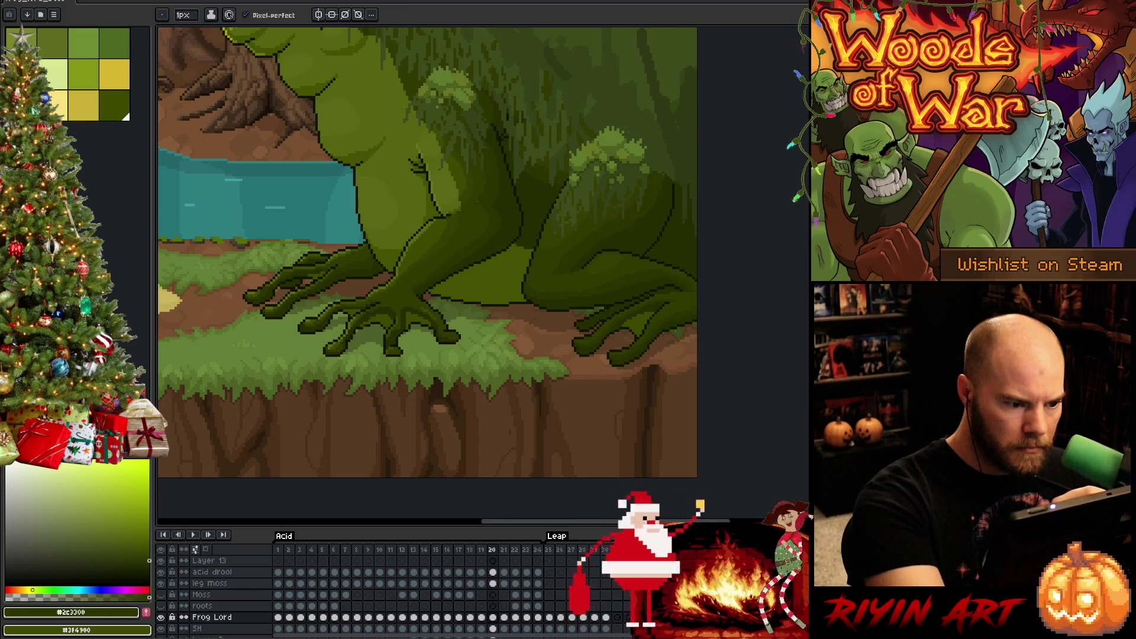
alt+click(491, 192)
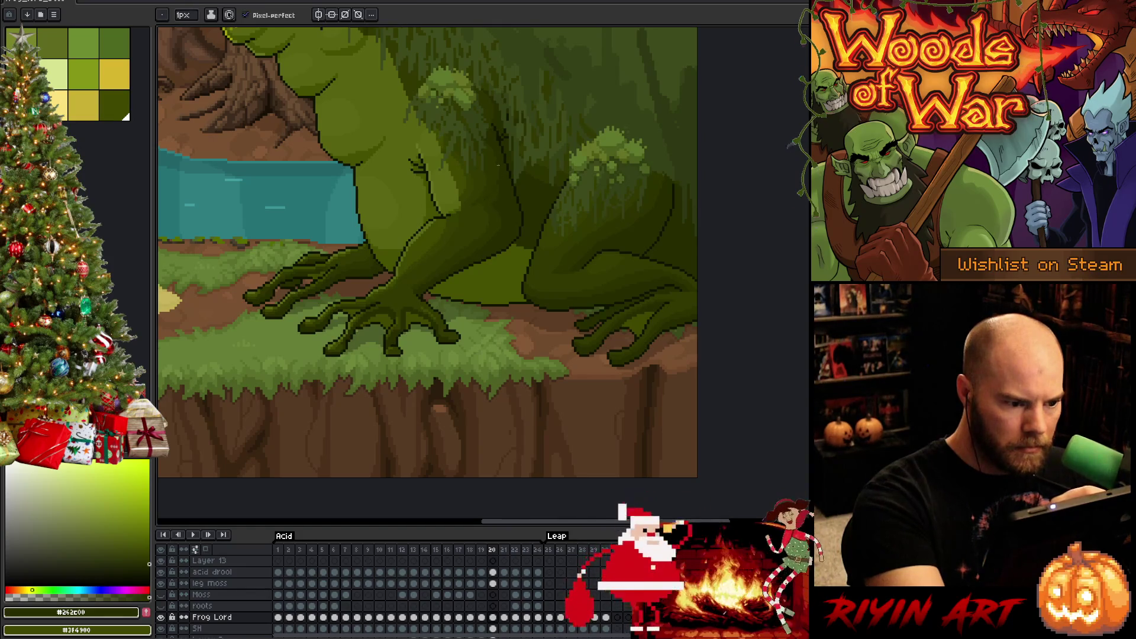
alt+click(487, 201)
key(g)
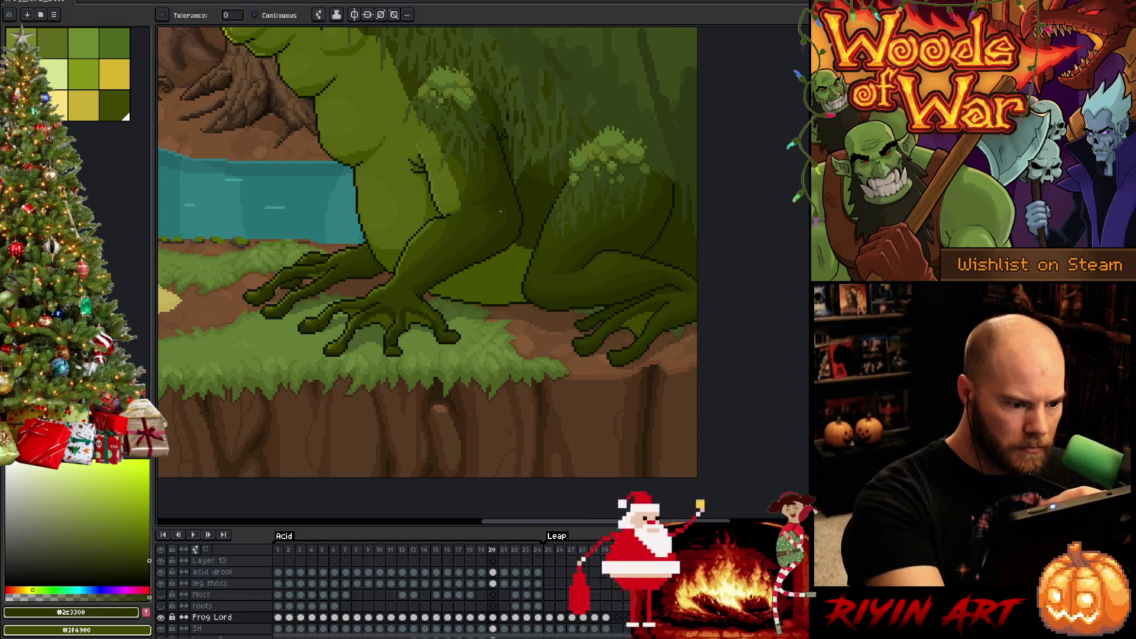
alt+click(488, 193)
key(b)
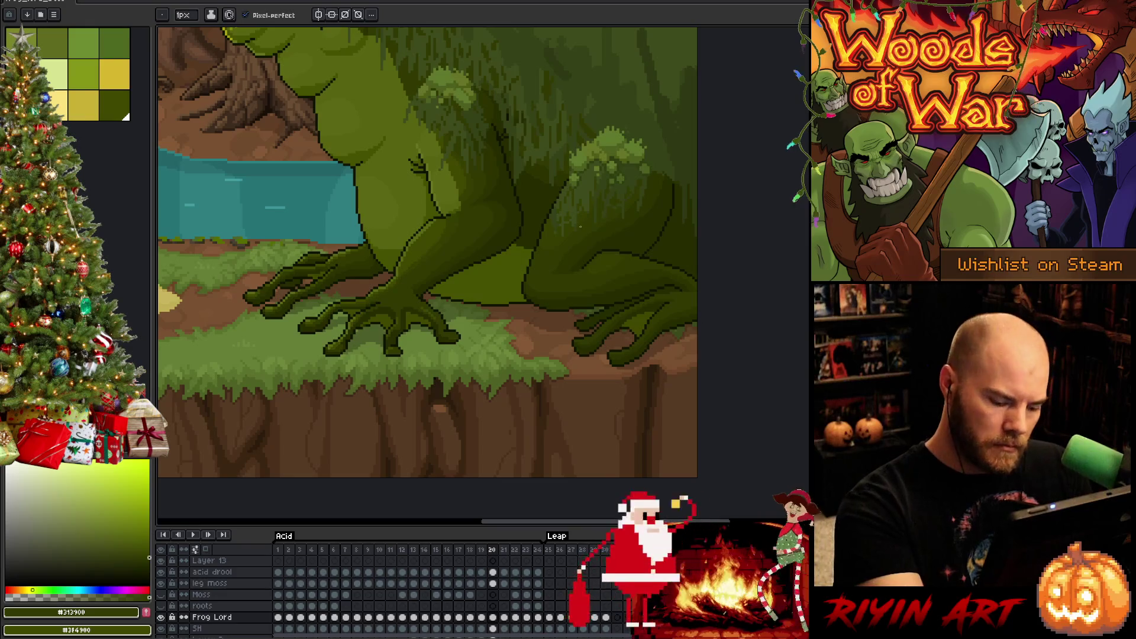
- Compare frames 19 and 20, then shade frame 19's moss with mid and darkest greens
key(comma)
key(period)
key(comma)
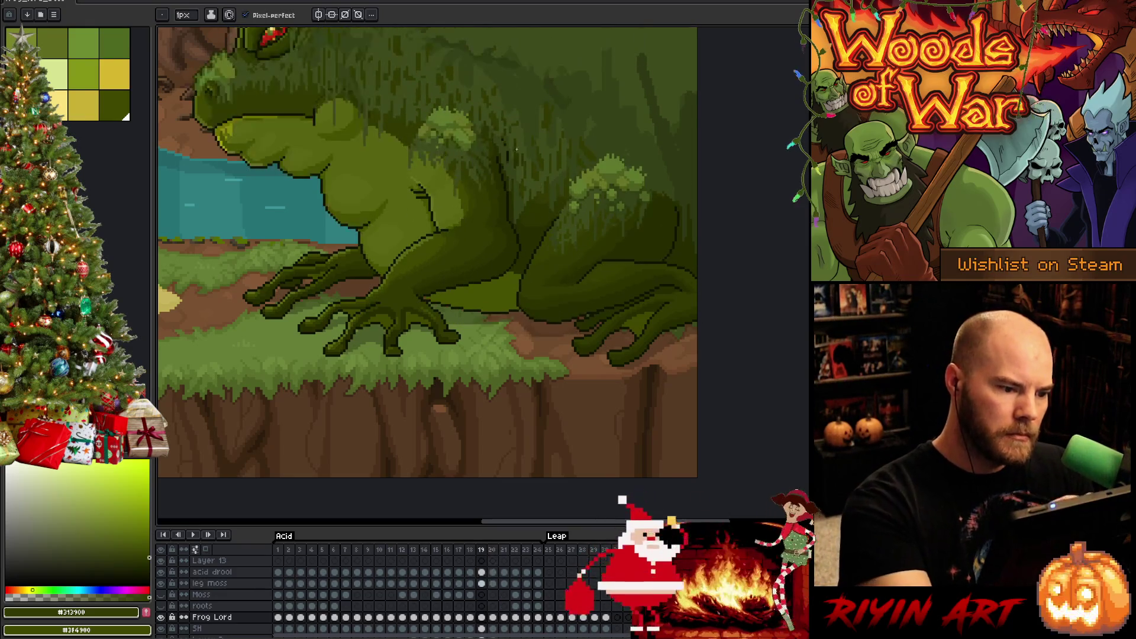
alt+click(490, 205)
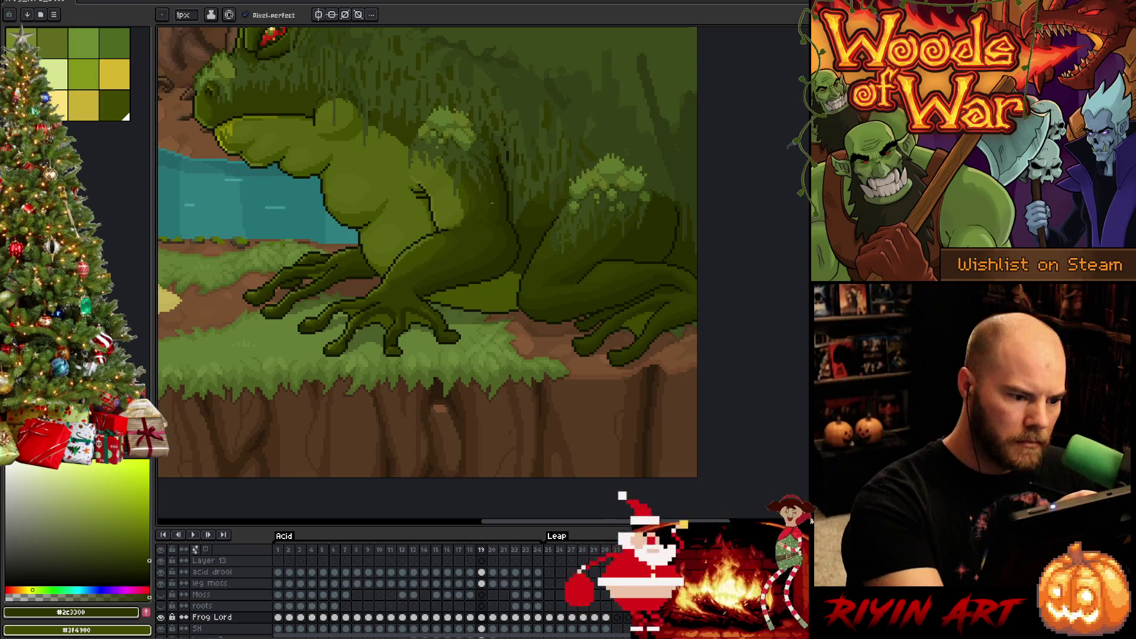
alt+click(492, 217)
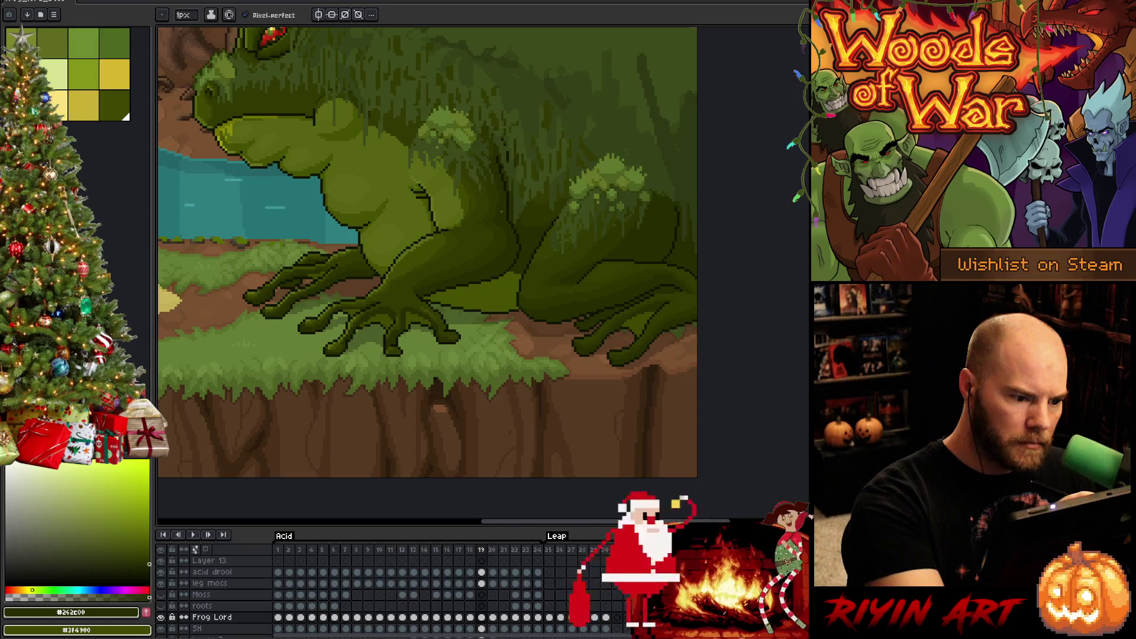
alt+click(498, 215)
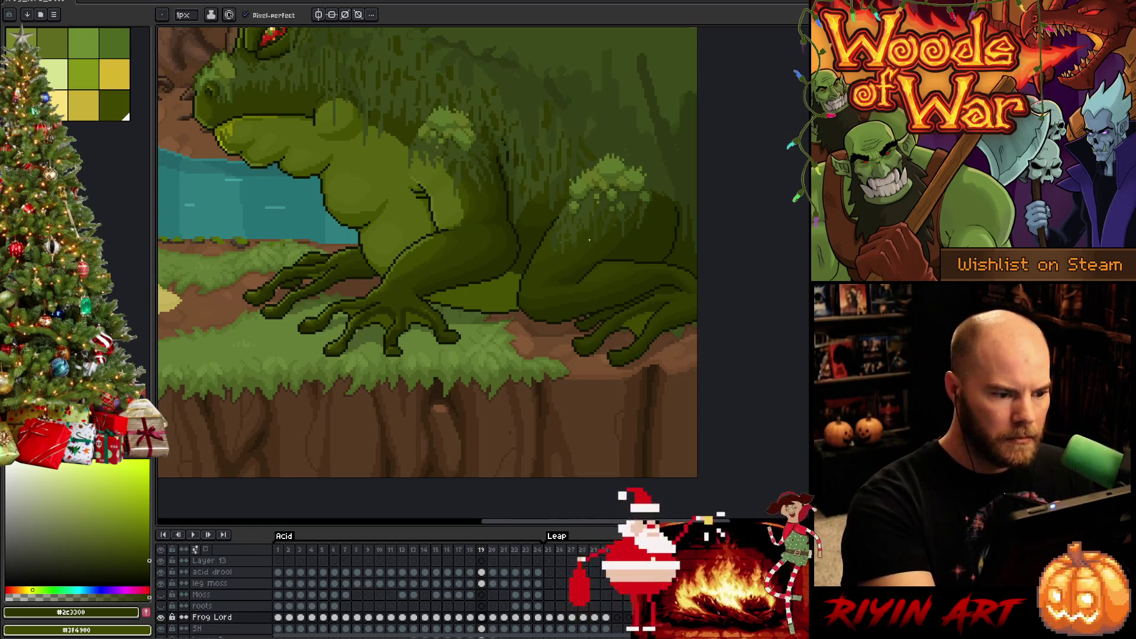
- Sample the darkest moss green on frame 18, then flip between frames 20 and 21
key(Left)
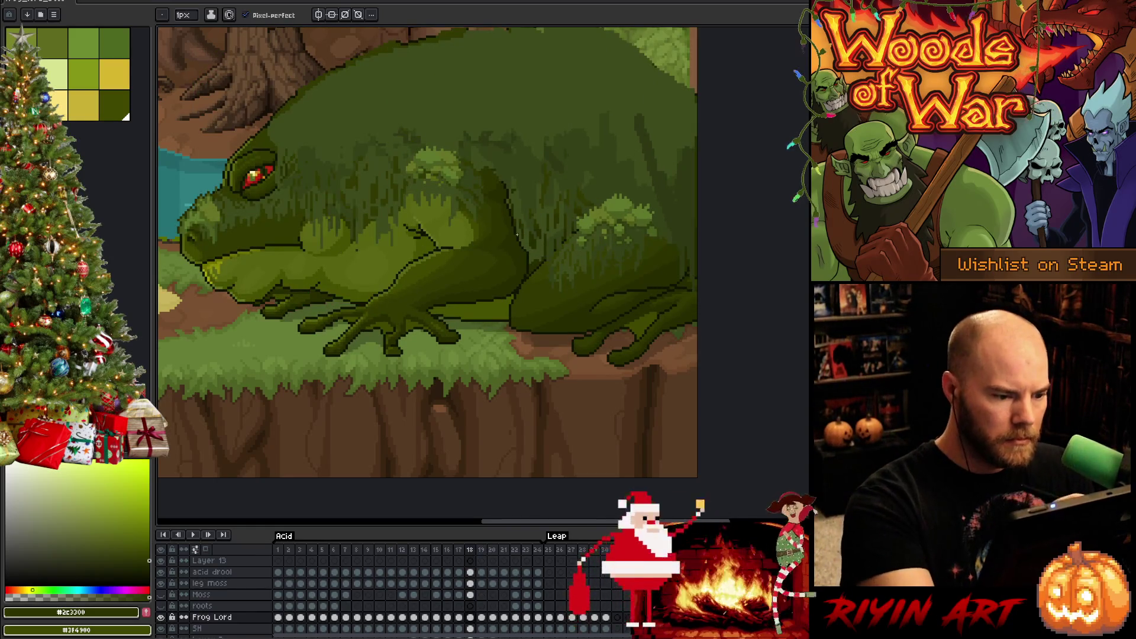
alt+click(523, 264)
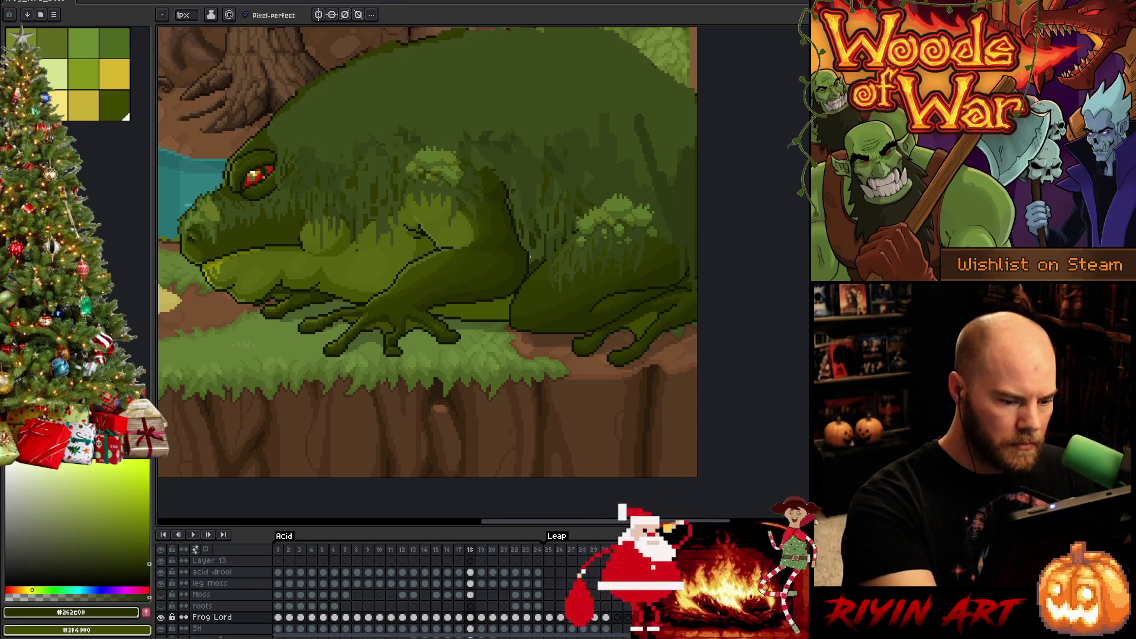
key(Left)
key(Right)
key(Right)
key(Right)
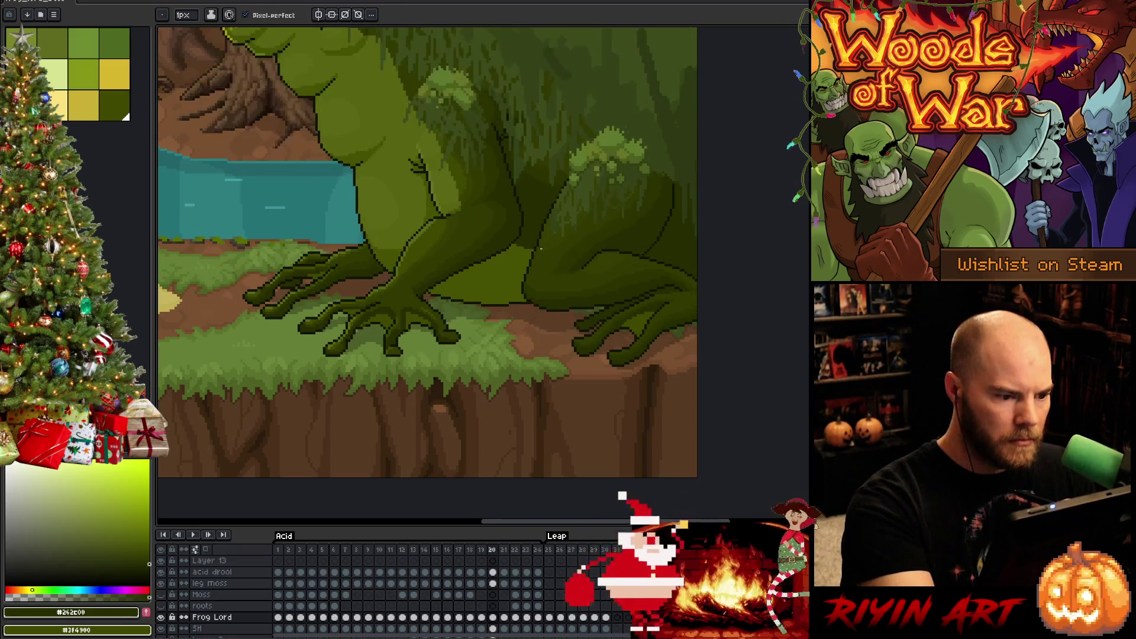
key(Right)
key(Left)
key(Right)
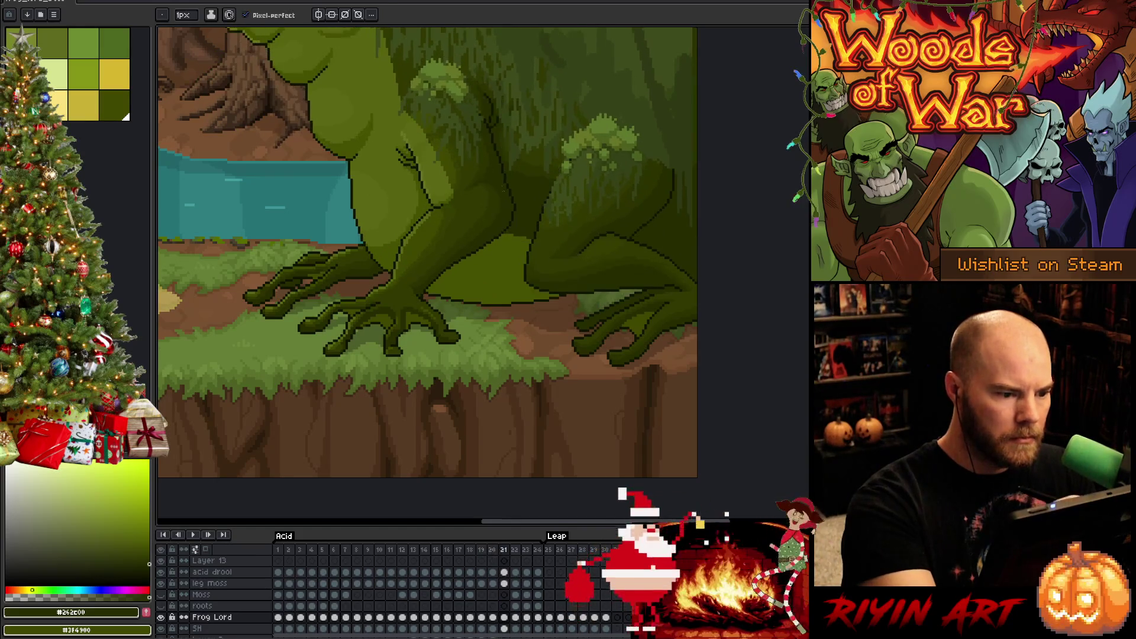
- Shade with the mid moss green, then move to frame 22 and apply the darkest green
alt+click(466, 191)
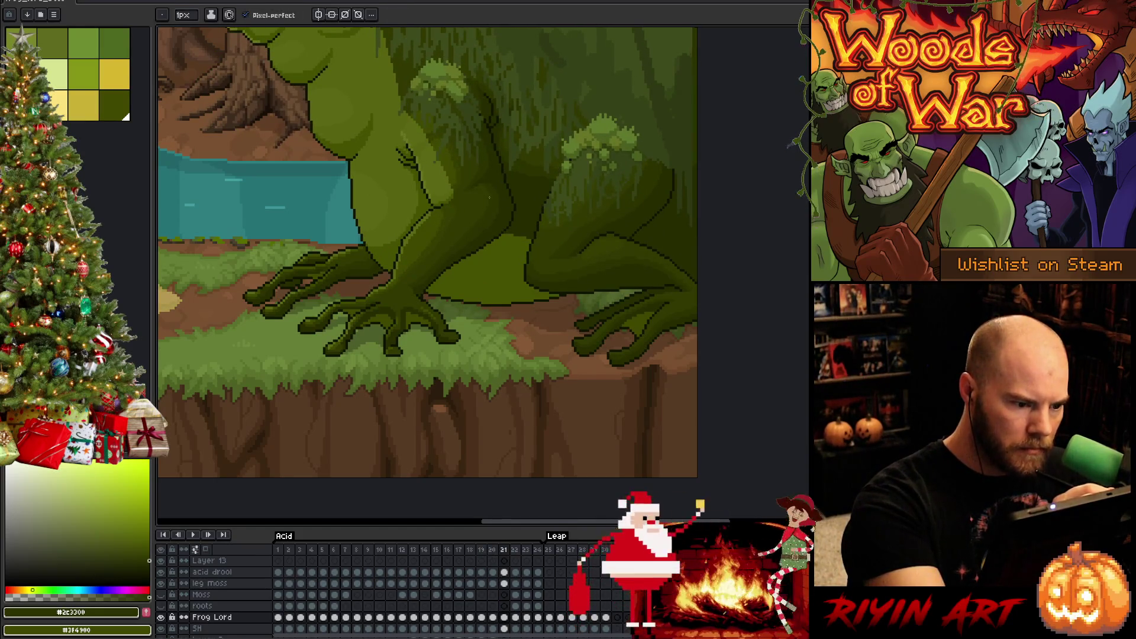
key(g)
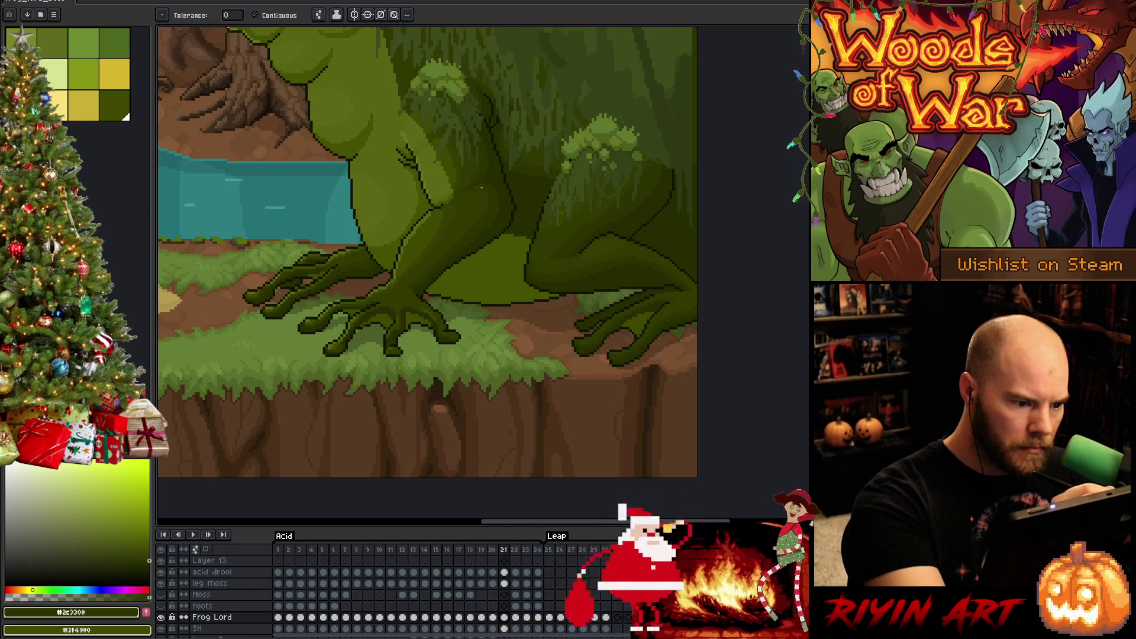
key(b)
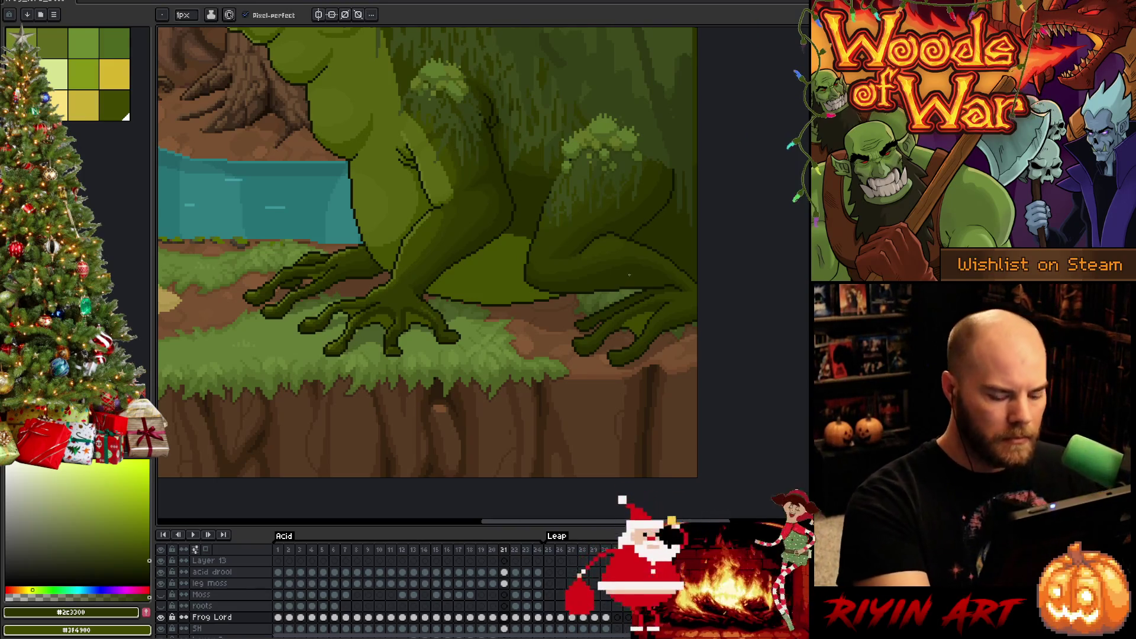
key(Left)
key(Left)
key(Right)
key(Right)
key(Right)
key(Left)
key(Left)
key(Right)
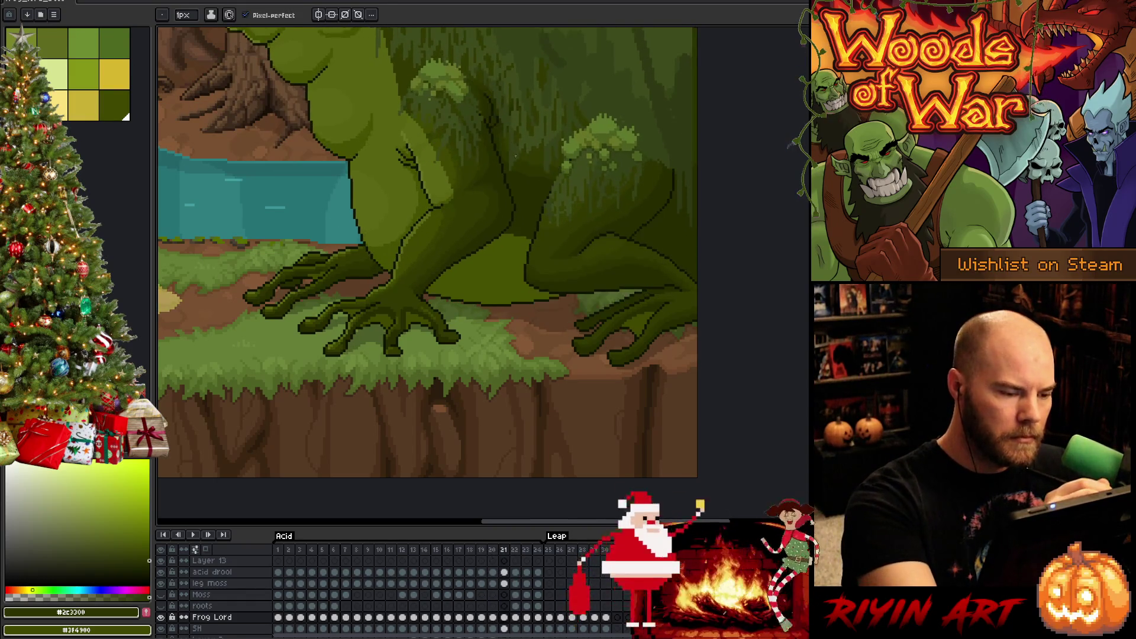
key(Right)
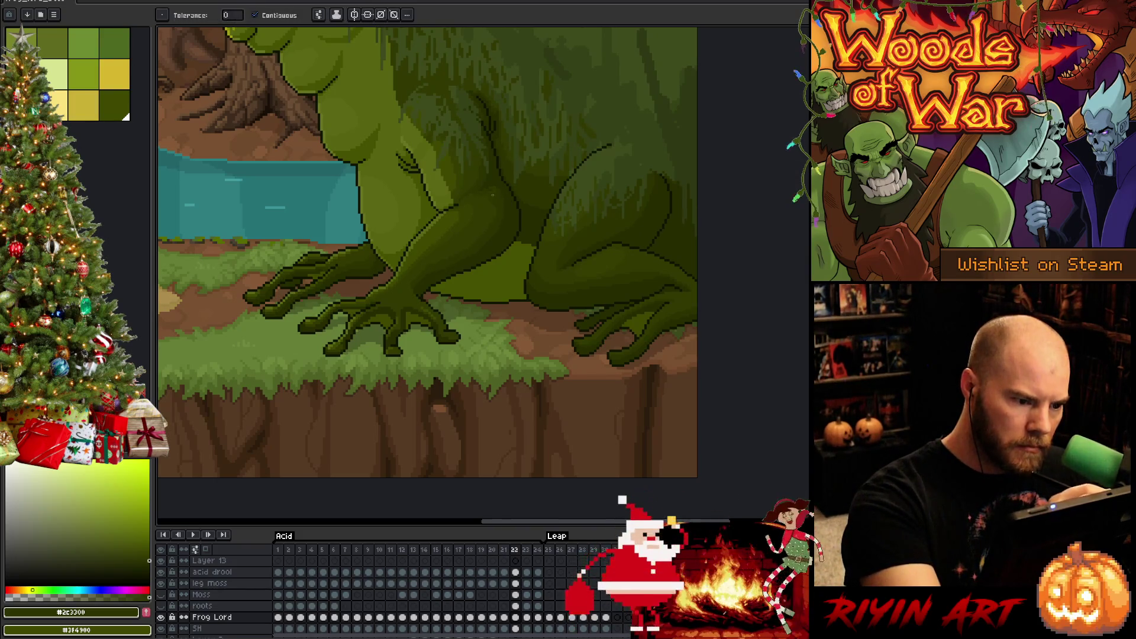
alt+click(490, 186)
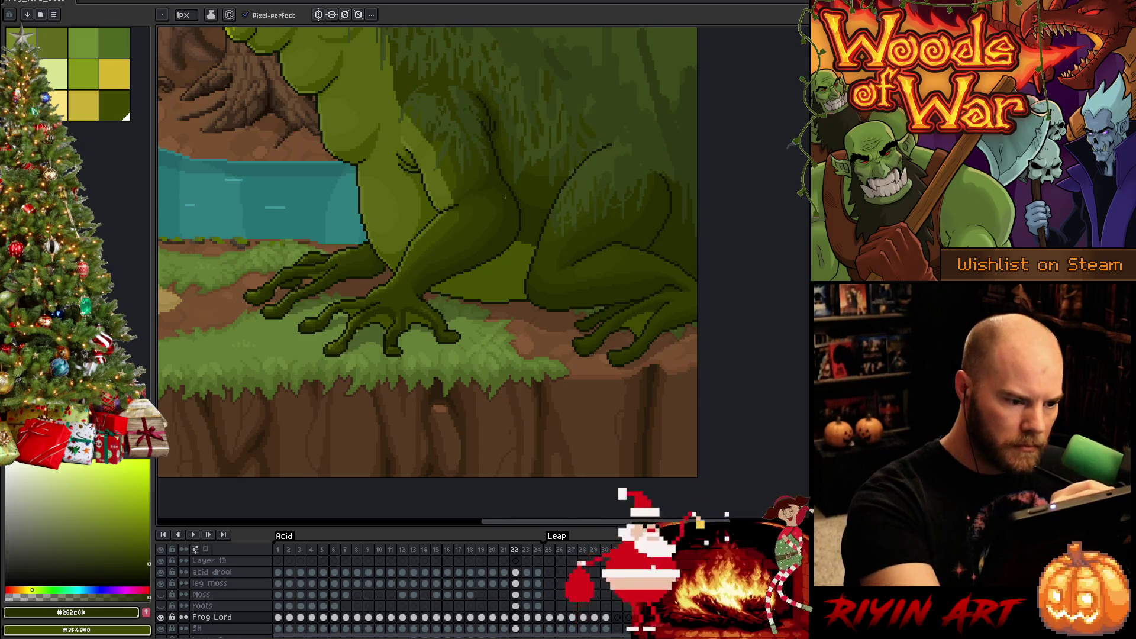
- Make an oval selection on the frog's leg, undo it, and return to the pencil
key(shift+m)
drag(518, 176, 466, 235)
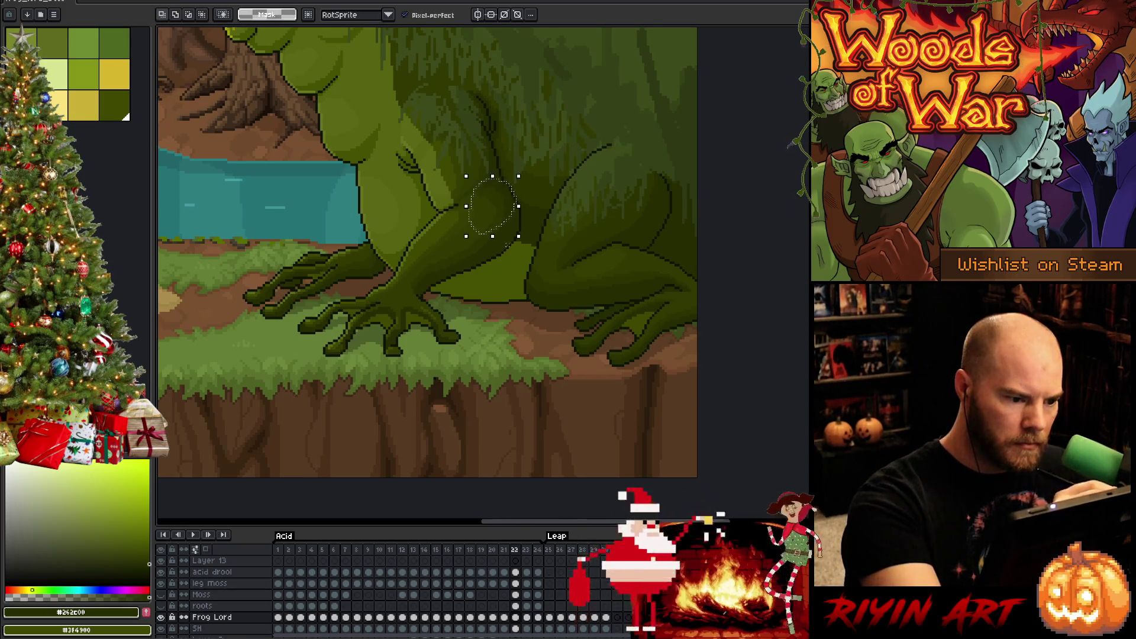
key(ctrl+z)
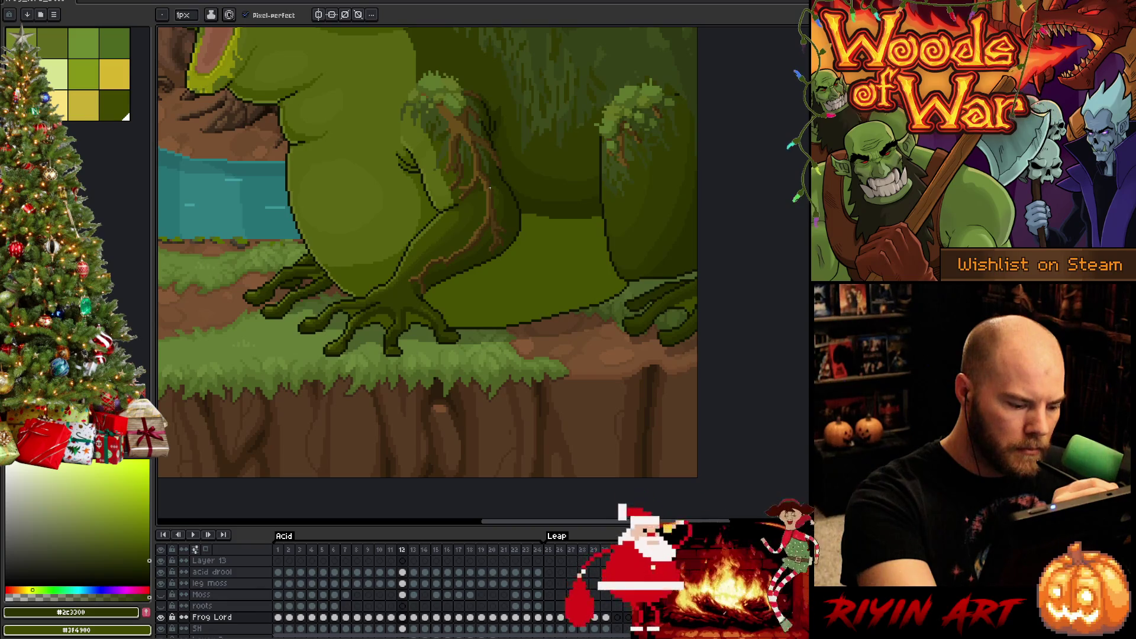
key(g)
key(b)
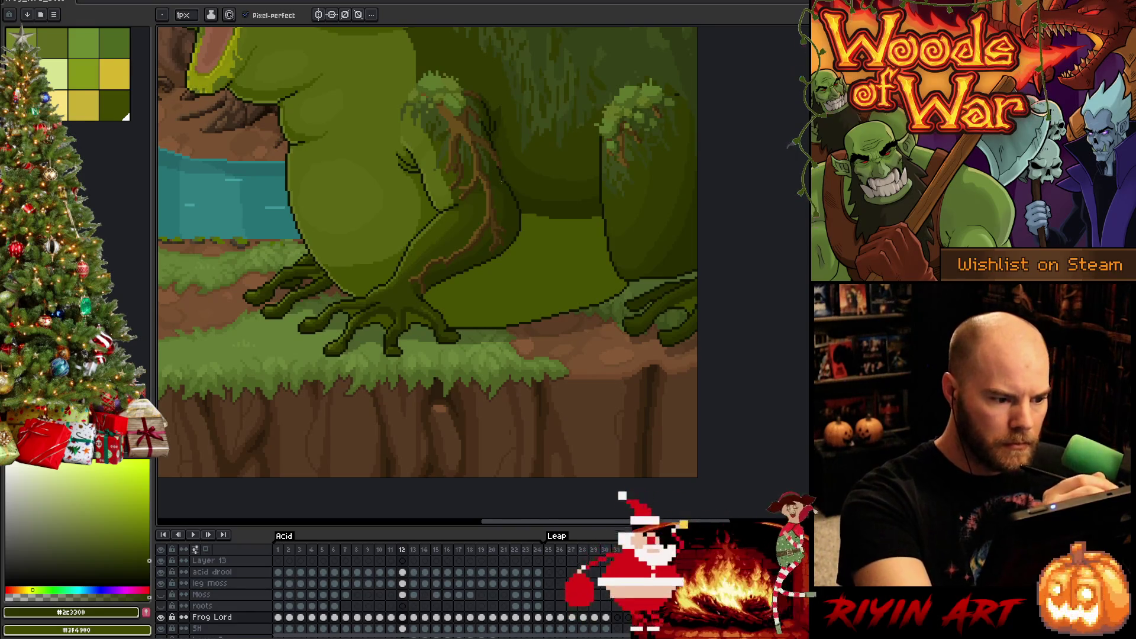
- Step through frames 13 to 17, settle on frame 16, and zoom out
key(Right)
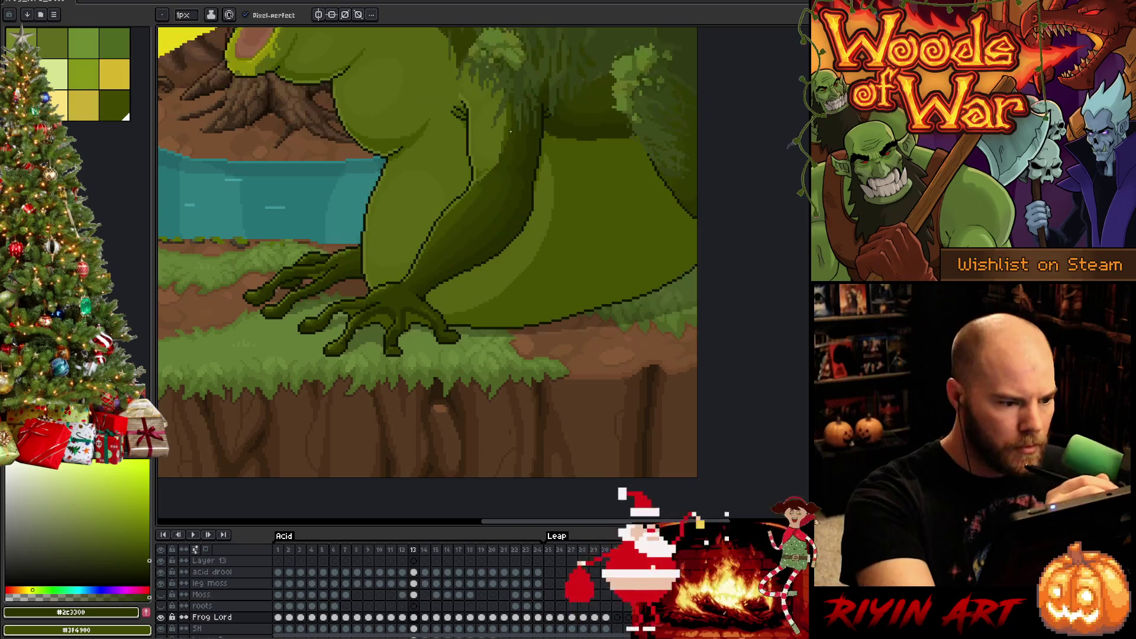
key(Right)
key(Right)
key(Right)
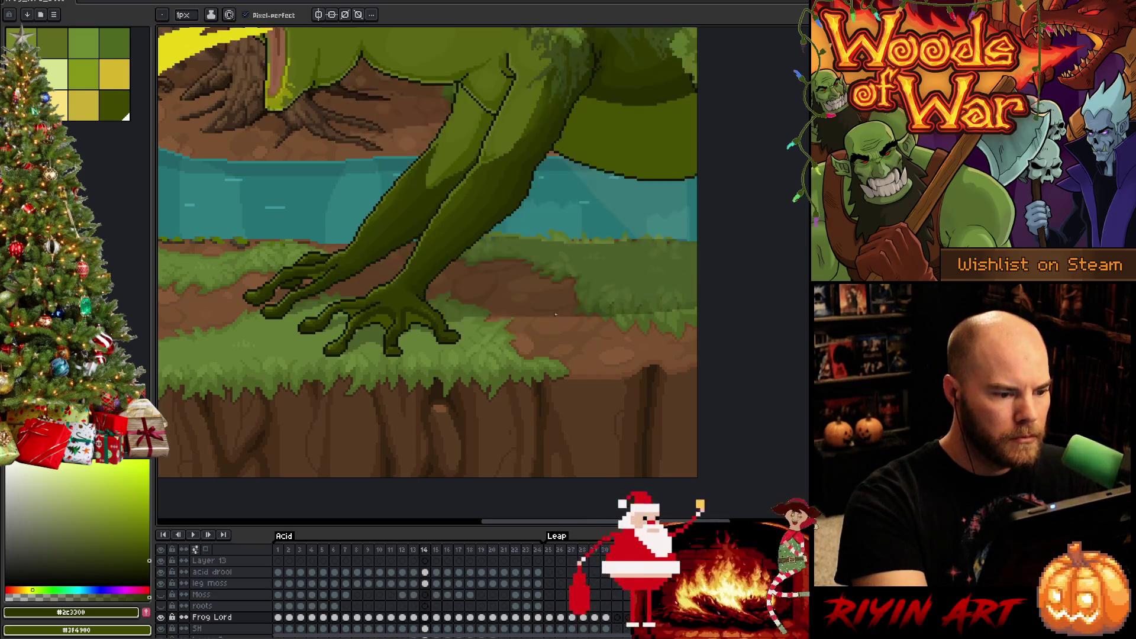
key(Right)
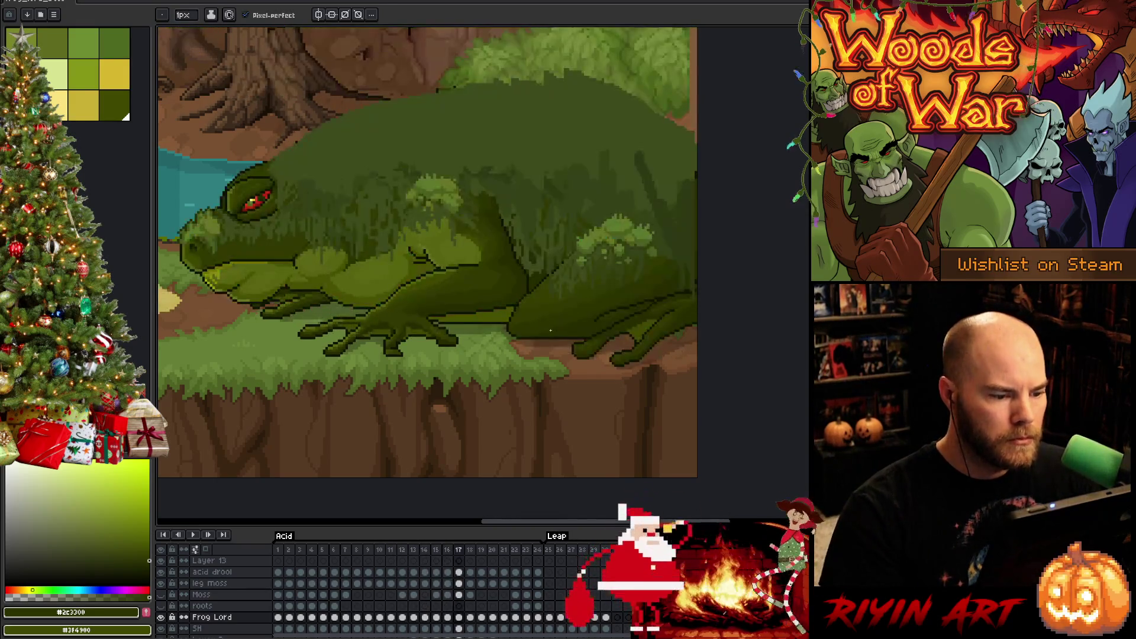
key(Left)
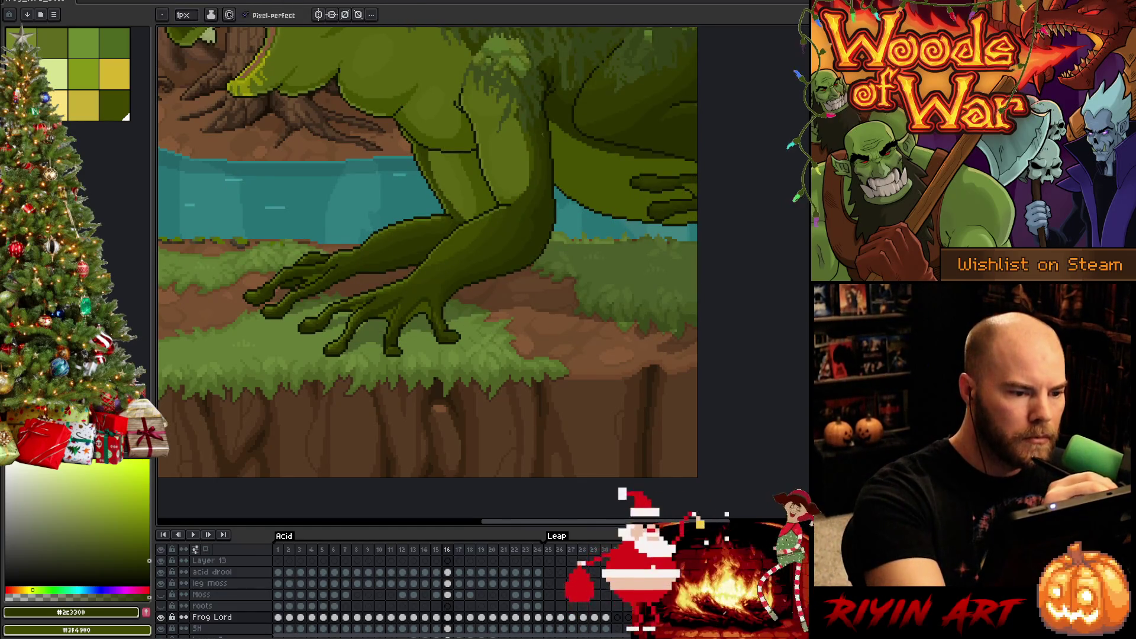
scroll(530, 344, down, 2)
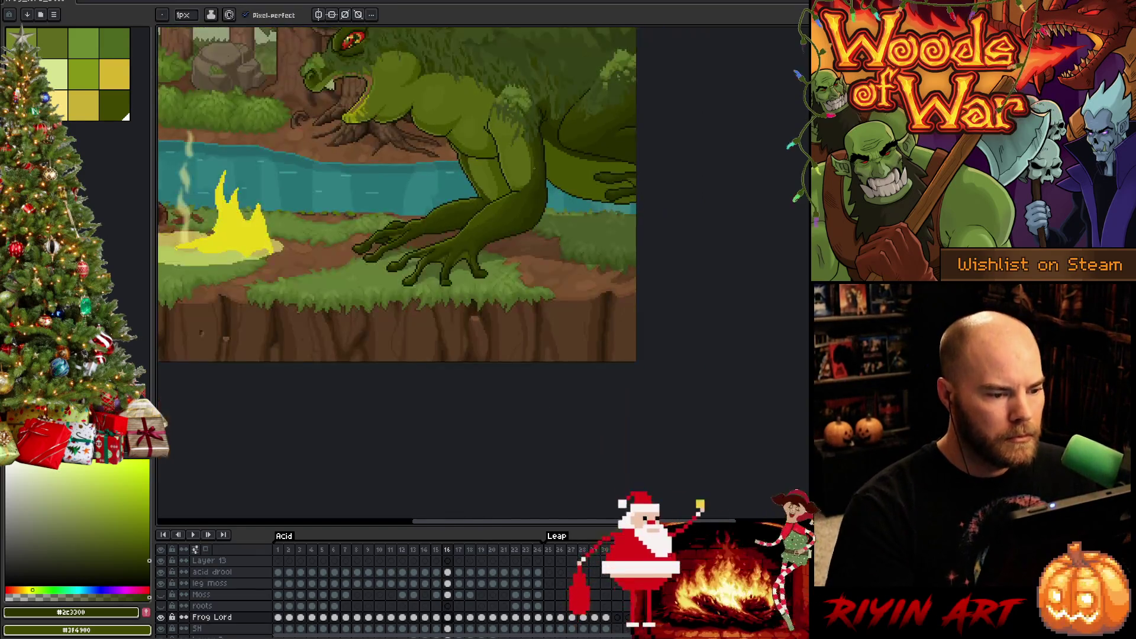
- Zoom back in, return to the pencil, and save the animation
scroll(530, 344, up, 1)
key(b)
key(ctrl+s)
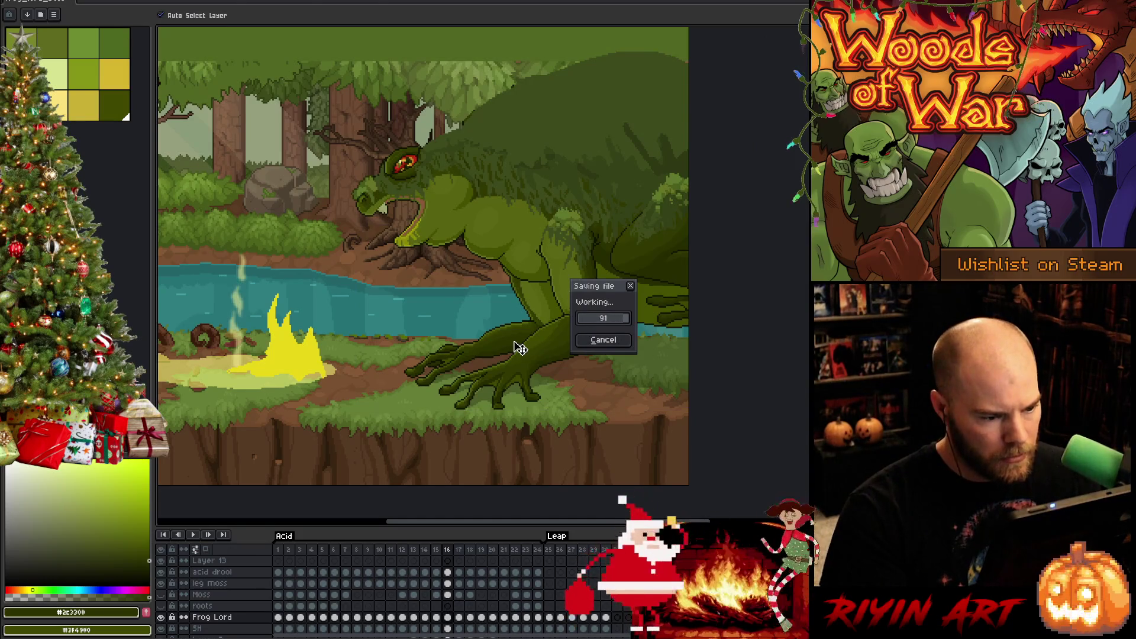
- Step through leap frames 18 to 22, flipping back and forth to check the leap
key(Right)
key(Right)
key(Right)
key(Right)
key(Right)
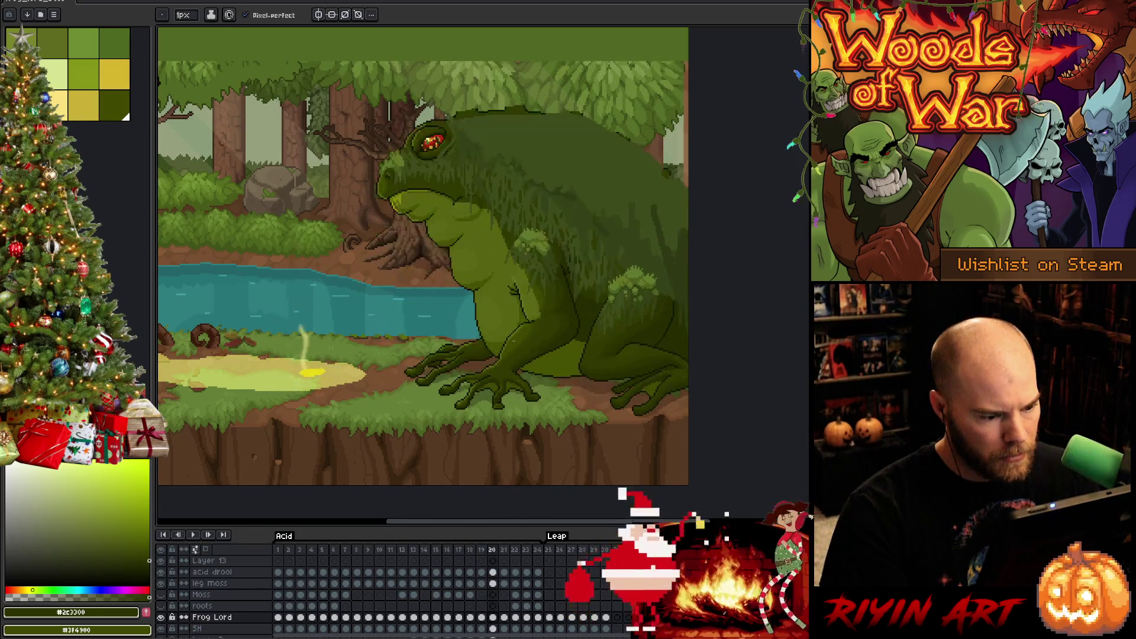
key(Right)
key(Left)
key(Right)
key(Left)
key(Left)
key(Left)
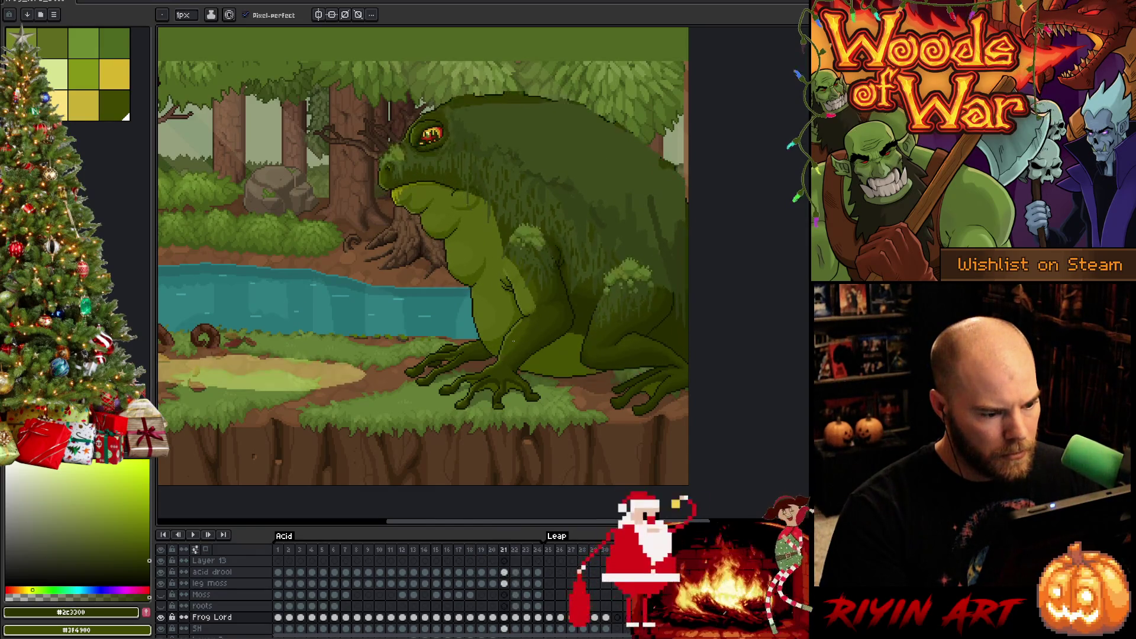
key(Return)
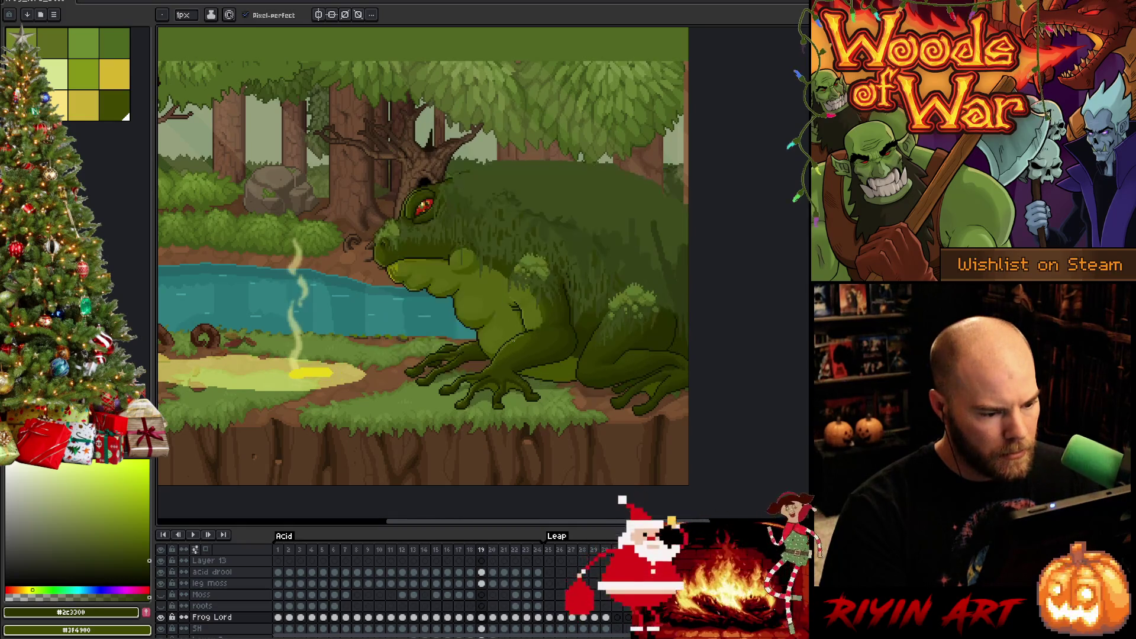
key(Return)
- Flip between frames 21 to 23, return to frame 21, and zoom onto the front leg
key(Right)
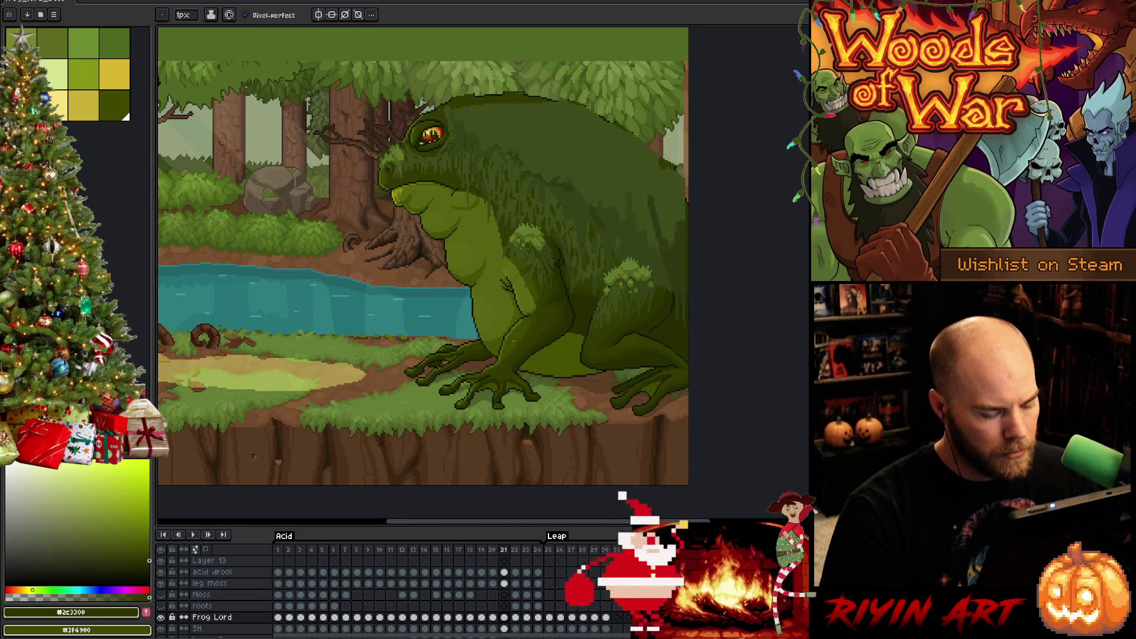
key(Right)
key(Left)
key(Right)
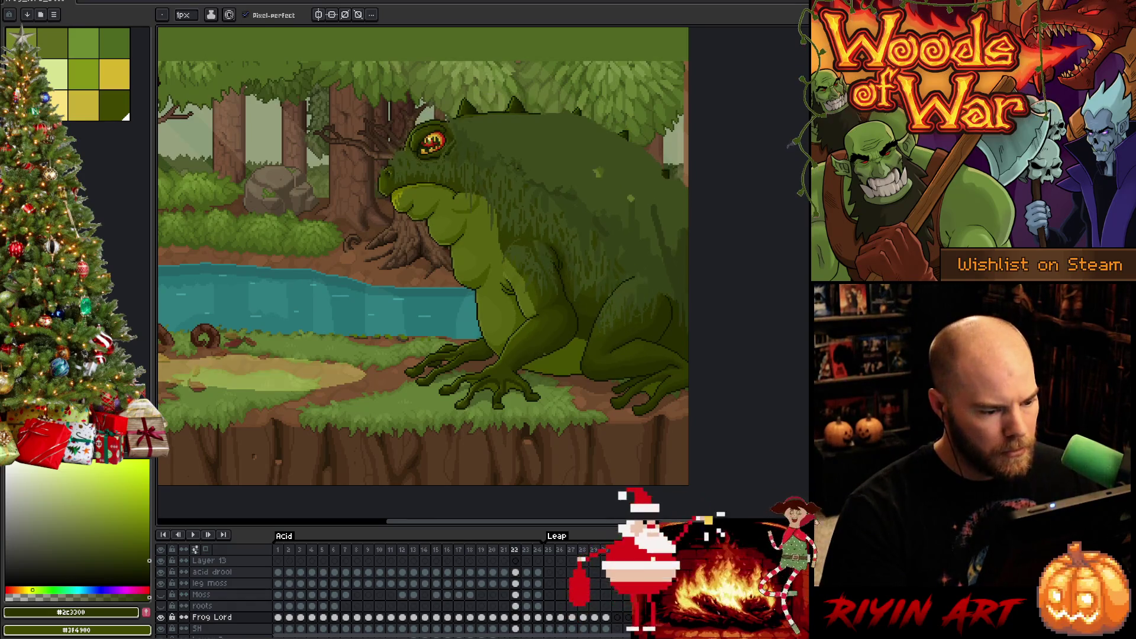
key(Right)
key(Left)
key(Right)
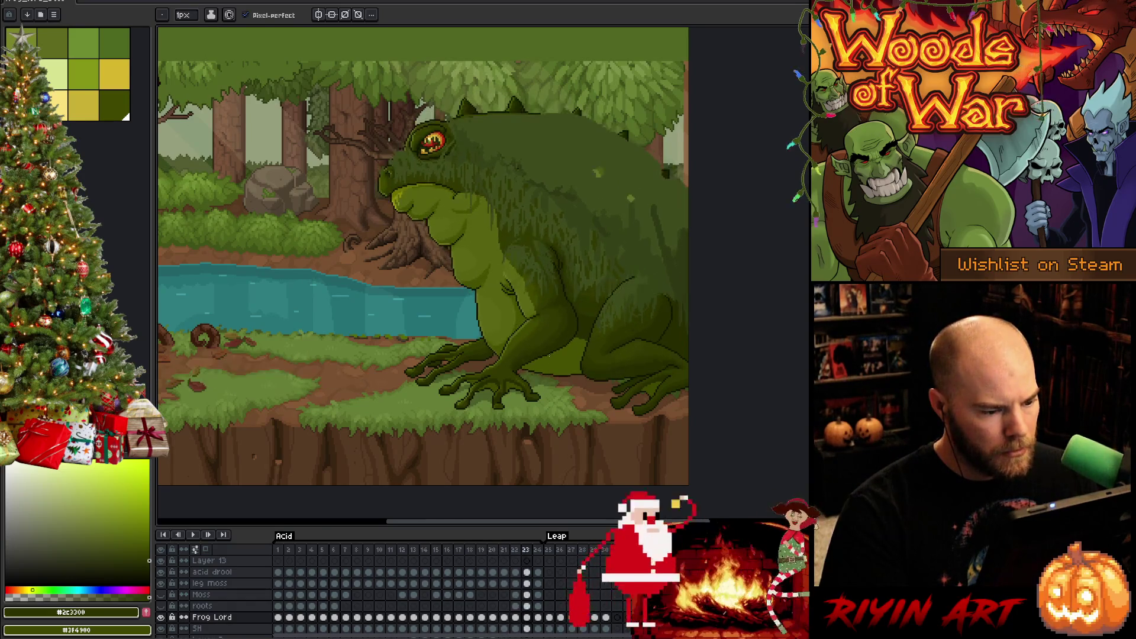
key(Left)
key(Left)
key(Right)
key(Left)
scroll(486, 342, up, 2)
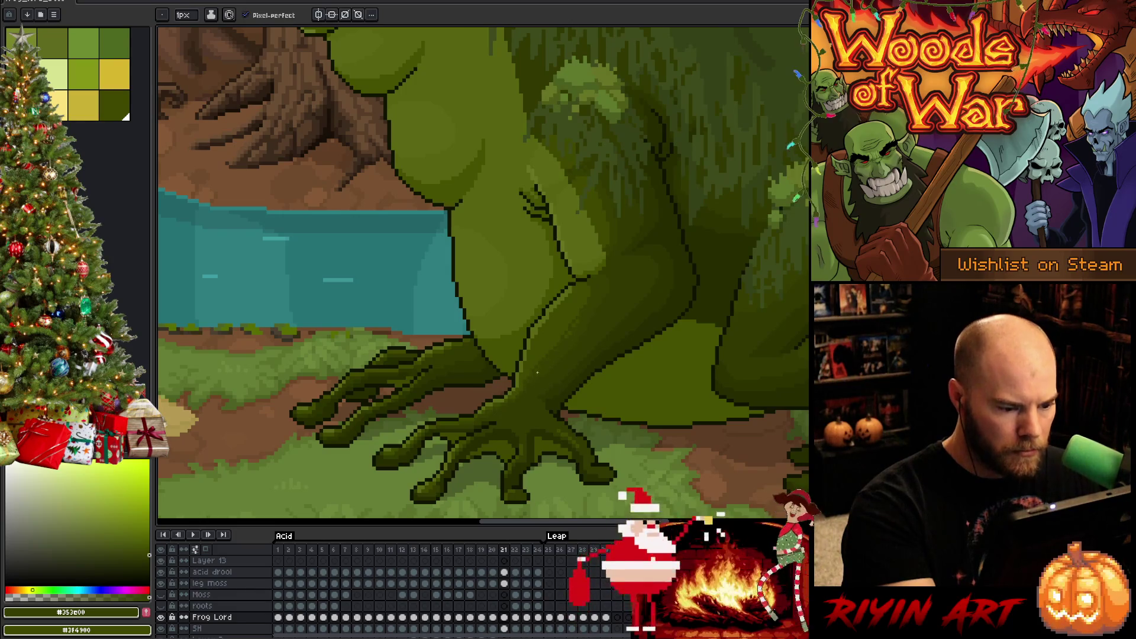
- Try olive #3f4900, then return to dark #352e00 as the drawing colour, and zoom out
alt+click(563, 339)
alt+click(584, 317)
scroll(628, 264, down, 3)
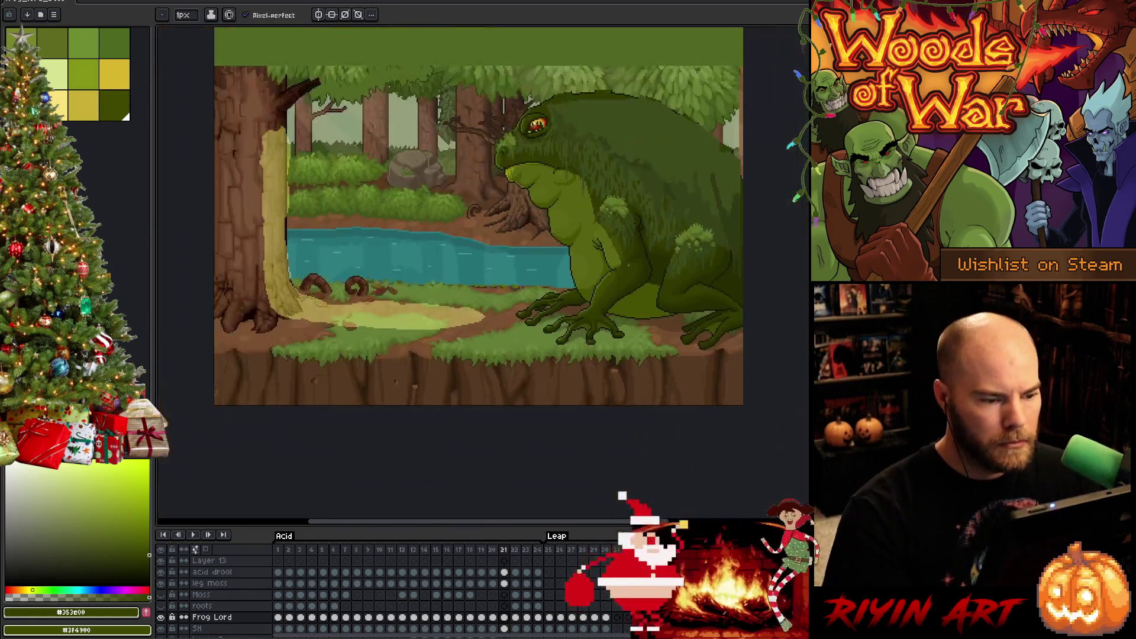
- Play the frog's leap animation to watch the moss and roots, then zoom back in
key(Return)
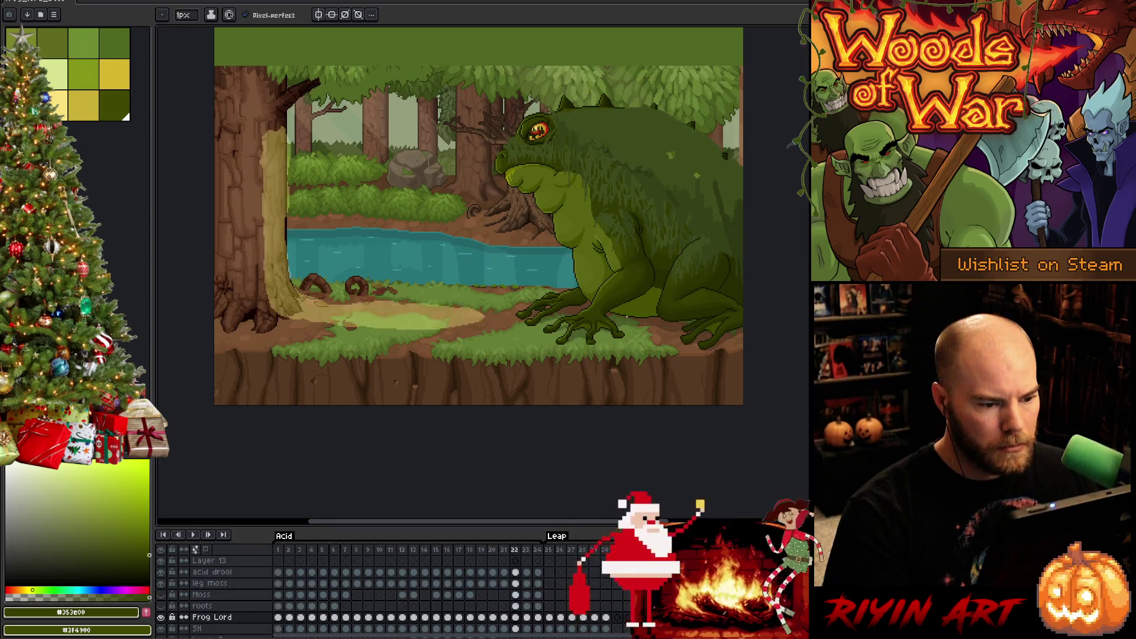
key(Return)
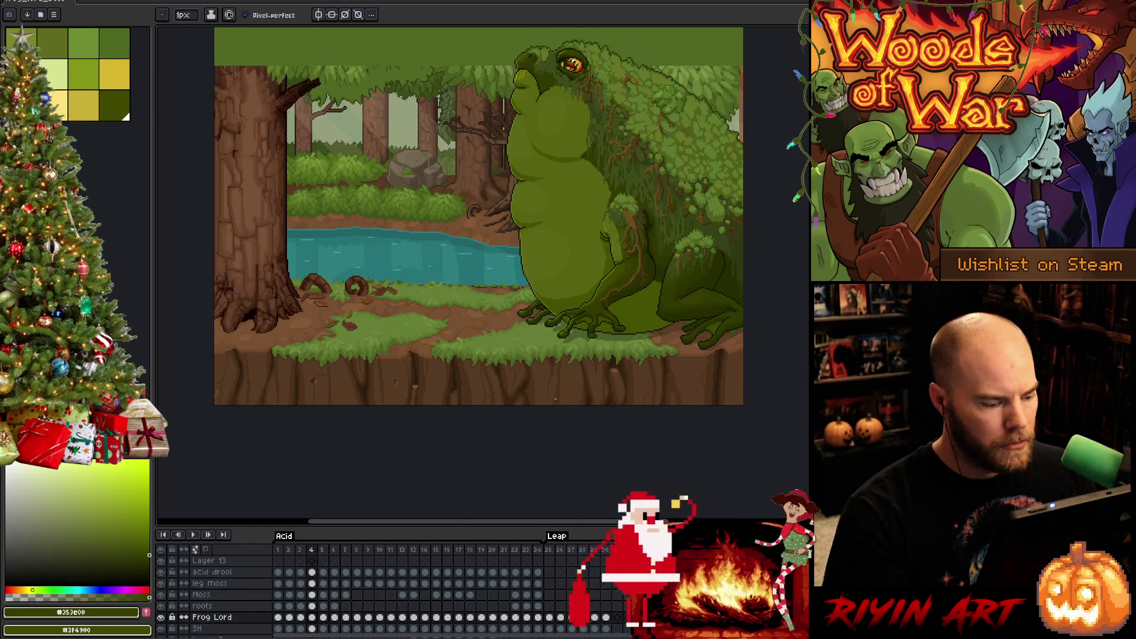
scroll(541, 299, up, 2)
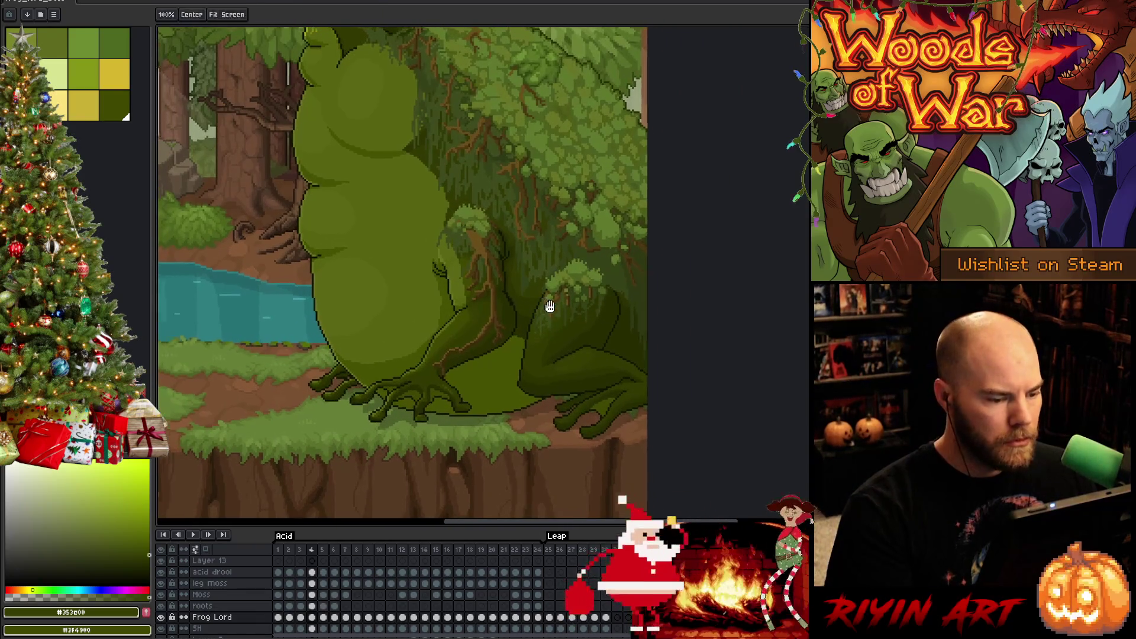
- Pan to the frog's mossy back, save the file, and return to the pencil zoomed in
drag(541, 299, 583, 312)
key(ctrl+s)
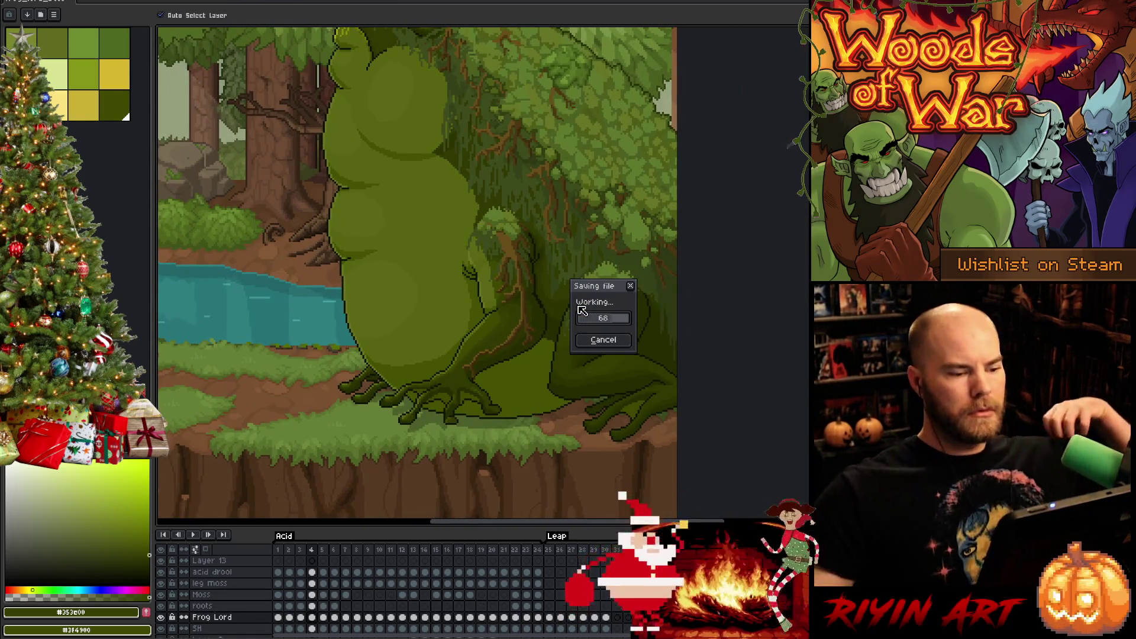
key(b)
scroll(451, 327, up, 3)
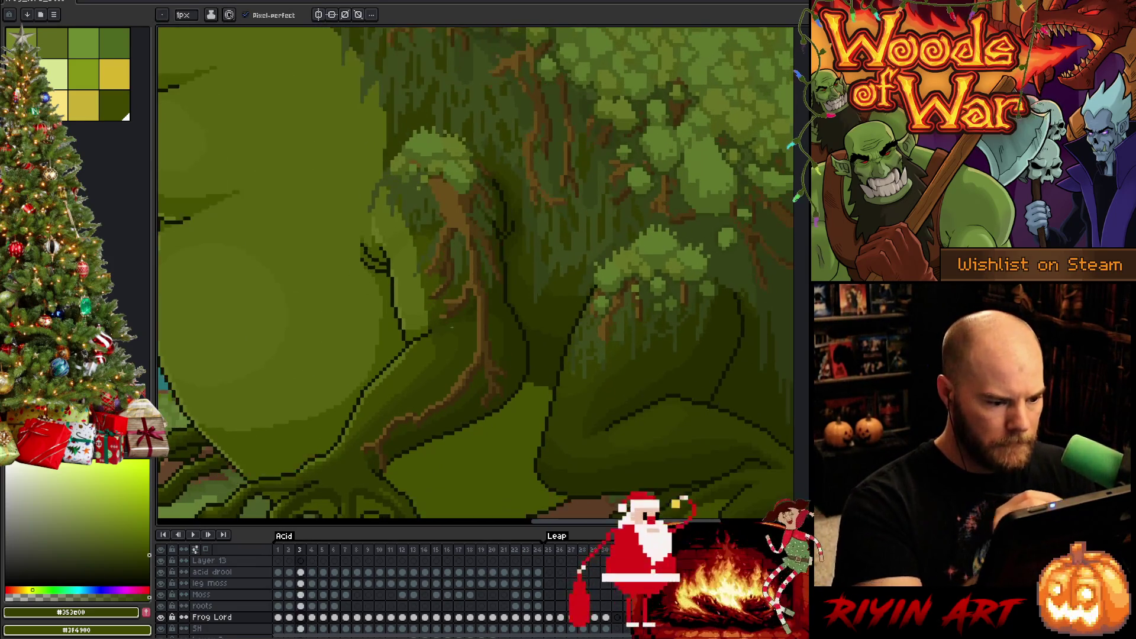
- Sample darker greens from the frog's thigh and leg
alt+click(520, 309)
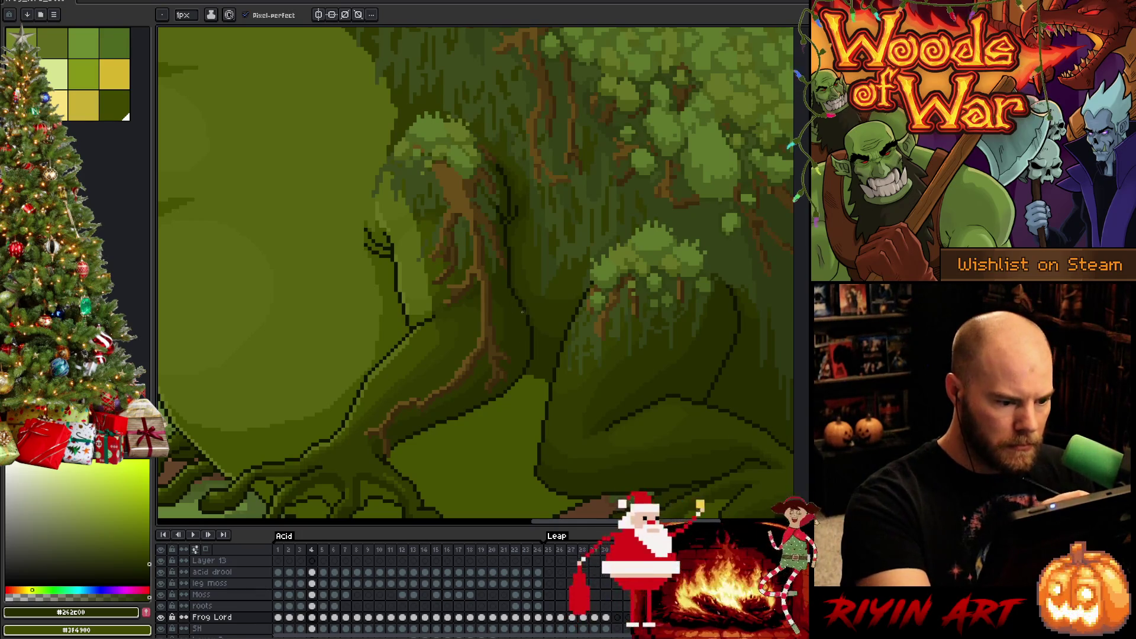
alt+click(517, 299)
alt+click(518, 298)
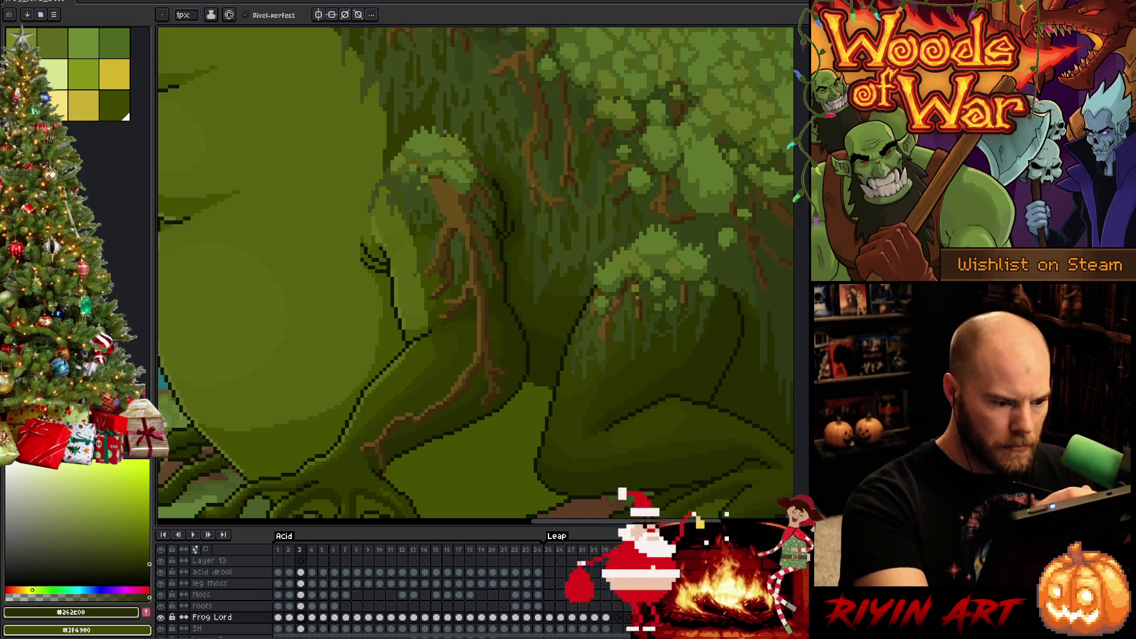
- Flip between frames 3 to 5 to compare the roots on the thigh, ending on frame 3
key(period)
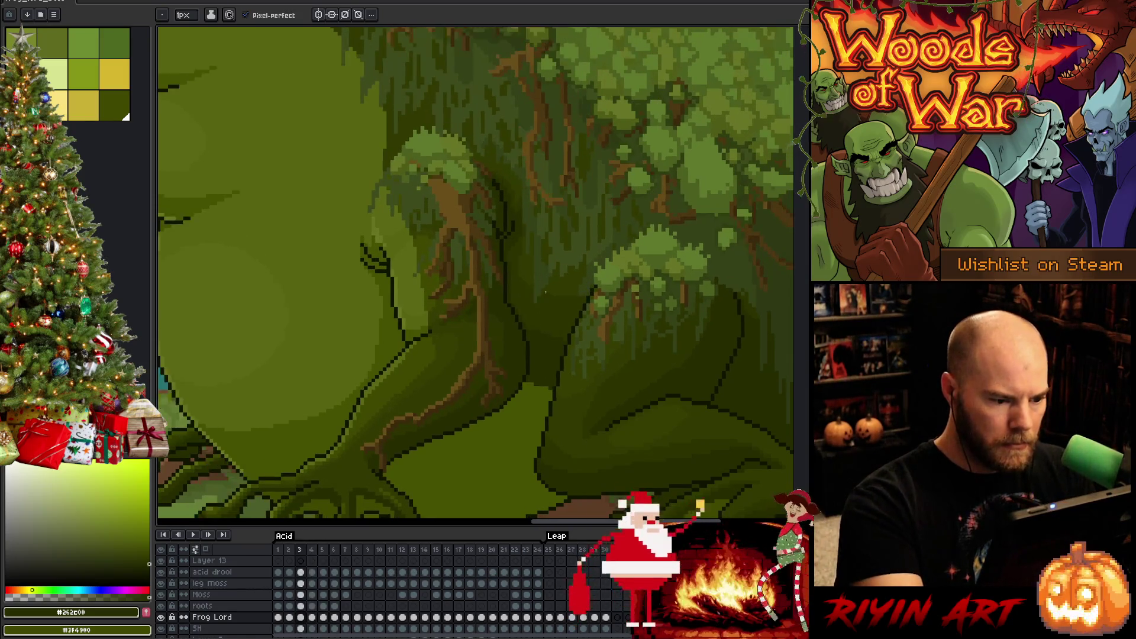
key(comma)
key(period)
key(comma)
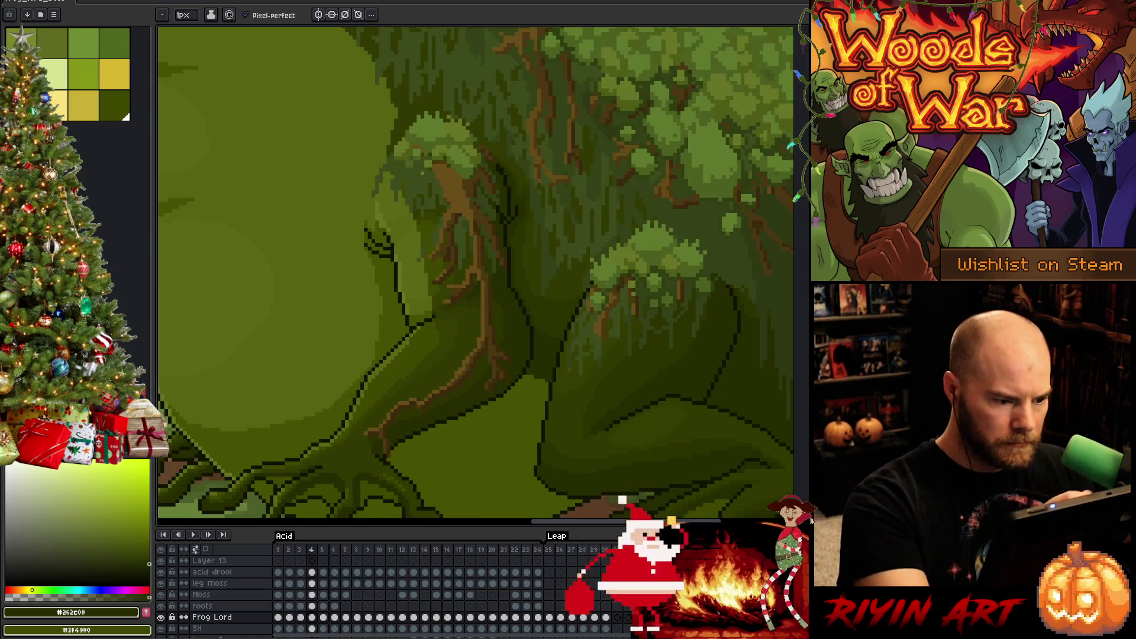
key(period)
key(period)
key(comma)
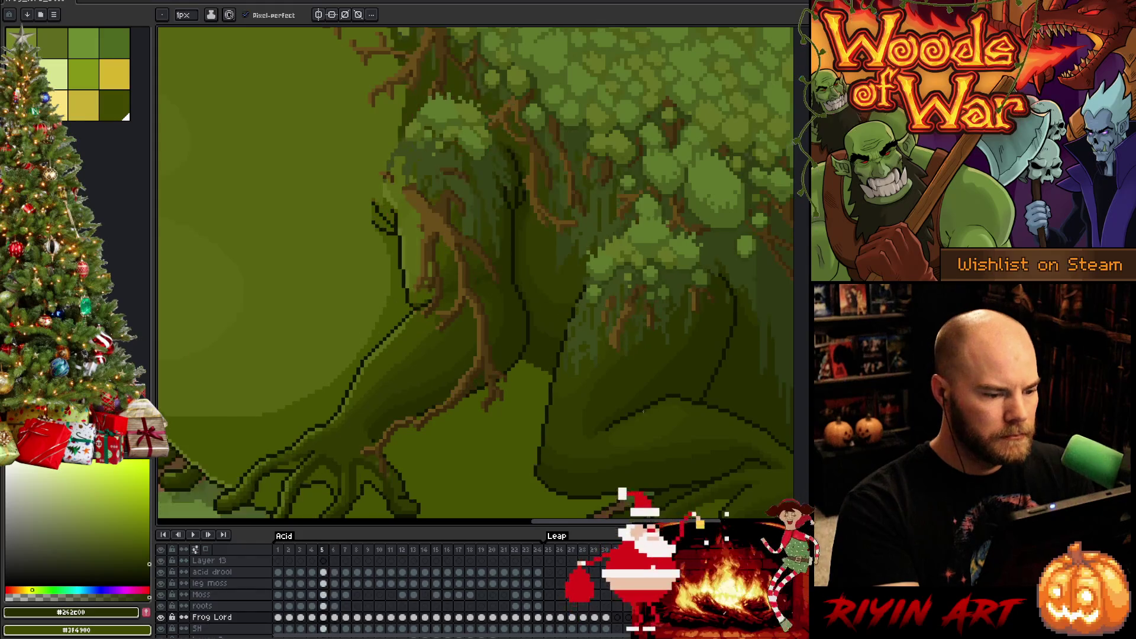
key(period)
key(period)
key(period)
key(period)
key(comma)
key(comma)
key(comma)
key(comma)
key(period)
key(period)
scroll(631, 426, down, 3)
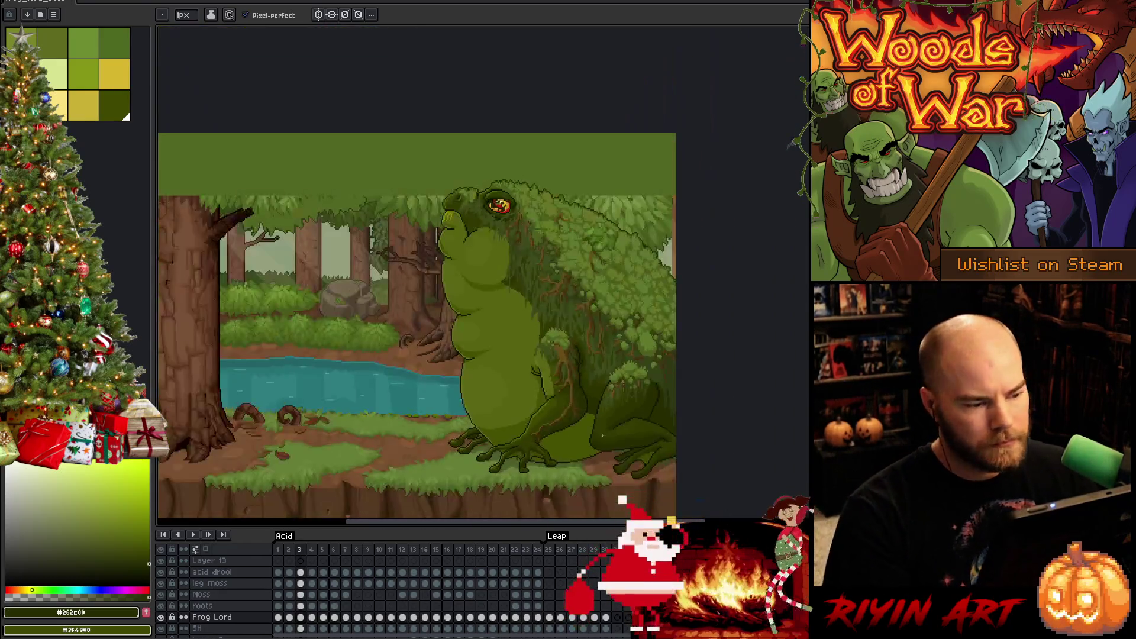
- Save the animation, hide the Moss layer, and return to the pencil
key(v)
scroll(478, 268, up, 2)
key(ctrl+s)
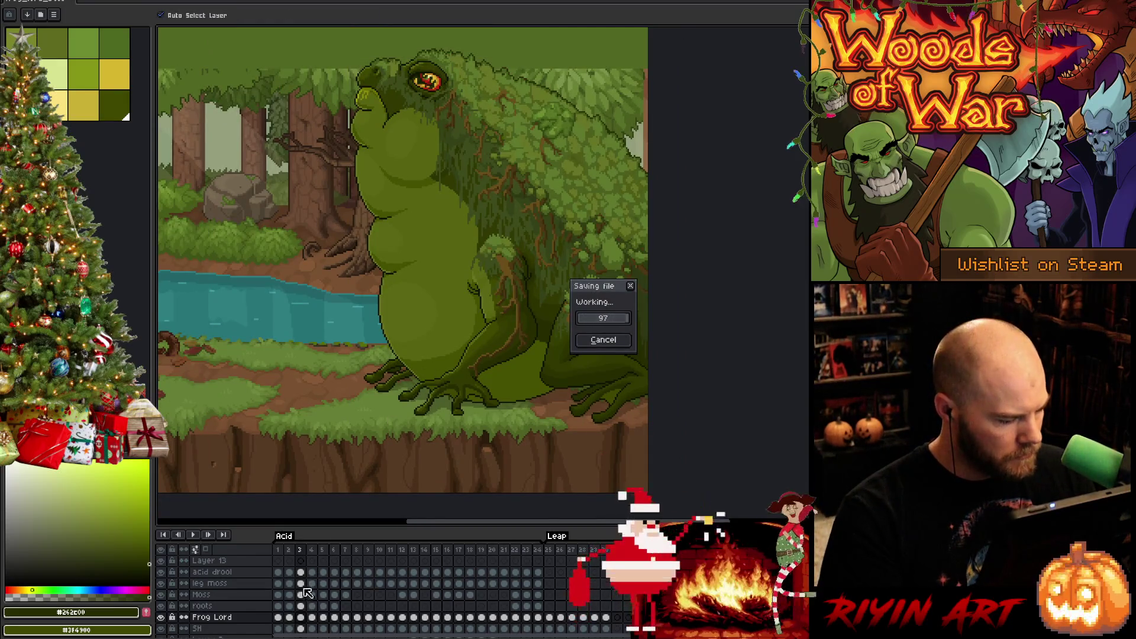
click(160, 594)
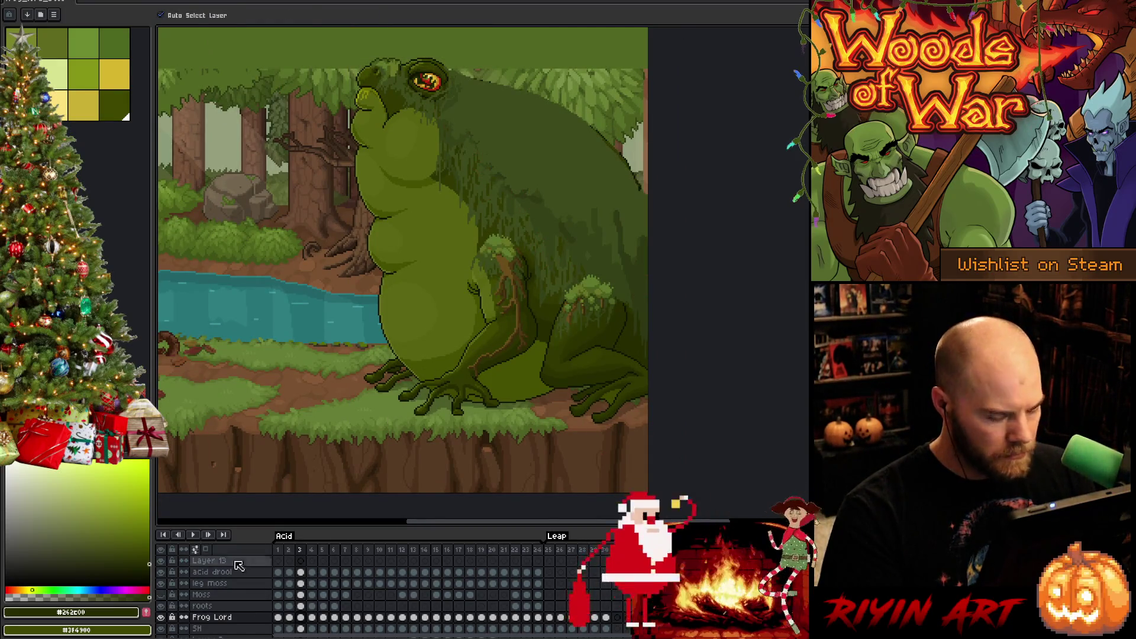
key(b)
- With moss hidden, step through frames 1 to 5 to view the bare legs and roots
key(Left)
key(Left)
key(Right)
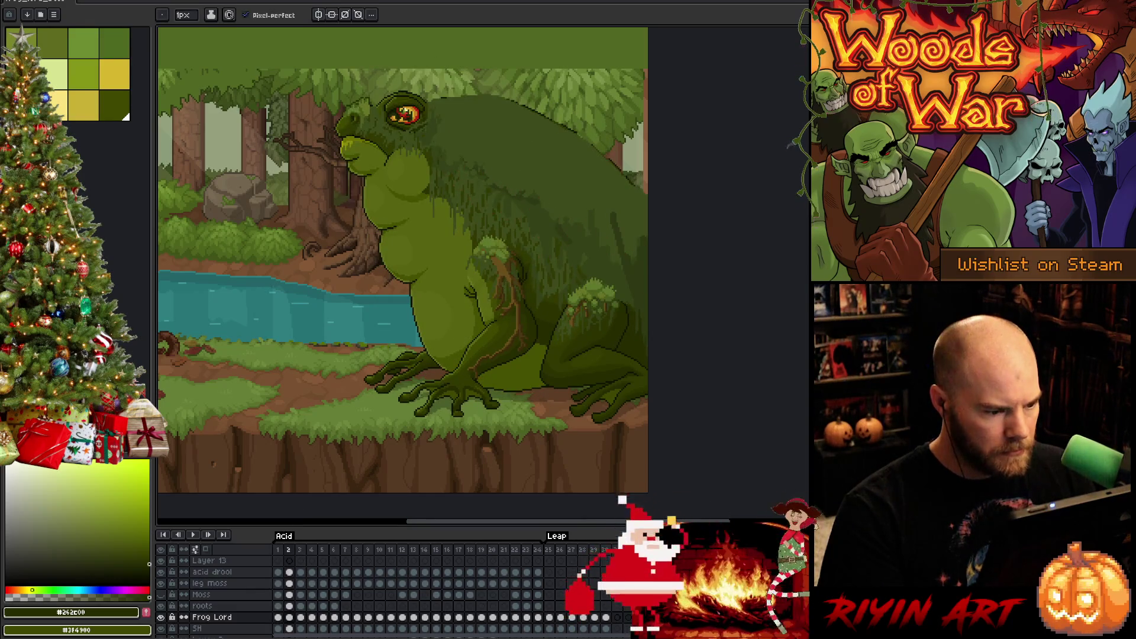
key(Right)
scroll(497, 252, up, 1)
key(Left)
key(Left)
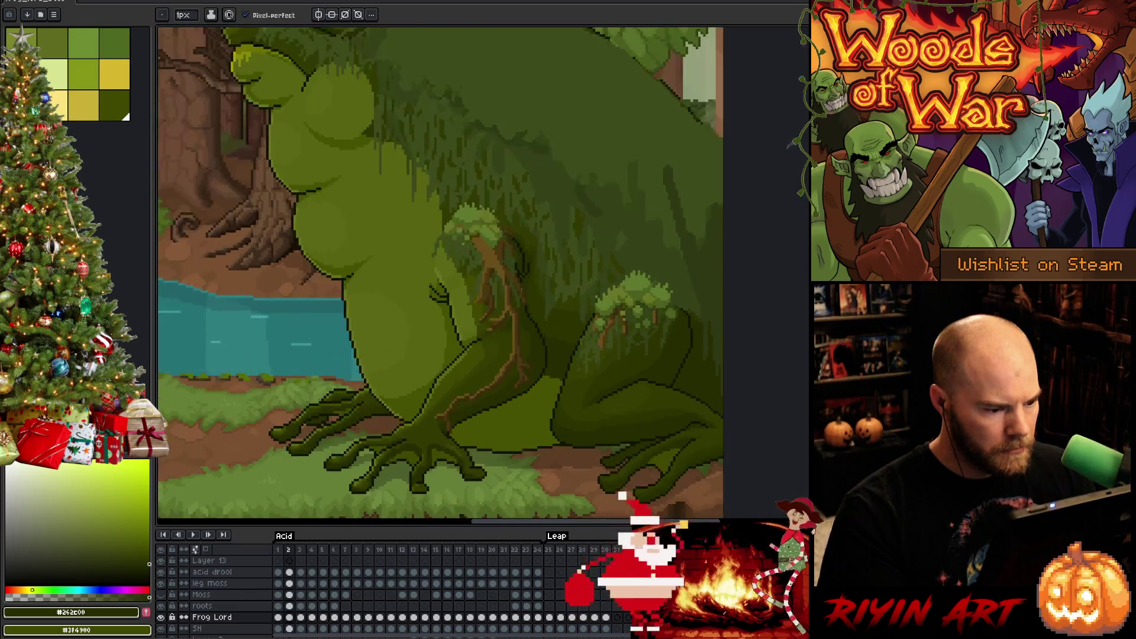
key(Right)
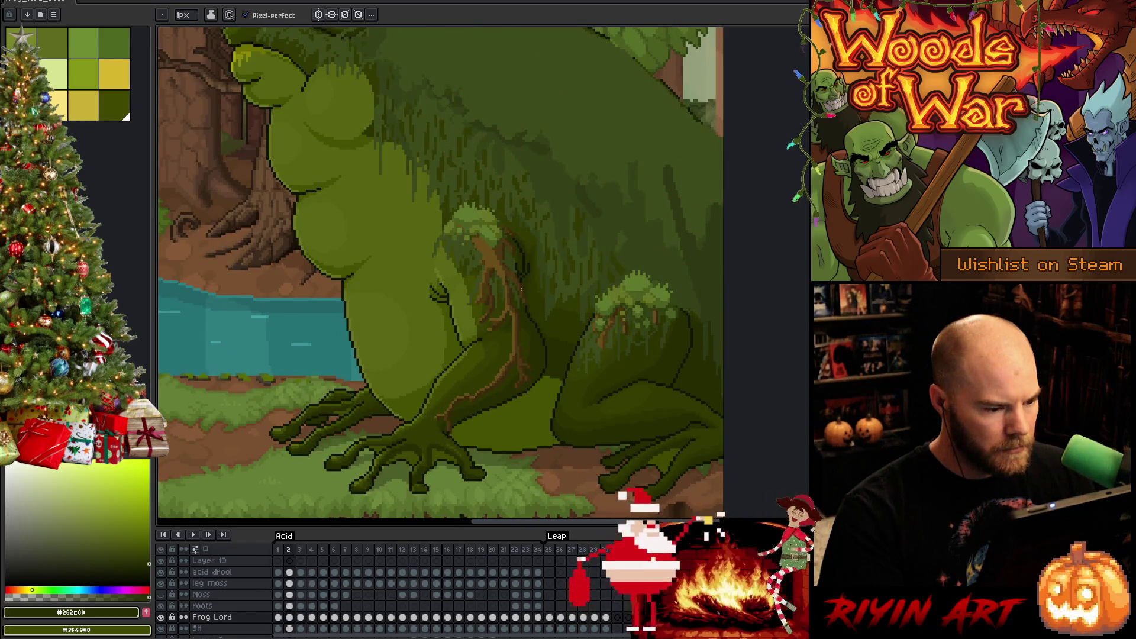
key(Right)
key(Right)
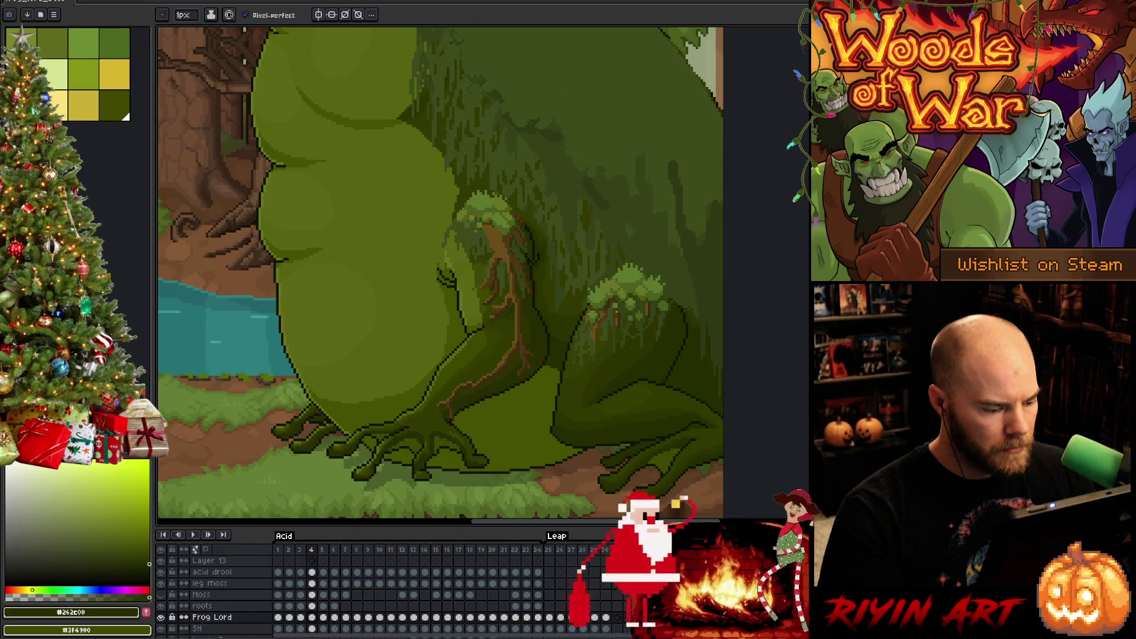
key(Right)
key(Return)
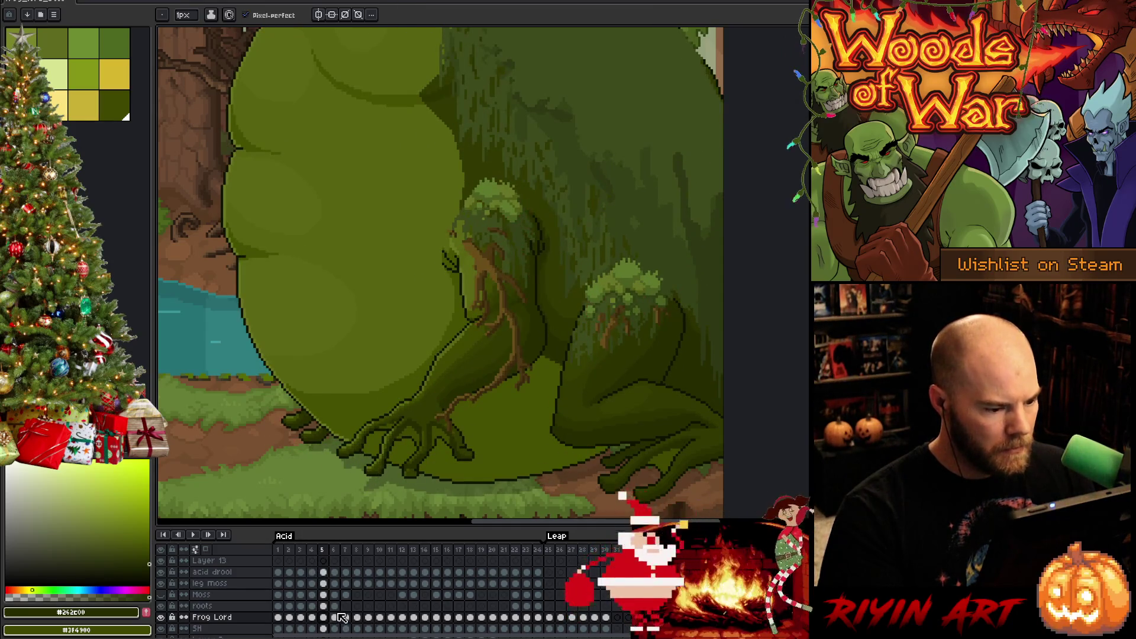
- Select the roots layer on frame 5 and flip between frames 4 and 5 to compare the roots
click(315, 617)
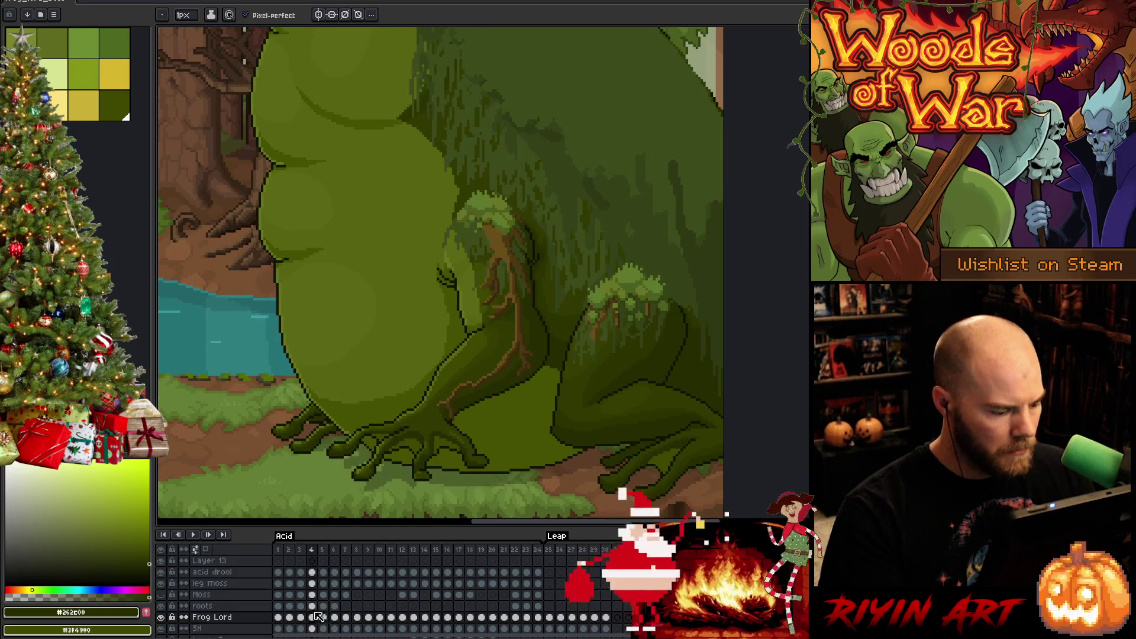
click(313, 606)
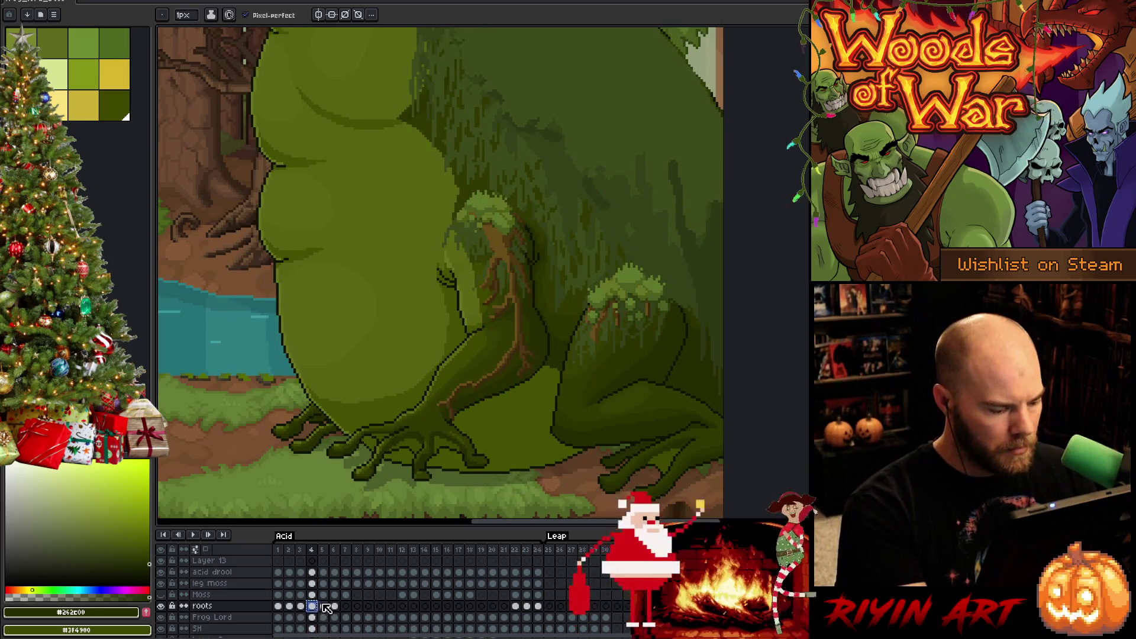
click(324, 606)
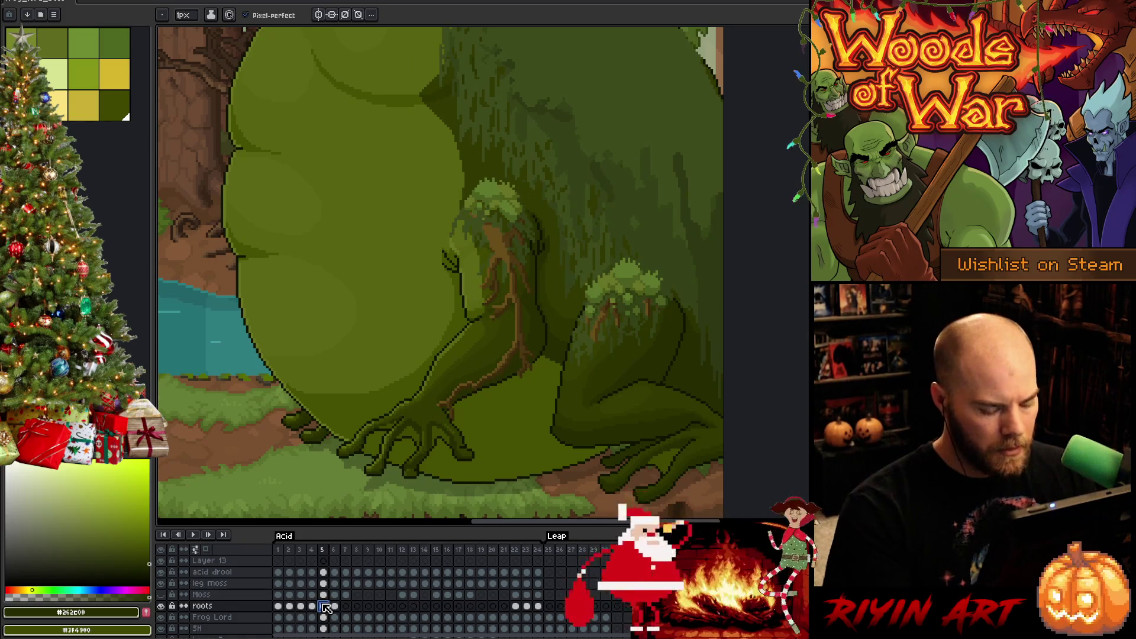
key(Left)
key(Right)
key(Left)
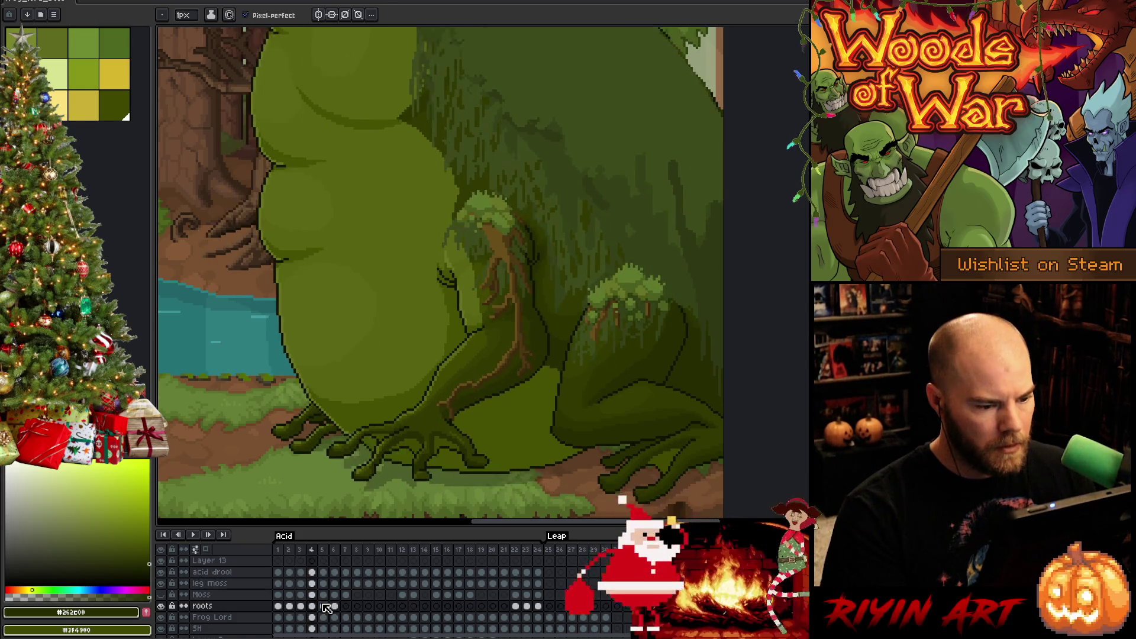
key(Right)
key(Right)
key(Left)
- Marquee the hind-leg roots on frame 5 and nudge them up one pixel
key(Right)
key(Left)
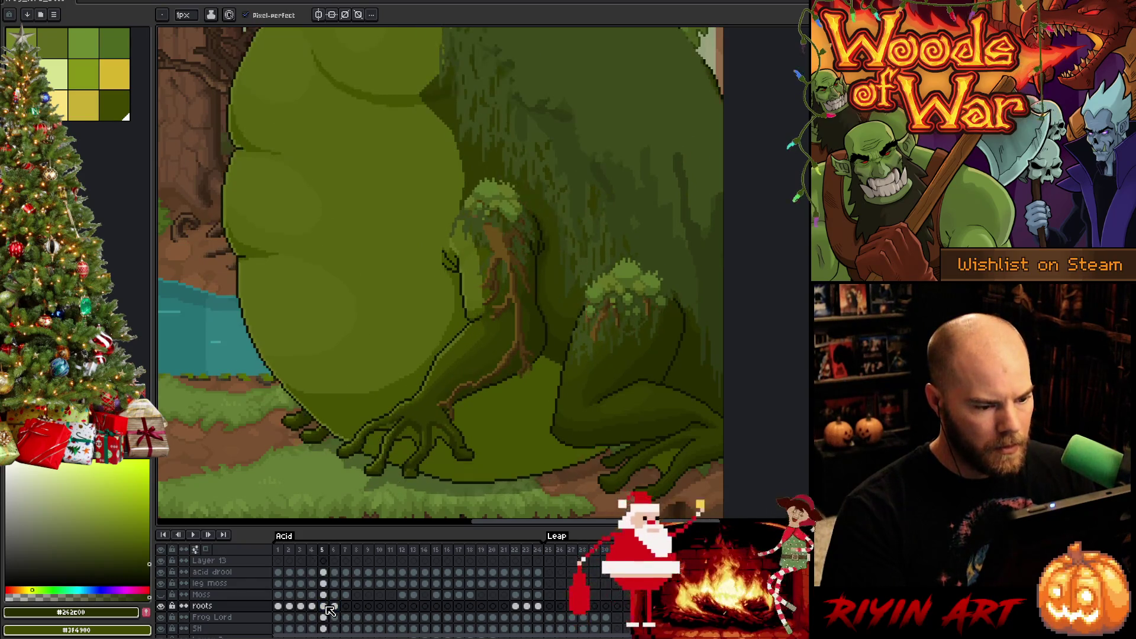
key(m)
drag(720, 231, 560, 418)
key(ctrl+t)
key(Up)
key(Right)
key(Left)
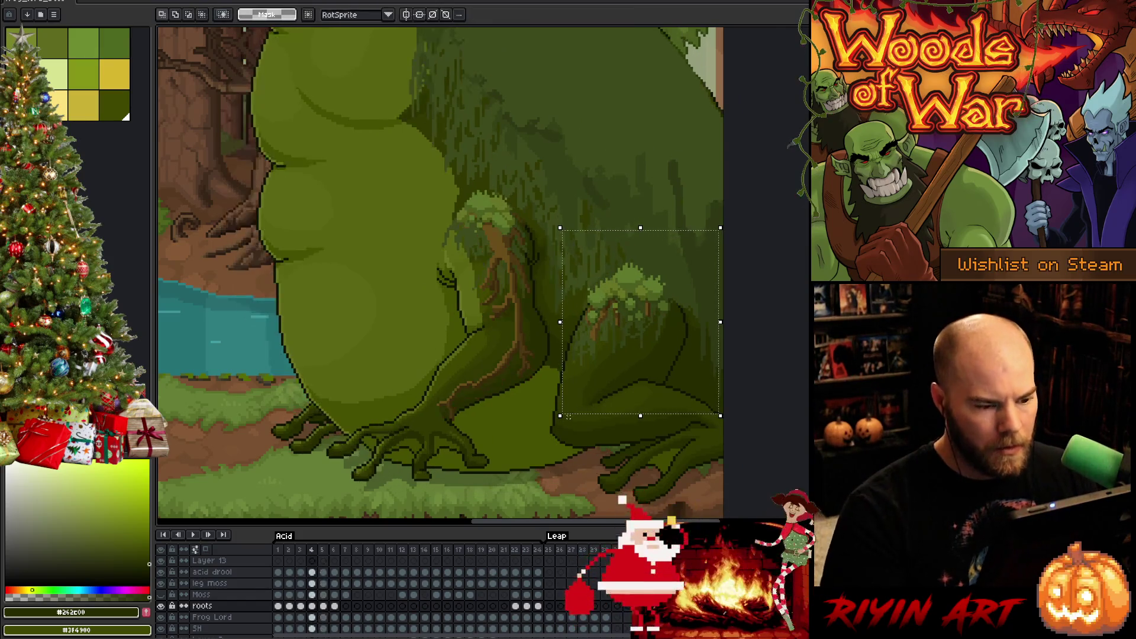
key(Right)
key(Left)
- Flip between frames 4 and 5 to check the hind-leg root alignment
key(Right)
key(Left)
key(Right)
key(Left)
key(Right)
key(Left)
key(Left)
key(Right)
key(Left)
key(Right)
key(Left)
- Marquee the thigh roots on frame 5 and compare them against frame 4
key(Right)
key(Left)
key(Right)
scroll(368, 157, down, 1)
mouse_move(367, 107)
mouse_down()
mouse_move(534, 475)
mouse_move(547, 449)
mouse_up()
key(ctrl+t)
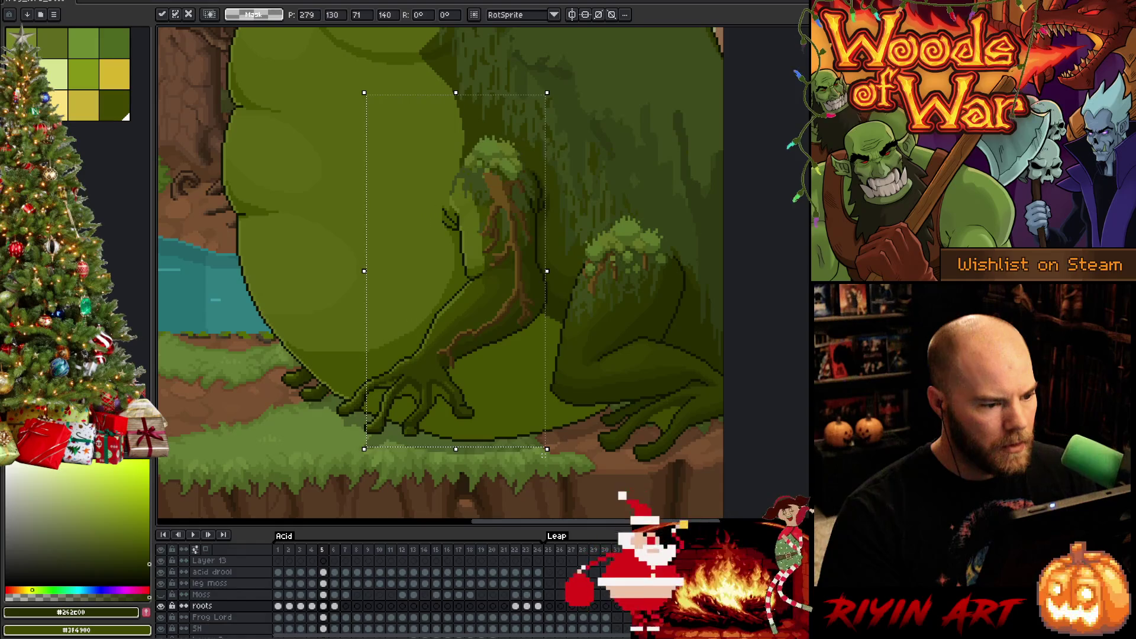
key(Return)
key(Left)
key(Right)
key(Left)
key(Right)
- Nudge the thigh roots one pixel left and check their alignment with frame 4
key(ctrl+t)
key(Left)
key(Return)
key(Left)
key(Right)
key(Left)
key(Right)
key(Left)
key(Right)
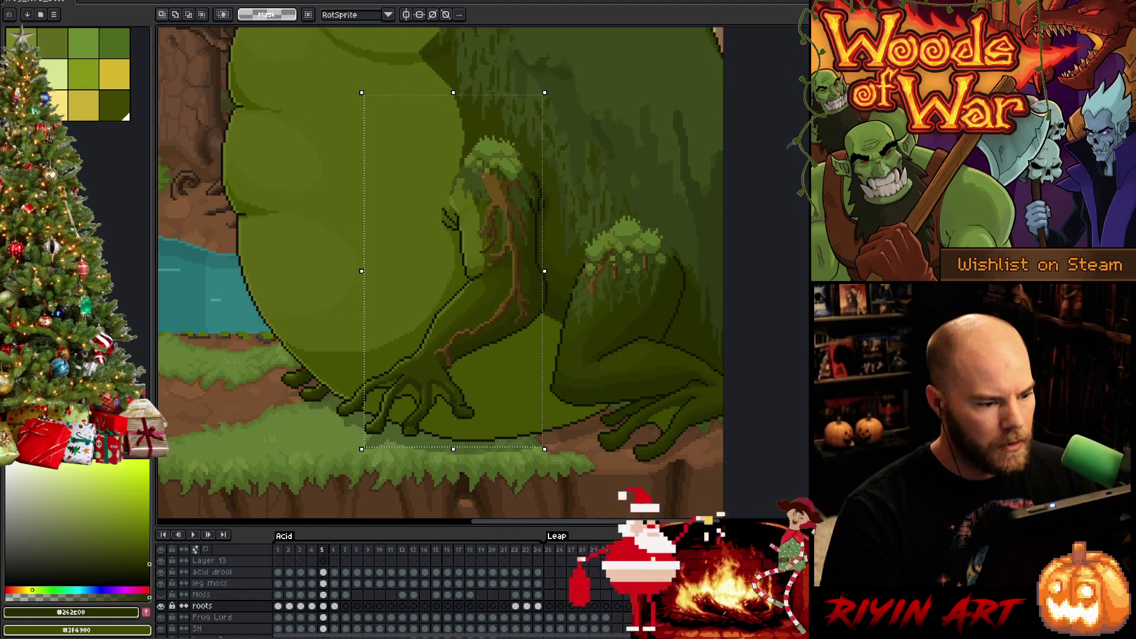
scroll(588, 181, up, 2)
- Marquee the moss-topped root growth on frame 5 and trim the selection tightly around it
drag(587, 181, 629, 270)
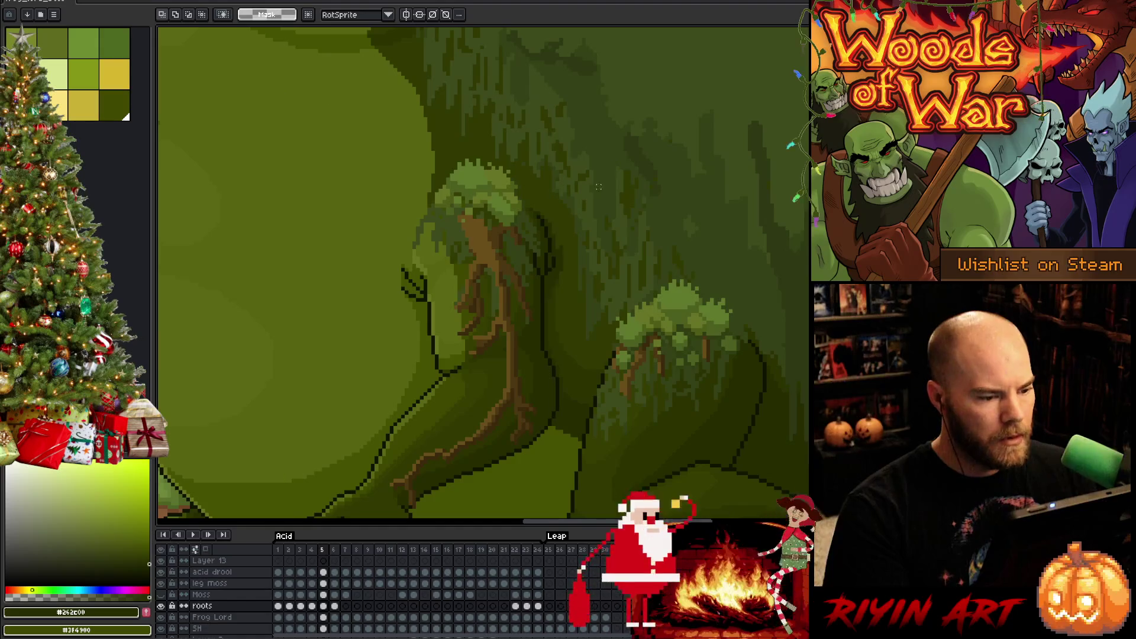
key(Left)
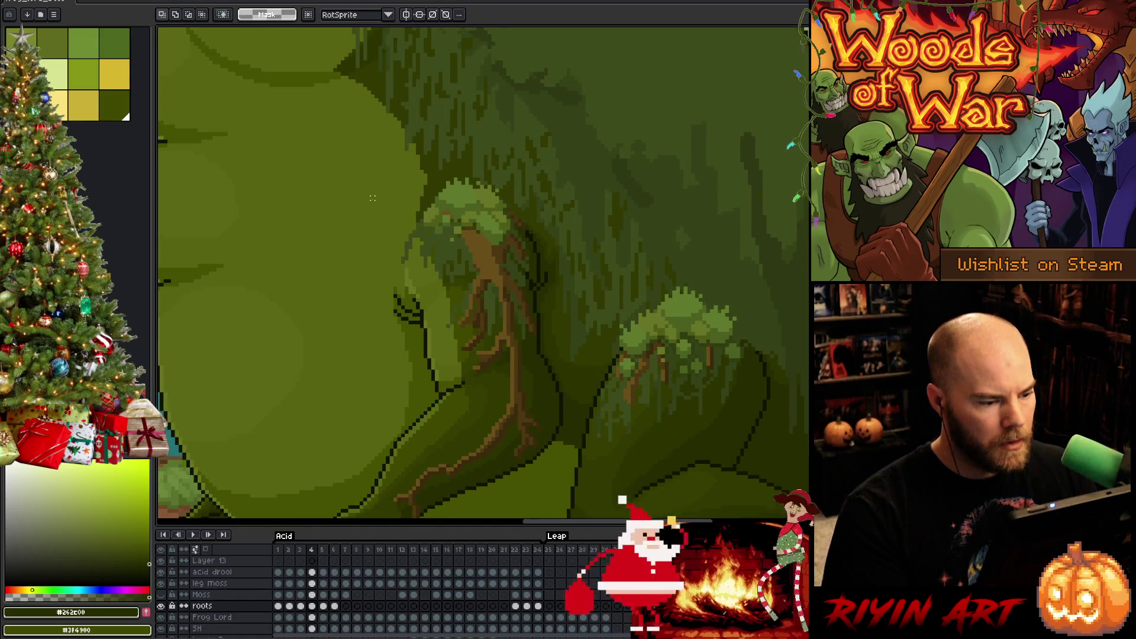
key(Right)
drag(361, 145, 565, 362)
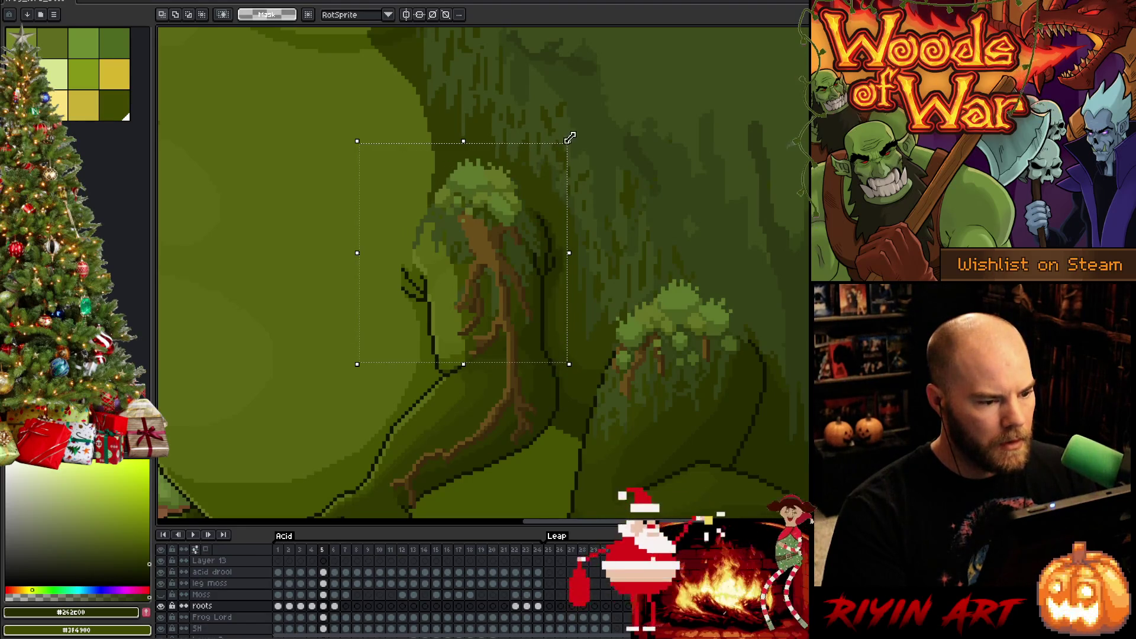
drag(301, 103, 448, 405)
mouse_move(630, 109)
mouse_down()
mouse_move(598, 236)
mouse_move(538, 381)
mouse_up()
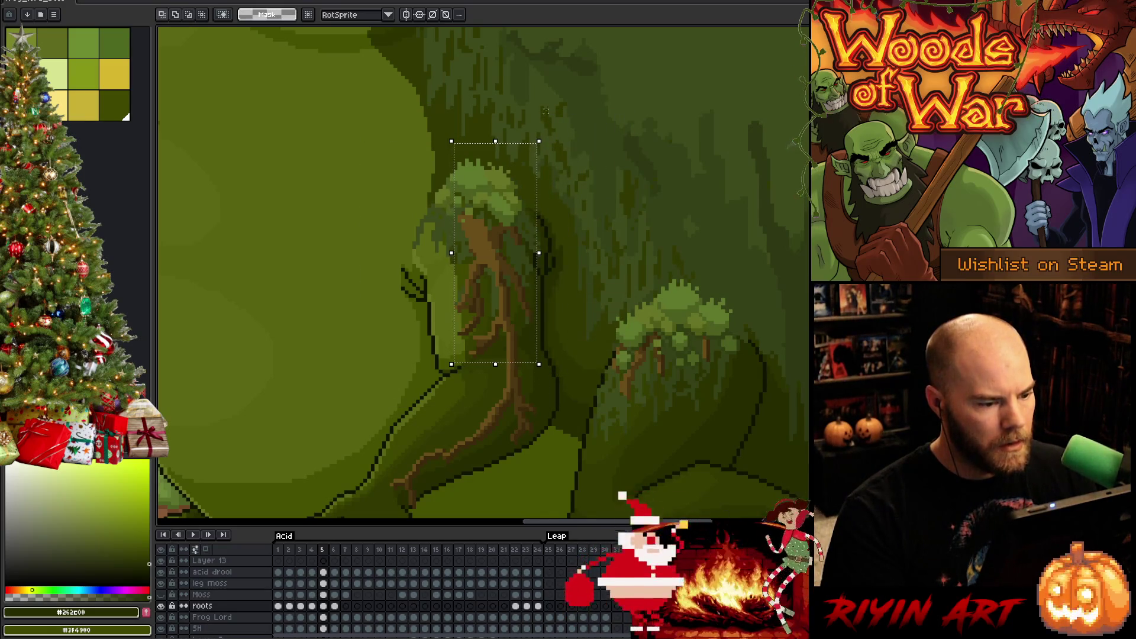
mouse_move(578, 103)
mouse_down()
mouse_move(378, 190)
mouse_move(375, 206)
mouse_move(376, 190)
mouse_up()
key(ctrl+z)
drag(587, 100, 344, 178)
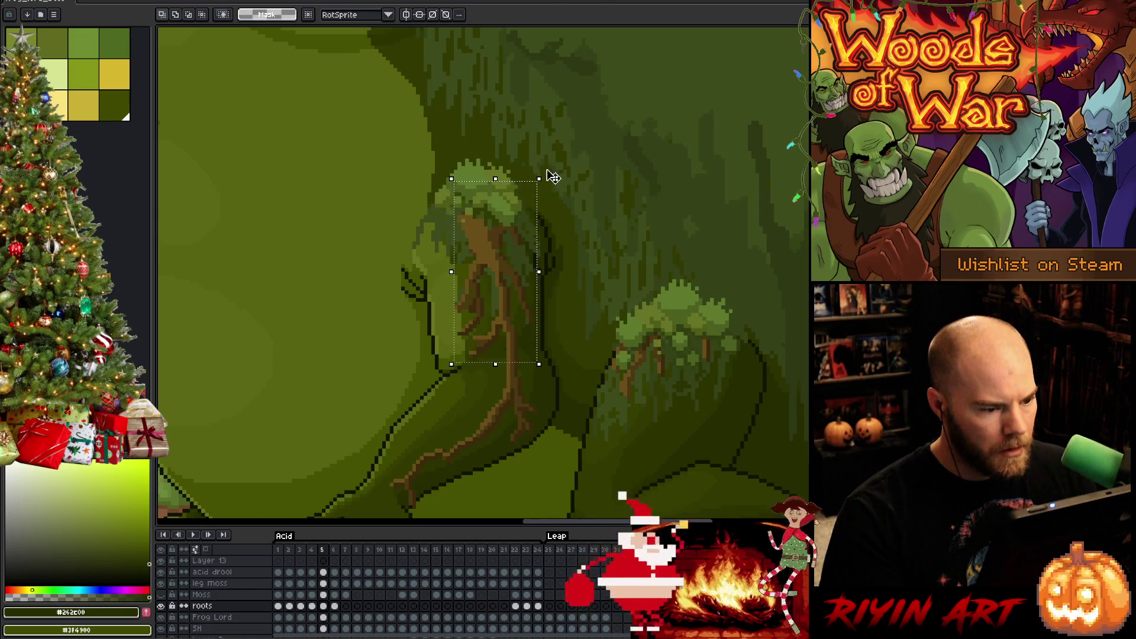
- Rotate the growth about -4°, apply the transform, and deselect
drag(548, 171, 553, 171)
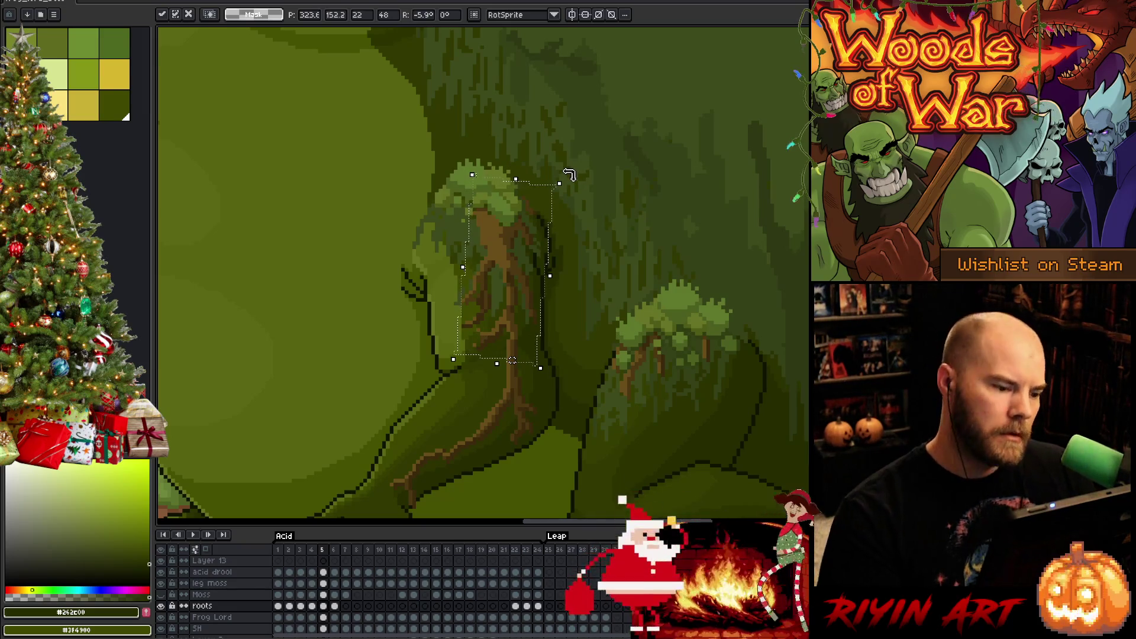
key(Return)
key(Return)
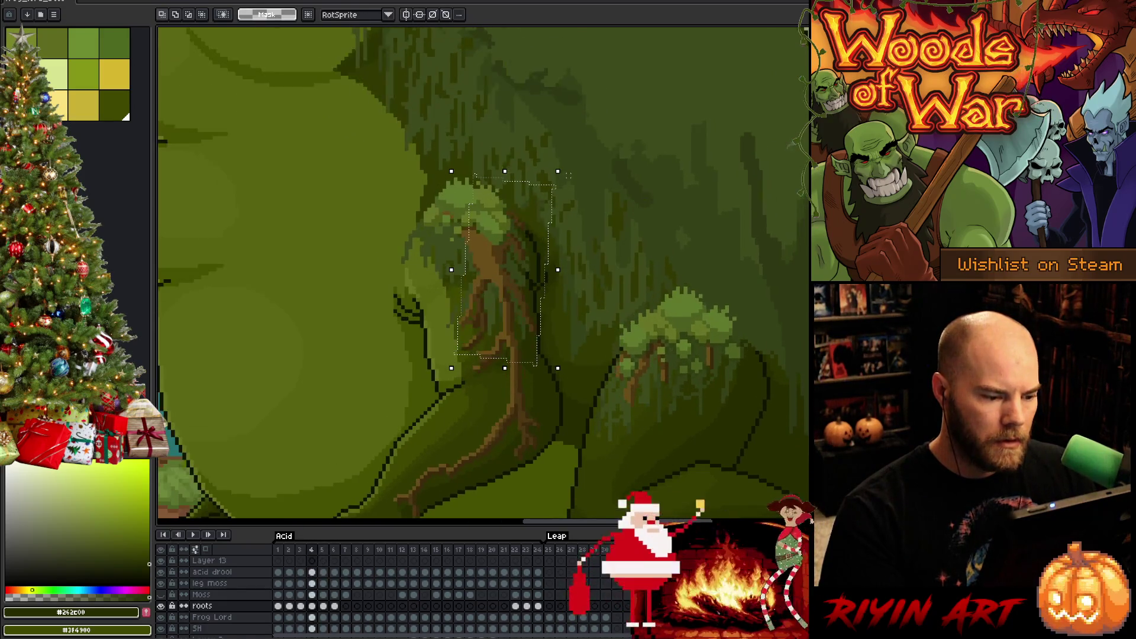
key(ctrl+d)
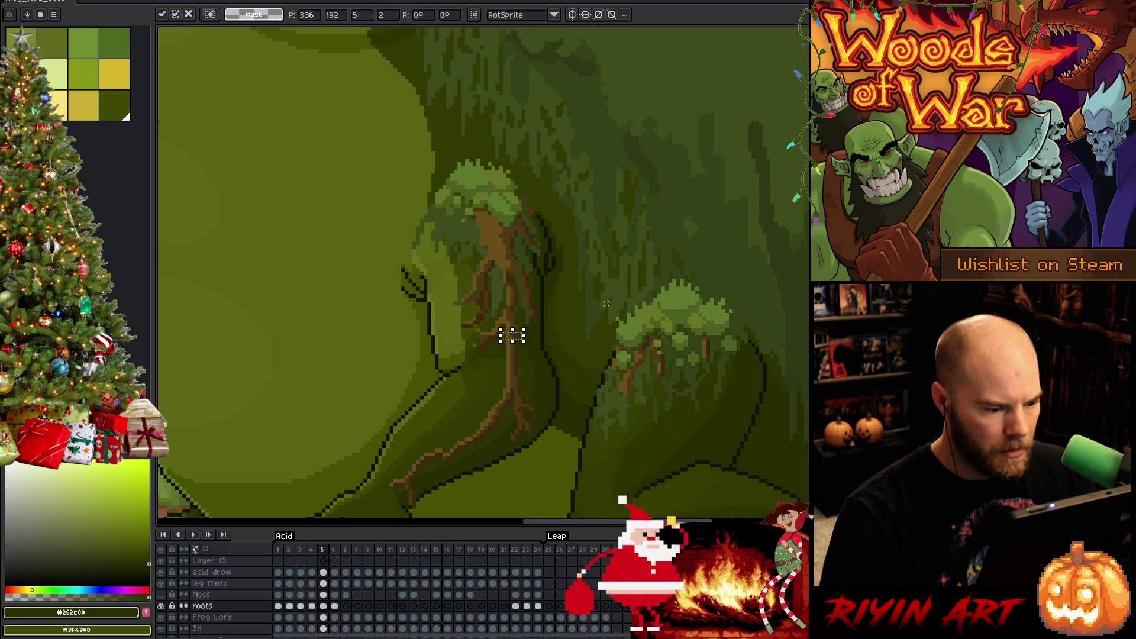
alt+click(519, 341)
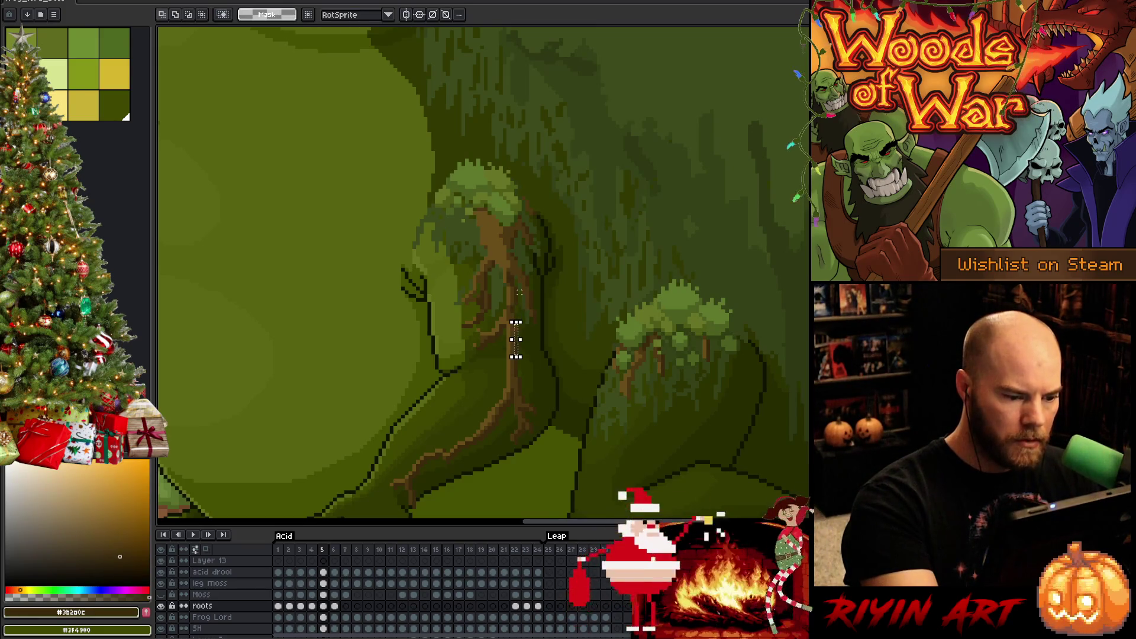
key(b)
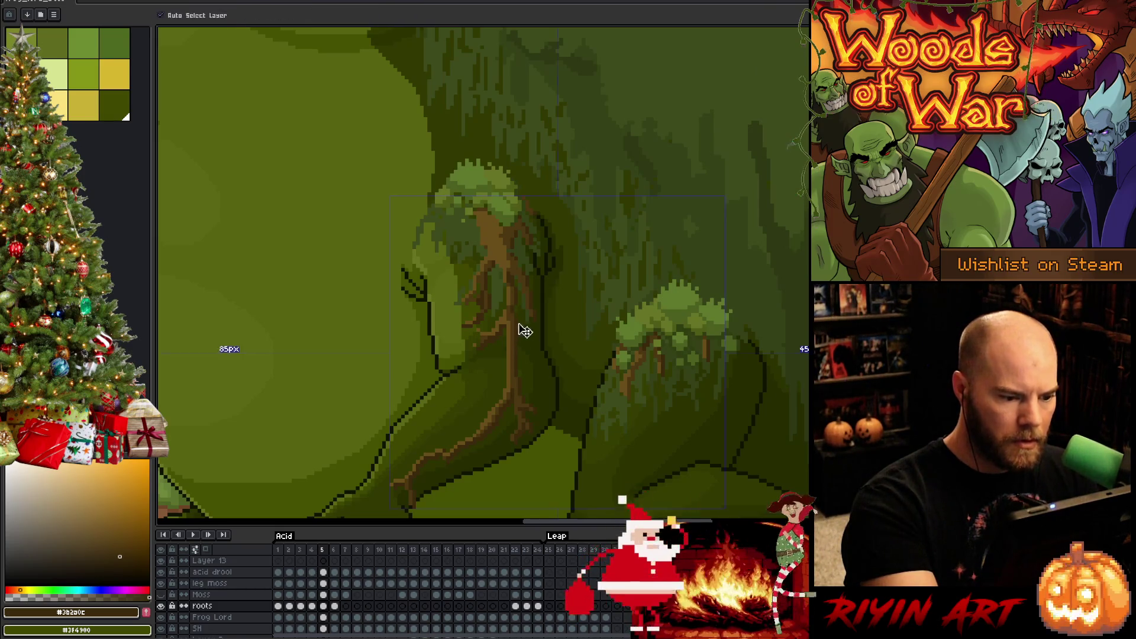
key(ctrl+s)
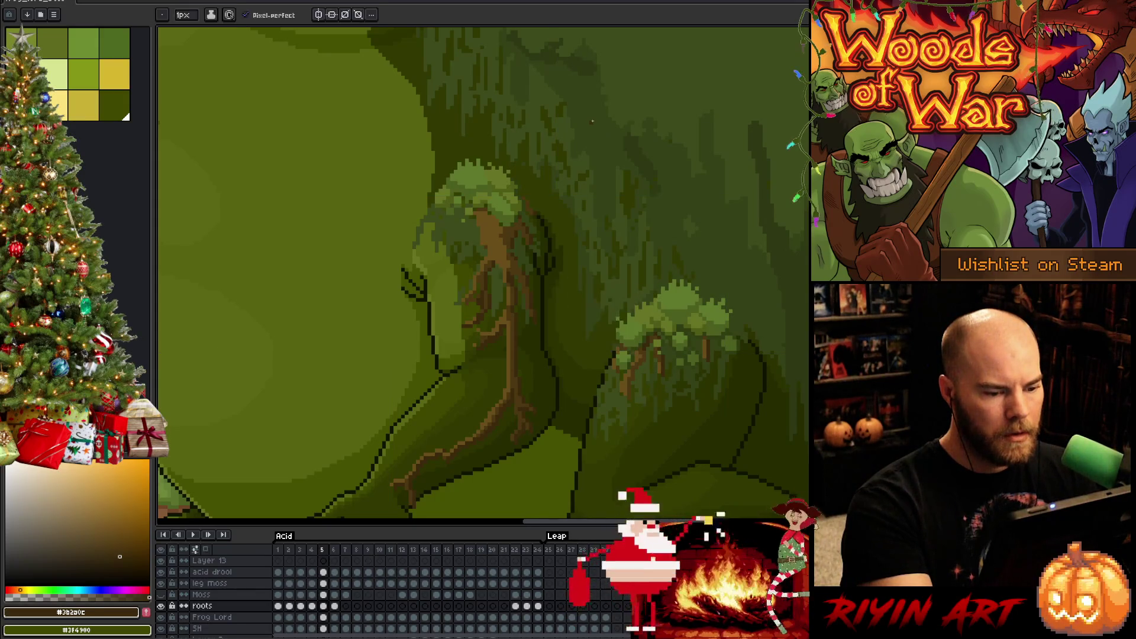
alt+click(500, 232)
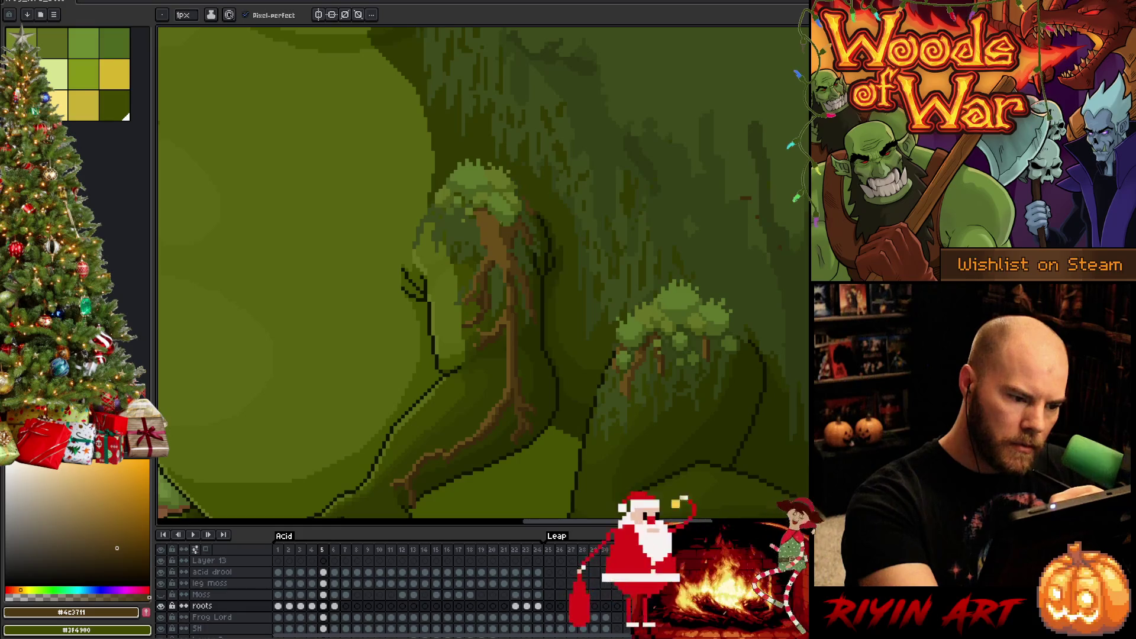
key(alt)
alt+click(537, 206)
key(comma)
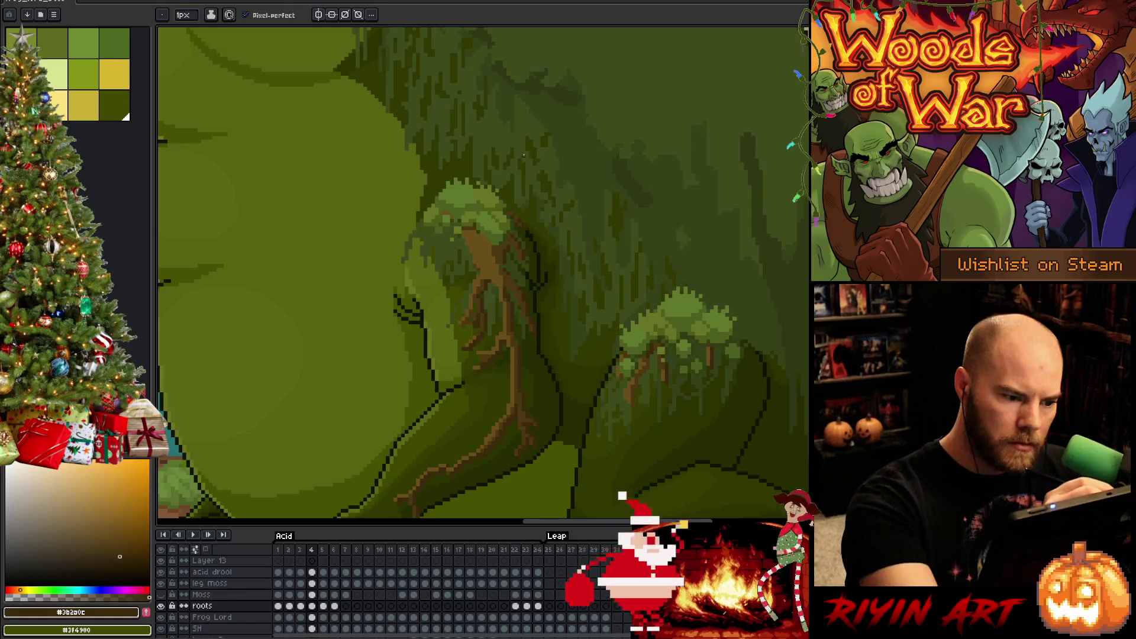
key(period)
key(comma)
key(period)
key(comma)
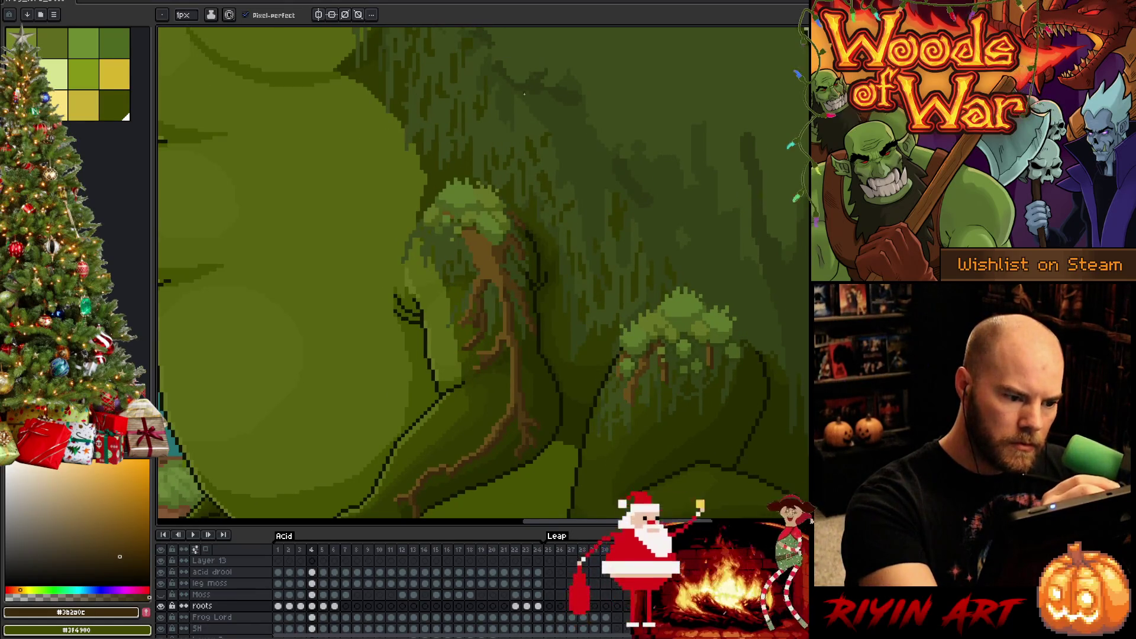
key(period)
key(comma)
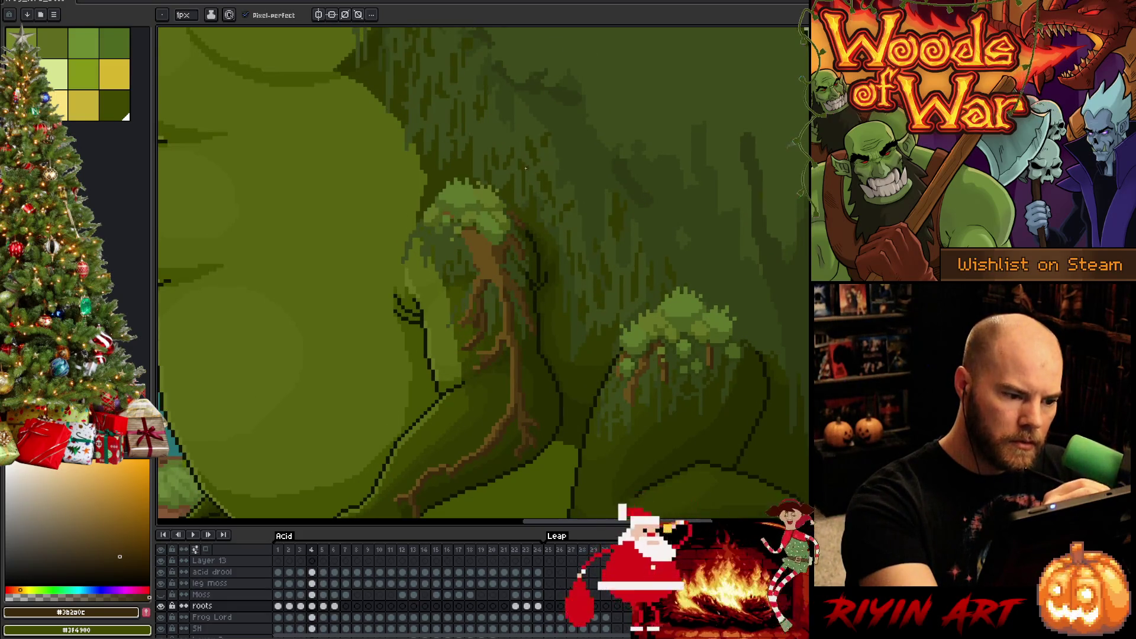
key(period)
key(comma)
key(period)
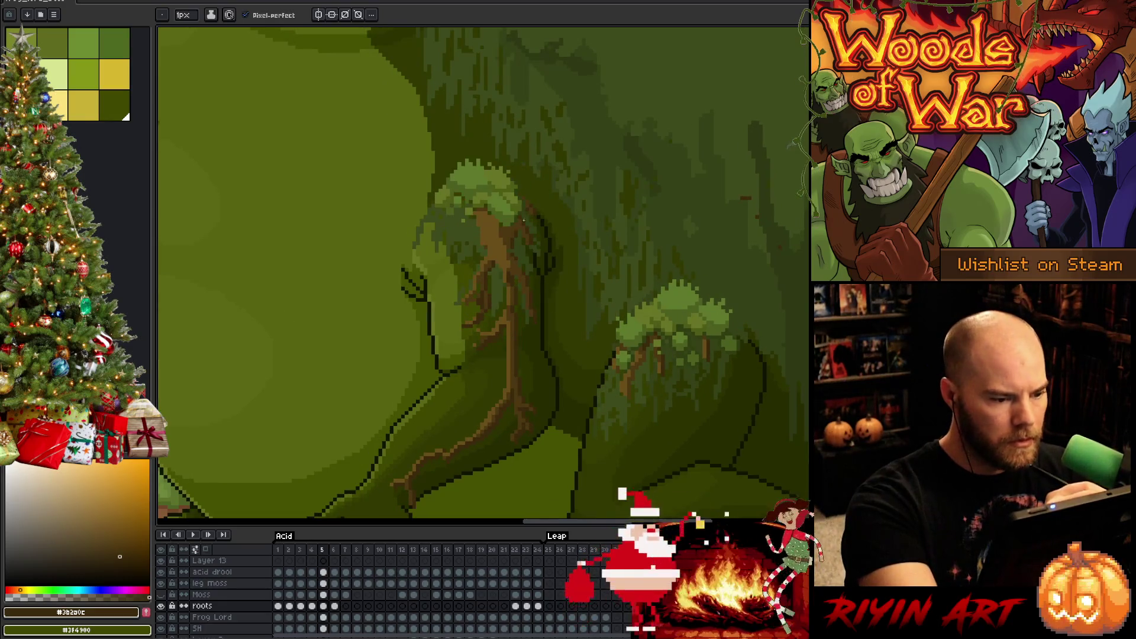
key(comma)
key(period)
key(period)
key(comma)
key(comma)
key(comma)
key(comma)
key(comma)
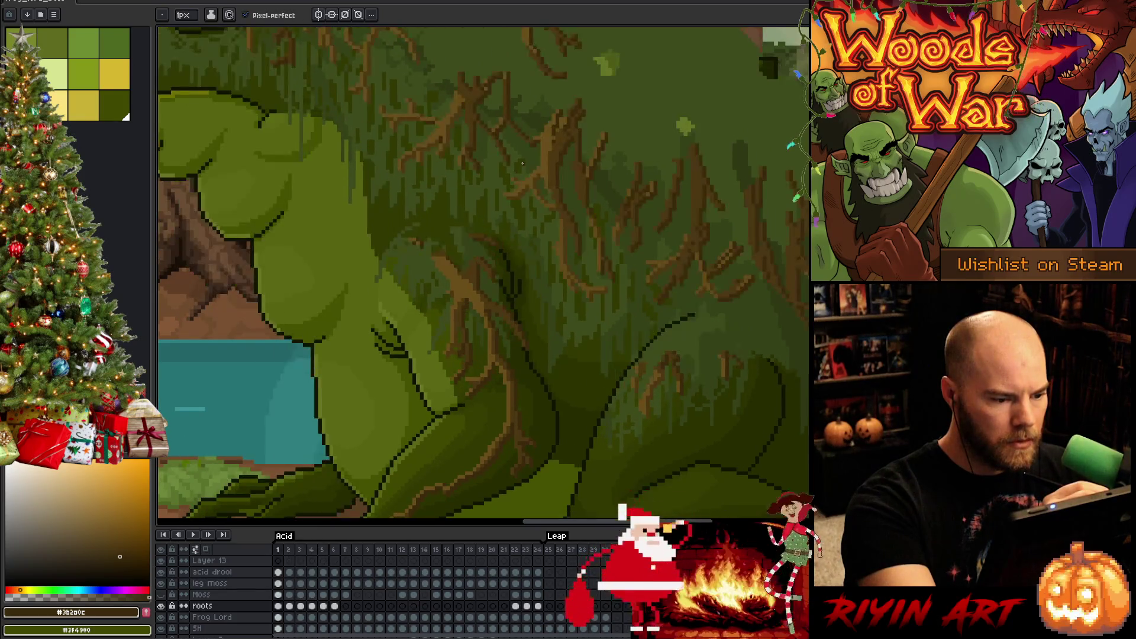
key(period)
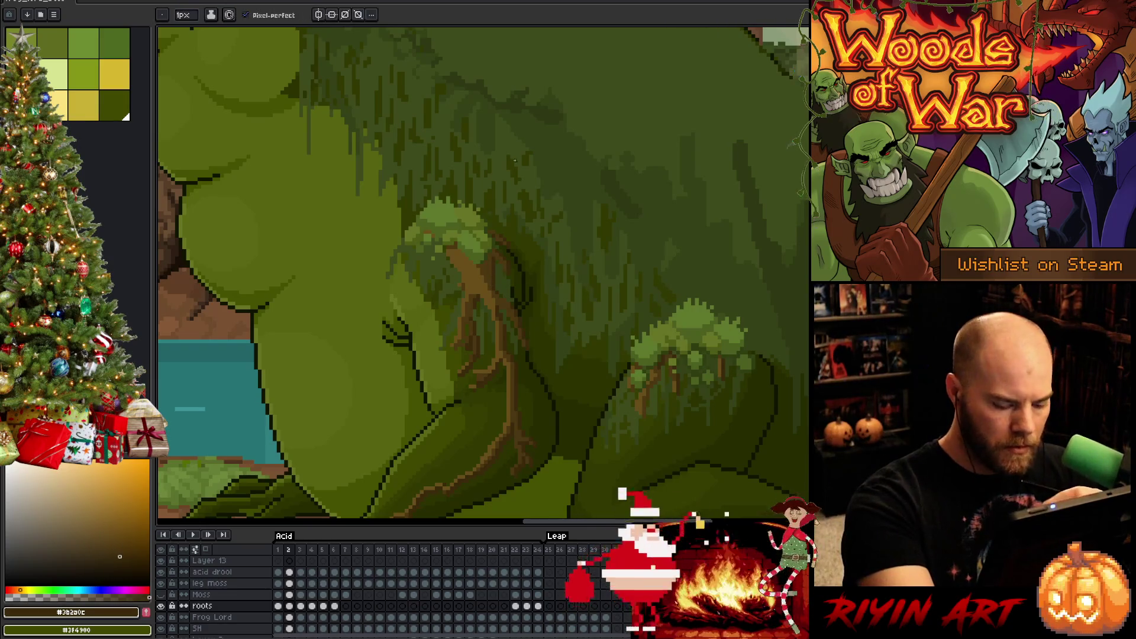
key(period)
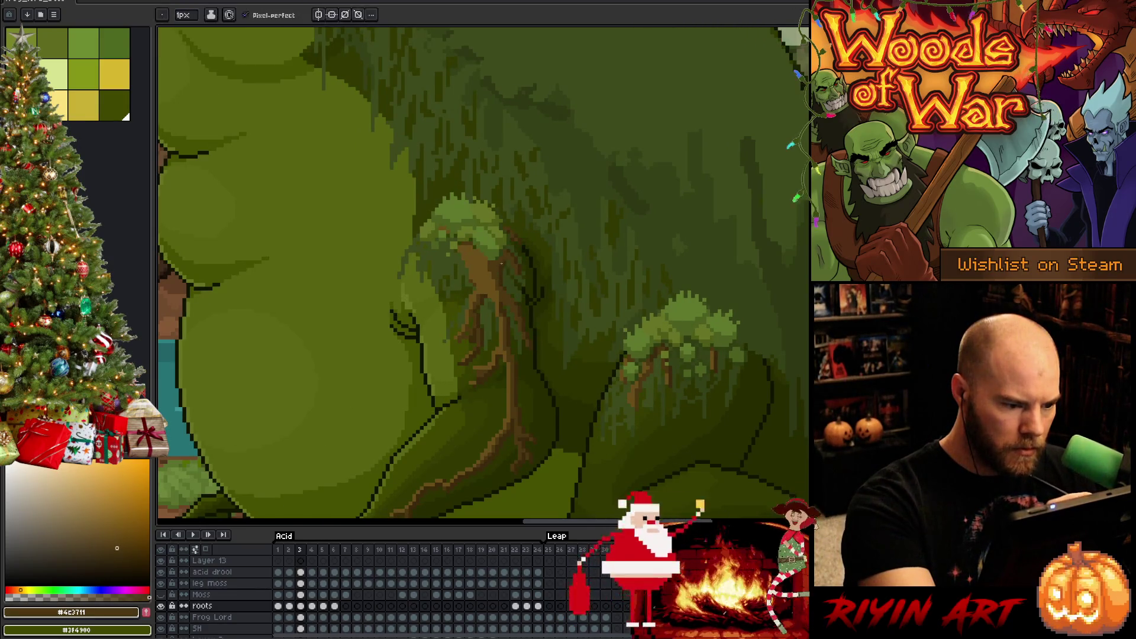
key(period)
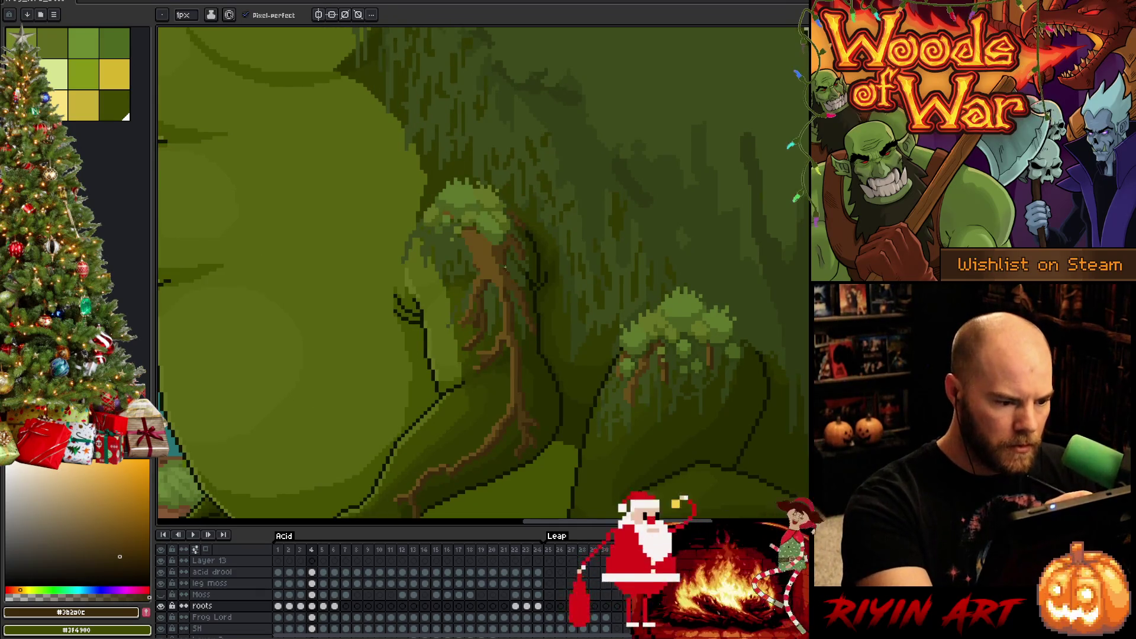
alt+click(505, 247)
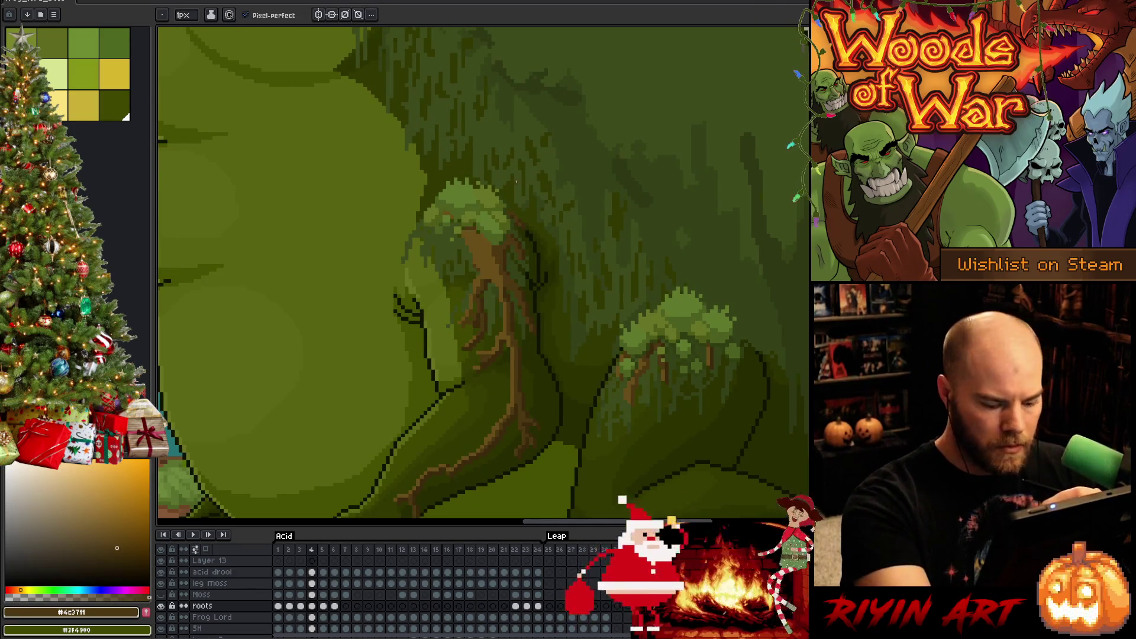
key(period)
alt+click(510, 237)
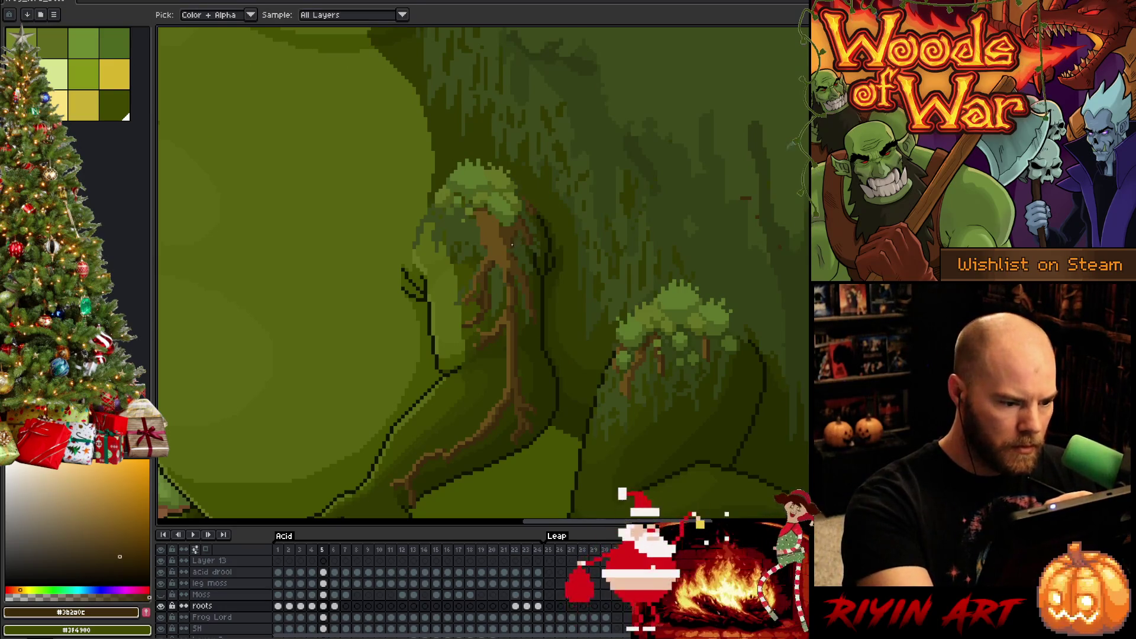
alt+click(510, 253)
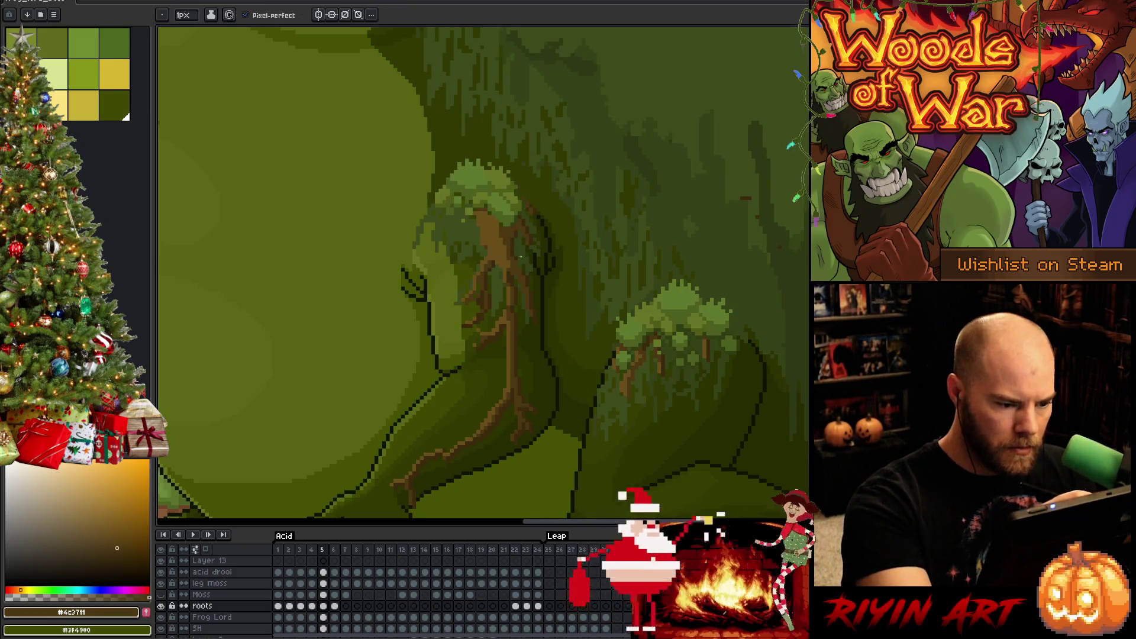
key(alt)
alt+click(529, 266)
key(comma)
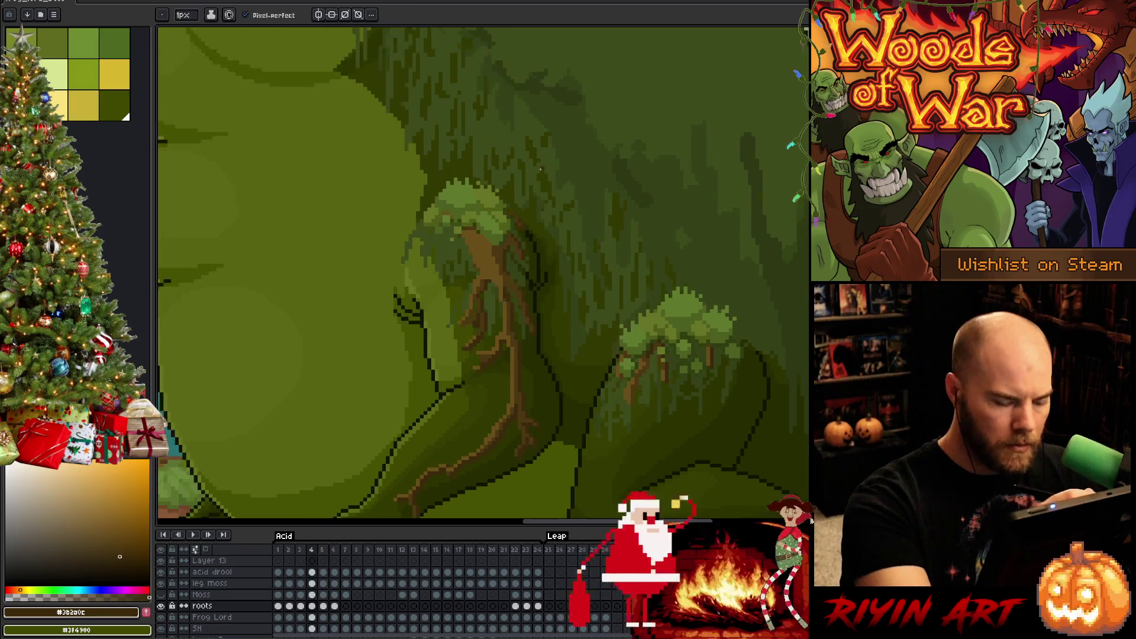
key(period)
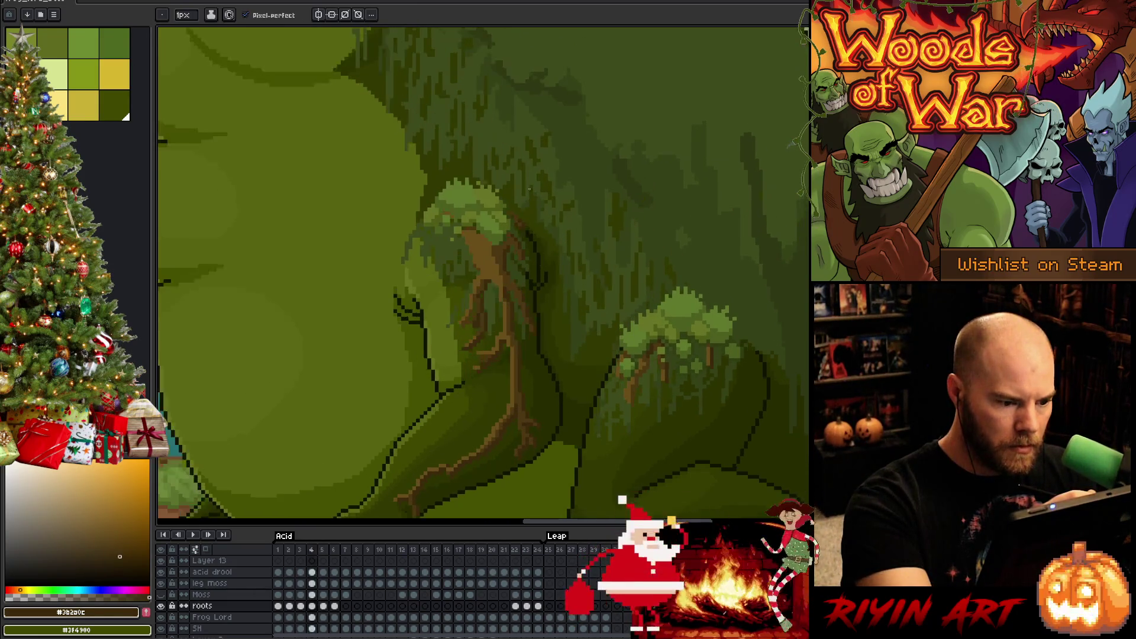
alt+click(508, 290)
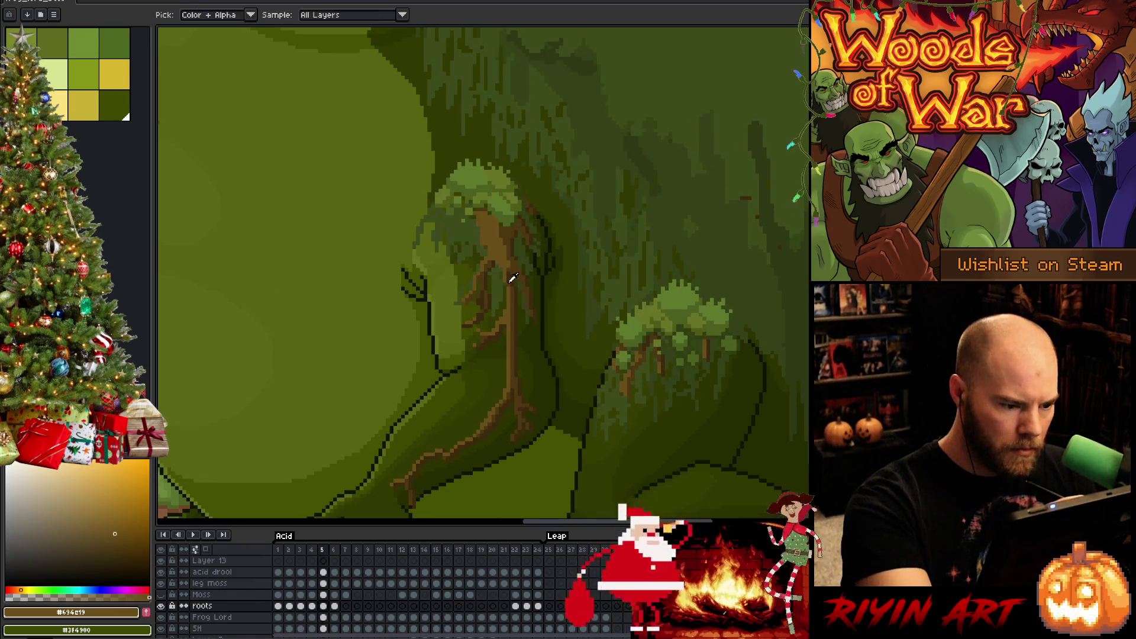
alt+click(508, 281)
alt+click(508, 278)
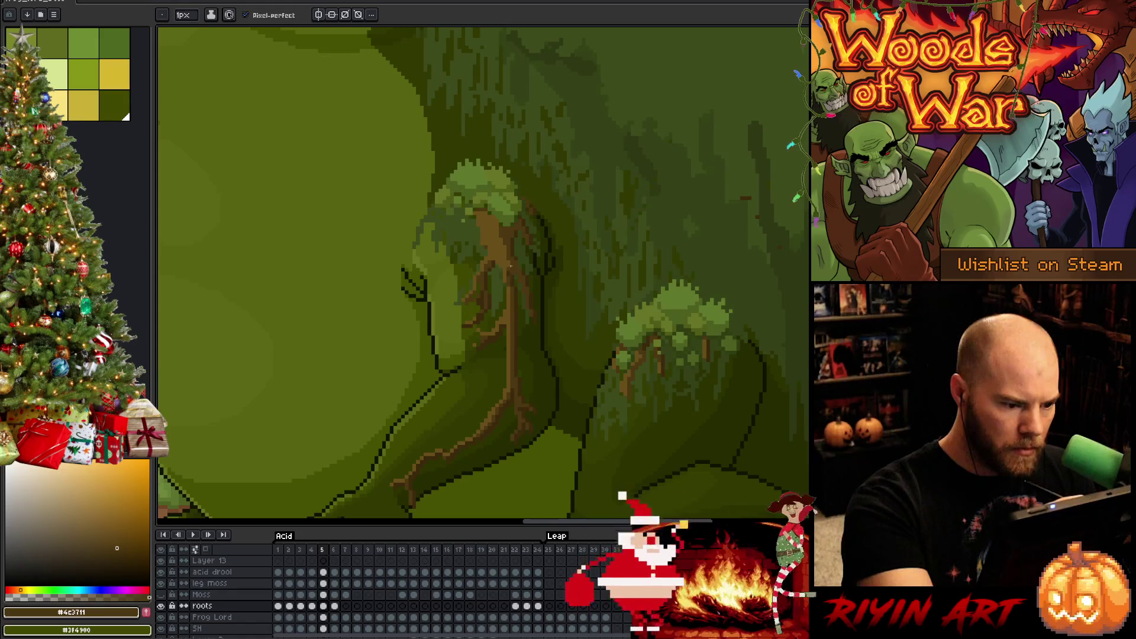
alt+click(506, 281)
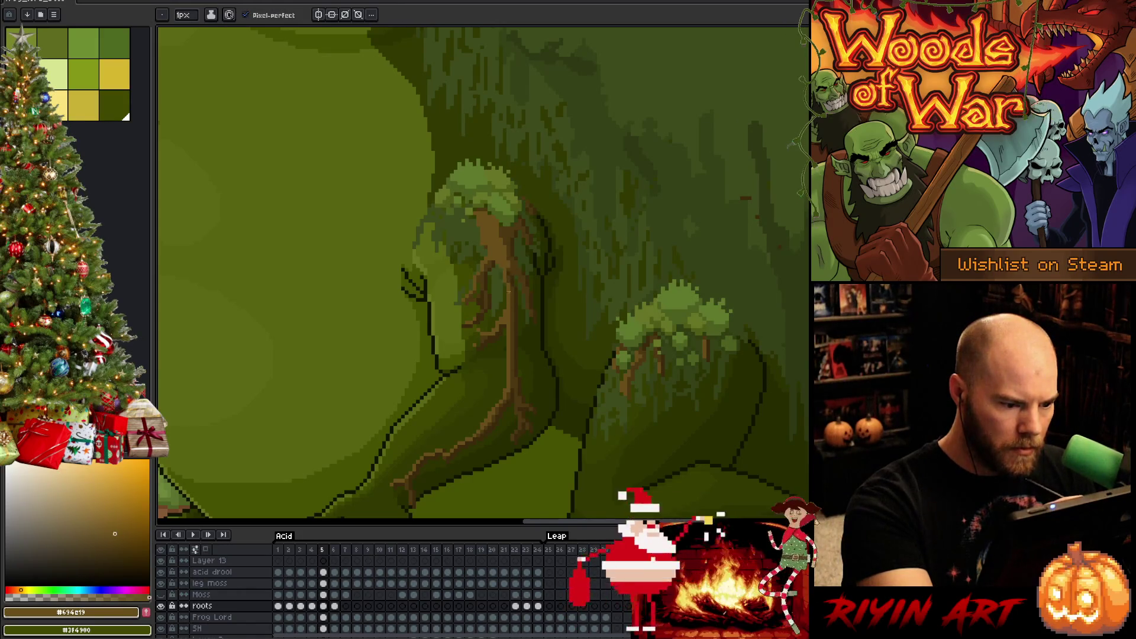
key(comma)
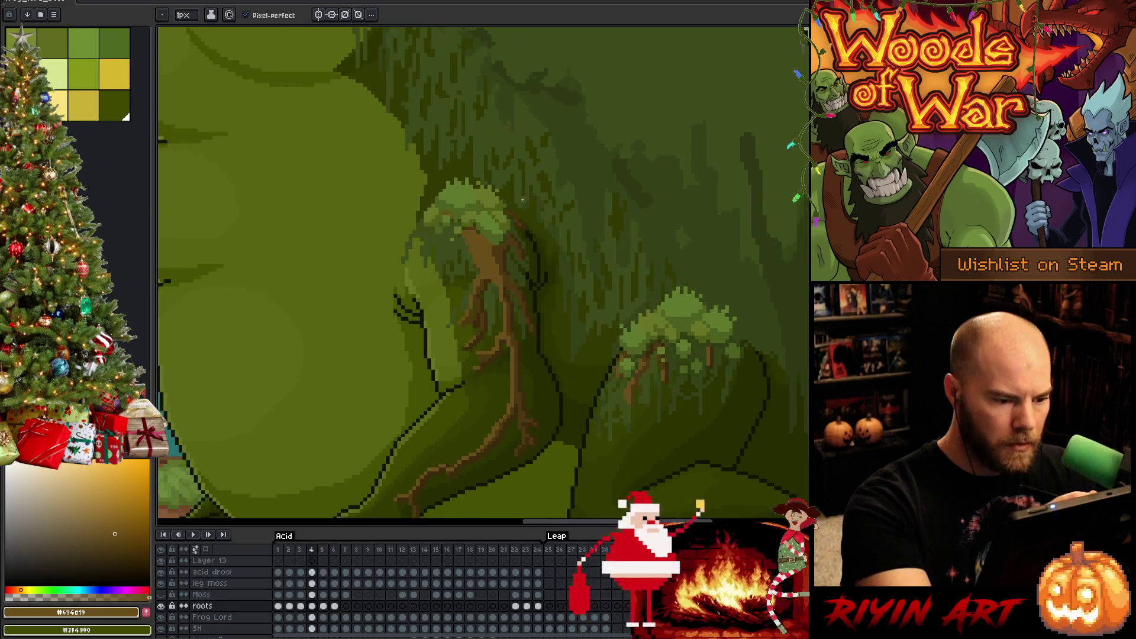
key(period)
alt+click(509, 279)
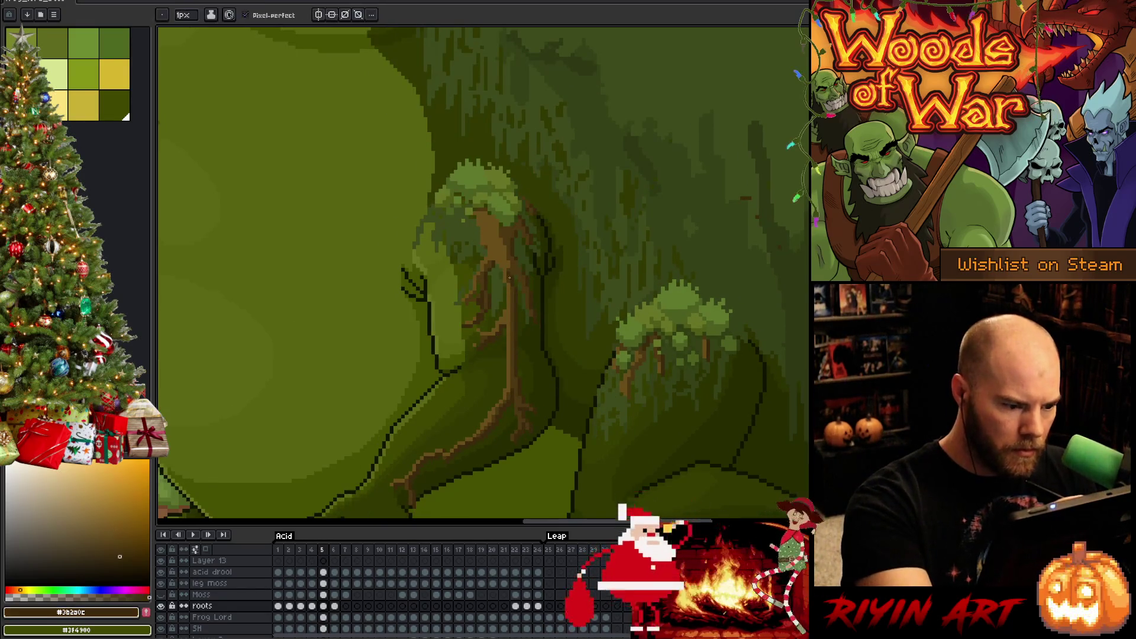
alt+click(505, 283)
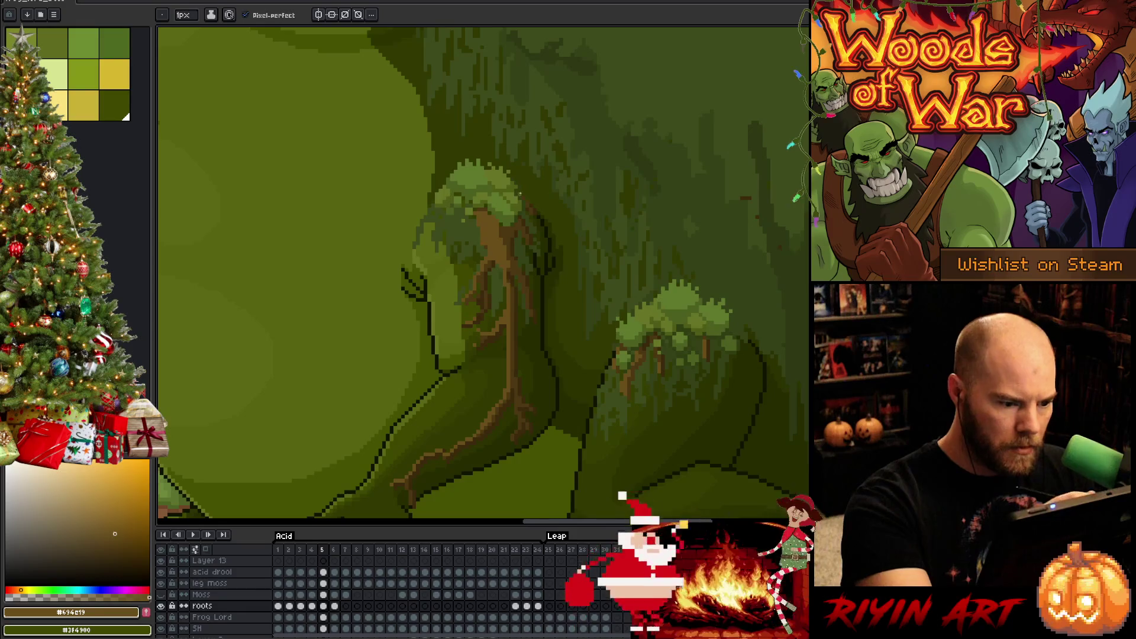
key(comma)
key(period)
key(comma)
key(period)
key(comma)
key(period)
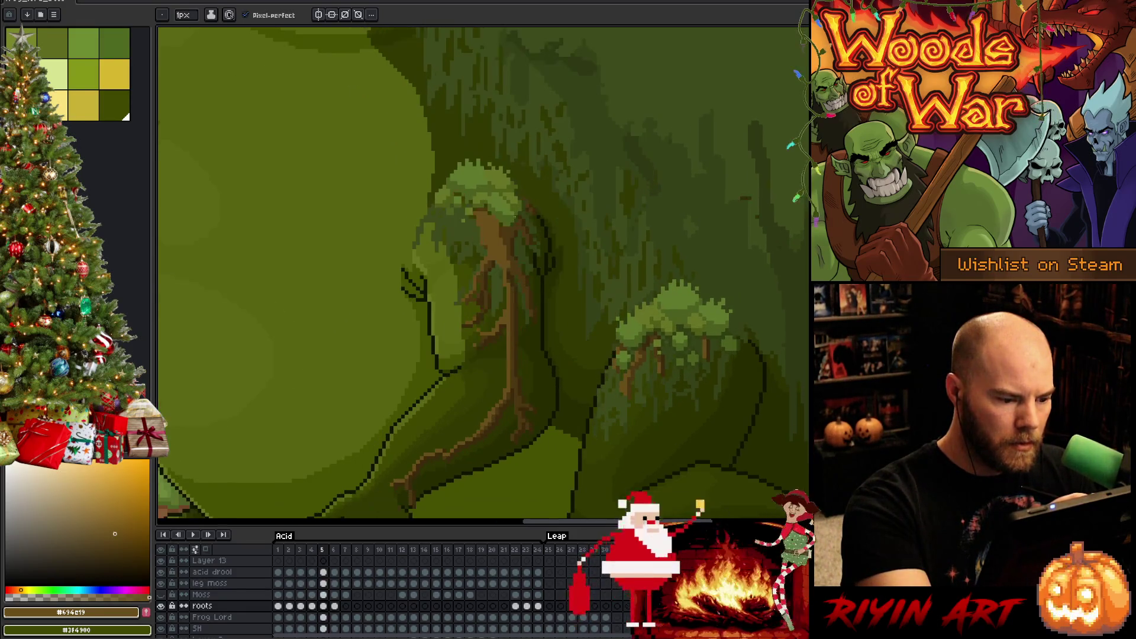
key(i)
key(b)
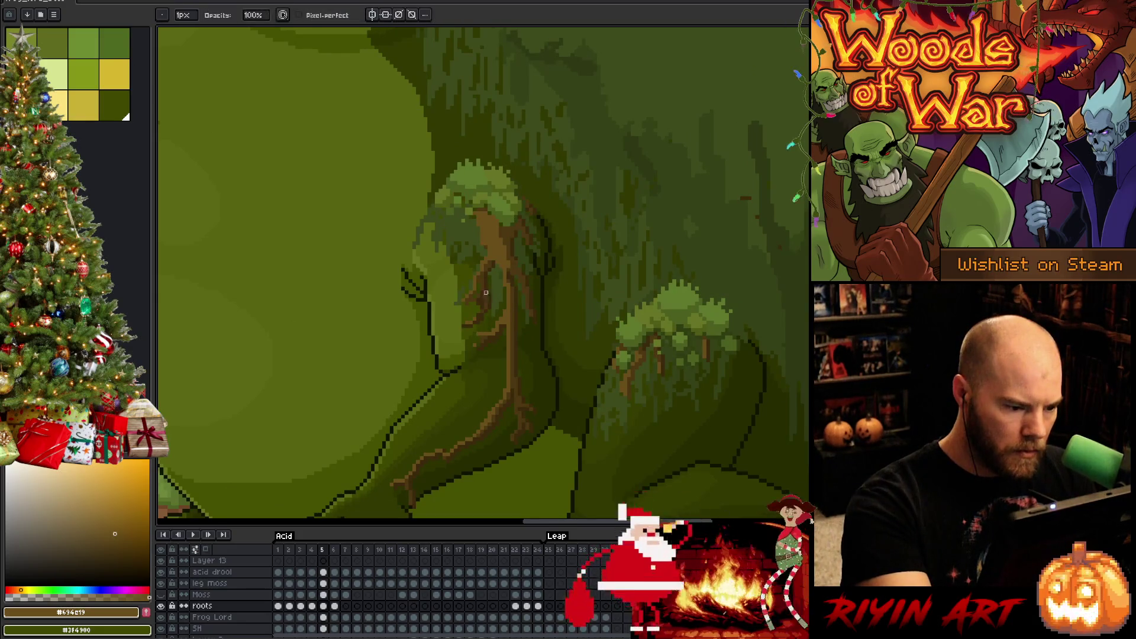
key(comma)
key(period)
key(i)
key(b)
key(e)
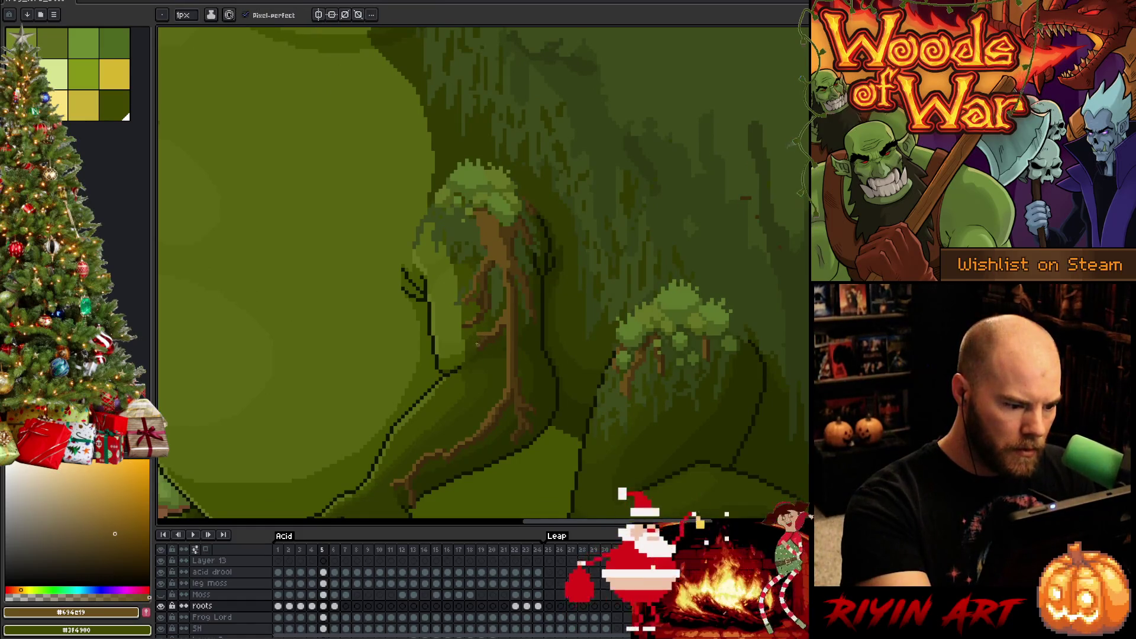
key(comma)
key(period)
key(comma)
key(period)
key(comma)
key(period)
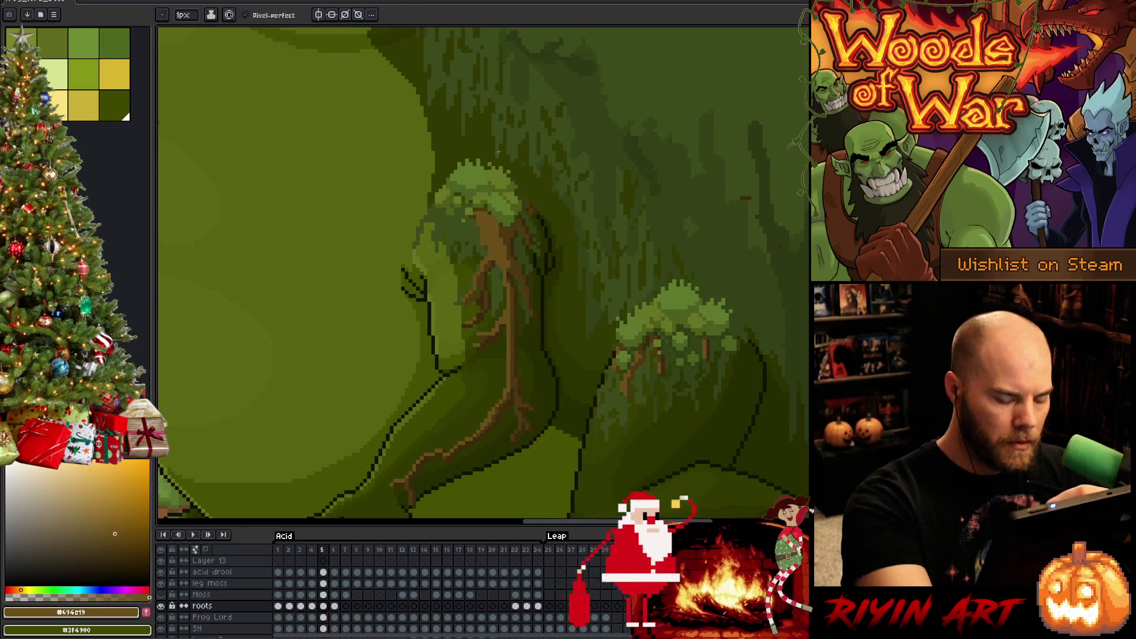
key(m)
- Marquee the moss clump on the frog's arm and nudge it net 4 pixels right and 1 up
drag(433, 171, 486, 205)
key(Left)
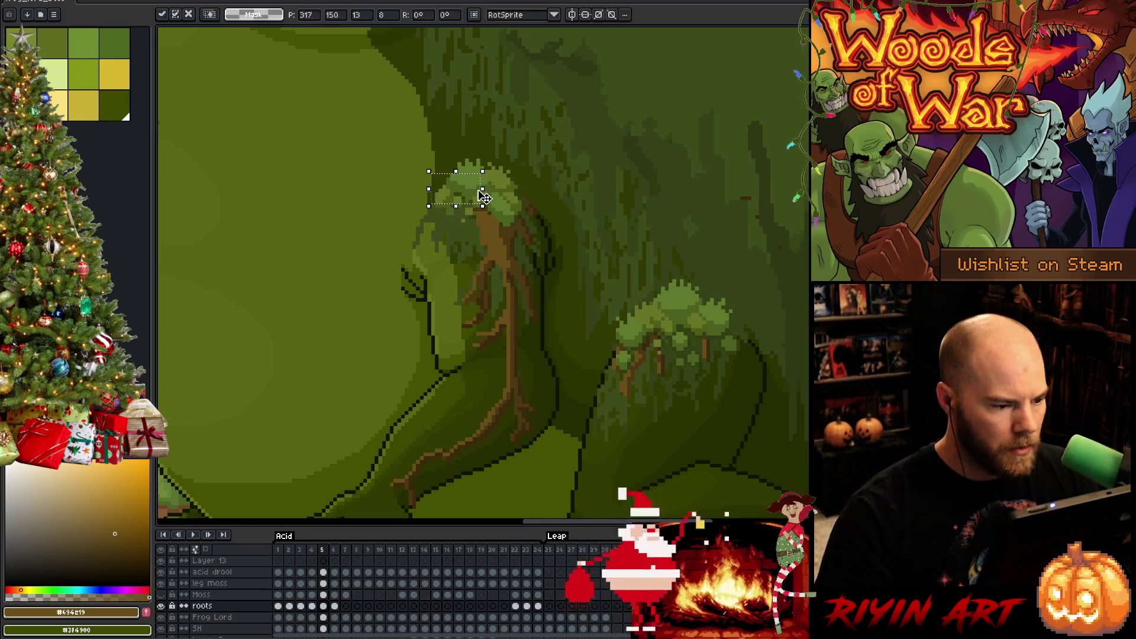
key(Right)
key(Right)
key(Right)
key(Up)
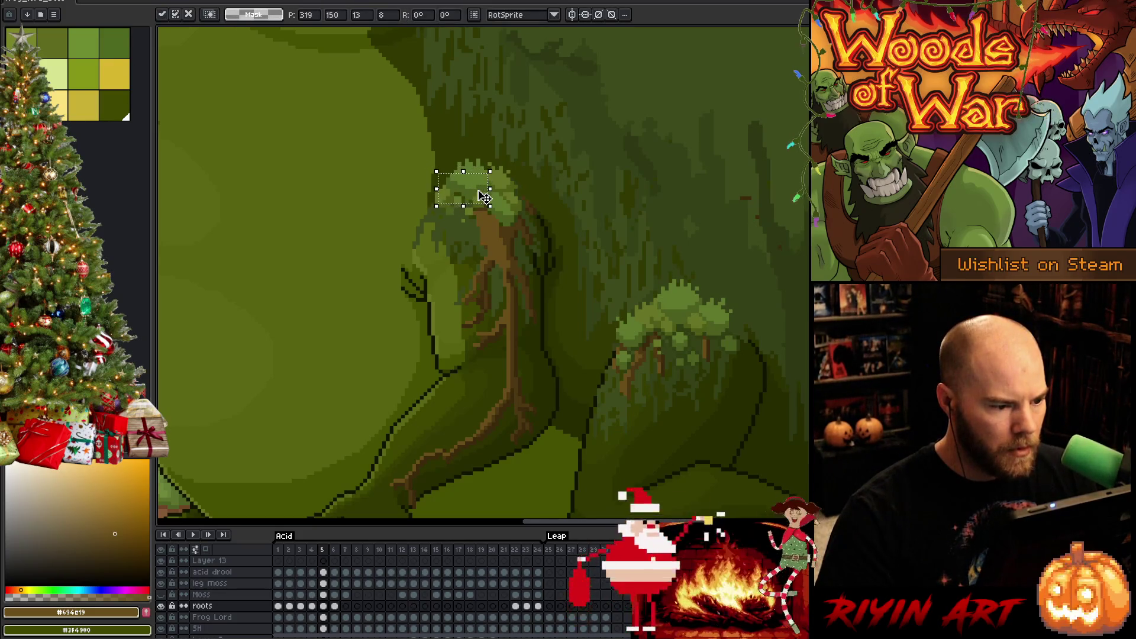
key(Right)
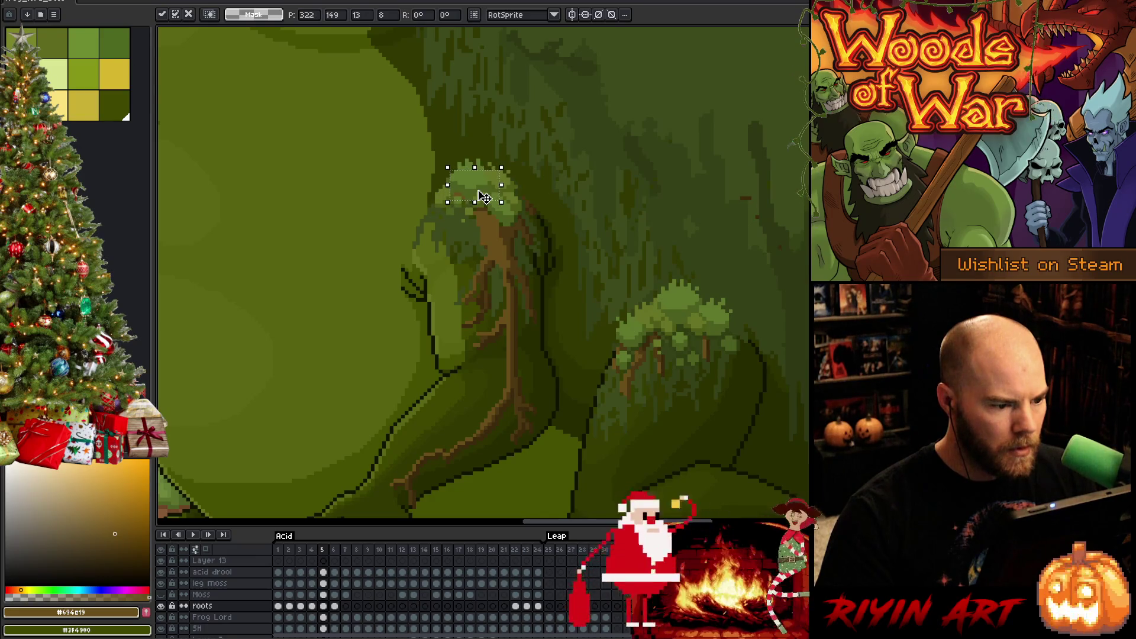
- Commit the move and flip between frames 4 and 5 to compare the moss
key(comma)
key(period)
key(comma)
key(period)
key(comma)
key(period)
key(comma)
key(comma)
key(period)
key(period)
key(comma)
key(period)
key(comma)
key(period)
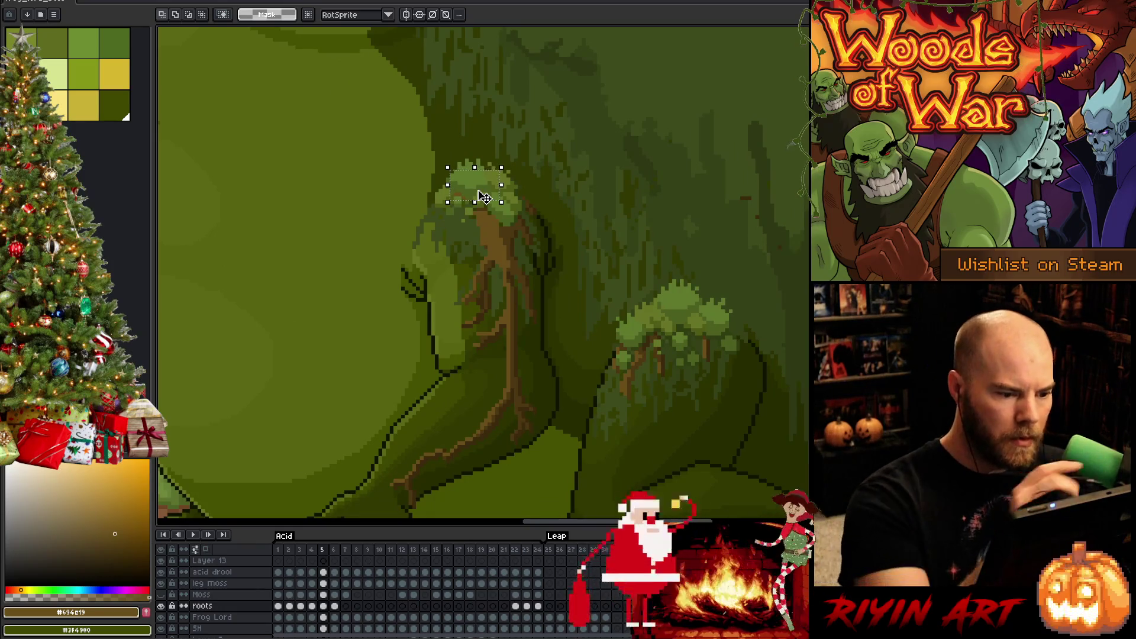
- Deselect, switch to the brush, and toggle frames 4 and 5 to verify the moss, ending on frame 5
key(ctrl+d)
key(b)
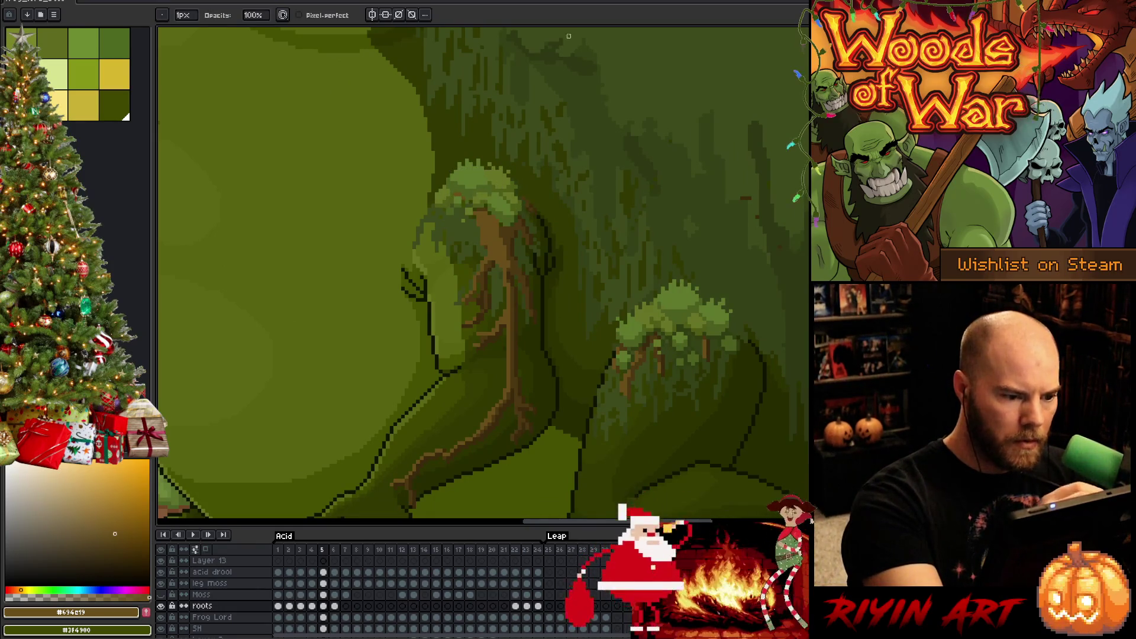
key(comma)
key(period)
key(comma)
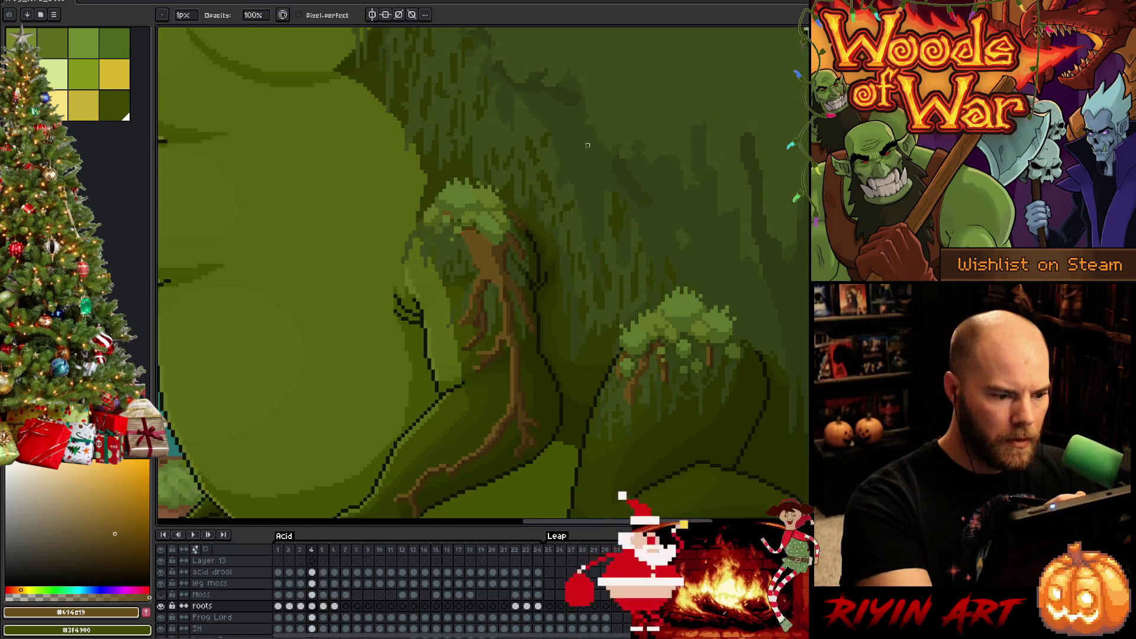
key(period)
key(comma)
key(period)
key(comma)
key(period)
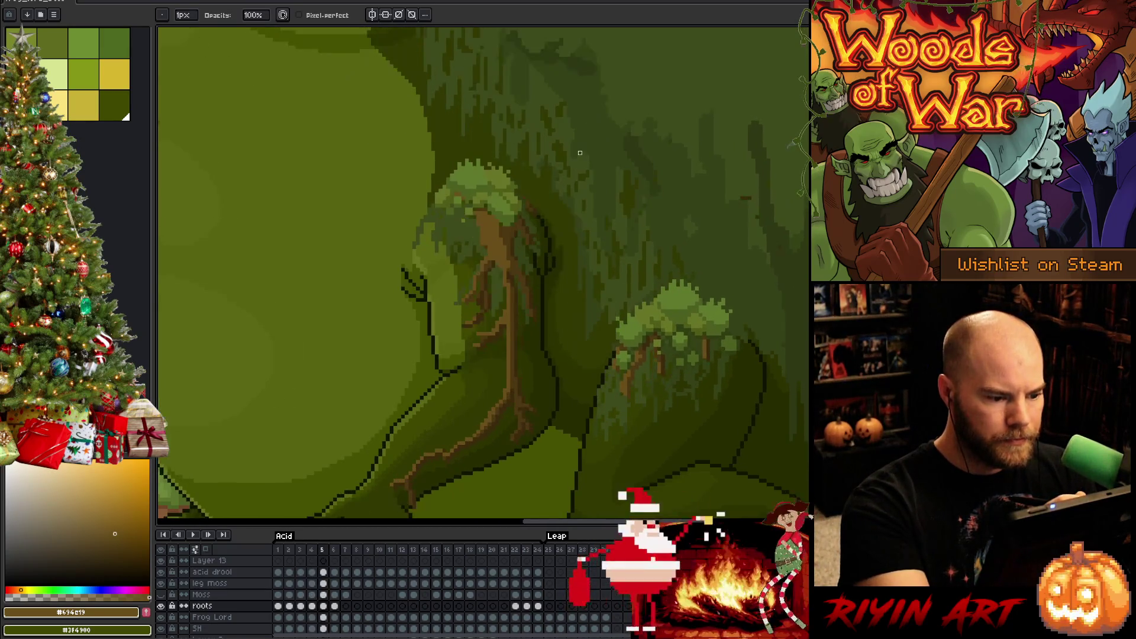
key(comma)
key(period)
key(comma)
key(period)
key(comma)
key(period)
key(comma)
key(period)
key(comma)
key(period)
key(comma)
key(period)
key(comma)
key(period)
key(comma)
key(comma)
key(period)
key(comma)
key(period)
key(period)
key(comma)
key(period)
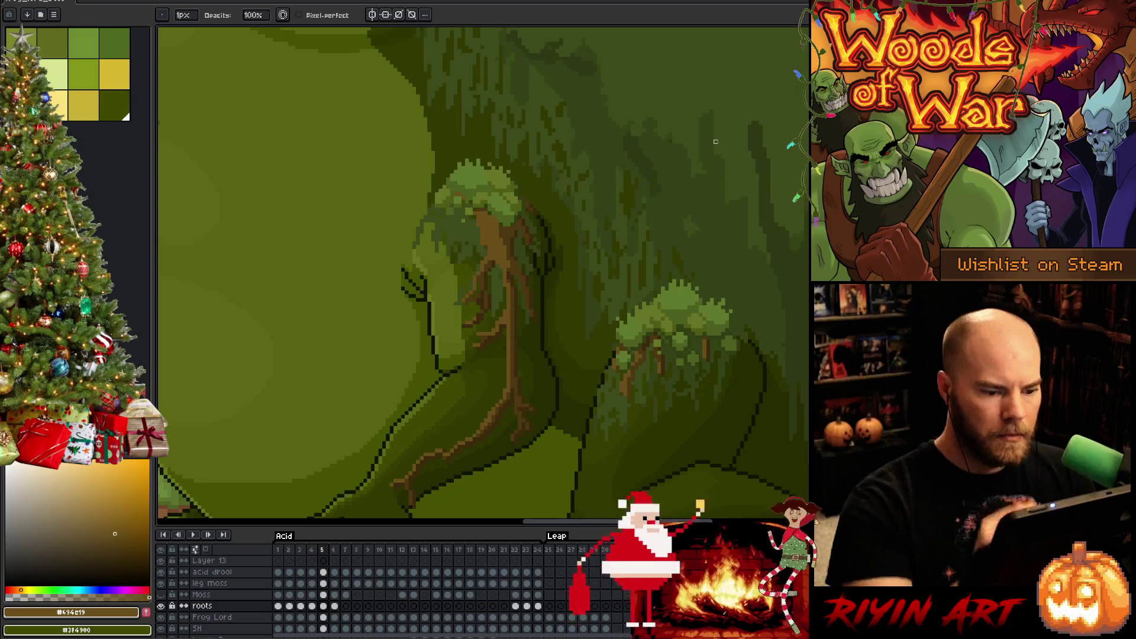
scroll(722, 177, down, 1)
key(comma)
key(period)
key(comma)
key(period)
key(comma)
key(period)
key(comma)
key(period)
key(comma)
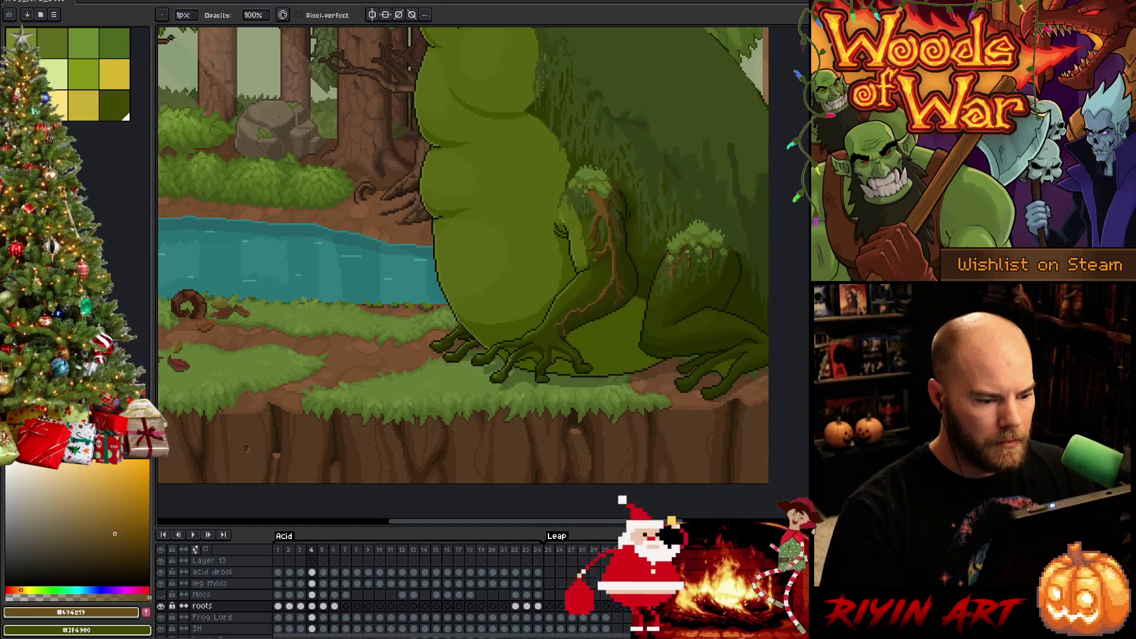
key(period)
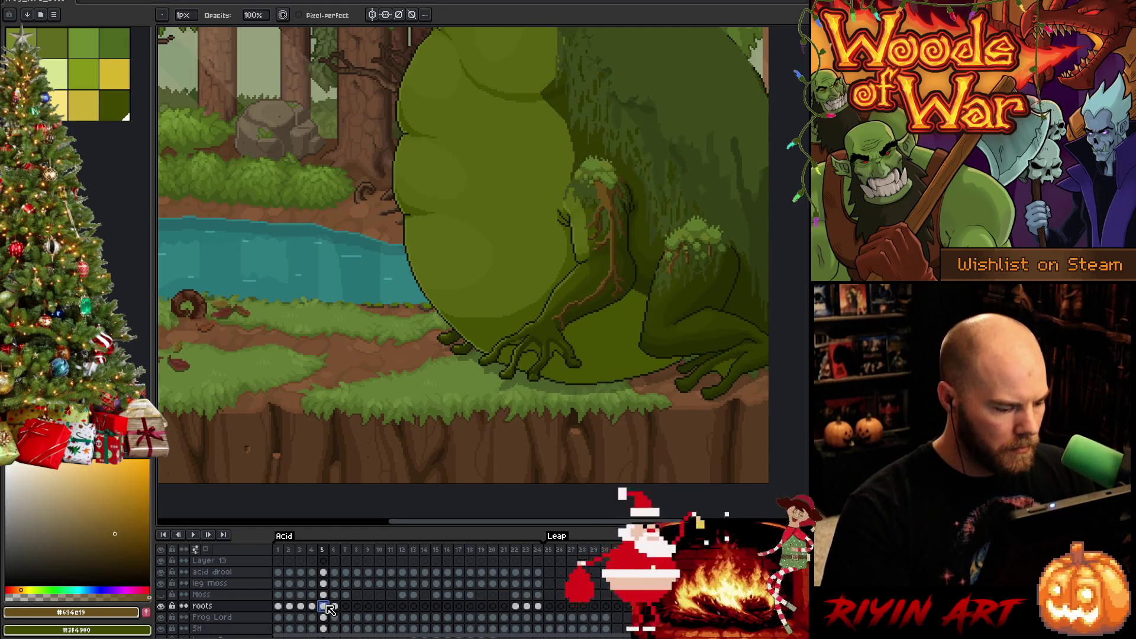
click(336, 607)
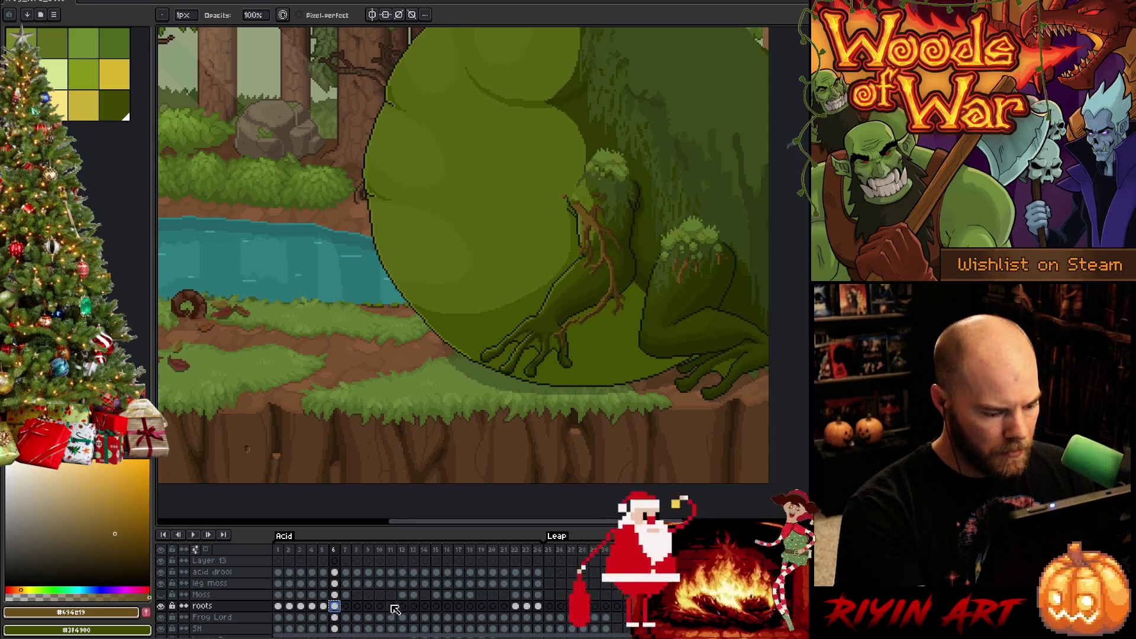
click(504, 606)
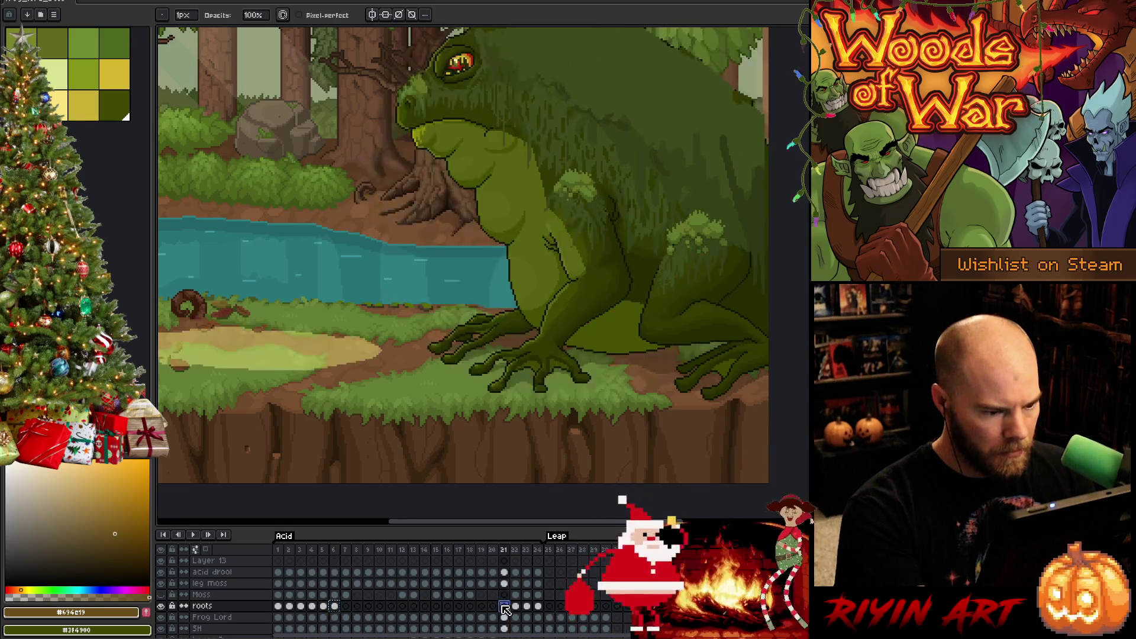
click(493, 606)
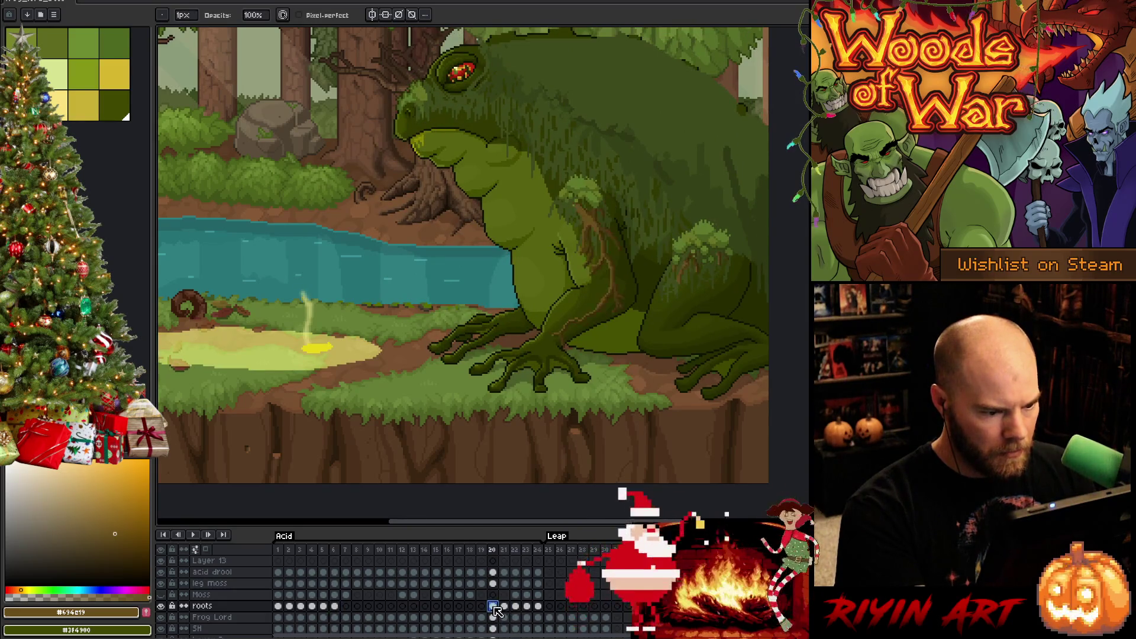
click(335, 606)
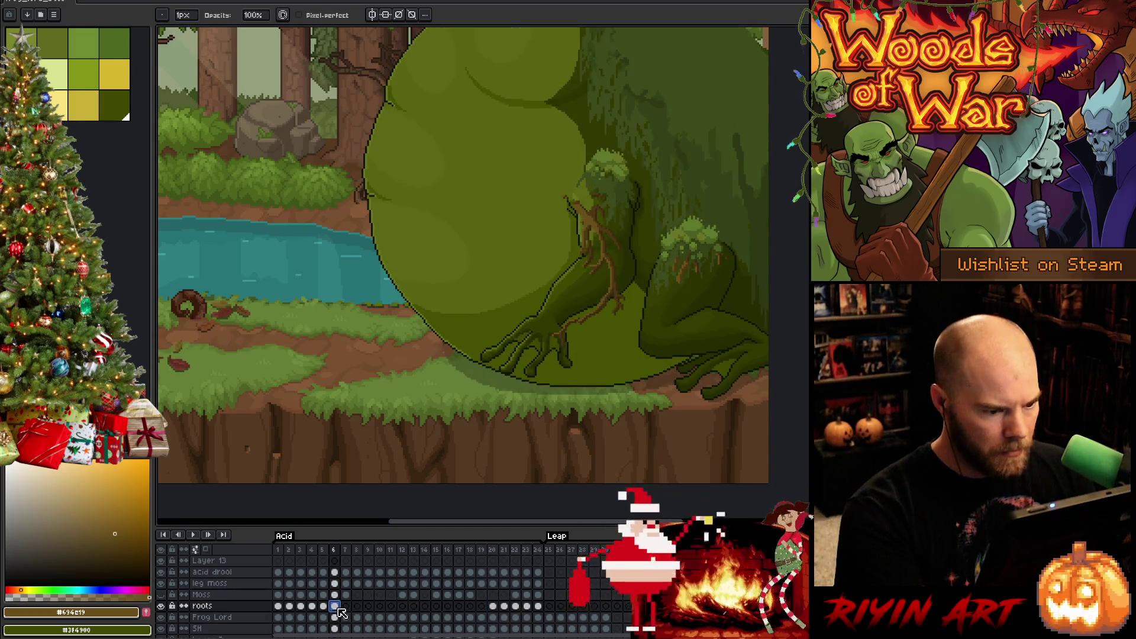
key(Left)
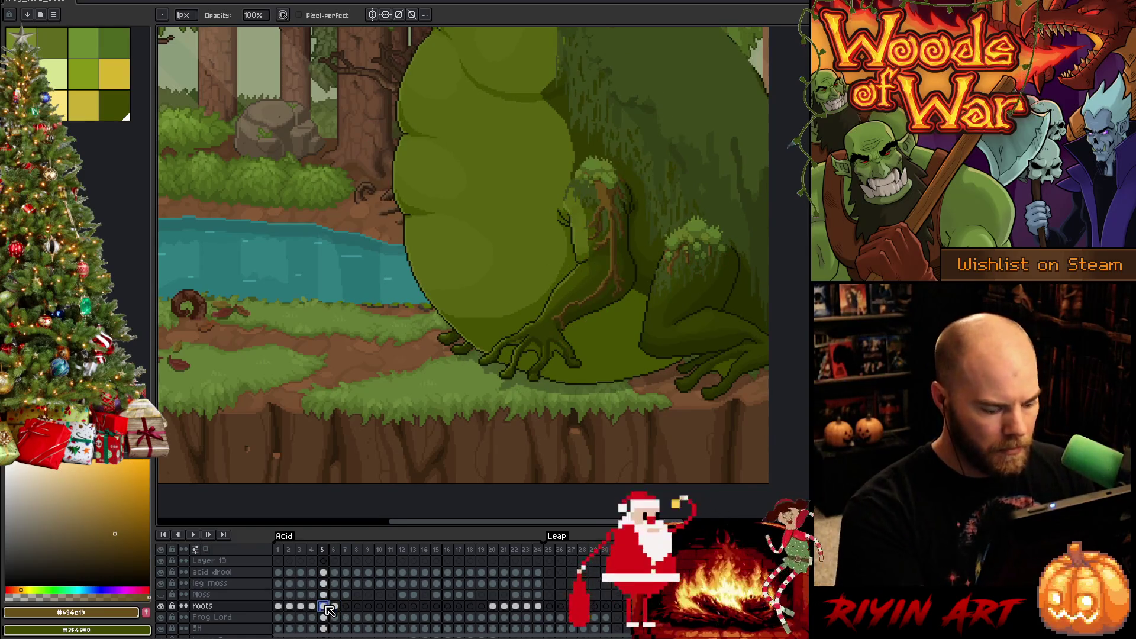
key(Right)
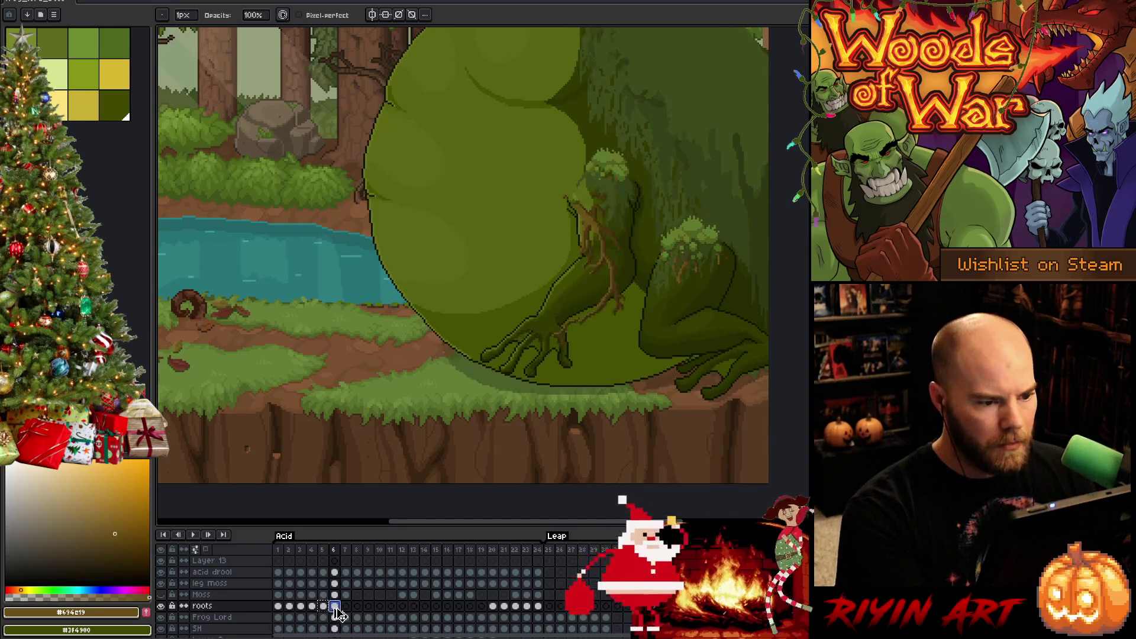
drag(649, 288, 526, 376)
key(Left)
key(Right)
key(Left)
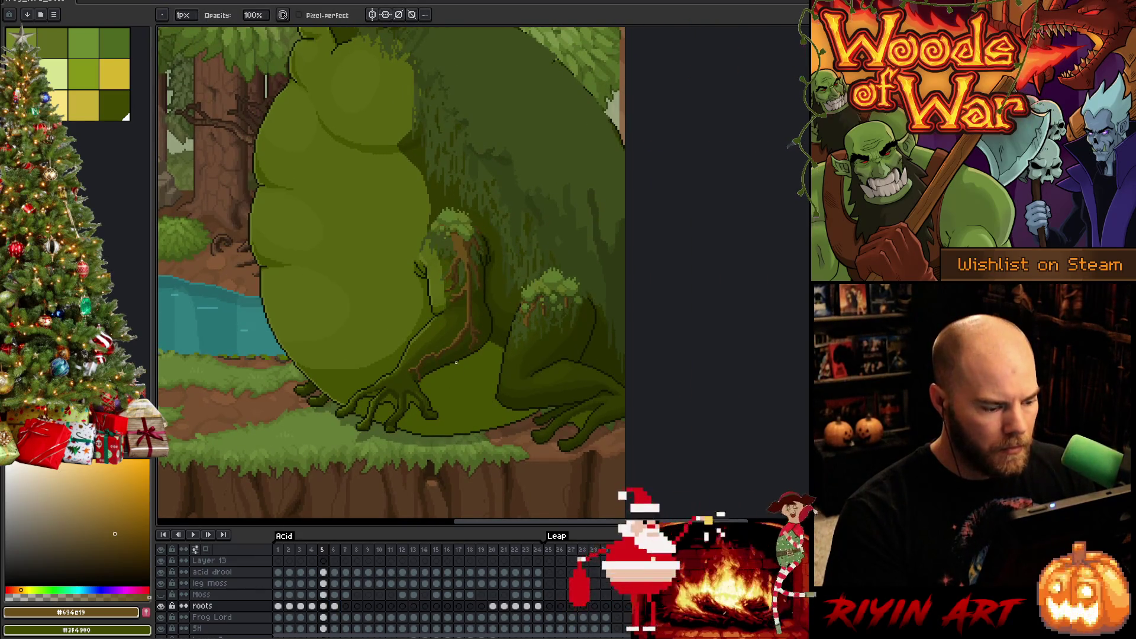
key(Right)
key(m)
- Shift the rear-leg moss on frame 6 one pixel left and compare with frame 5
drag(608, 260, 509, 373)
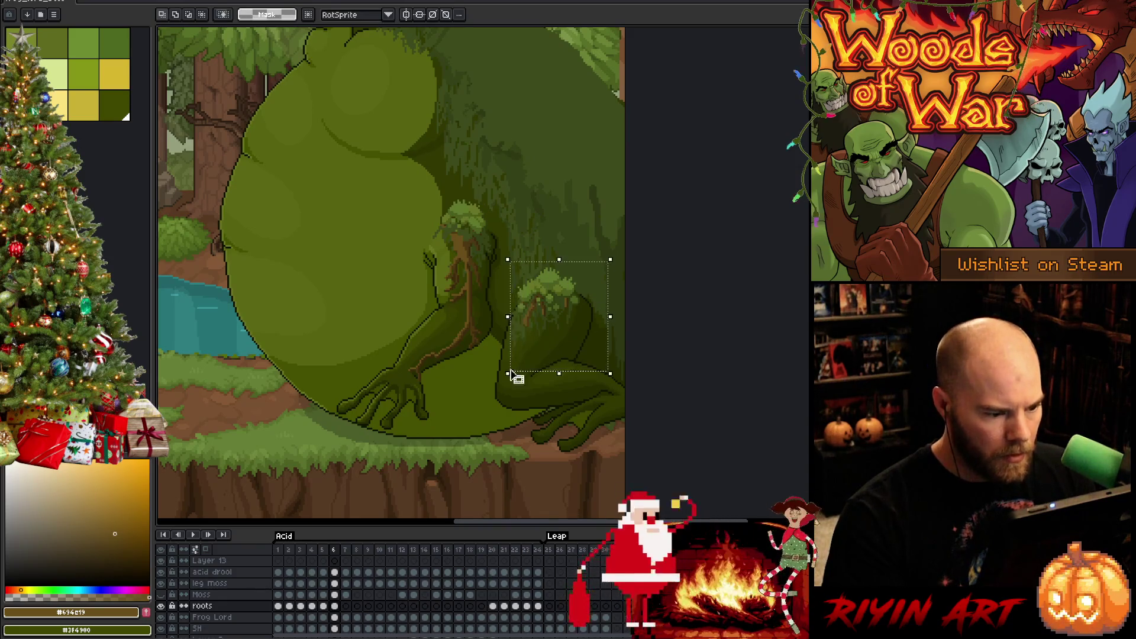
key(Left)
key(Left)
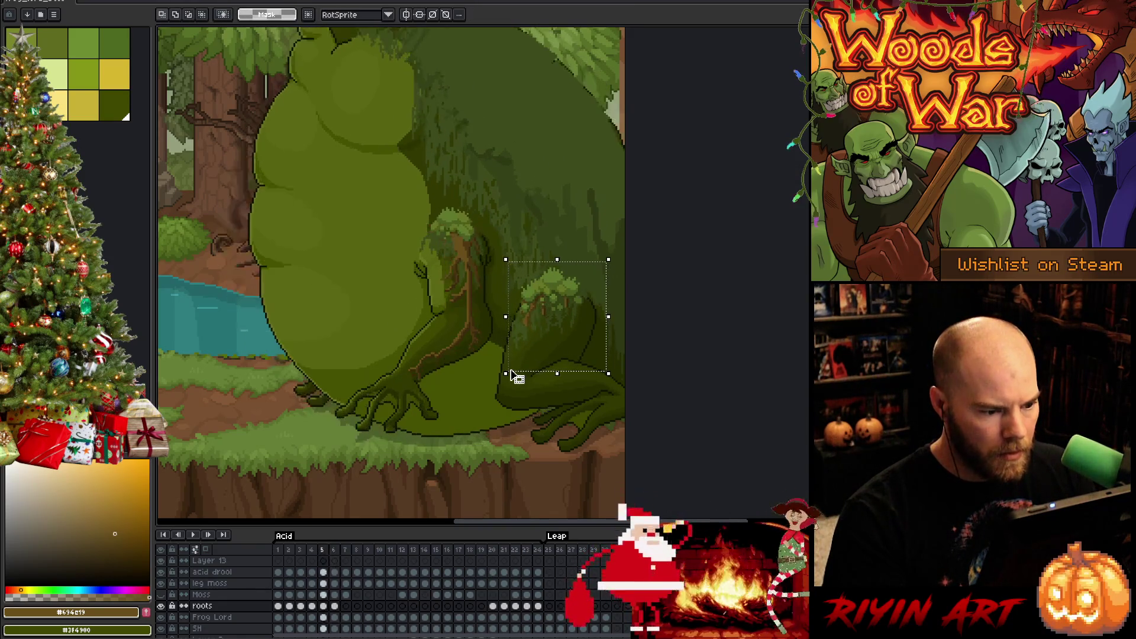
key(Return)
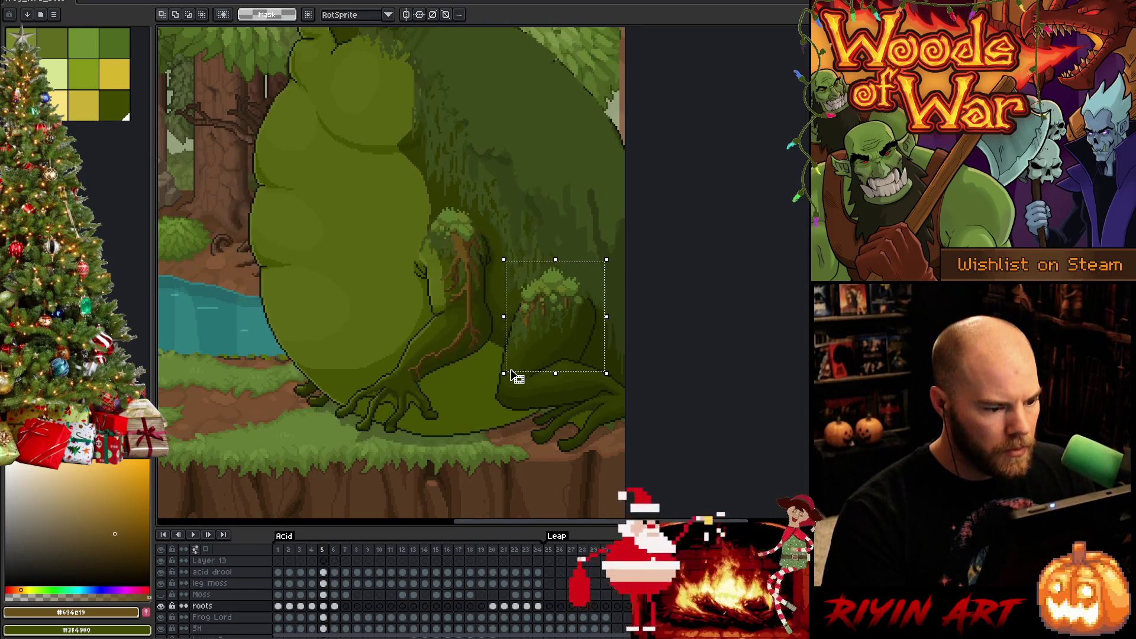
key(Left)
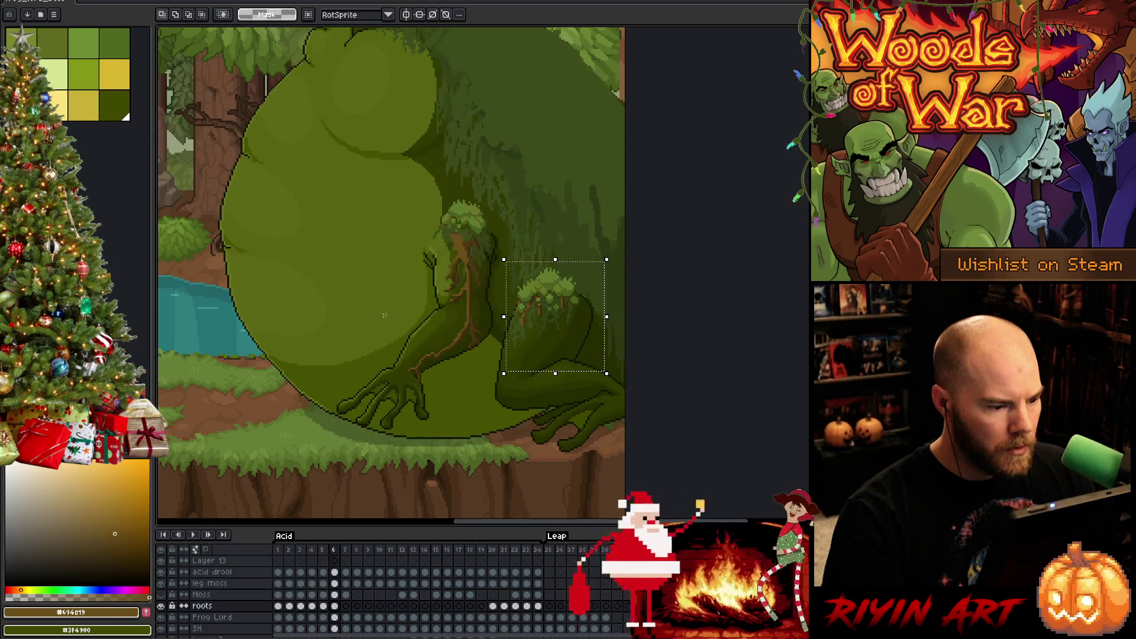
key(Right)
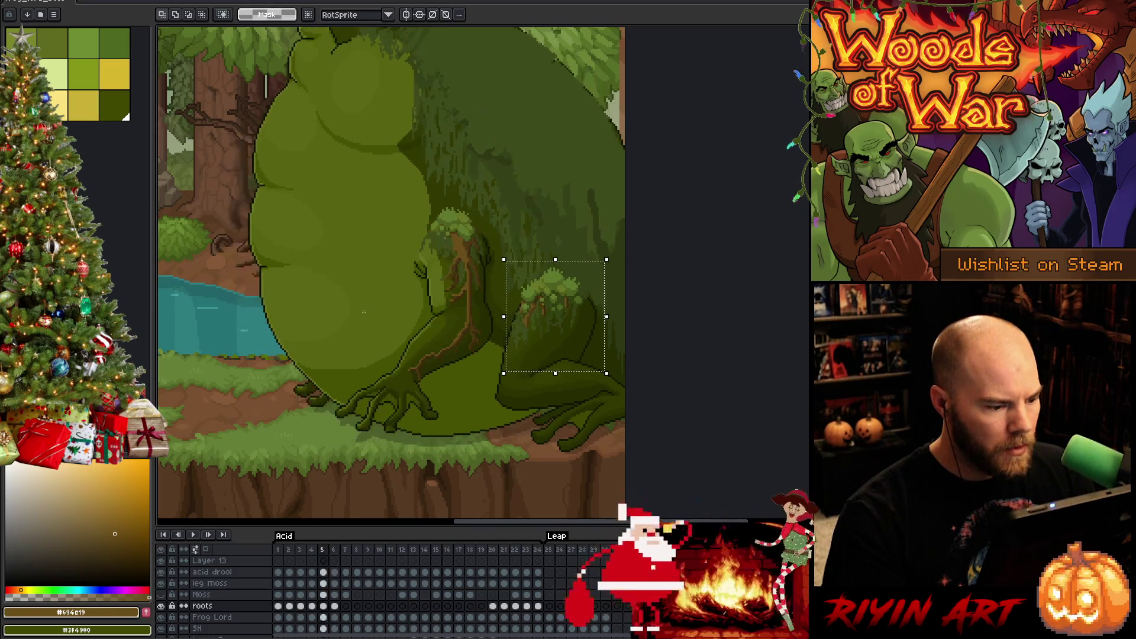
- Move the front arm and its roots on frame 6 up one pixel
drag(441, 443, 491, 431)
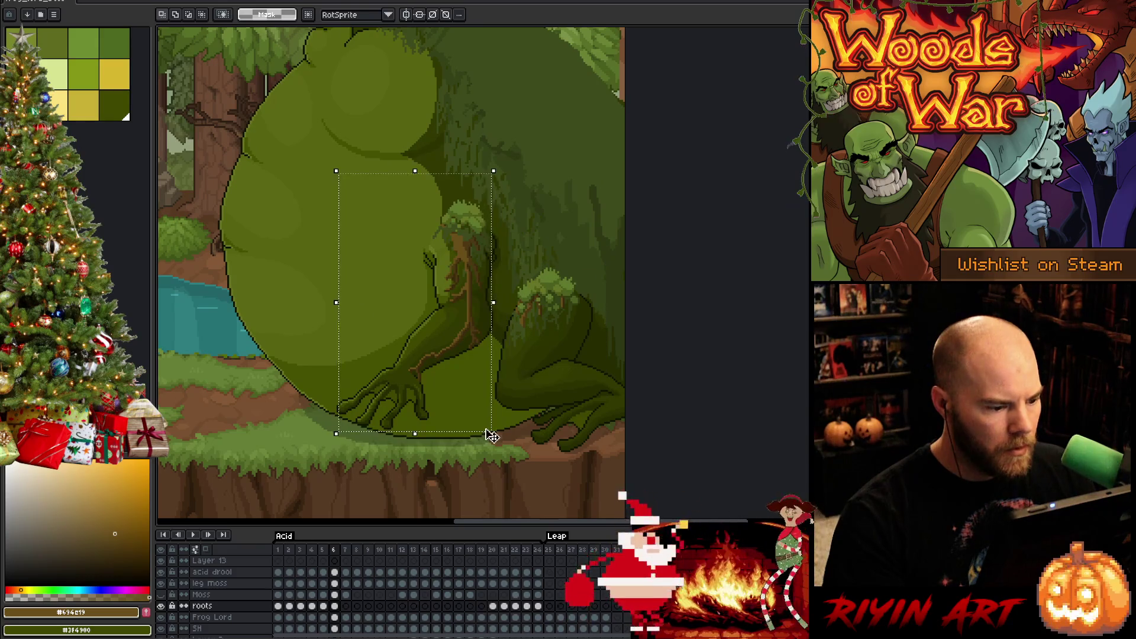
key(Up)
key(Left)
key(Right)
key(Left)
key(Right)
- Toggle between frames 5 and 6 to check the moss and arm alignment
key(Left)
key(Right)
key(Left)
key(Right)
key(Left)
key(Right)
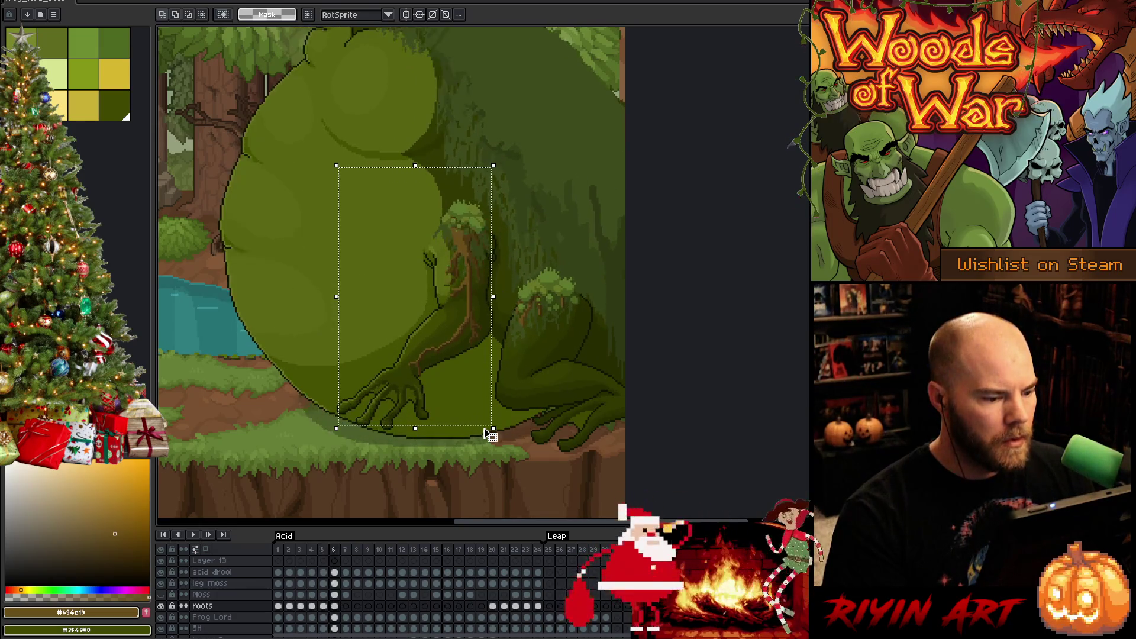
key(Left)
key(Right)
key(Left)
key(Right)
key(Left)
key(Right)
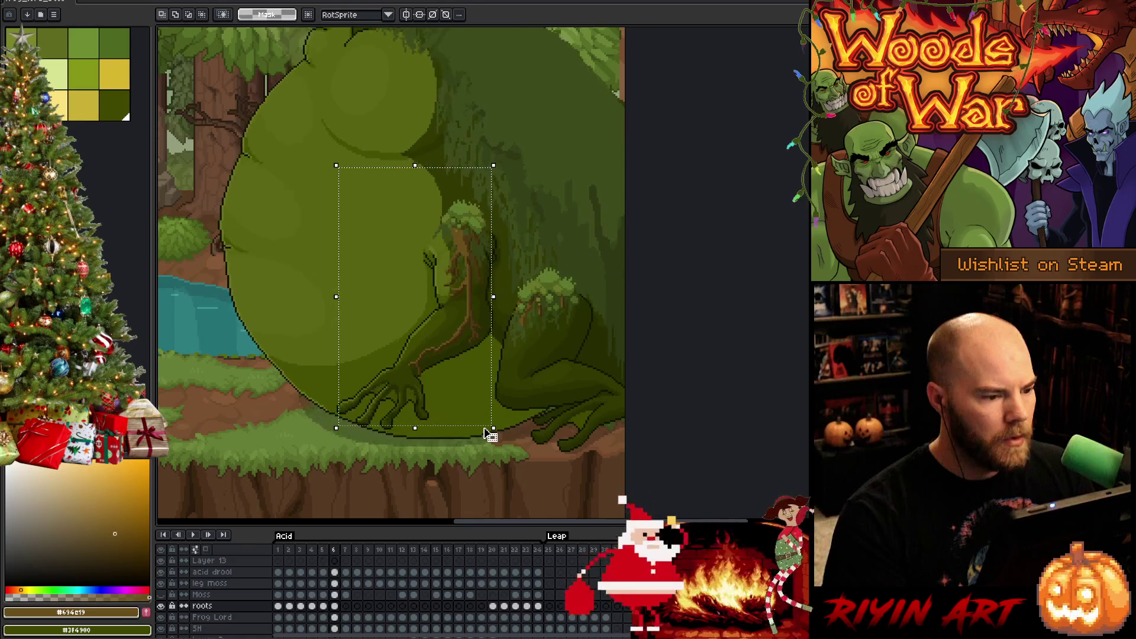
key(Left)
key(Right)
key(Left)
key(Right)
key(Left)
key(Right)
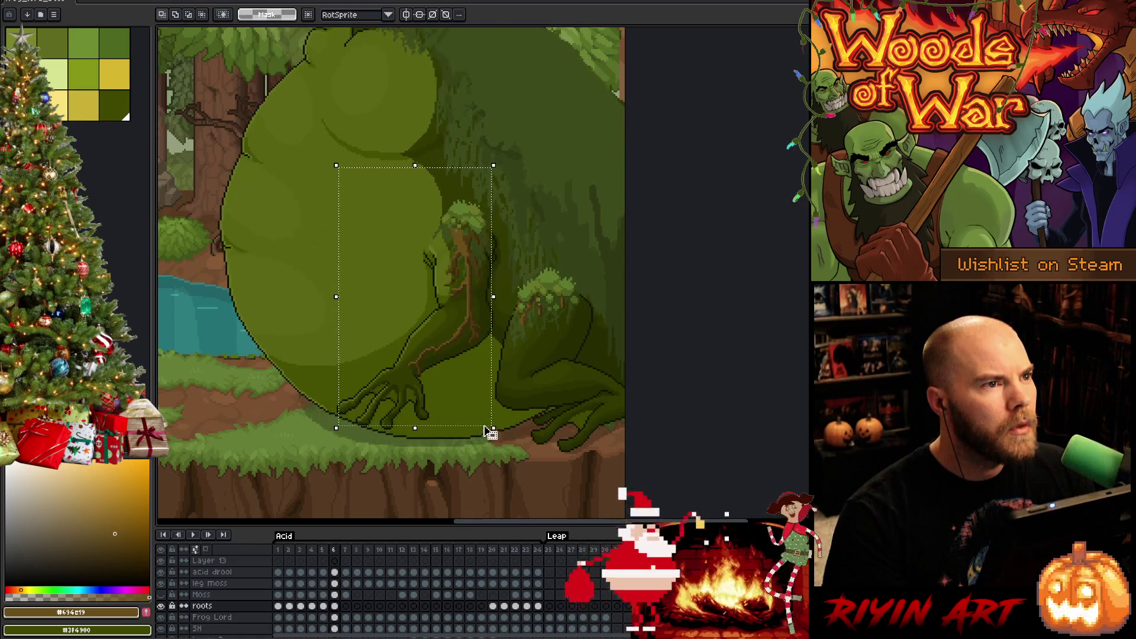
scroll(499, 286, up, 1)
- Select the moss-capped roots on the arm and rotate them about -9.5 degrees into place
mouse_move(296, 93)
mouse_down()
mouse_move(377, 230)
mouse_move(493, 331)
mouse_up()
mouse_move(238, 43)
mouse_down()
mouse_move(368, 362)
mouse_move(380, 365)
mouse_up()
drag(404, 106, 317, 132)
drag(499, 123, 505, 126)
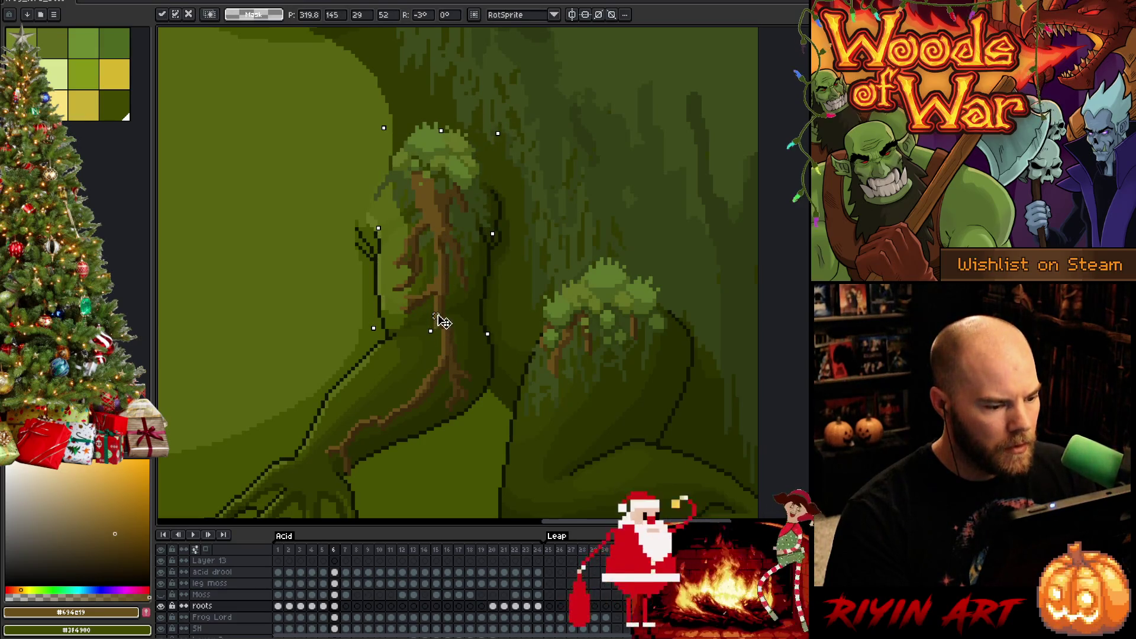
drag(441, 328, 447, 327)
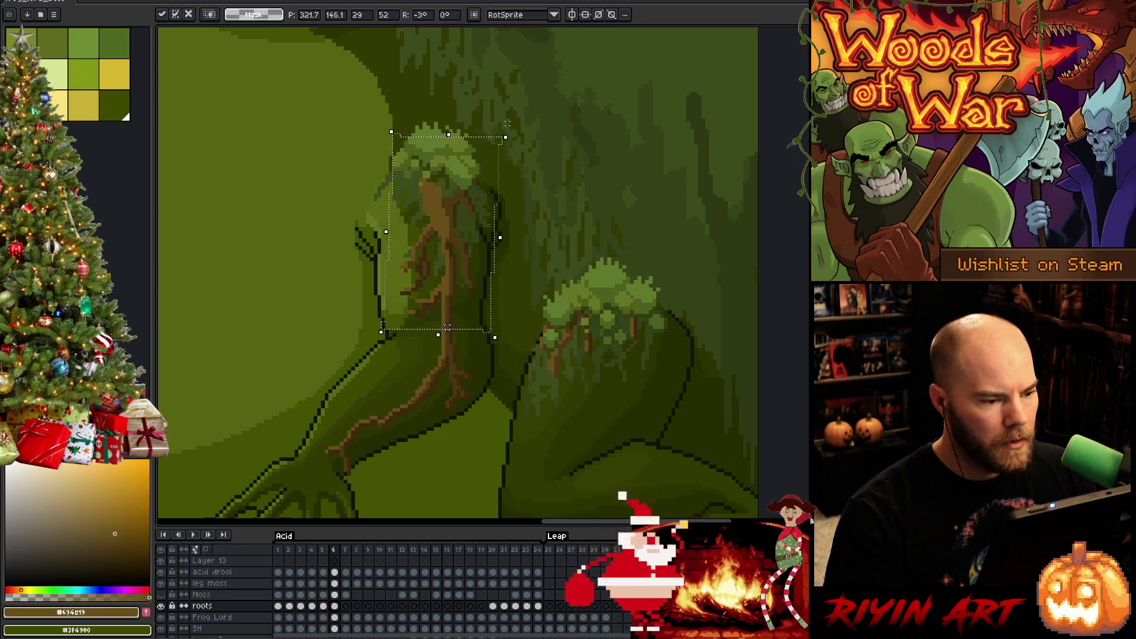
drag(538, 135, 541, 135)
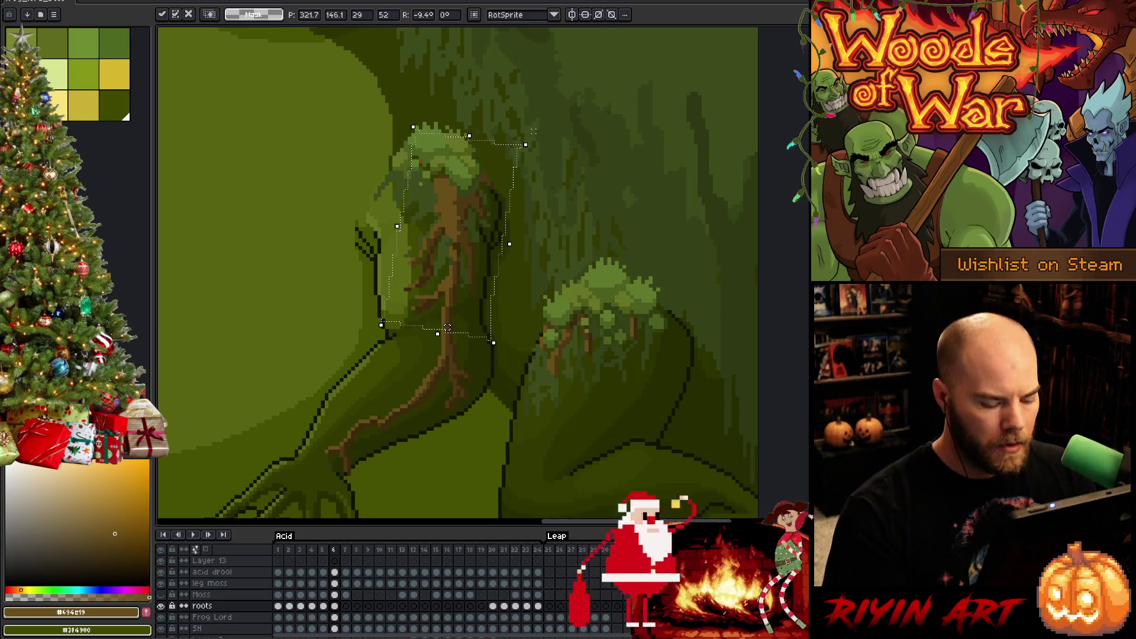
- Compare the tree placement across frames 5 and 6, then commit it and drop the selection
key(comma)
key(period)
key(comma)
key(period)
key(comma)
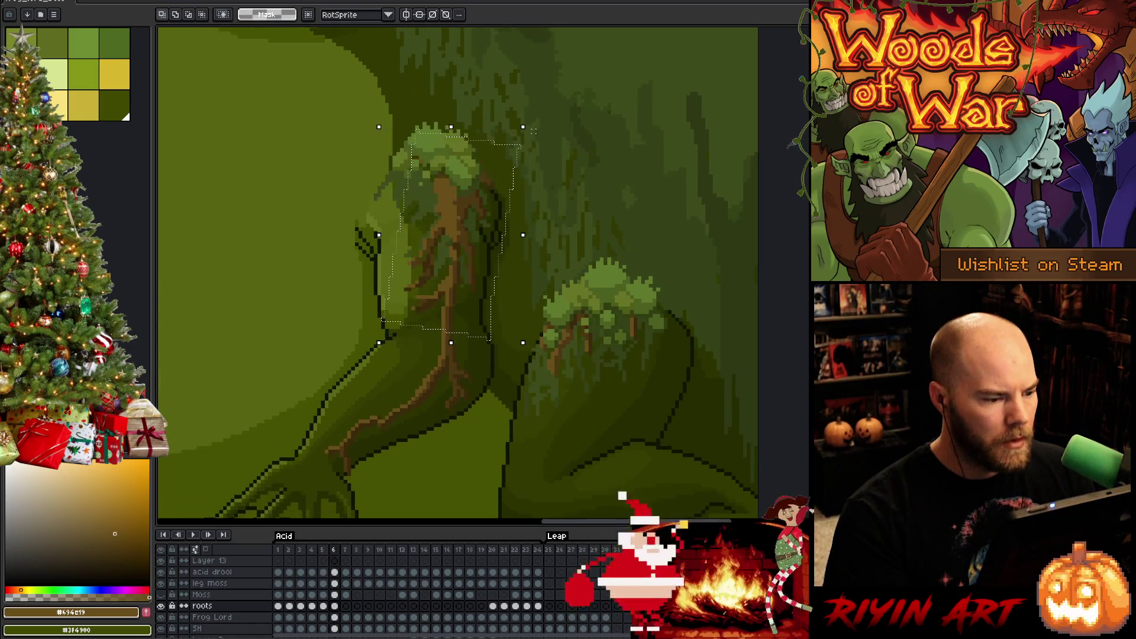
key(period)
key(period)
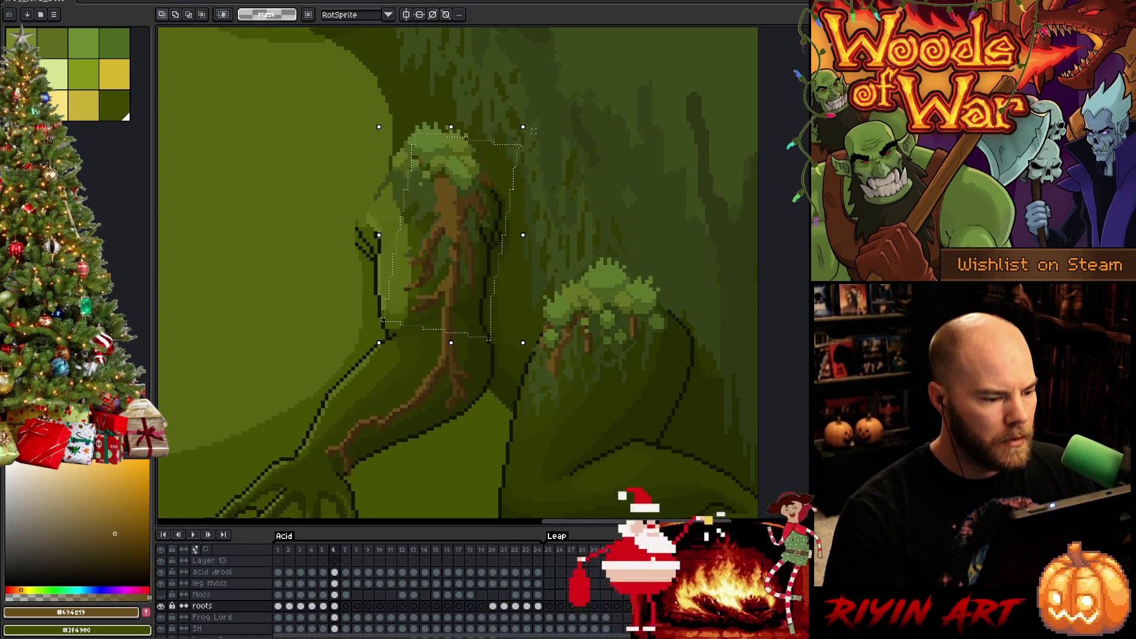
key(comma)
key(period)
key(comma)
key(period)
key(comma)
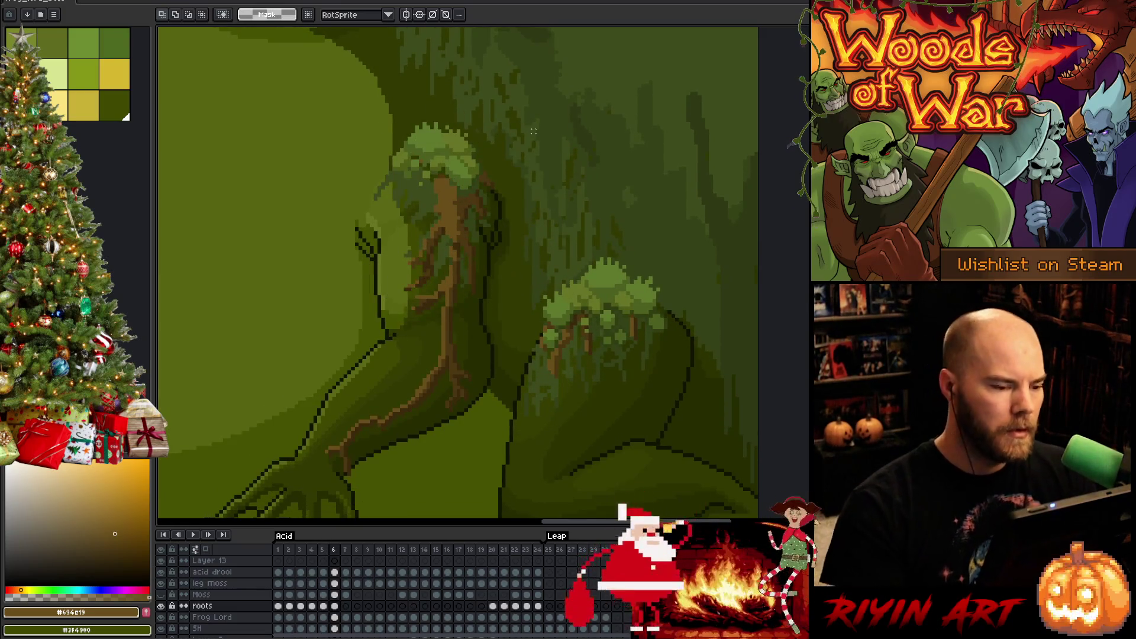
key(ctrl+d)
- Sample the mid and dark root browns from the roots on frame 6
key(b)
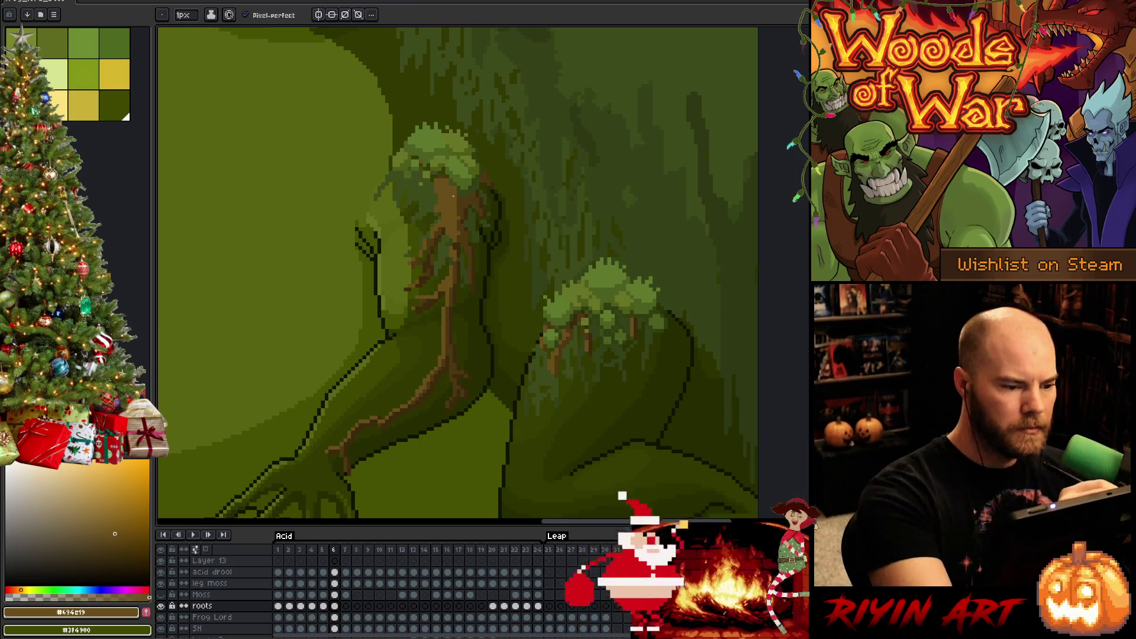
key(e)
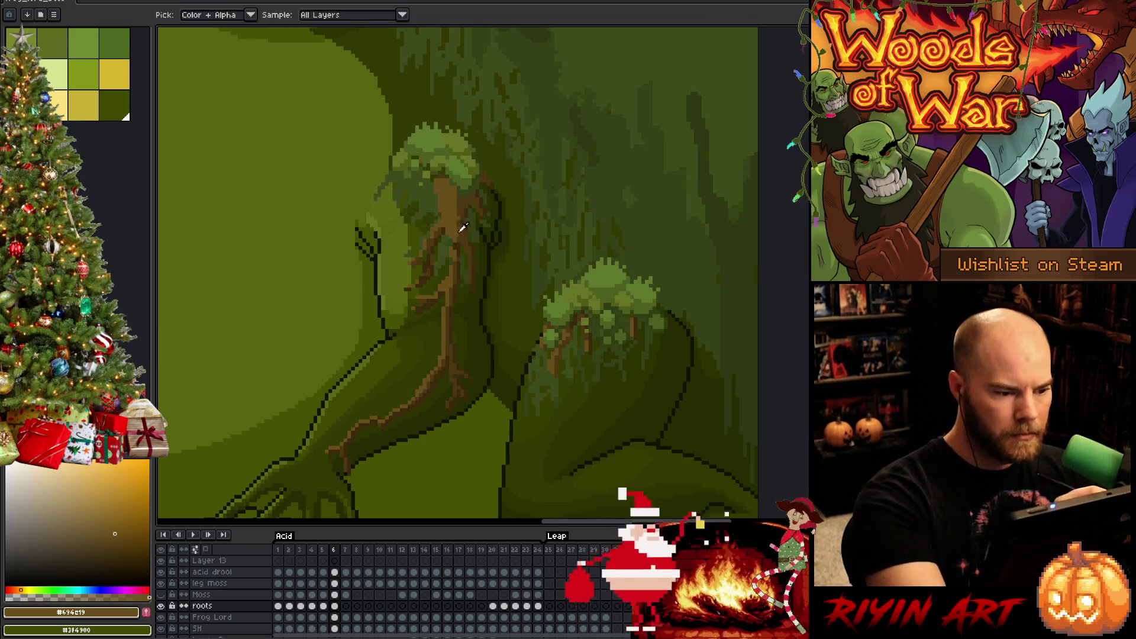
alt+click(469, 229)
alt+click(468, 226)
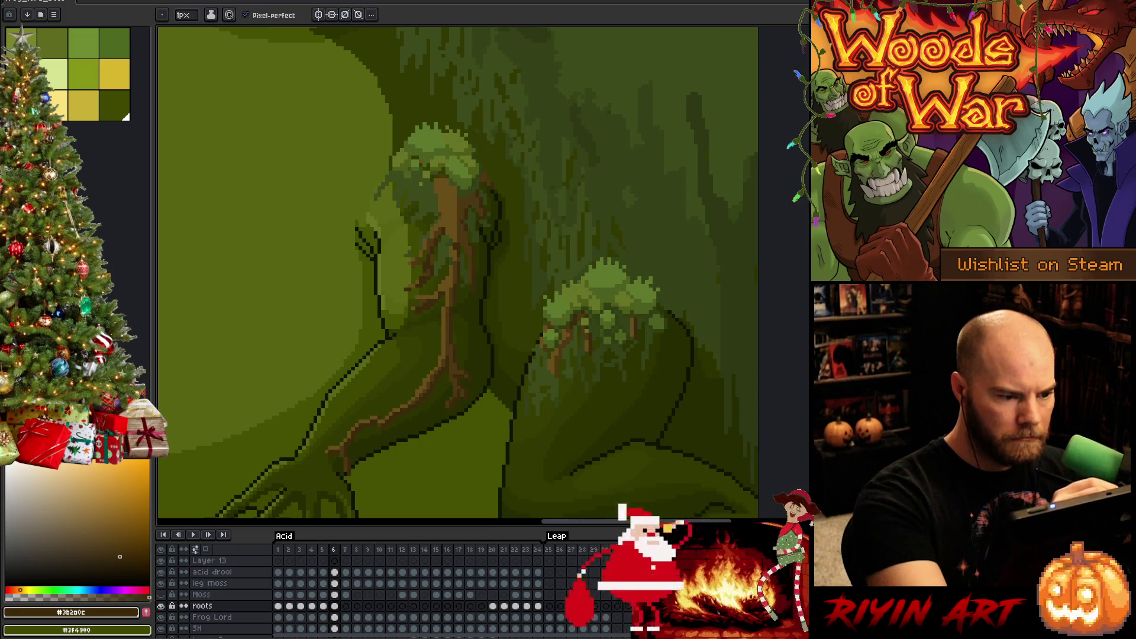
alt+click(467, 195)
key(Return)
key(Return)
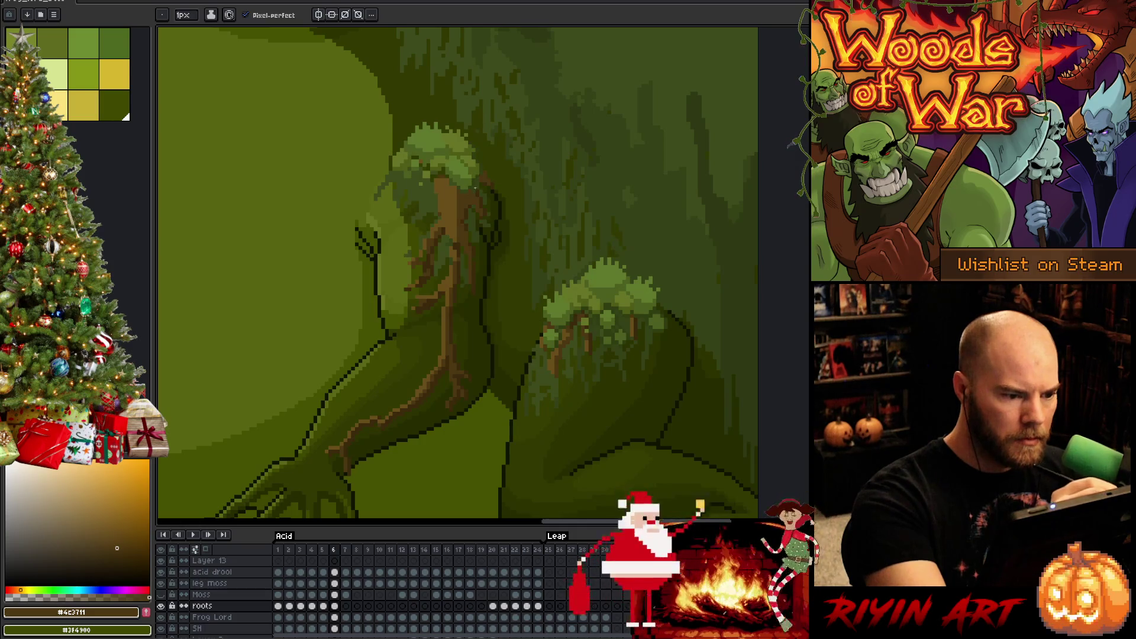
alt+click(491, 180)
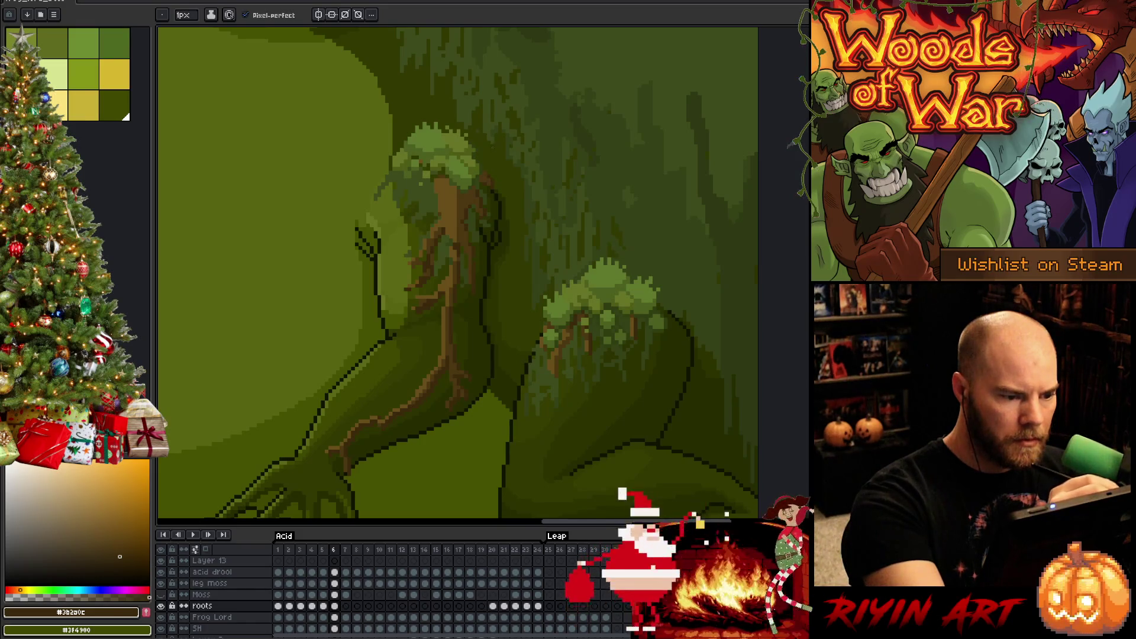
- Flip between frames 5 and 6 to compare the roots, toggling eraser and pencil
key(Left)
key(Right)
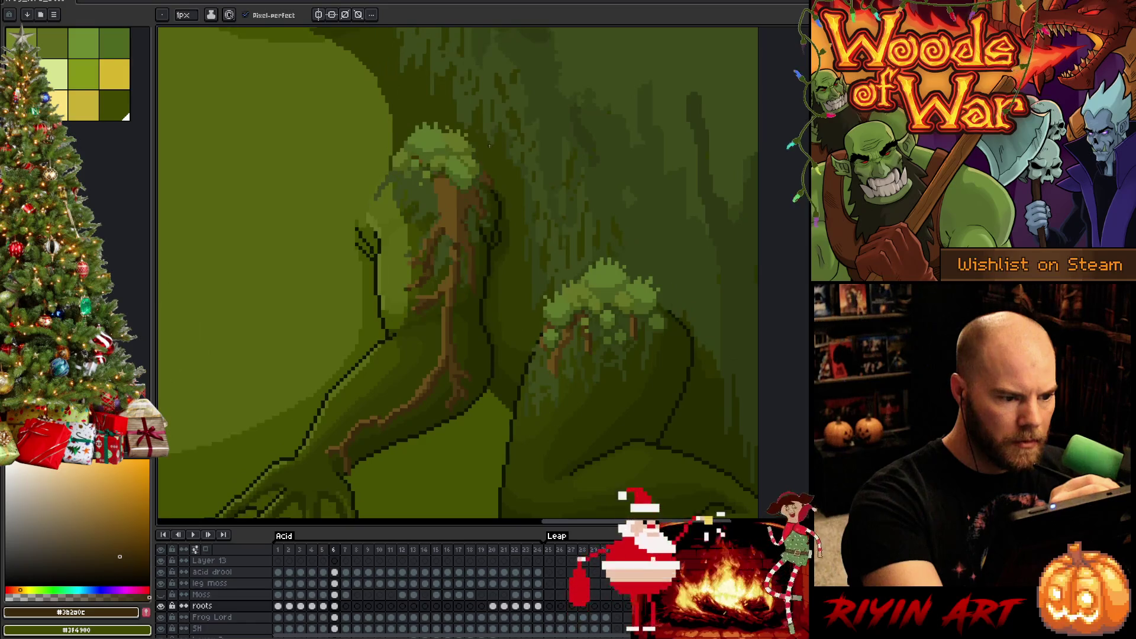
key(Left)
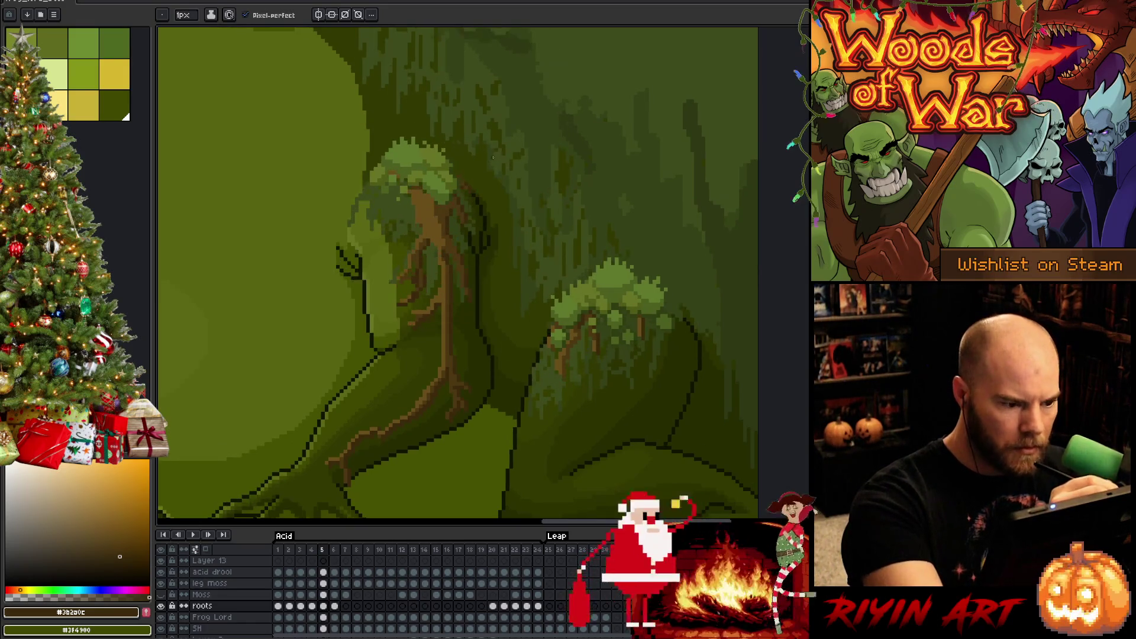
key(Right)
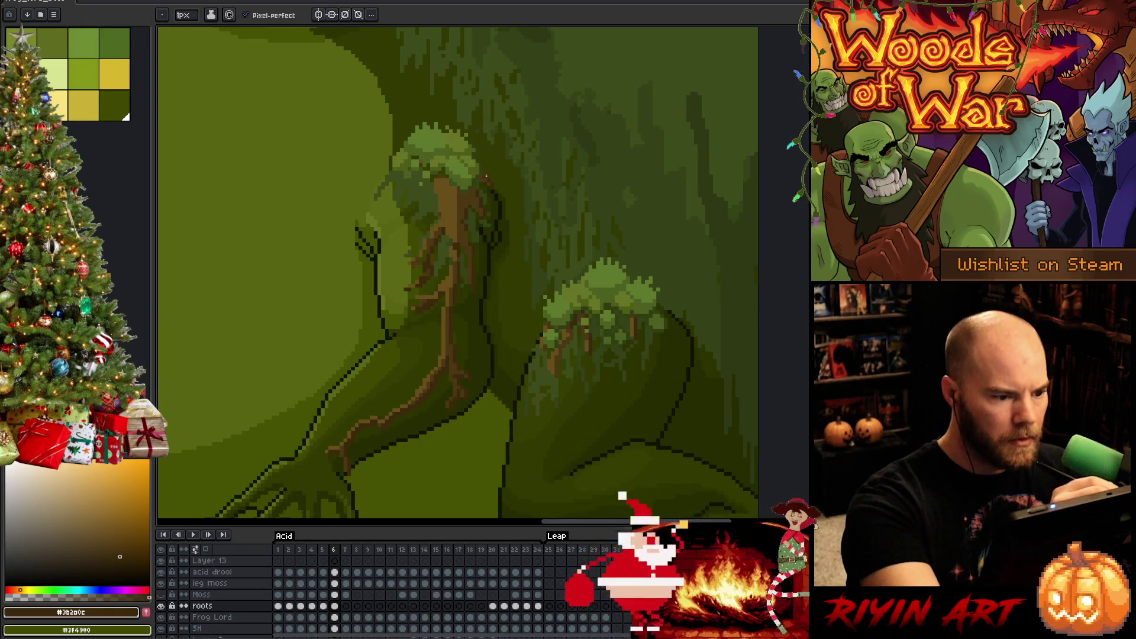
key(Left)
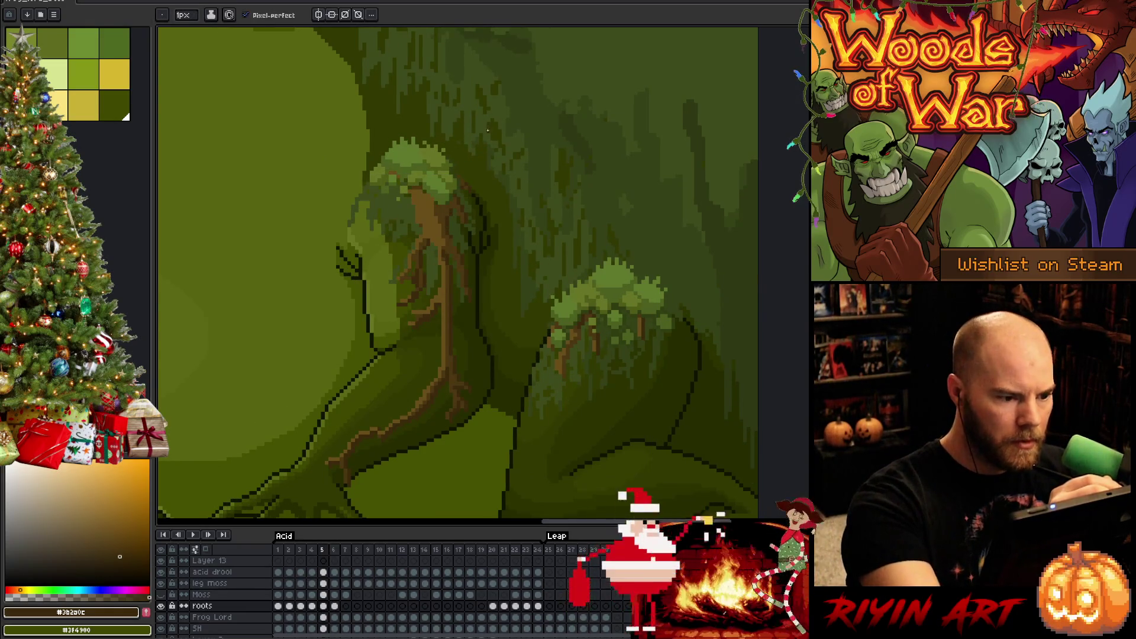
key(Right)
key(e)
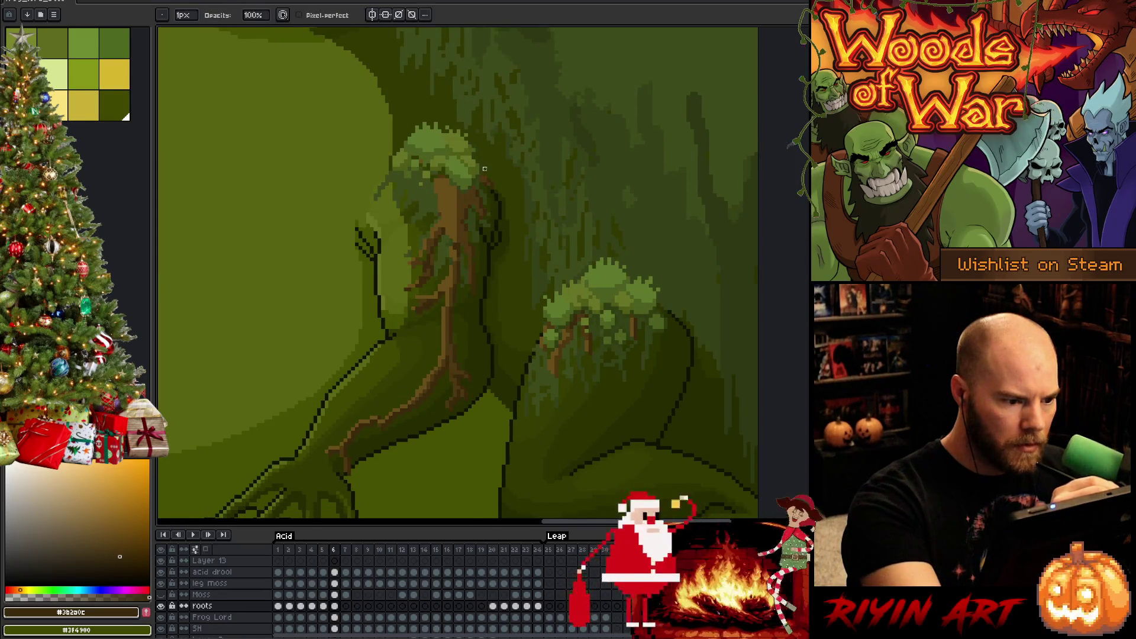
key(b)
- Pick mid and dark browns from the upper root, rechecking frames 5 and 6
alt+click(480, 170)
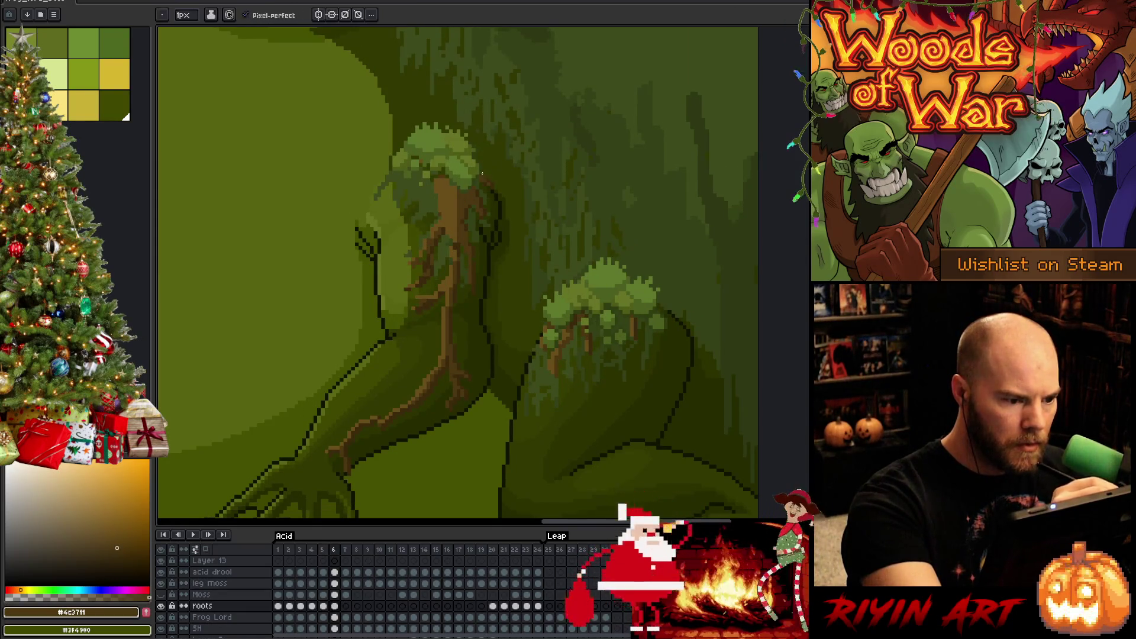
alt+click(482, 180)
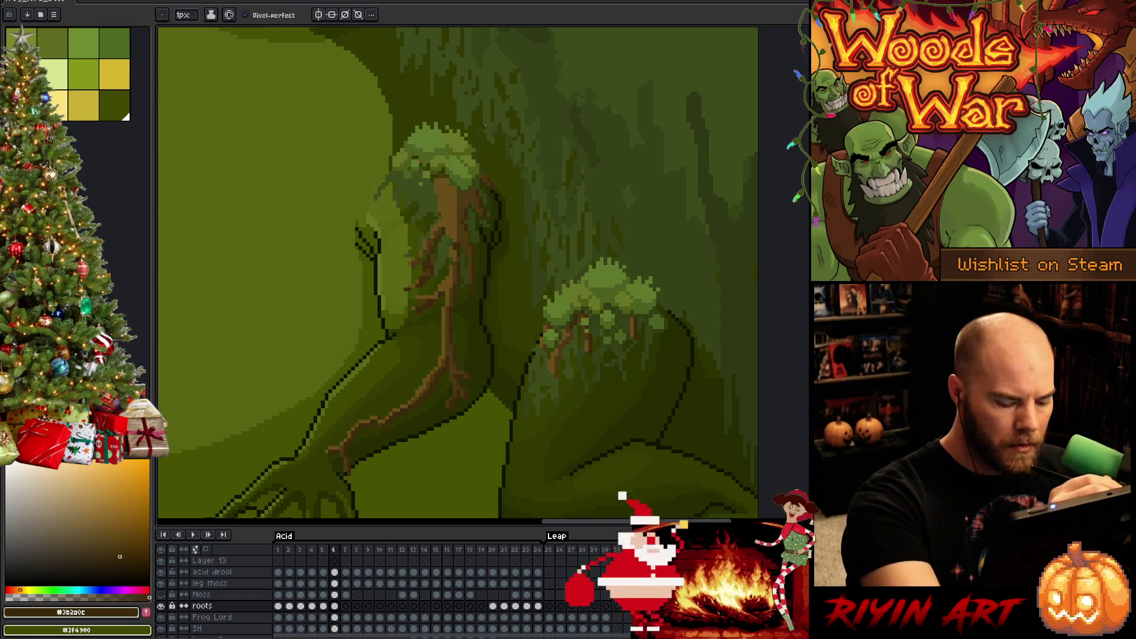
key(Left)
key(Right)
key(Left)
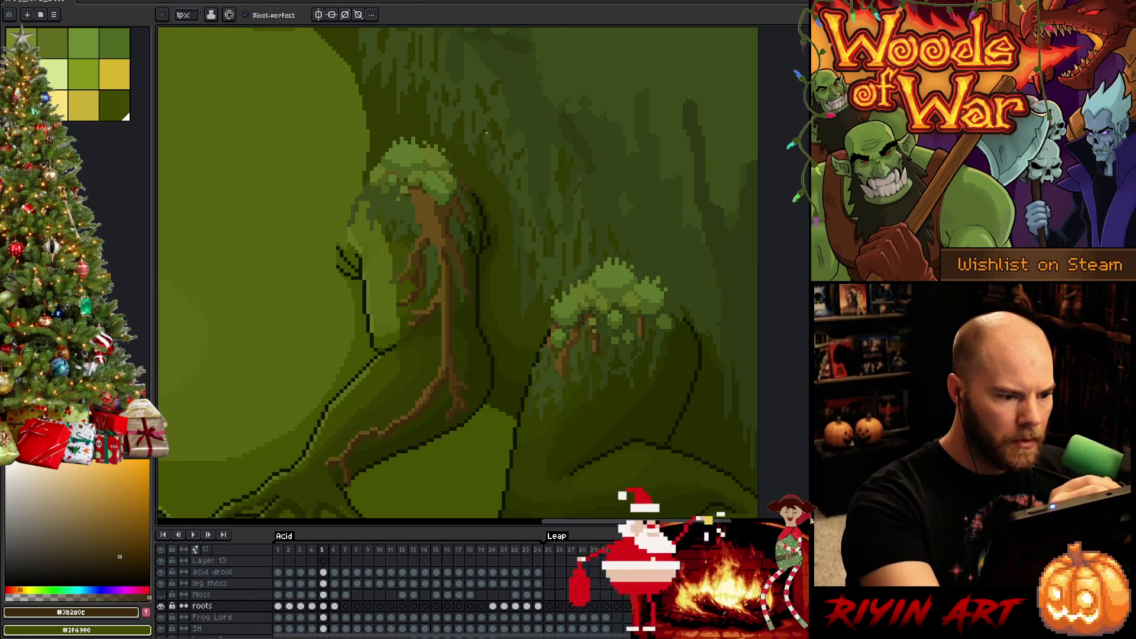
key(Right)
alt+click(482, 172)
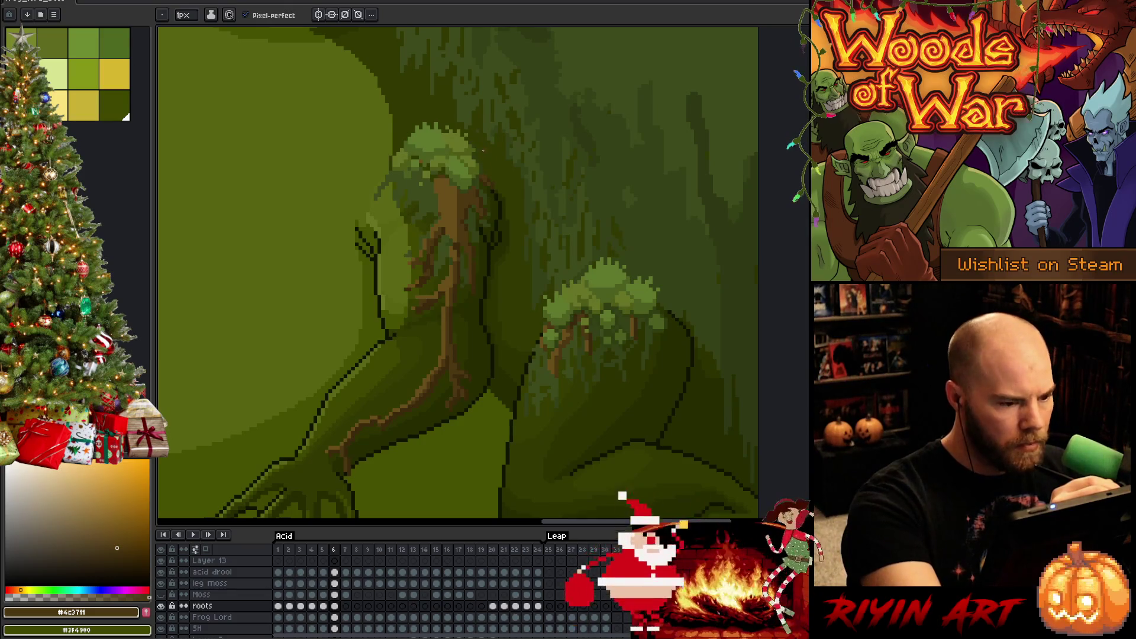
- Step through frames 2 to 6, sampling the root and trunk browns on each
key(Left)
key(Left)
key(Left)
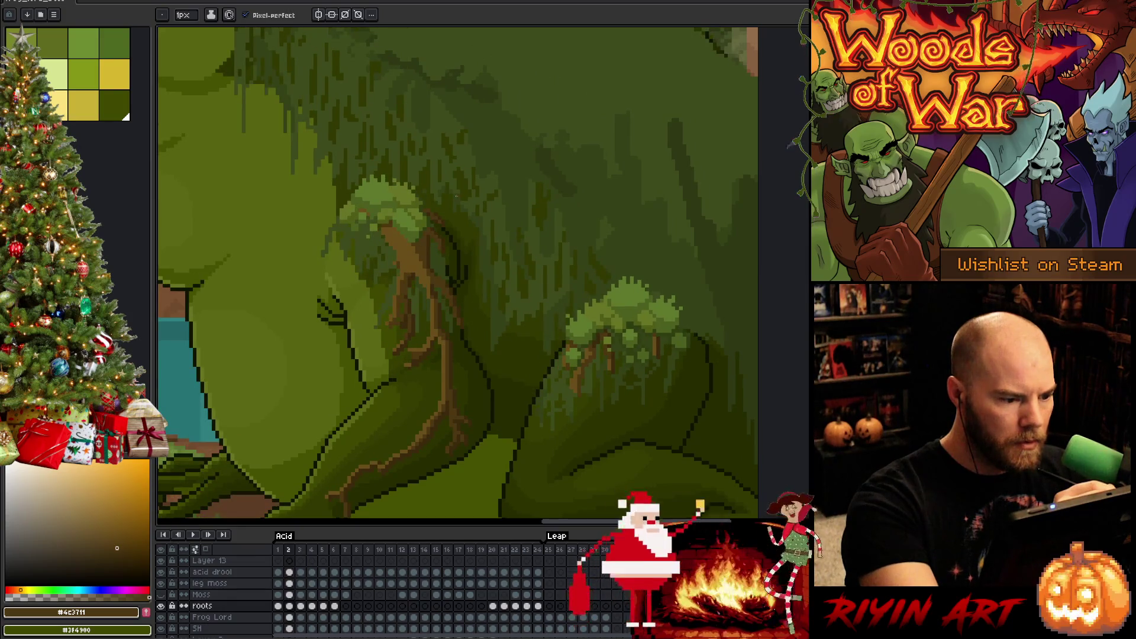
key(Right)
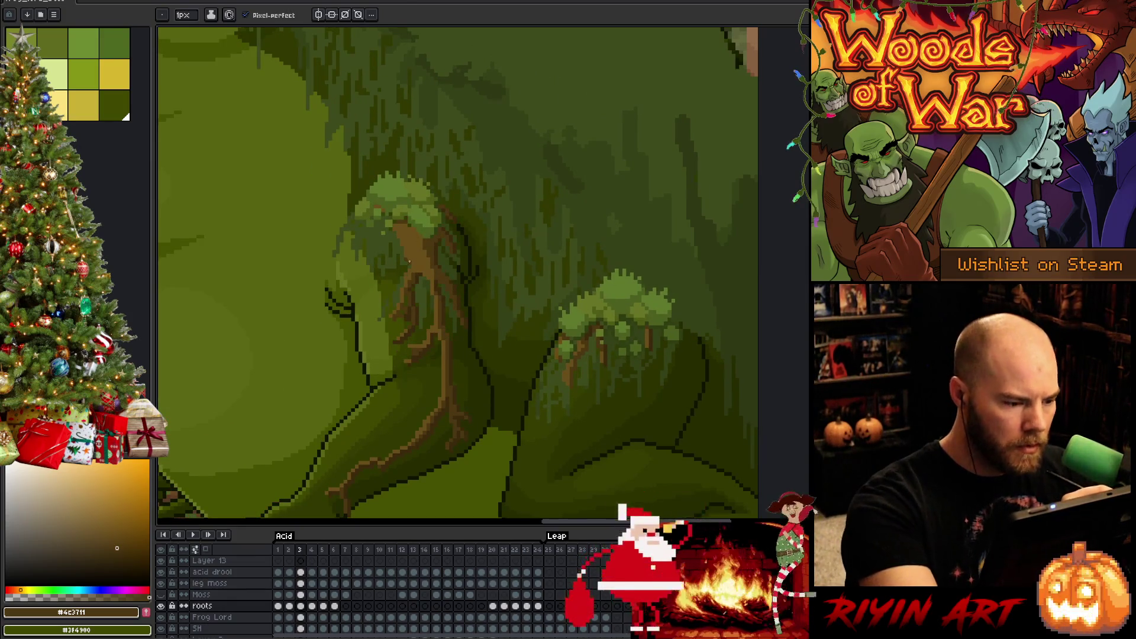
alt+click(415, 248)
alt+click(414, 249)
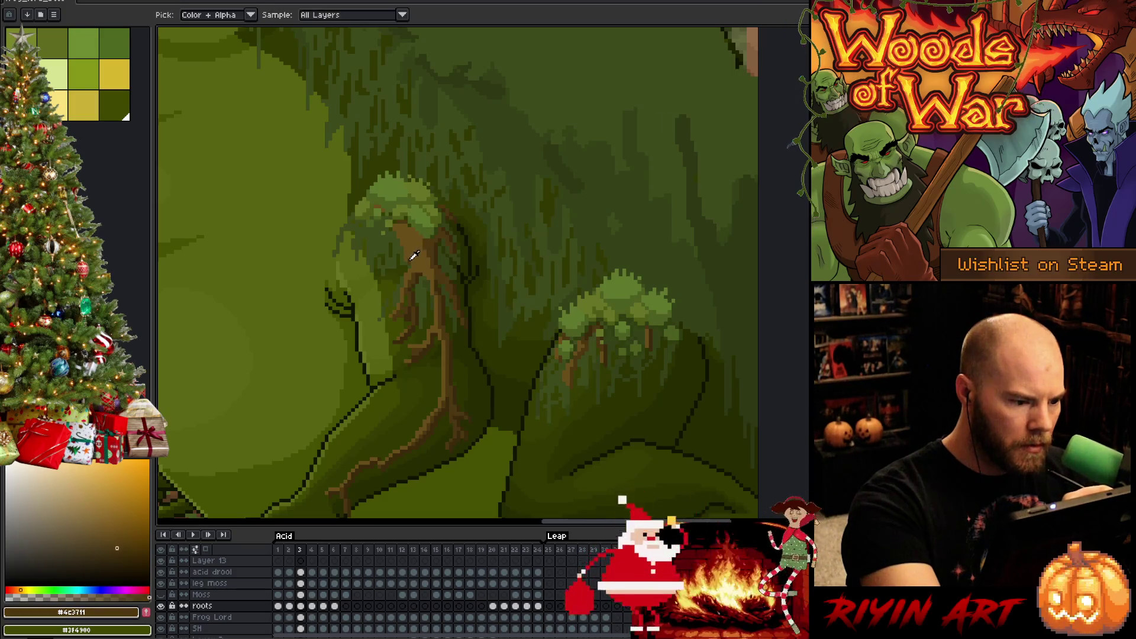
key(Right)
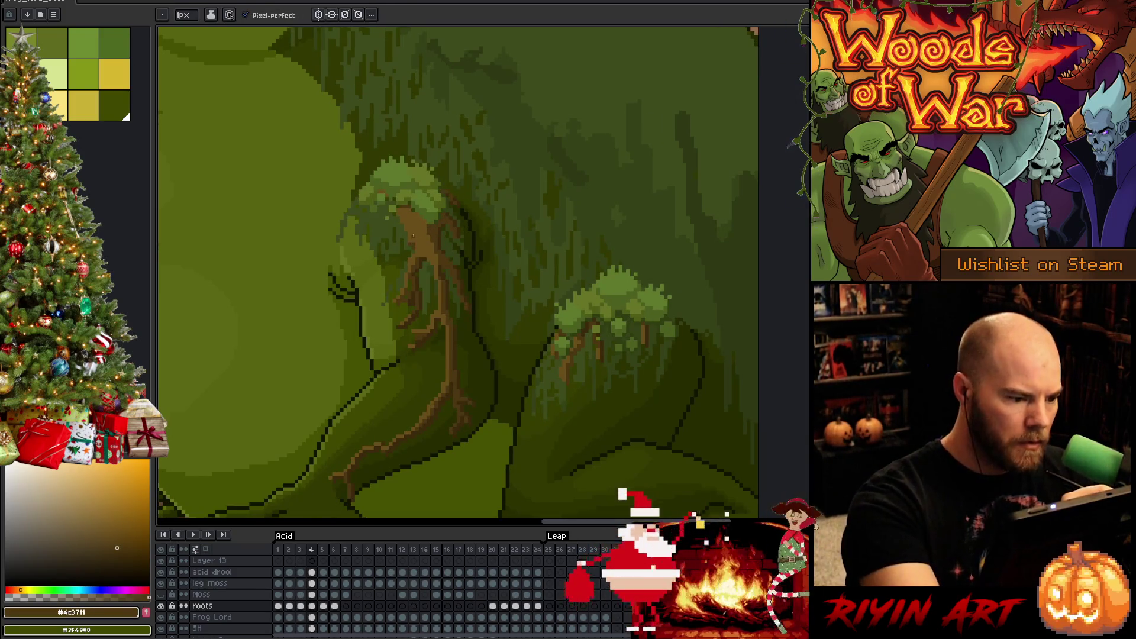
alt+click(409, 244)
key(Right)
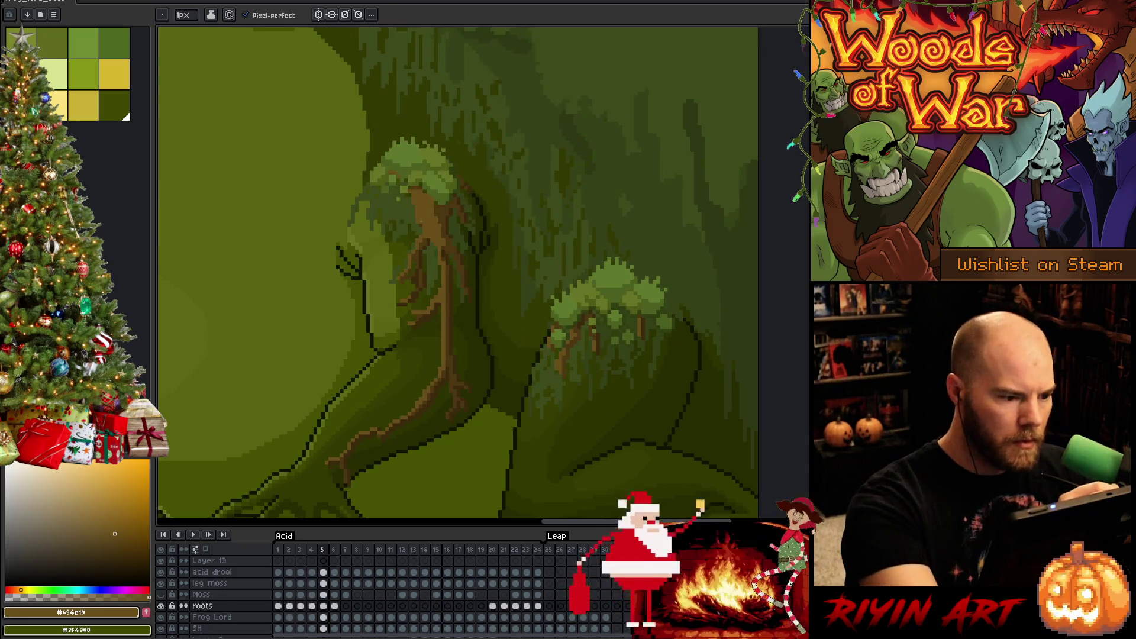
alt+click(420, 223)
key(Right)
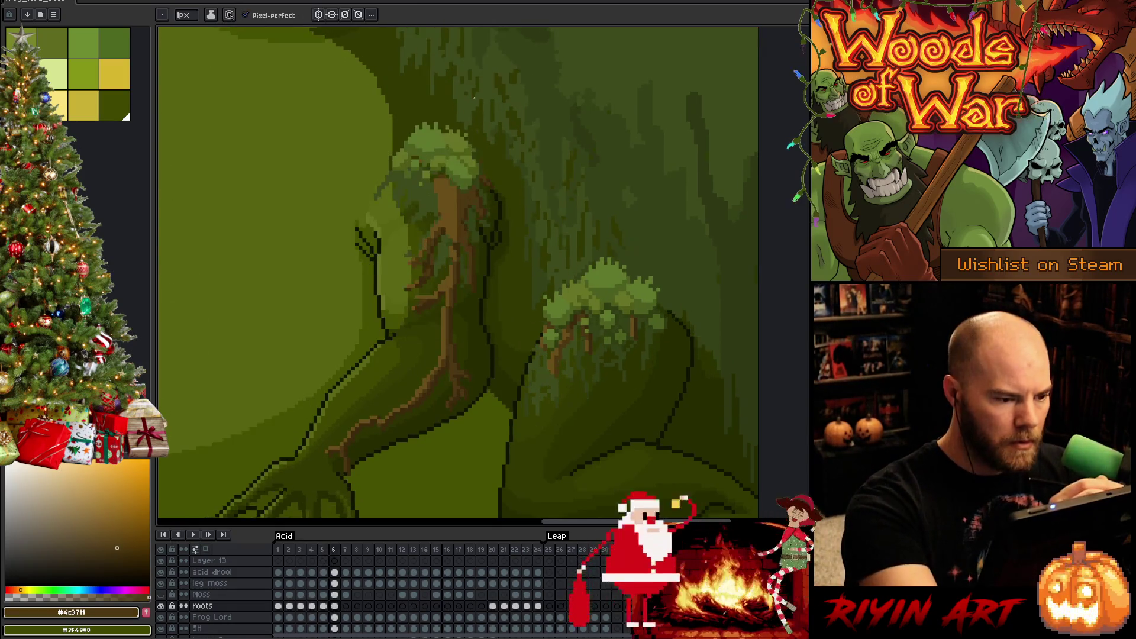
alt+click(435, 211)
- Compare frame 6 against frame 5 and sample root mid brown and trunk lighter brown
key(Left)
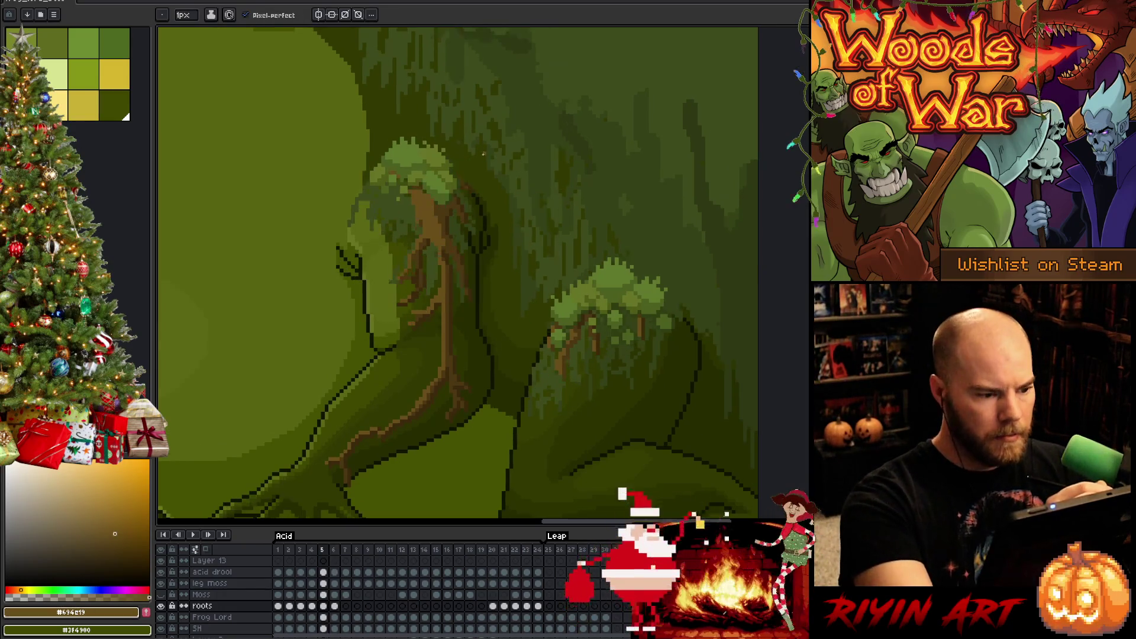
key(Right)
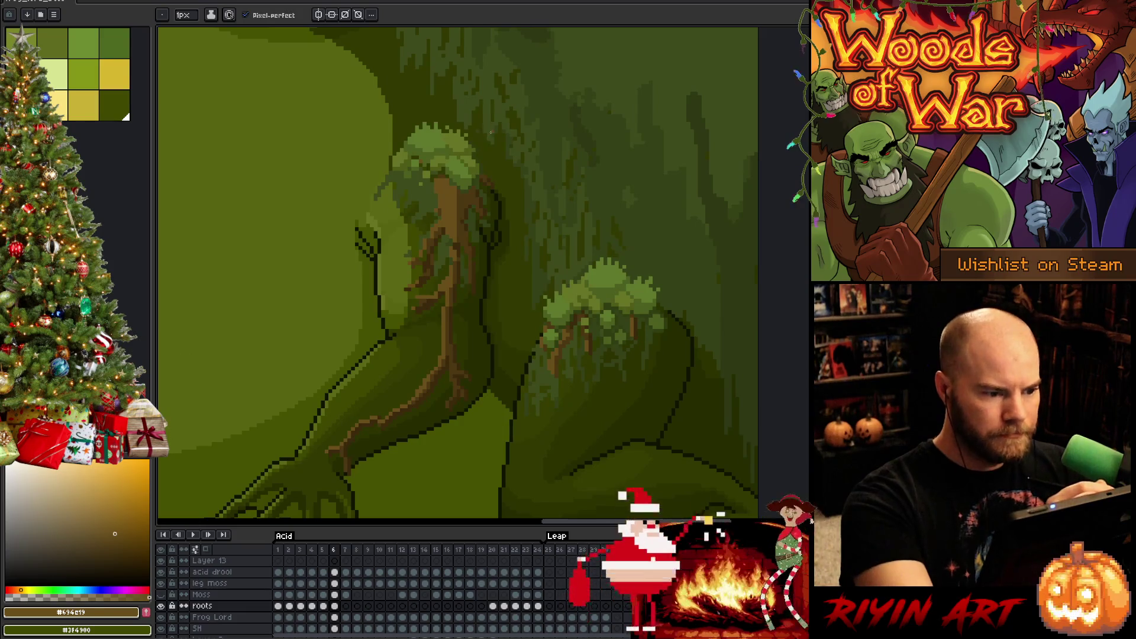
key(Left)
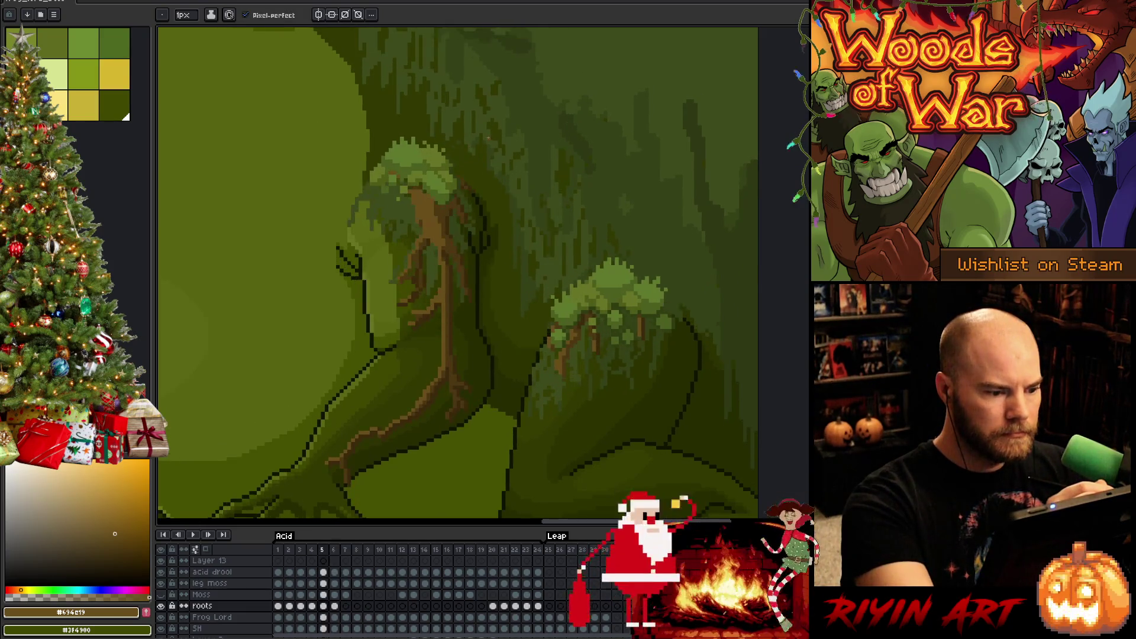
key(Right)
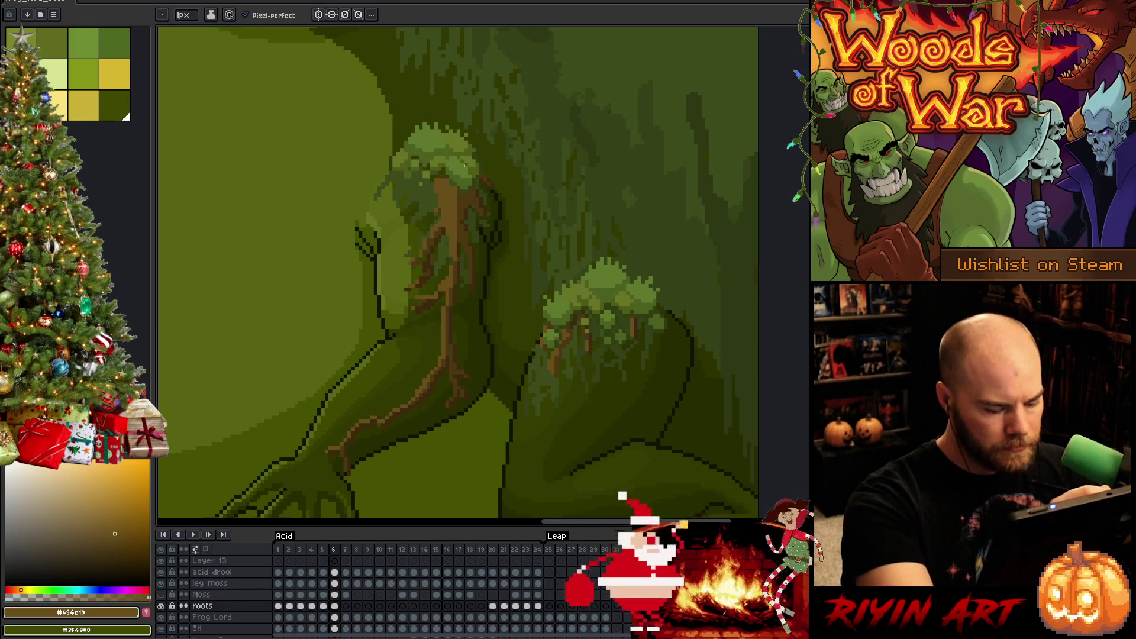
key(Left)
key(Right)
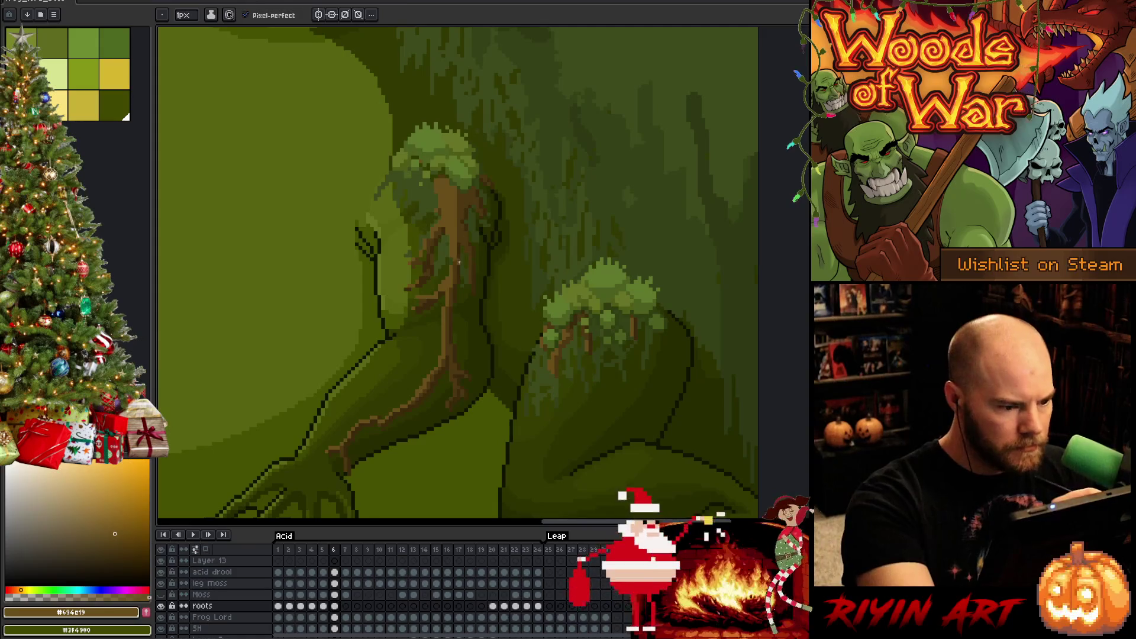
alt+click(455, 252)
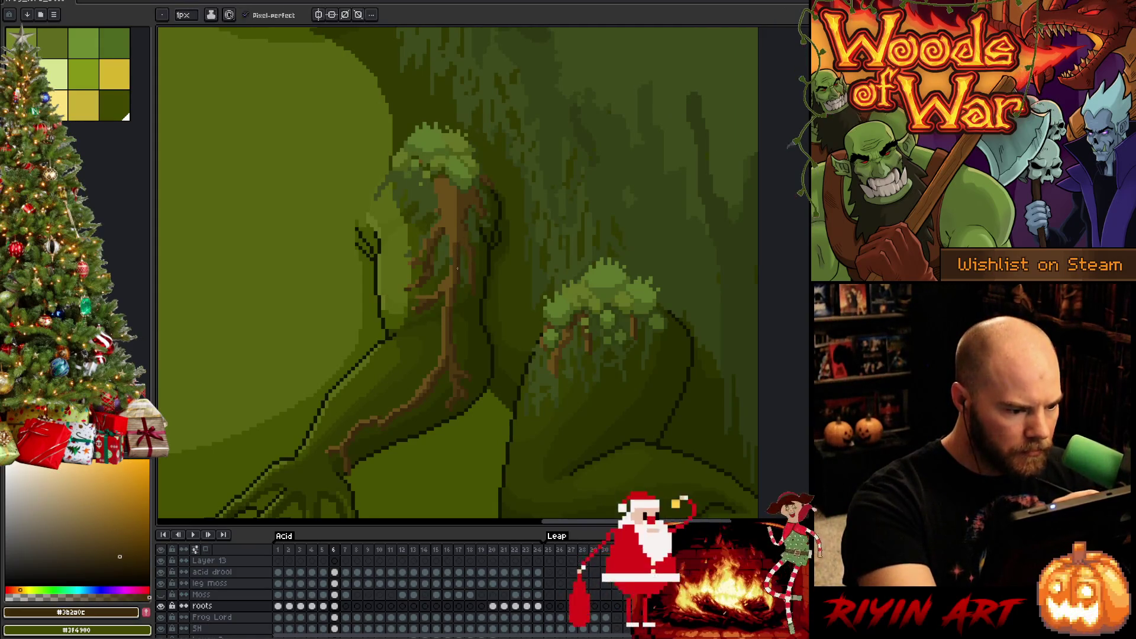
alt+click(458, 192)
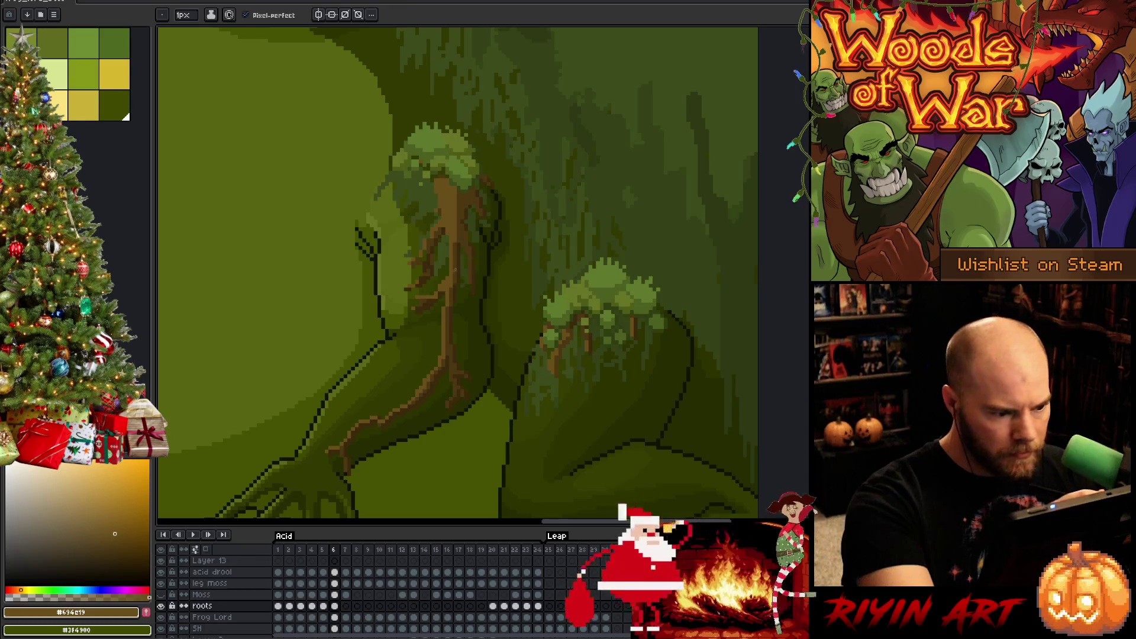
alt+click(451, 285)
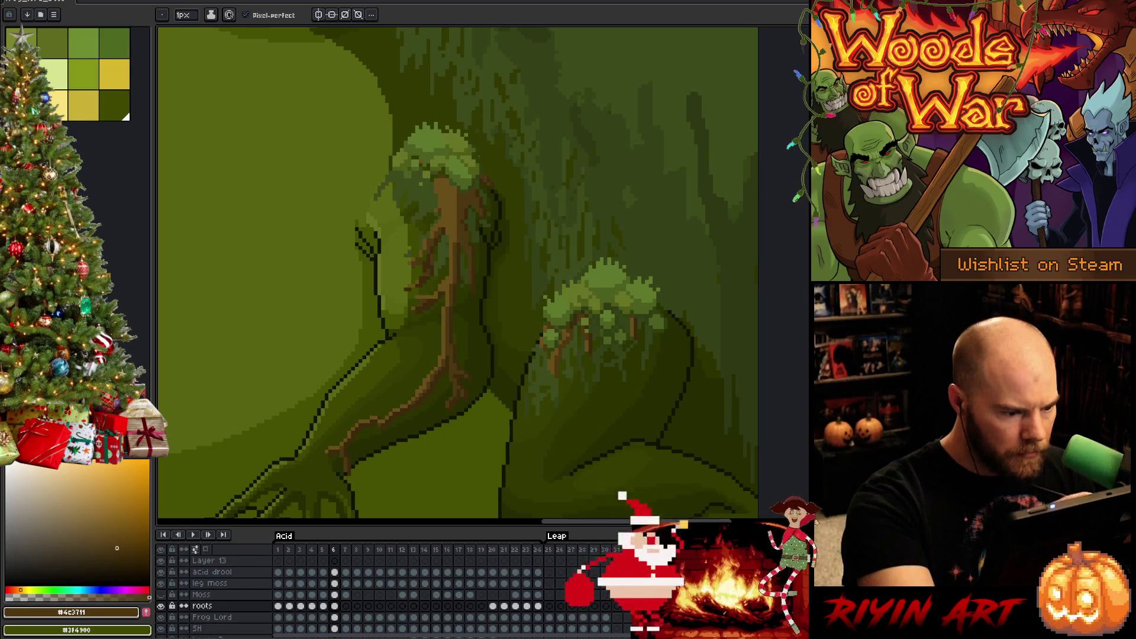
- Flip repeatedly between frames 5 and 6 to check root alignment, then sample lighter root brown
key(Left)
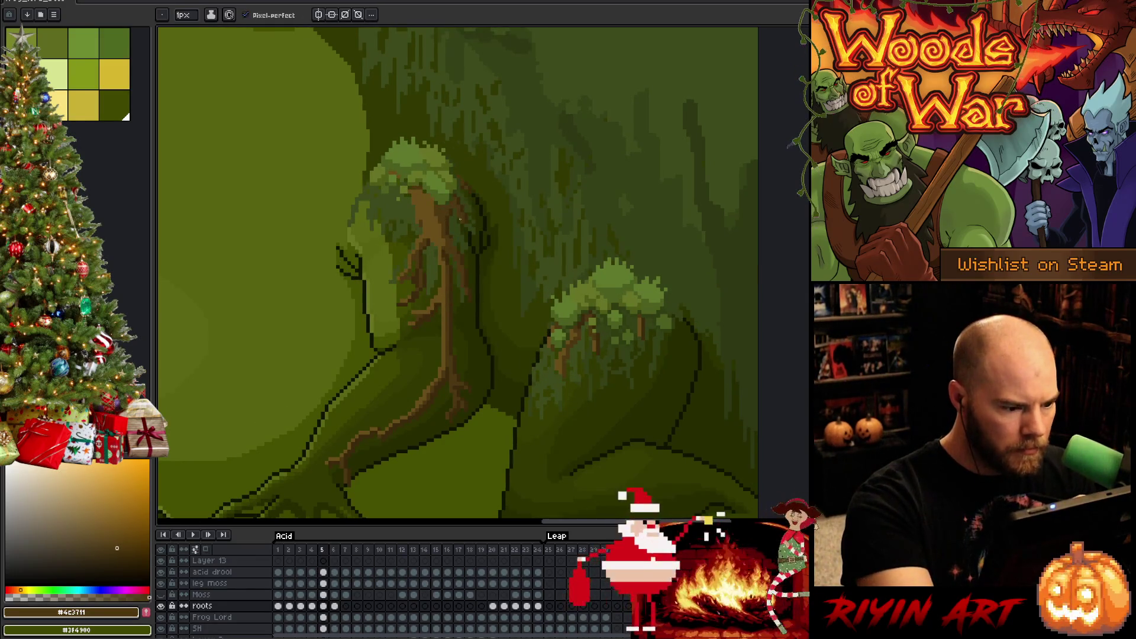
key(Right)
key(Left)
key(Right)
key(Left)
key(Right)
key(Left)
key(Right)
key(Left)
key(Right)
alt+click(431, 295)
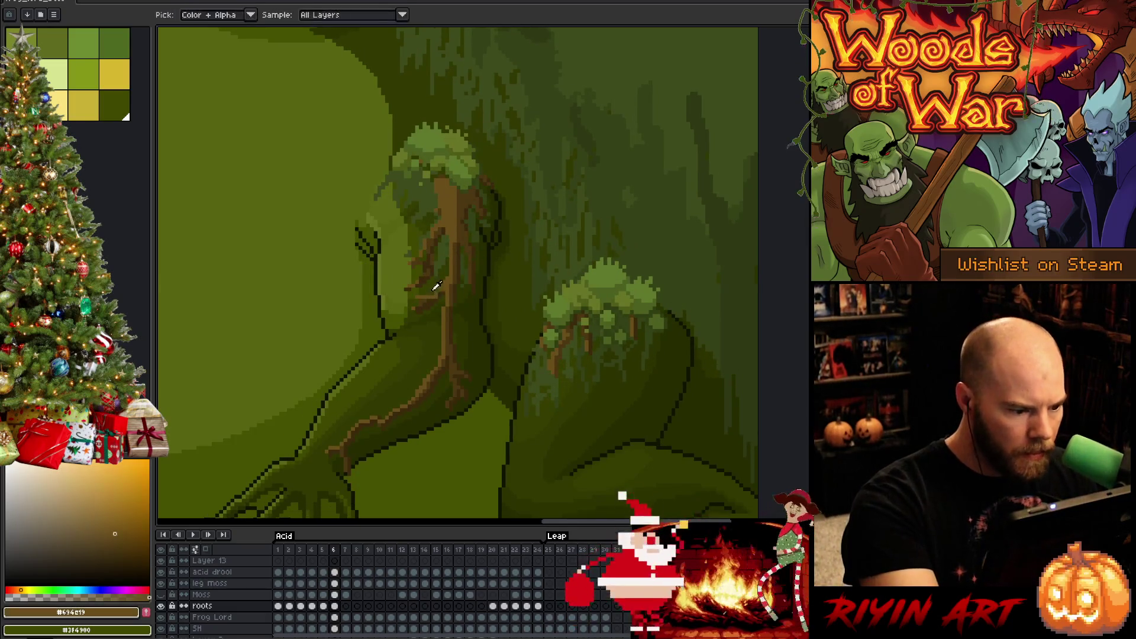
- Compare the roots across frames 5 and 6 and sample the dark root brown
key(Left)
key(Right)
key(Left)
key(Right)
key(Left)
key(Right)
key(Left)
key(Right)
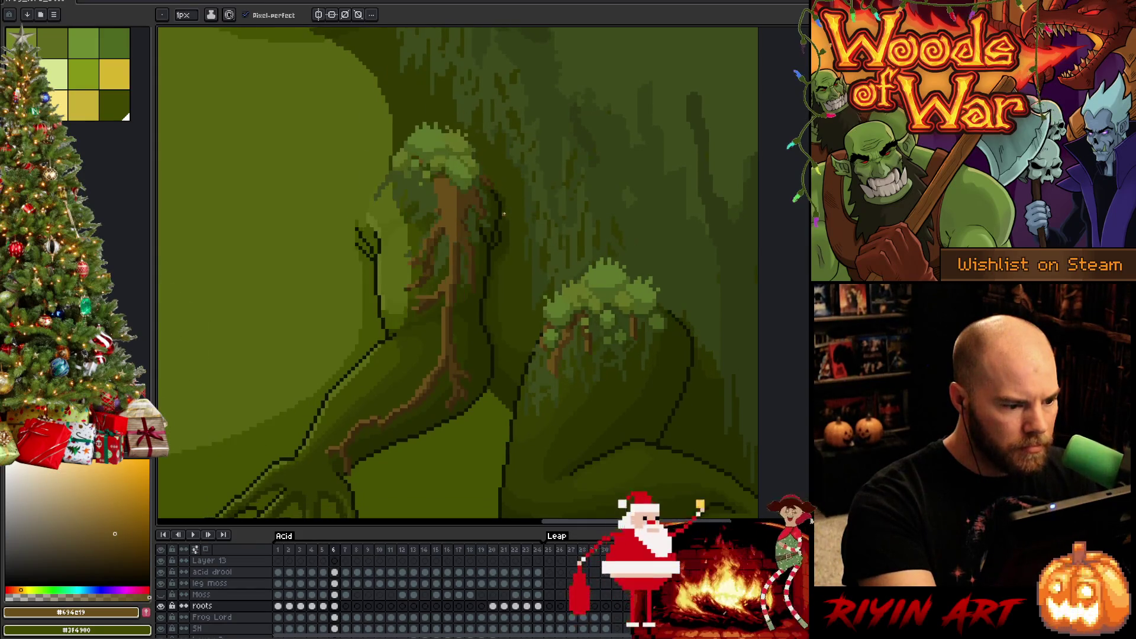
alt+click(429, 267)
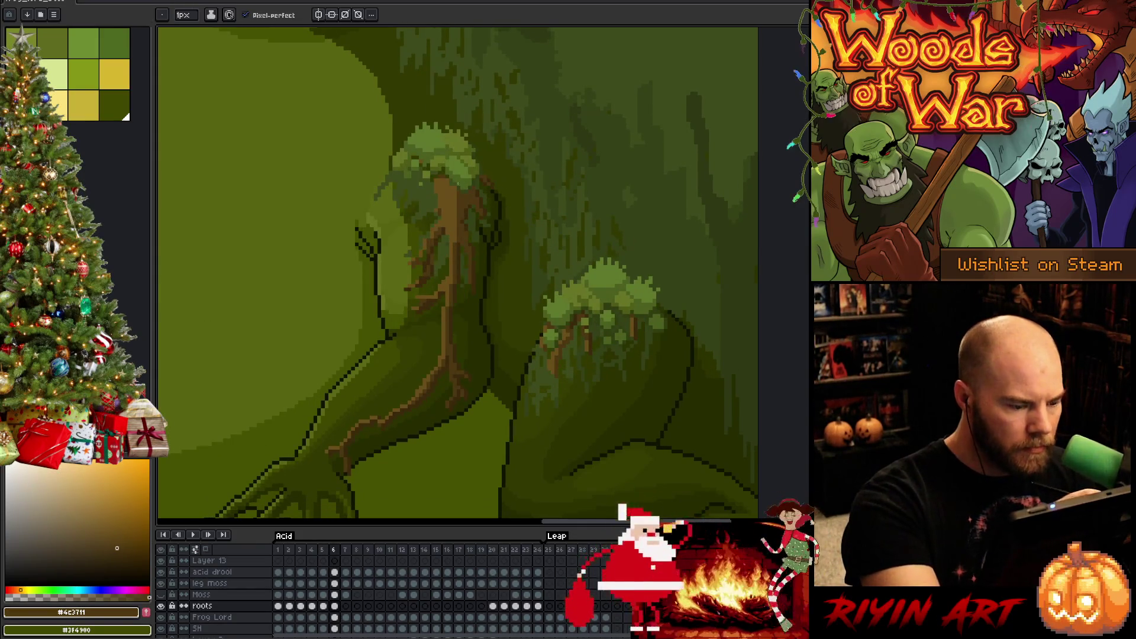
key(Left)
key(Right)
key(Left)
key(Right)
key(Left)
key(Right)
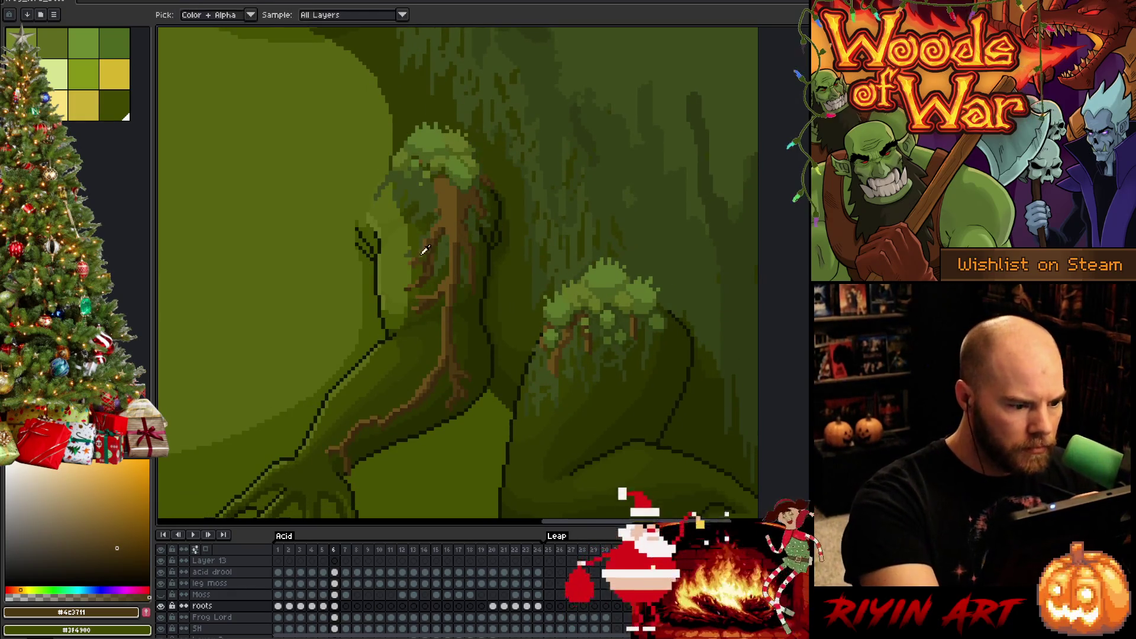
- Sample lighter and dark root browns between quick frame 5/6 comparisons
alt+click(424, 234)
key(Left)
key(Right)
key(Left)
key(Right)
alt+click(420, 255)
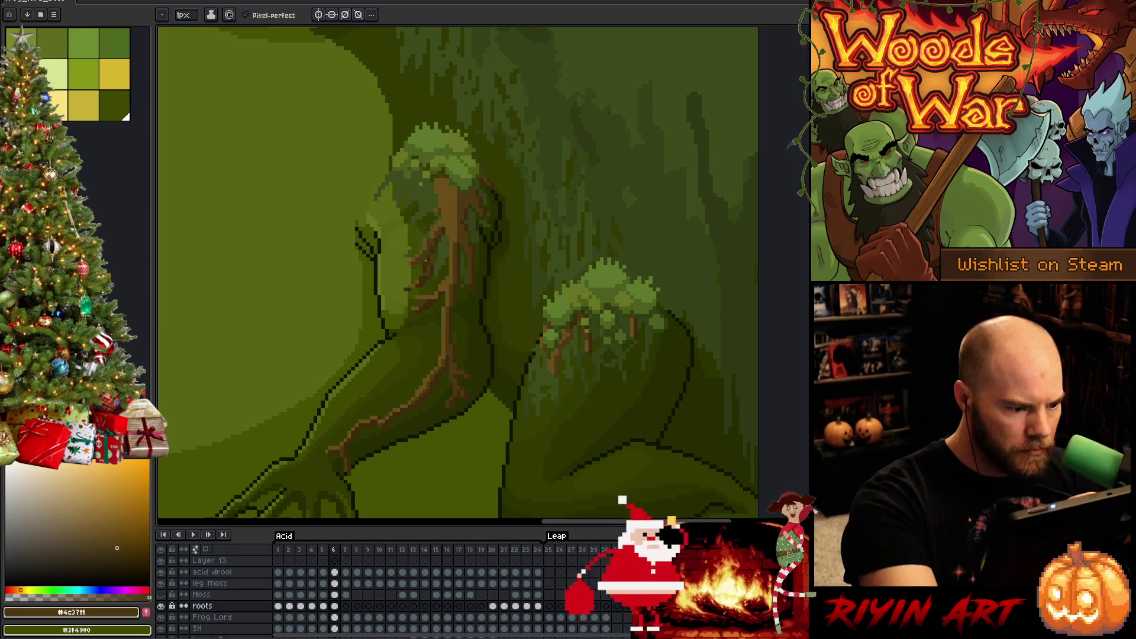
- Switch to the eraser, recheck frames 5 and 6, and sample trunk and root browns
key(e)
key(comma)
key(period)
key(comma)
key(period)
key(comma)
key(period)
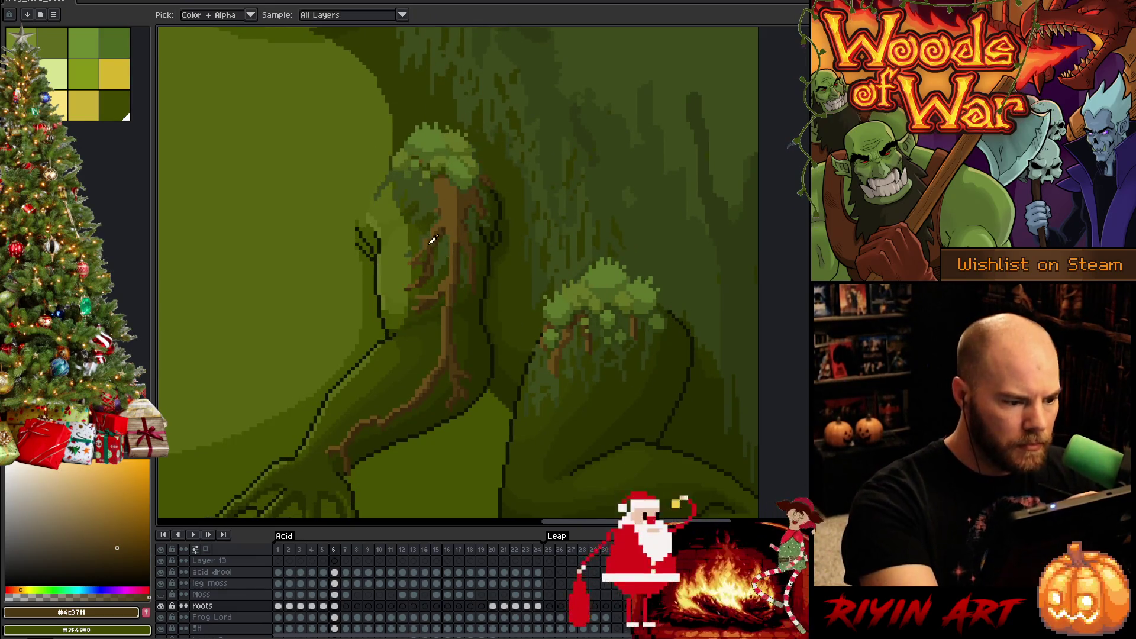
alt+click(429, 236)
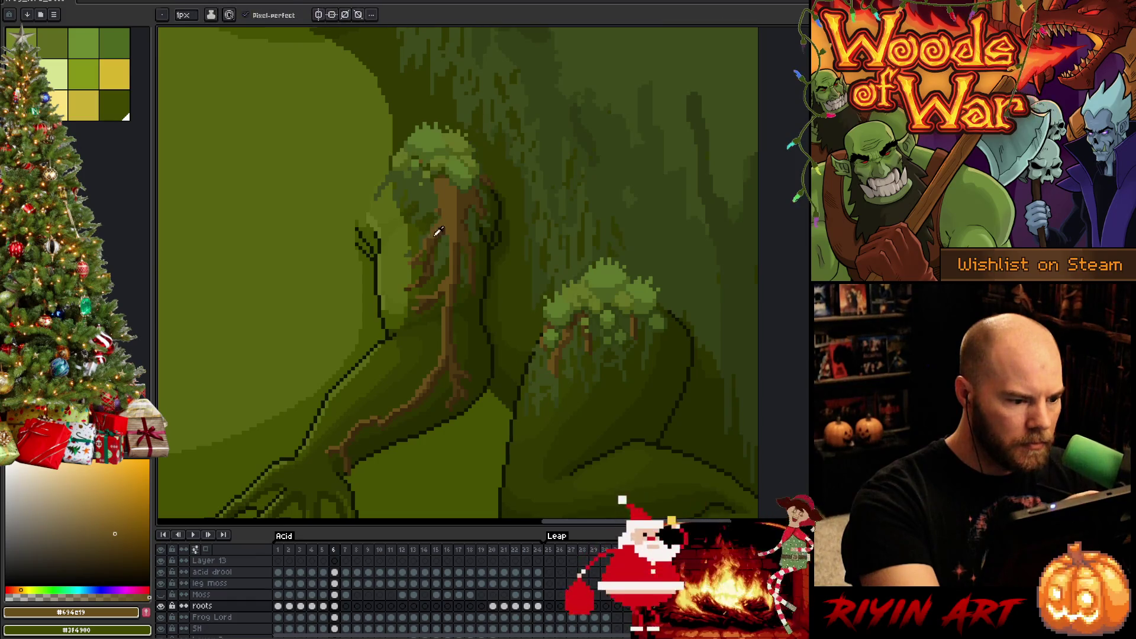
alt+click(439, 231)
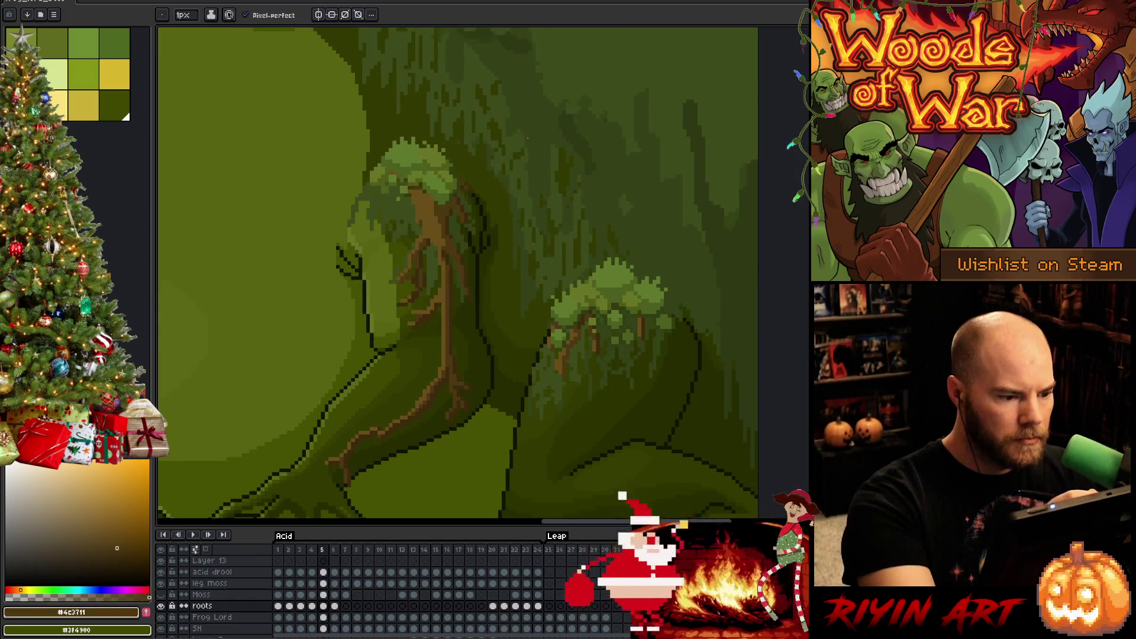
- Flip between frames 5 and 6 to compare the head's roots and moss
key(comma)
key(period)
key(comma)
key(period)
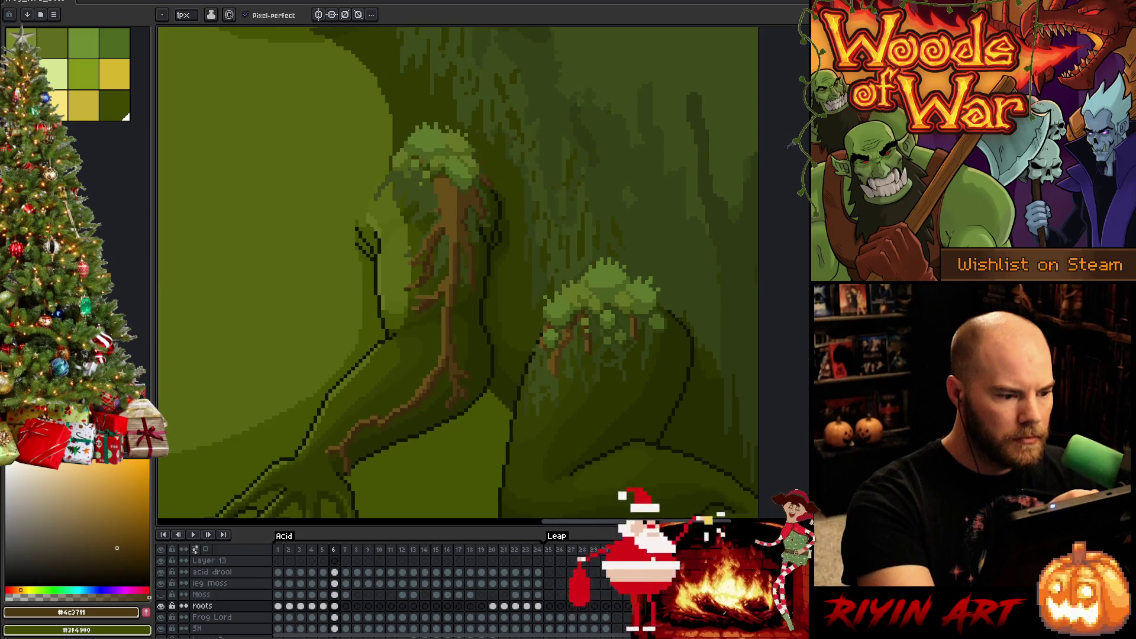
key(comma)
key(period)
key(comma)
key(period)
- Marquee the head's moss clump, nudge it up one pixel, commit, and sample its green
key(m)
drag(397, 143, 441, 168)
key(Left)
key(Up)
key(Left)
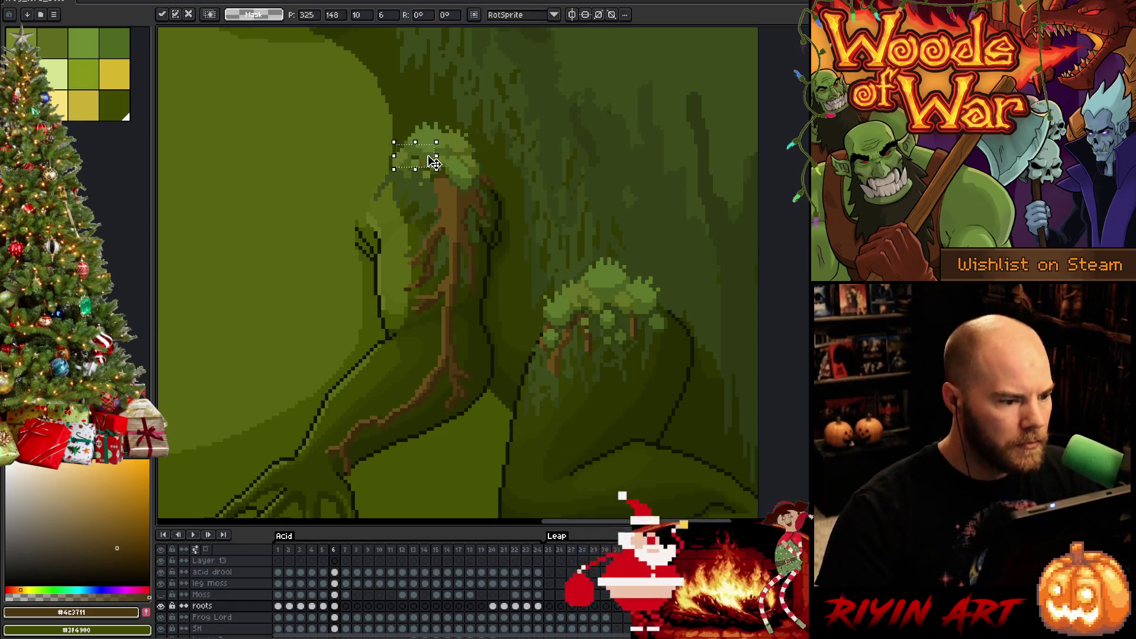
key(Right)
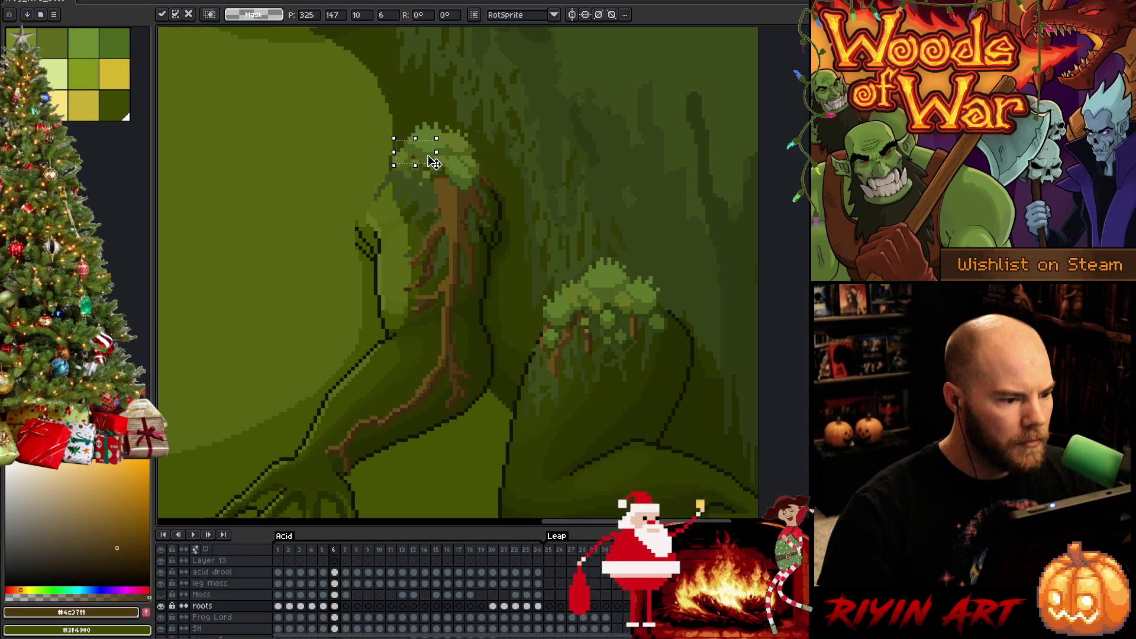
key(Return)
key(i)
click(417, 157)
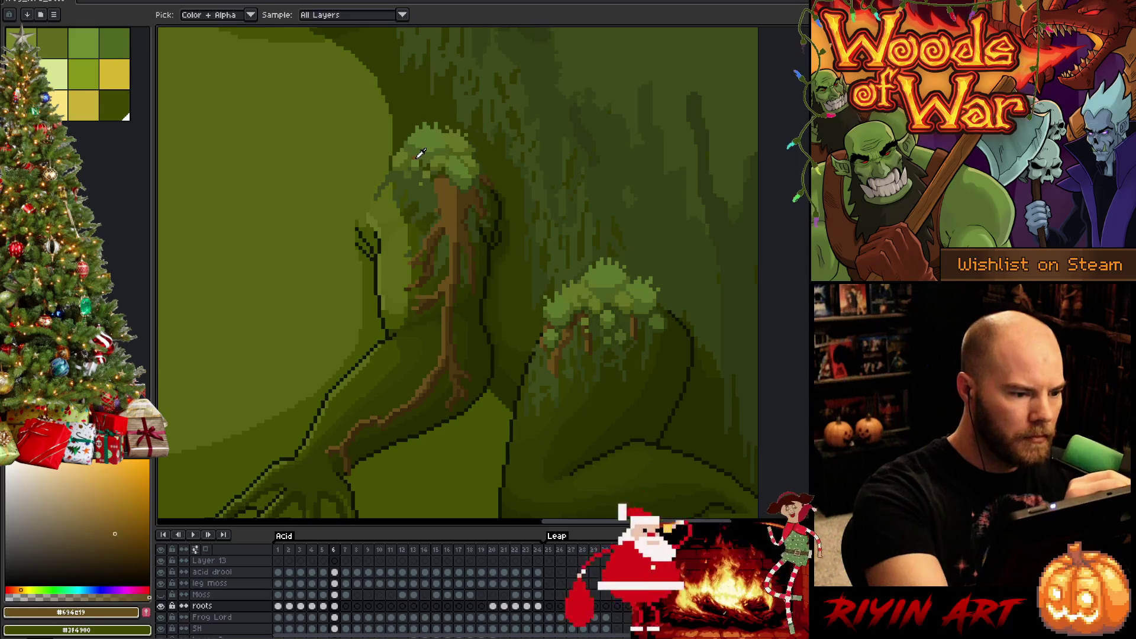
key(b)
- Recheck frame 5, then marquee a patch of tree to the right of the head
key(period)
key(comma)
key(comma)
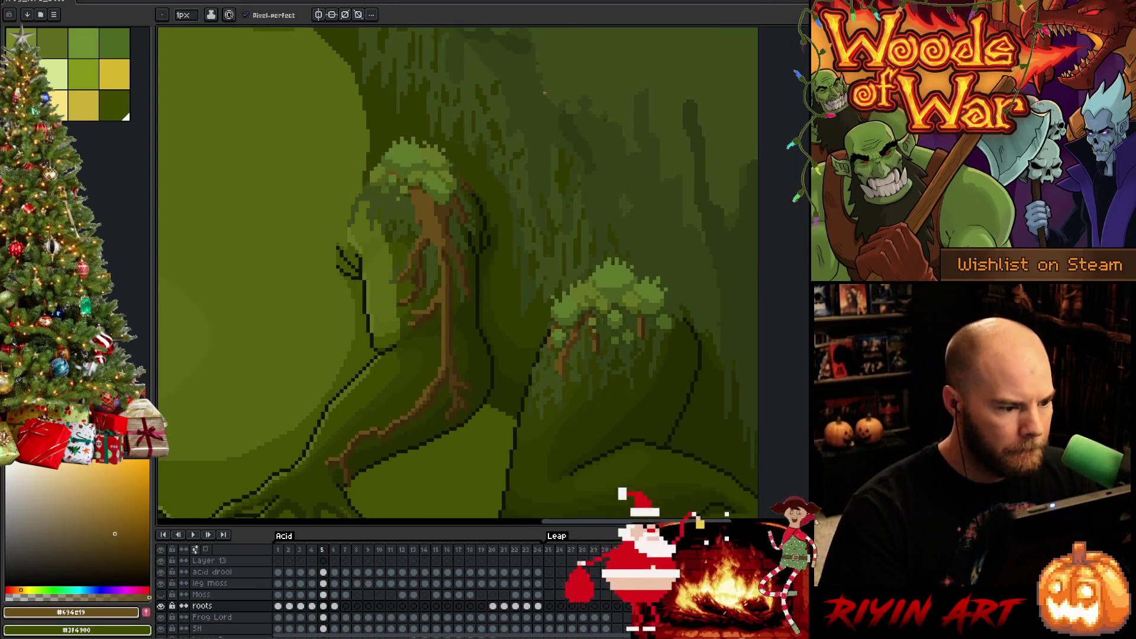
key(period)
key(m)
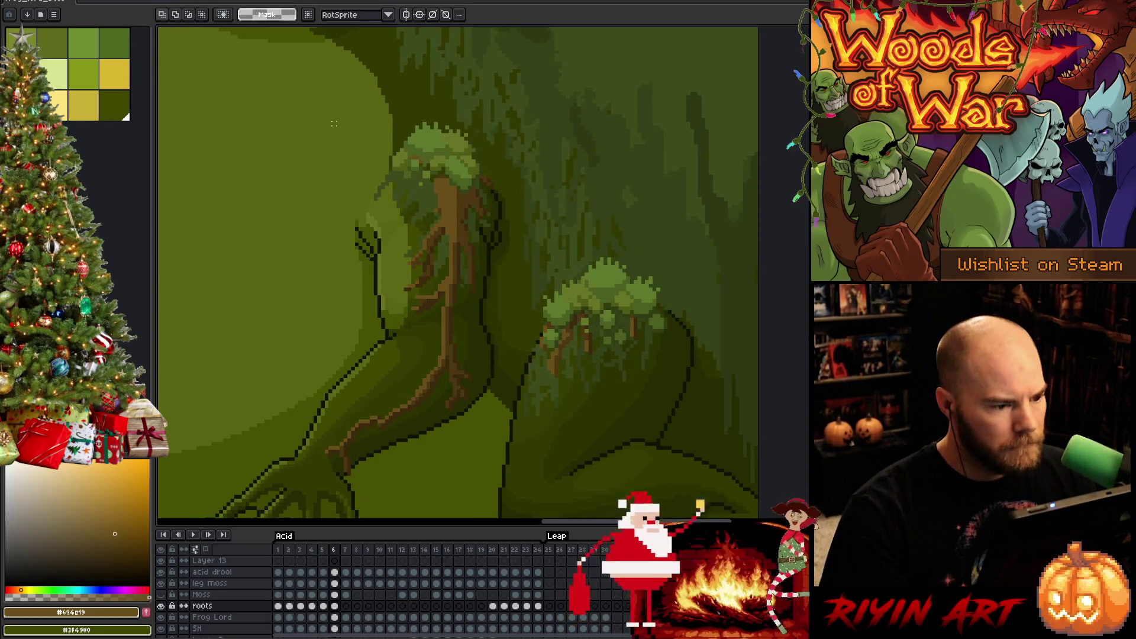
mouse_move(314, 118)
mouse_down()
mouse_move(457, 307)
mouse_move(499, 338)
mouse_move(508, 319)
mouse_up()
click(573, 233)
drag(315, 78, 451, 173)
click(548, 176)
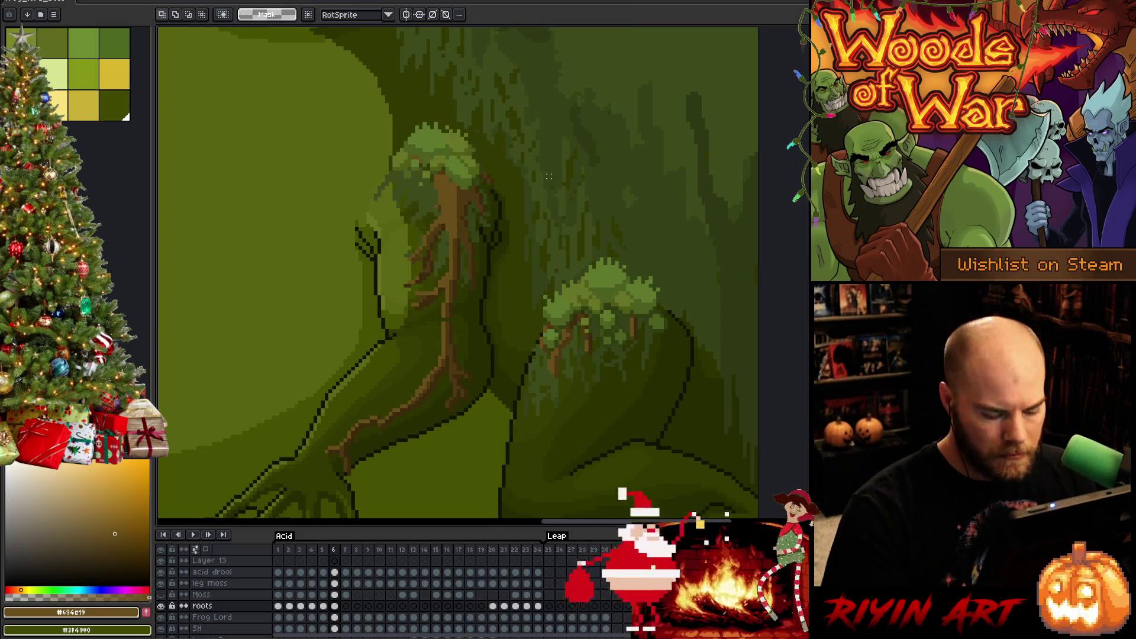
drag(532, 152, 475, 186)
- Flip between frames 5 and 6 to compare the selected tree patch
key(comma)
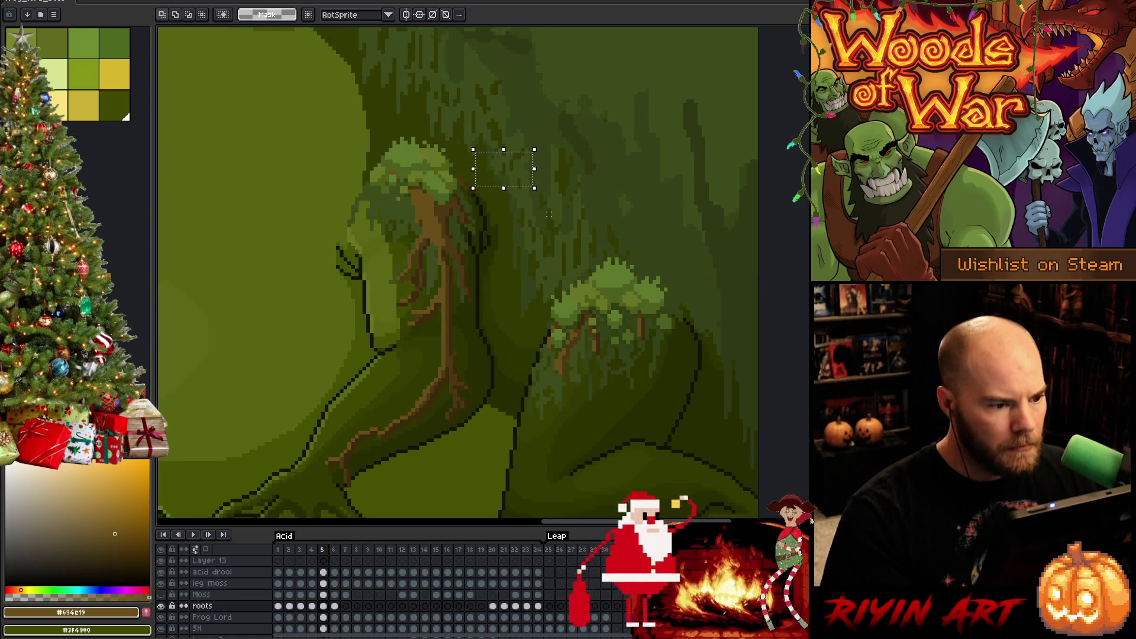
key(period)
key(comma)
key(period)
key(comma)
key(period)
key(comma)
key(period)
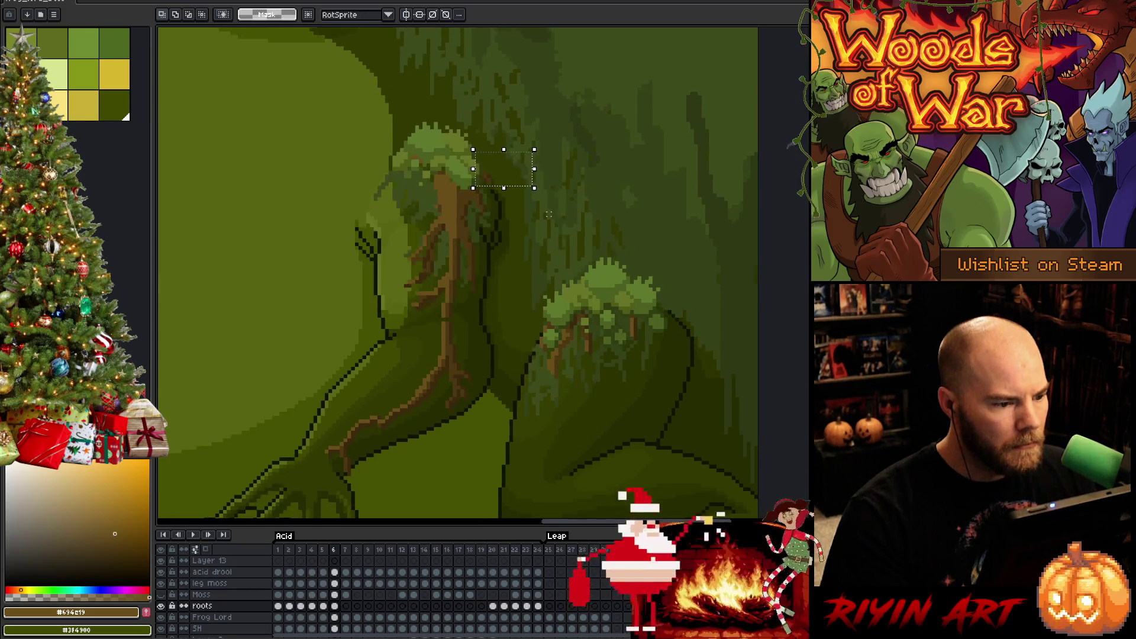
key(comma)
key(period)
key(comma)
key(period)
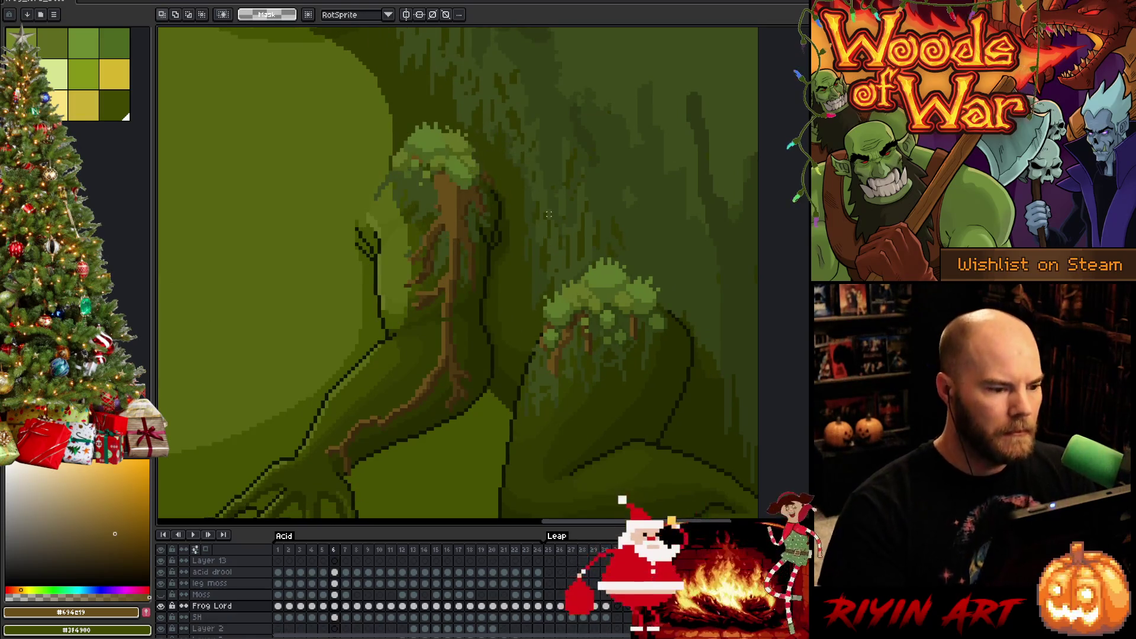
- On the Frog Lord layer, pick up a darker root brown with the pencil and save the animation
key(ctrl+e)
key(b)
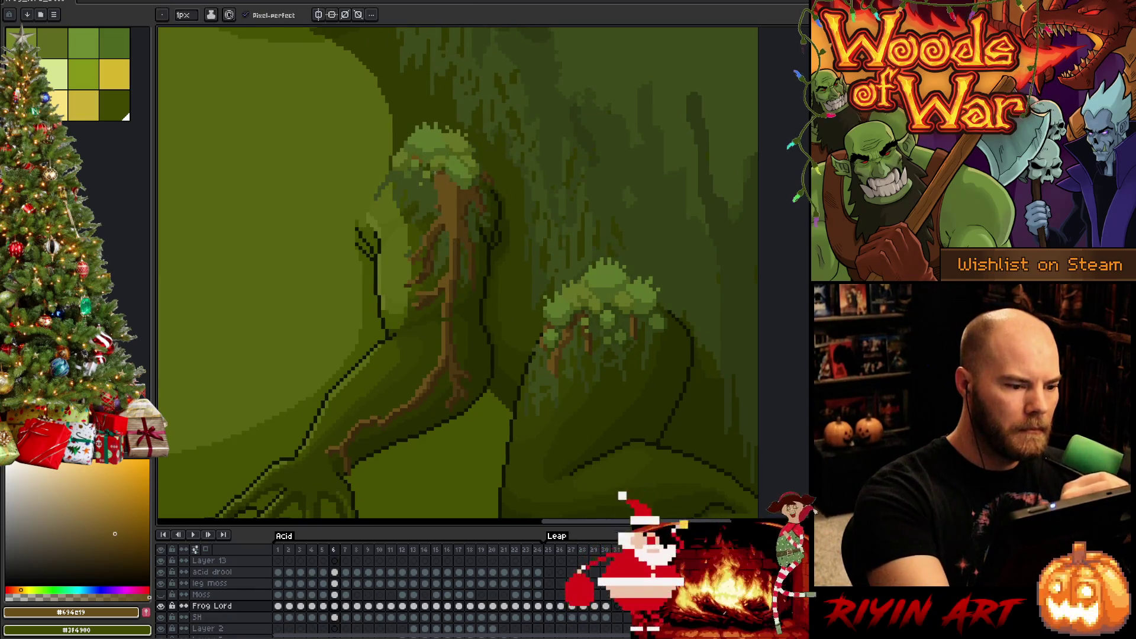
alt+click(448, 309)
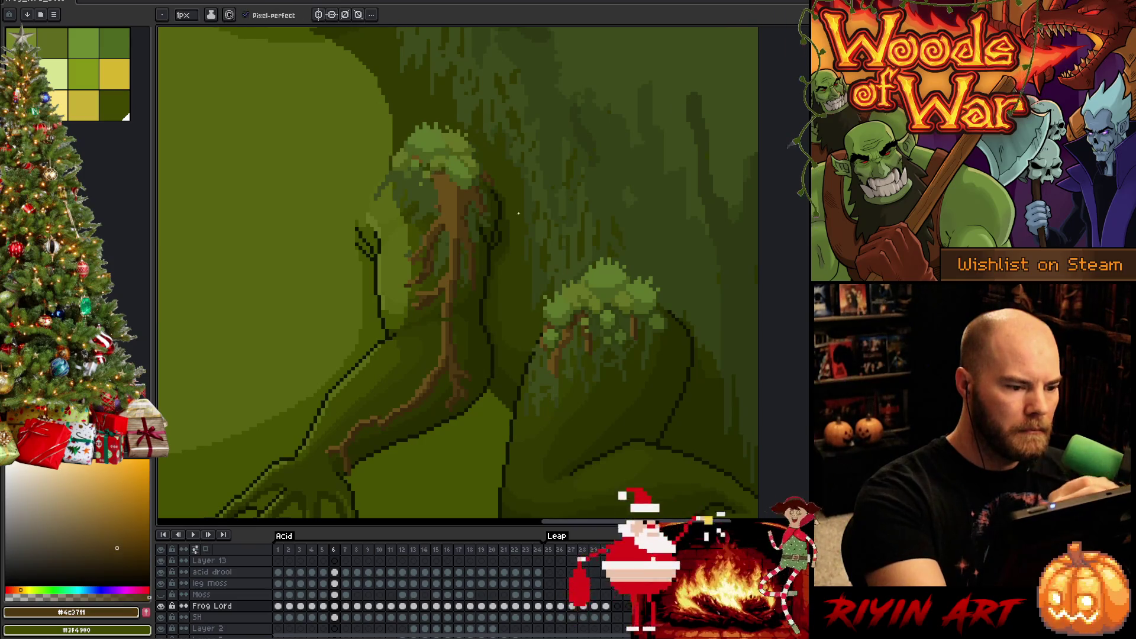
alt+click(455, 391)
key(ctrl+s)
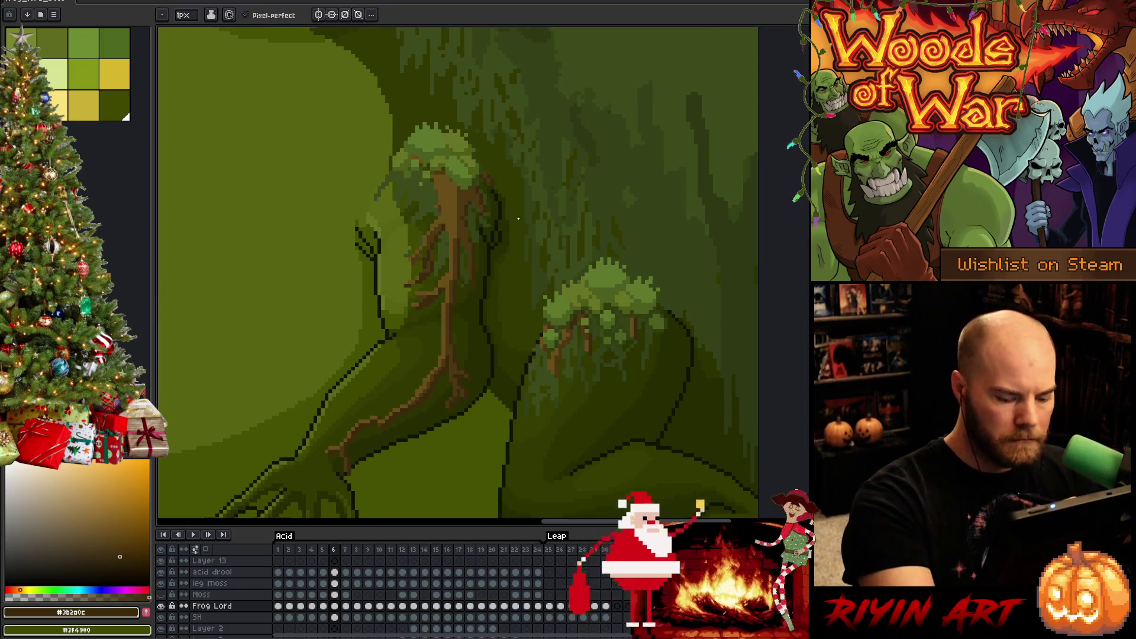
- Compare the frog lord across leap frames 5 and 6, finishing on frame 6 with the eraser
key(Left)
key(Right)
key(Left)
key(Right)
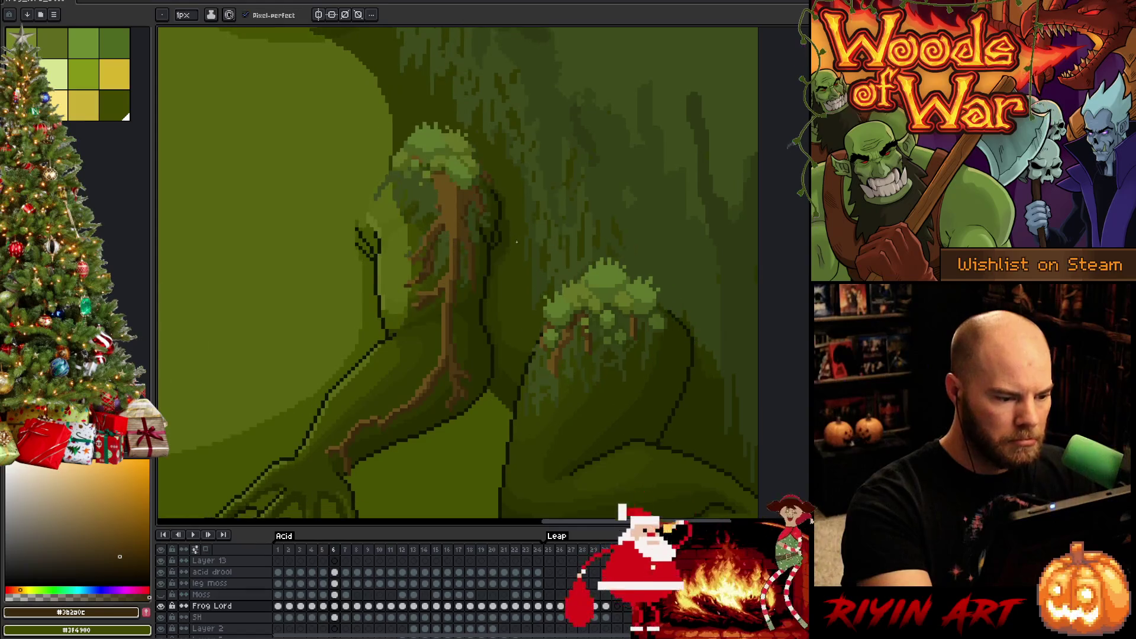
key(Left)
key(Right)
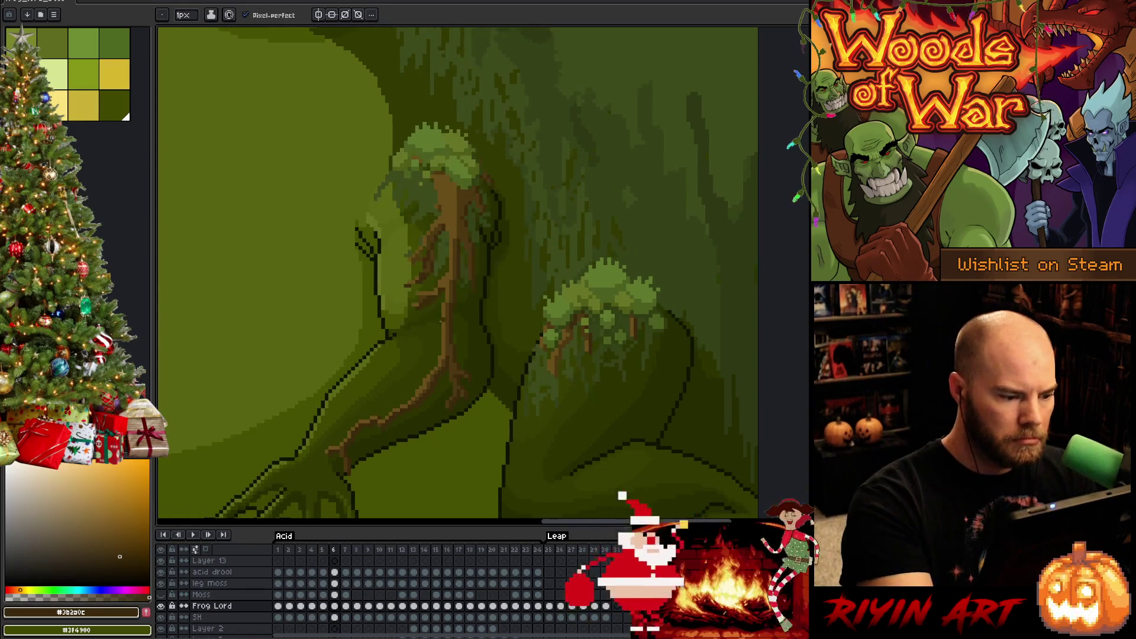
key(e)
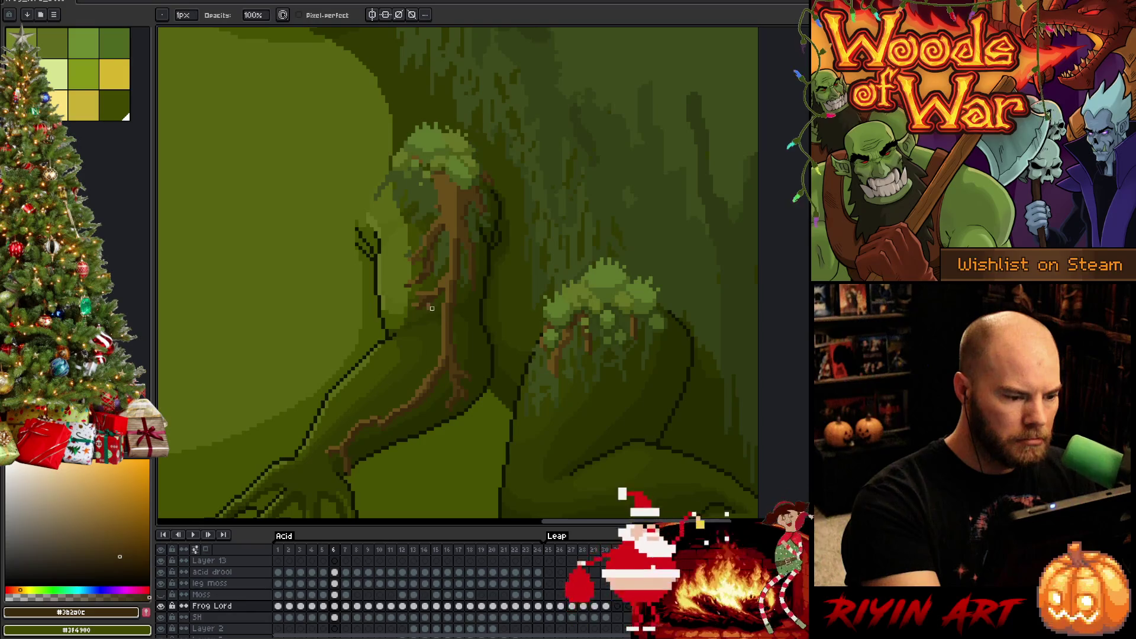
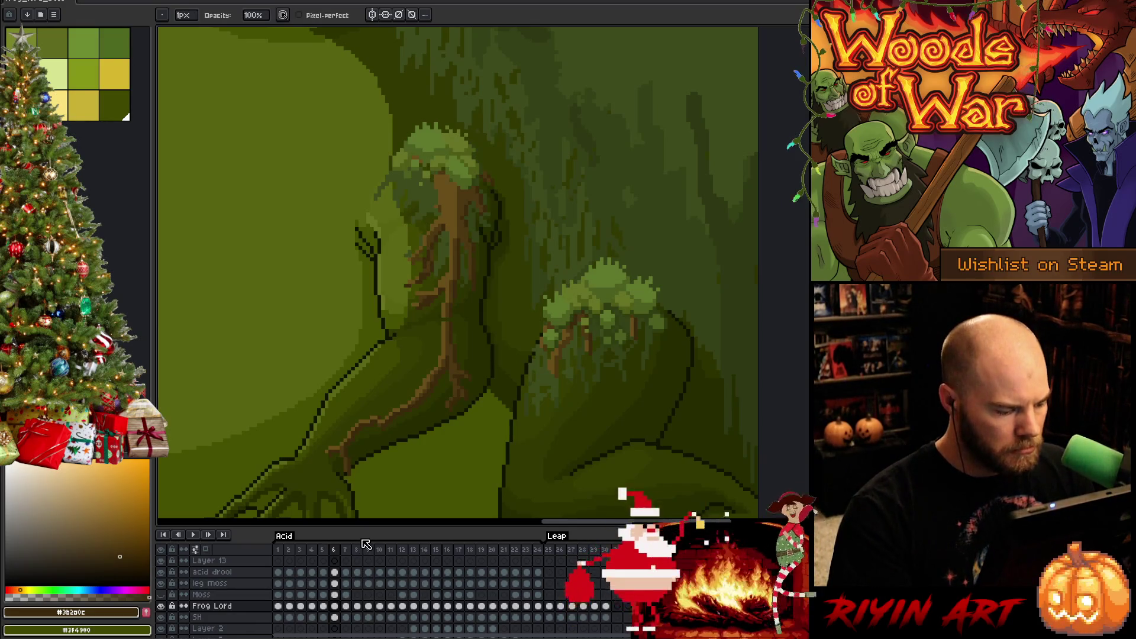
- Undo to bring back the roots layer above Frog Lord, then flip between frames 5 and 6
key(ctrl+z)
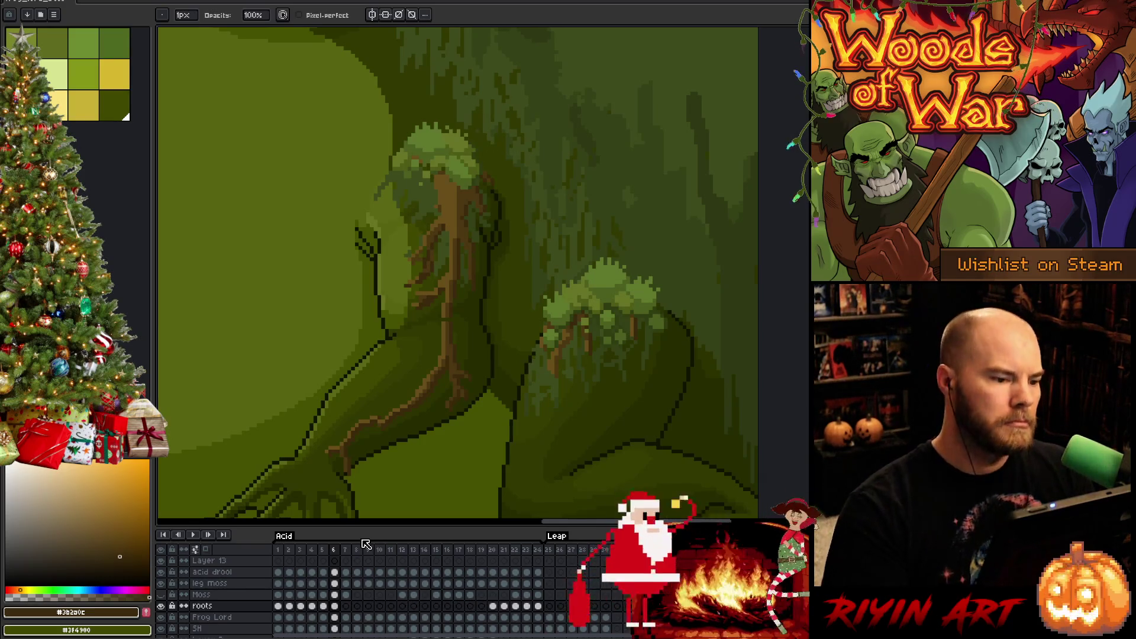
key(Left)
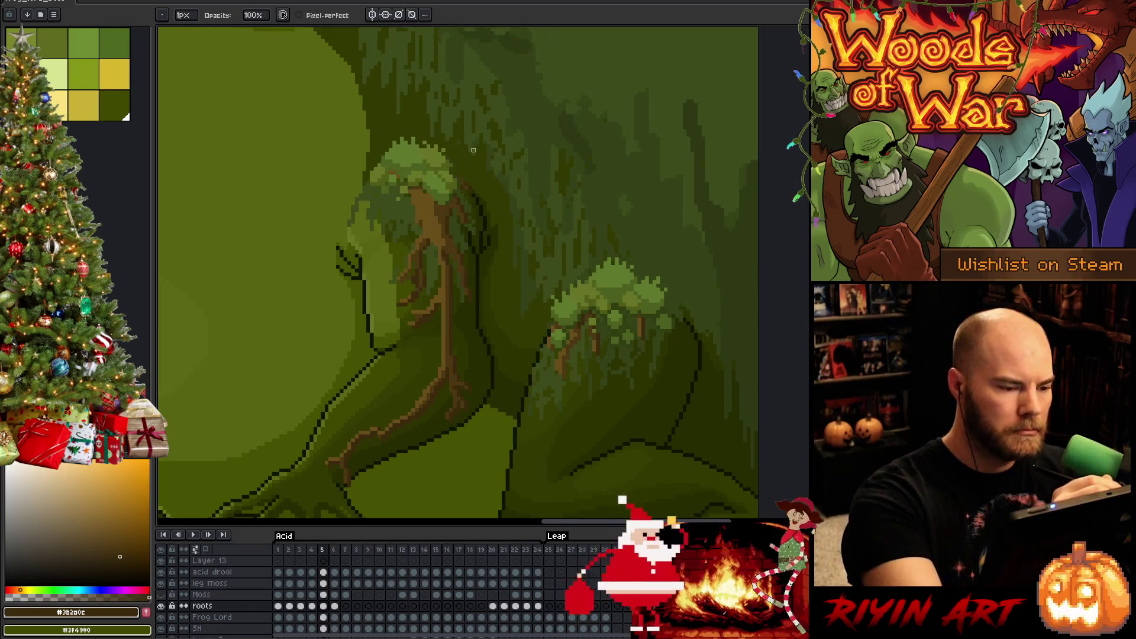
key(Right)
key(Left)
key(Right)
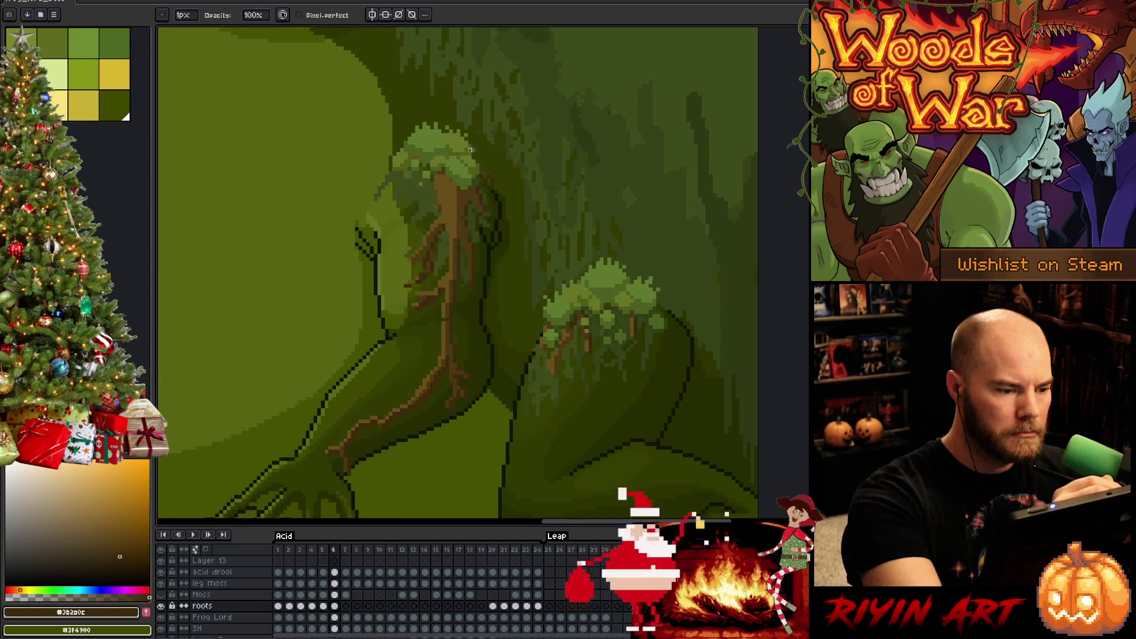
- Eyedrop a green and dark and light root browns while comparing frames 5 and 6
alt+click(438, 178)
alt+click(496, 320)
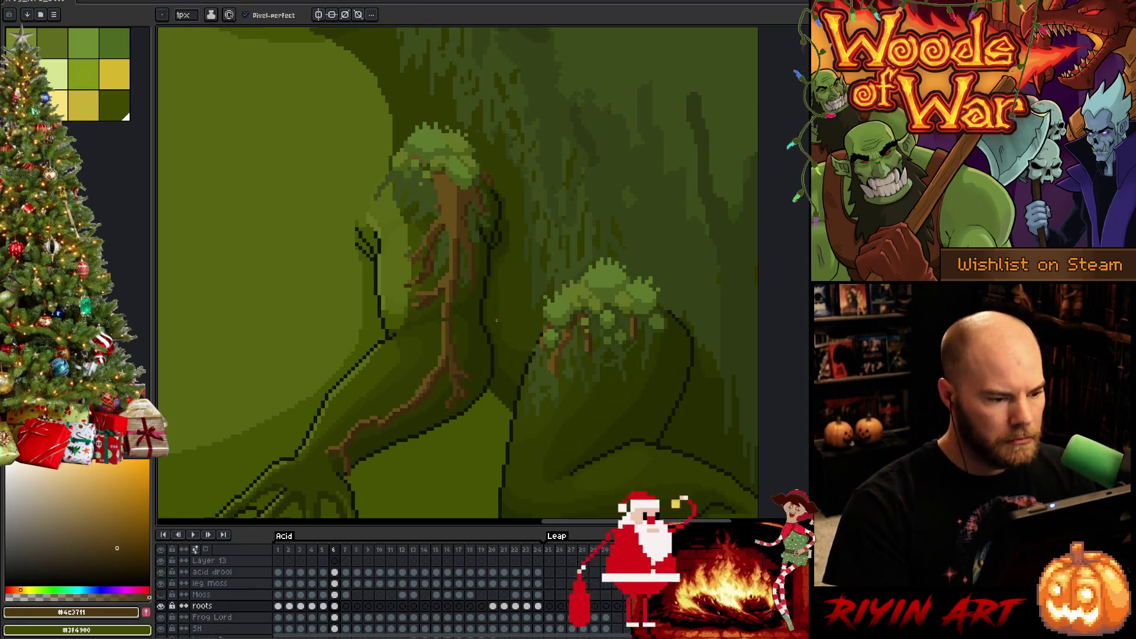
key(Left)
key(Right)
key(Left)
key(Right)
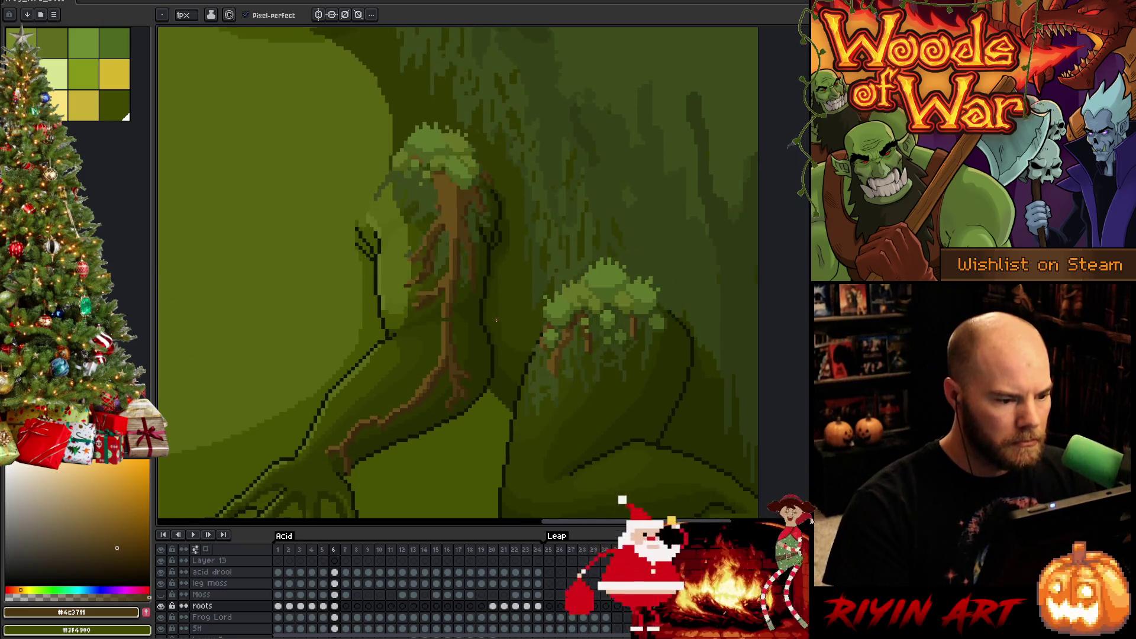
alt+click(476, 246)
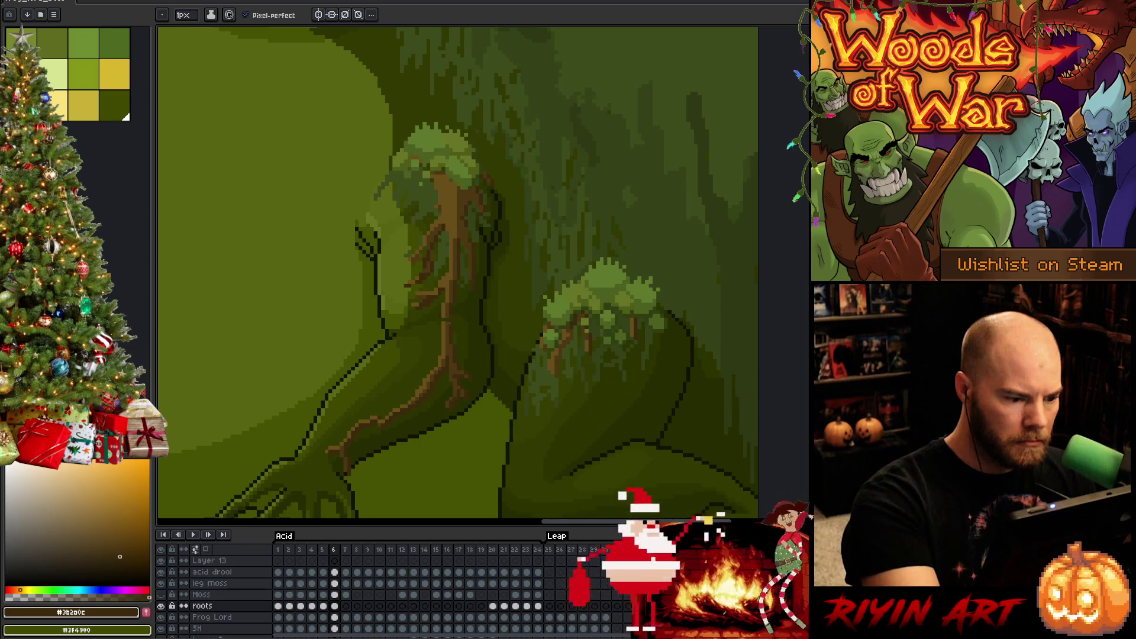
alt+click(443, 299)
- Save the animation file and play it back to check the motion
key(ctrl+s)
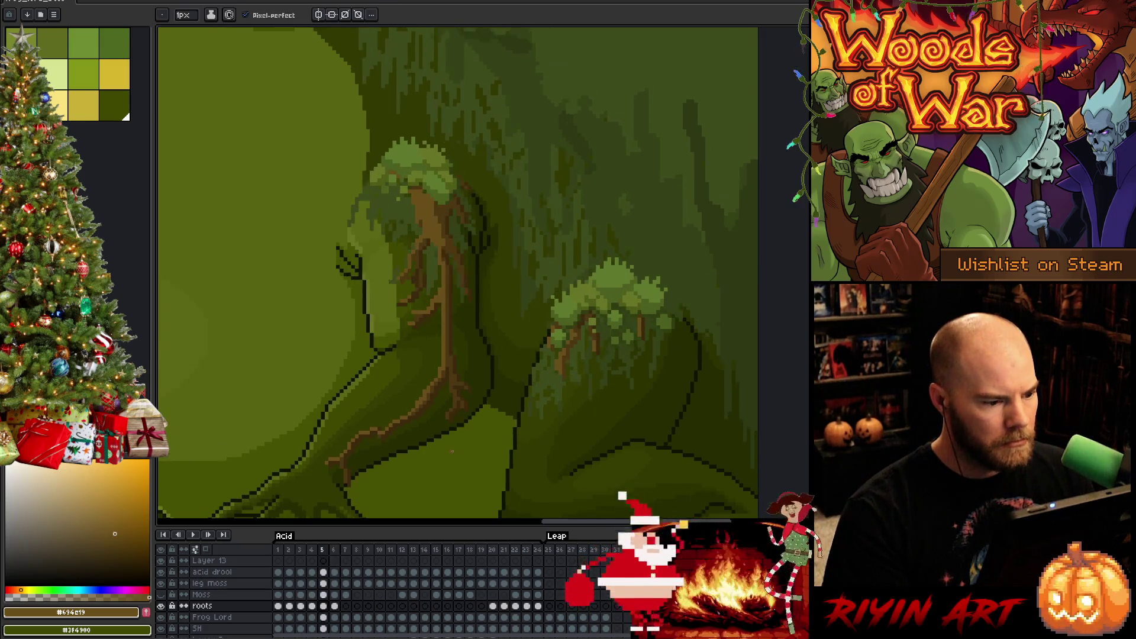
key(Return)
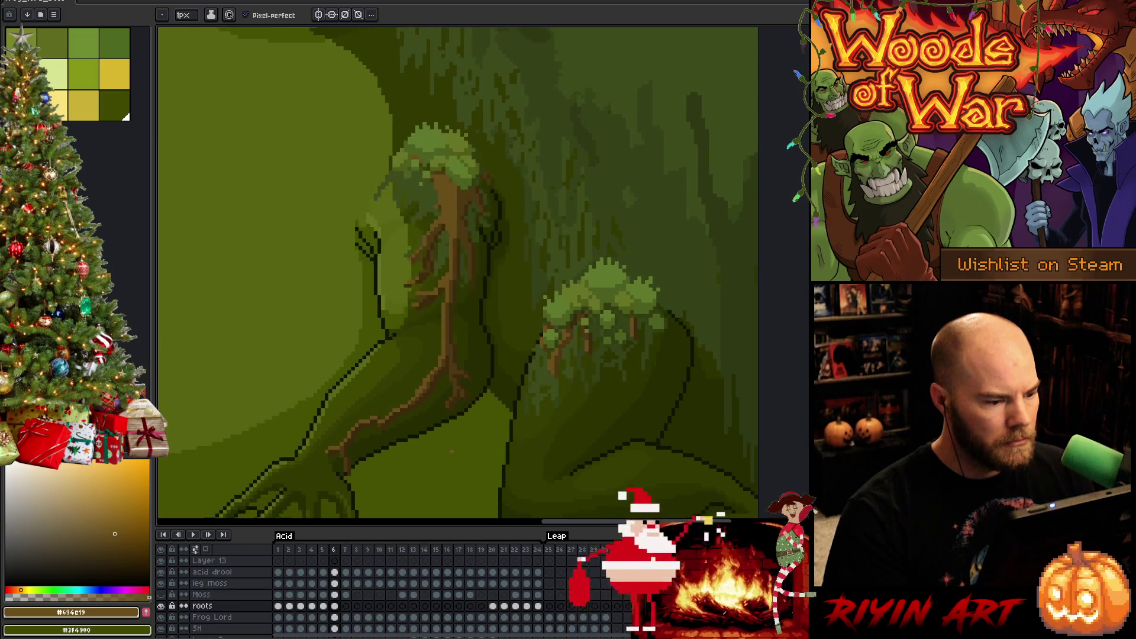
scroll(452, 450, down, 3)
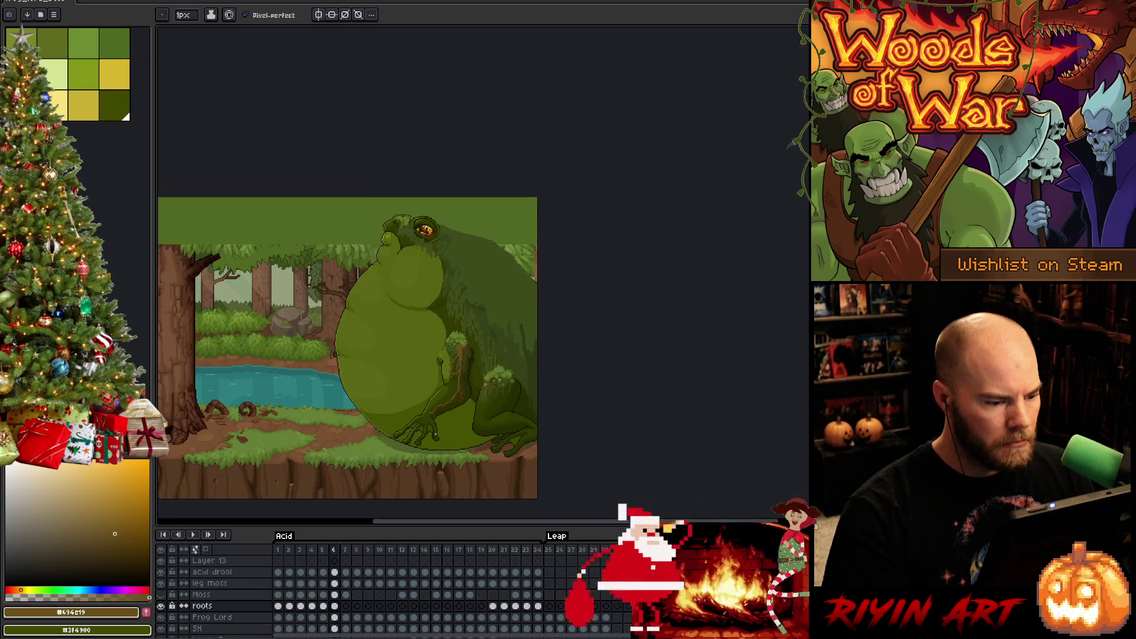
- Stop playback and go to frame 7 of the roots layer
key(Return)
click(334, 606)
click(346, 606)
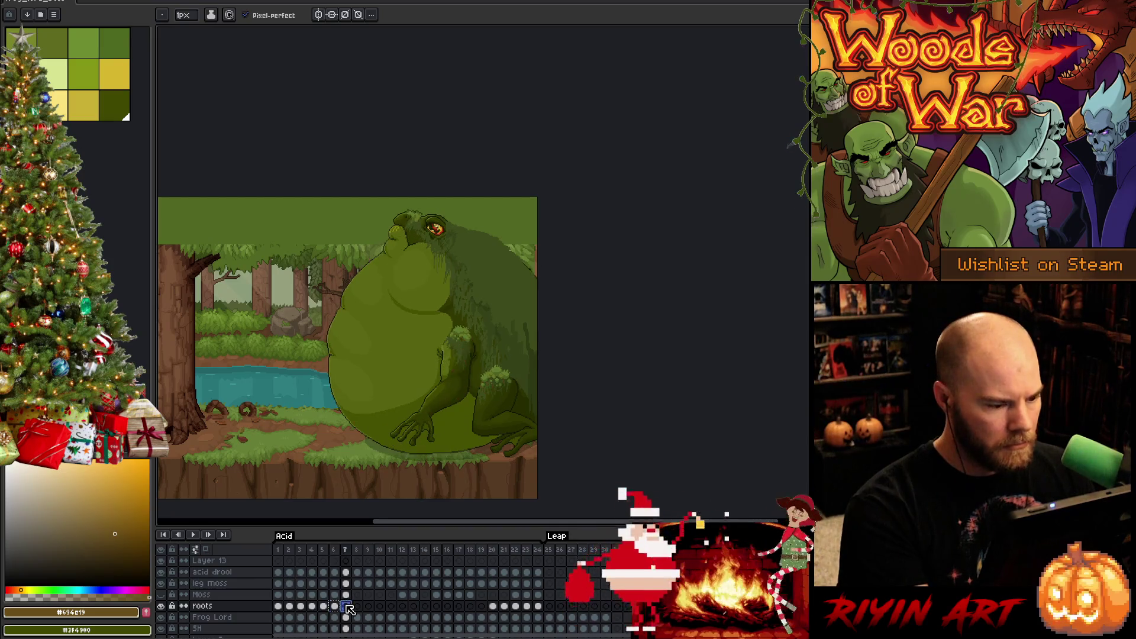
scroll(490, 413, up, 1)
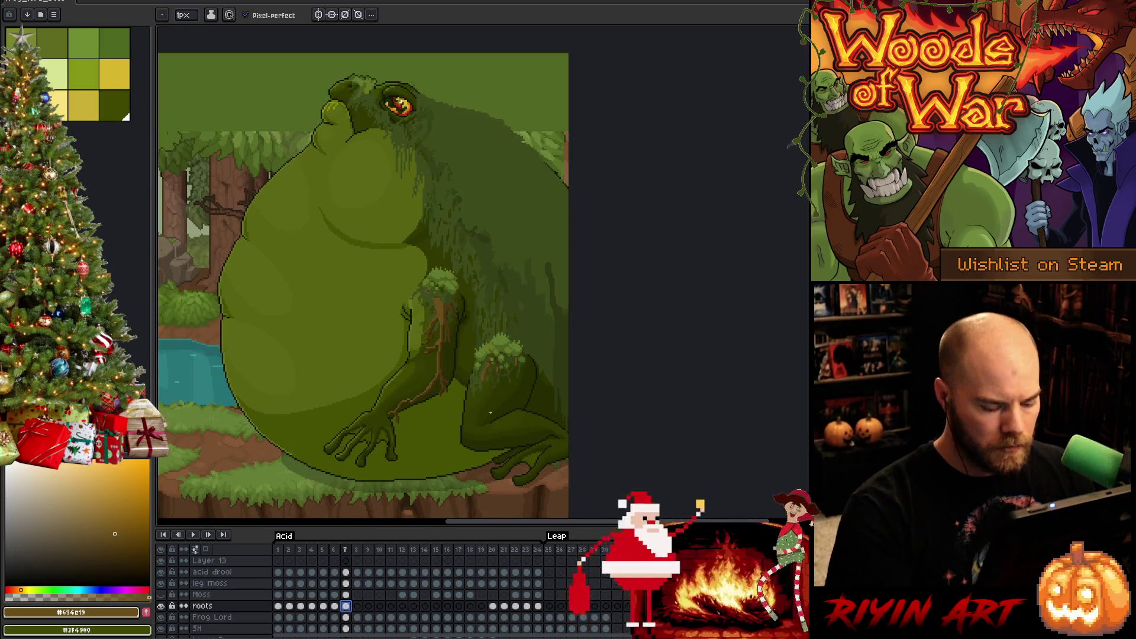
scroll(491, 413, up, 1)
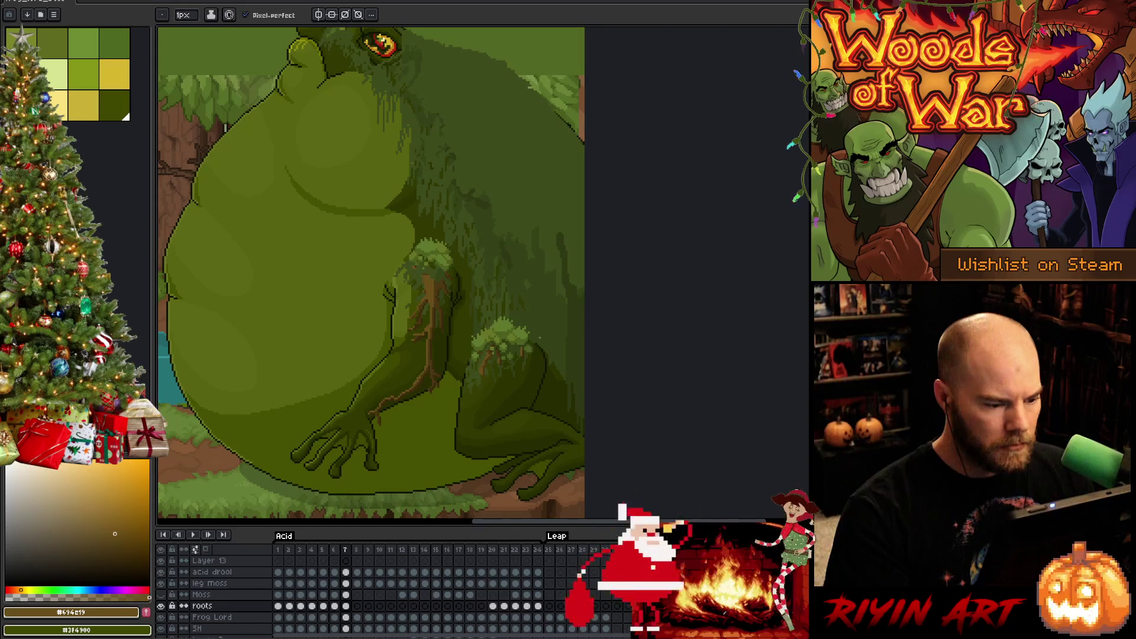
- Nudge the roots on the frog's back leg one pixel left
key(m)
drag(549, 321, 454, 439)
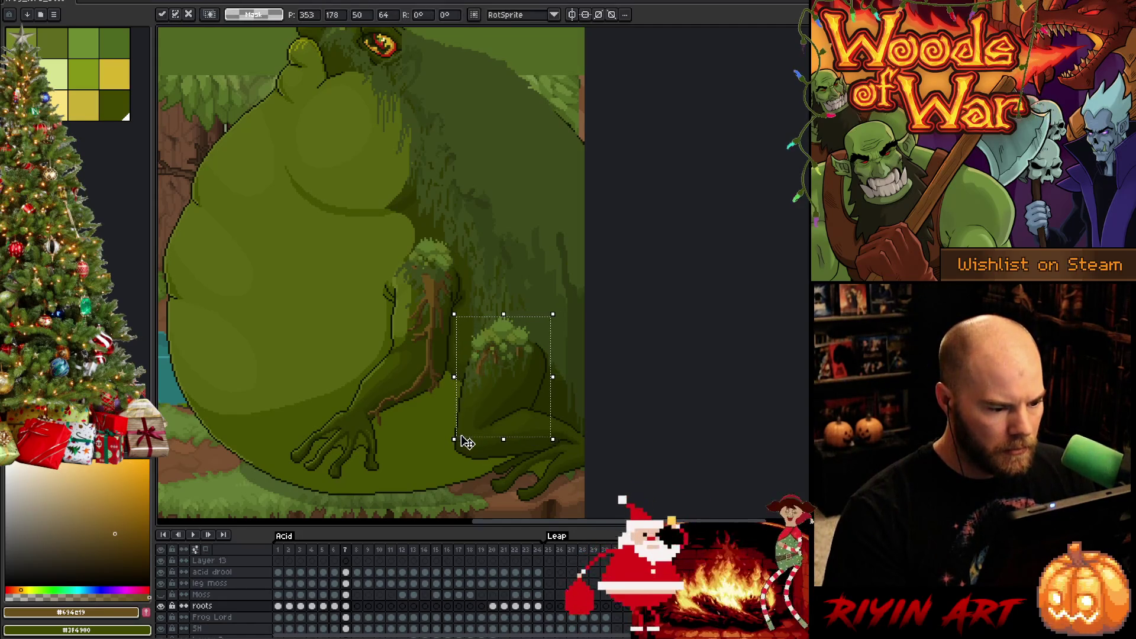
key(Left)
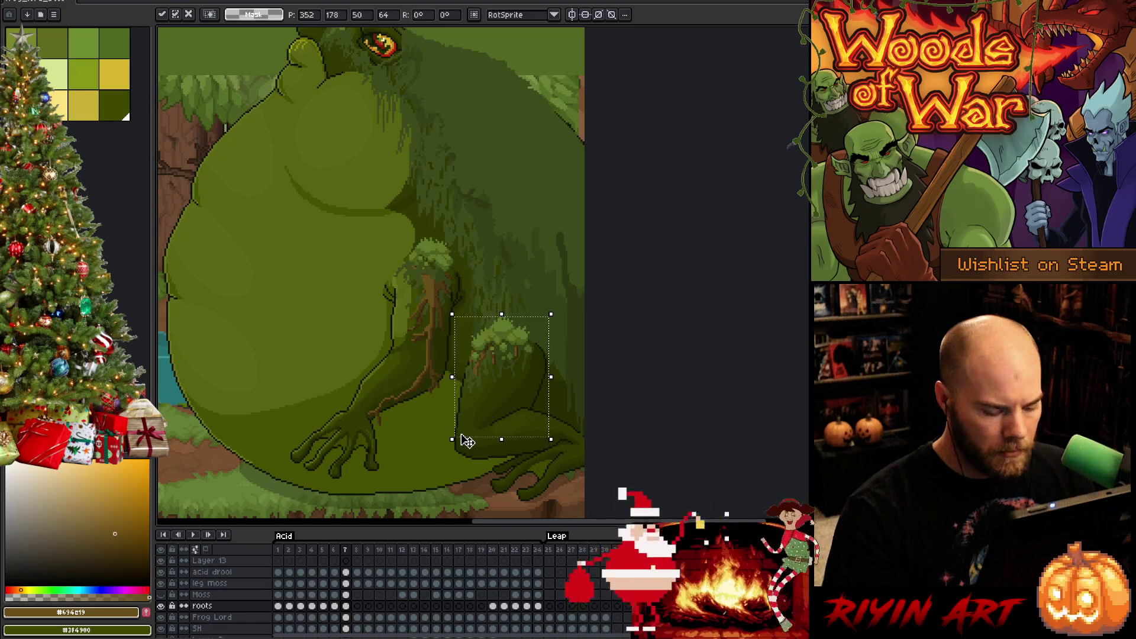
key(Return)
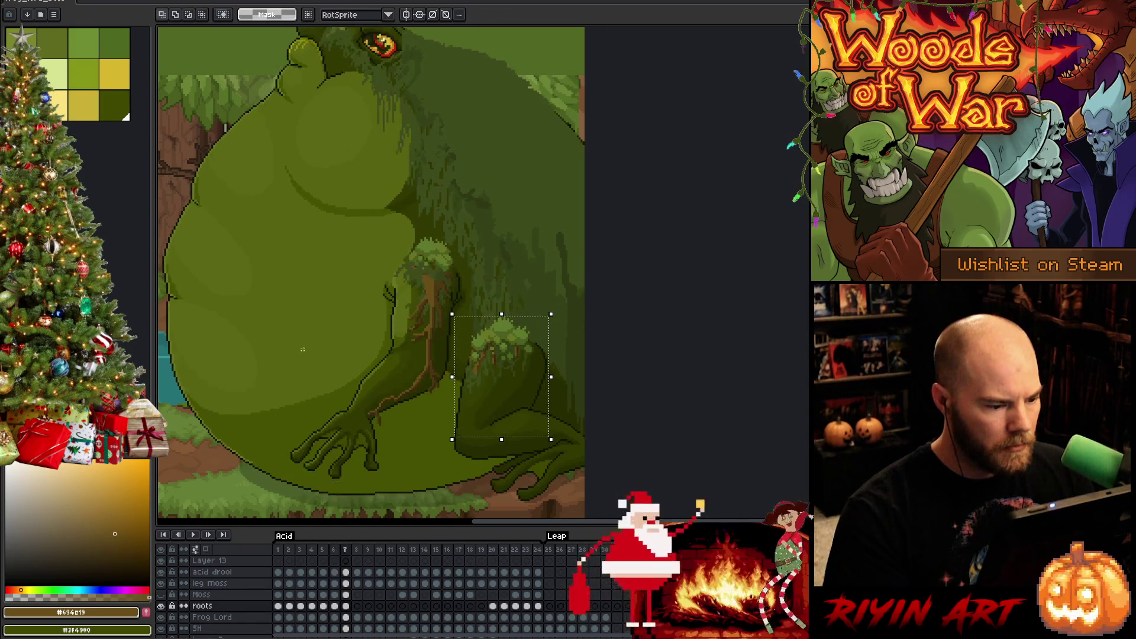
- Nudge the arm roots one pixel left, then play the animation to check
mouse_move(296, 228)
mouse_down()
mouse_move(418, 456)
mouse_move(455, 471)
mouse_up()
key(ctrl+t)
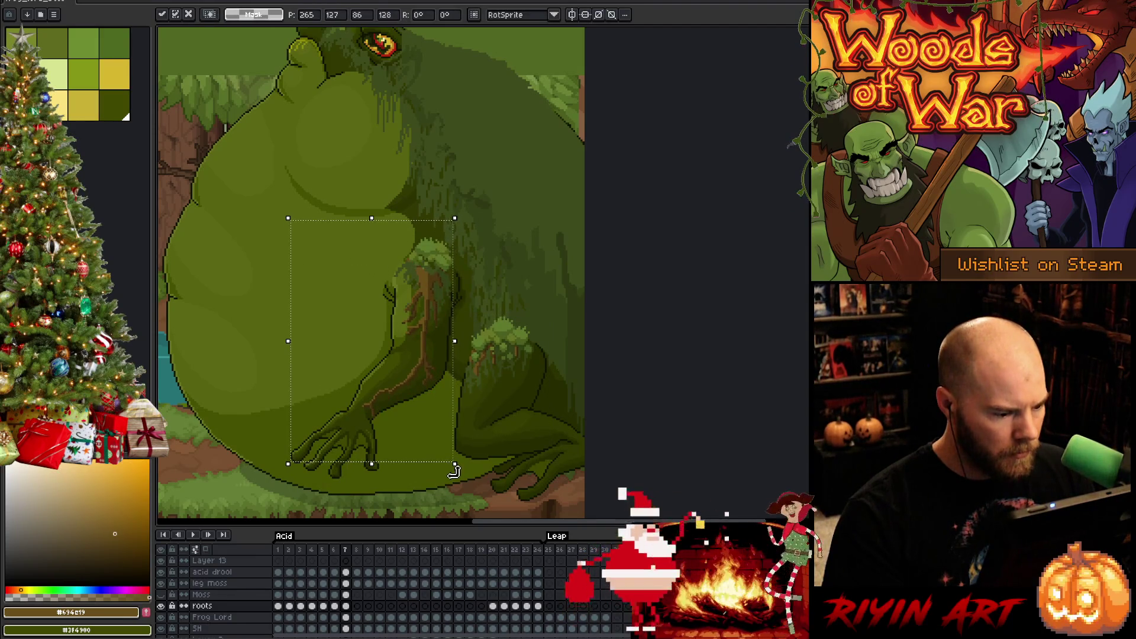
key(Left)
key(Return)
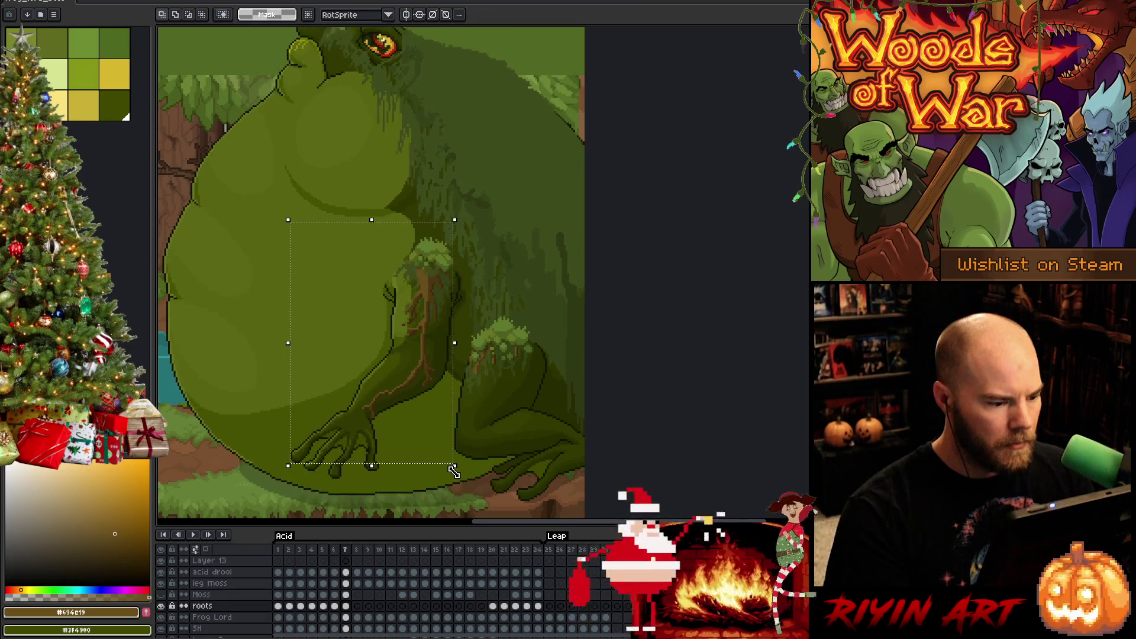
key(Return)
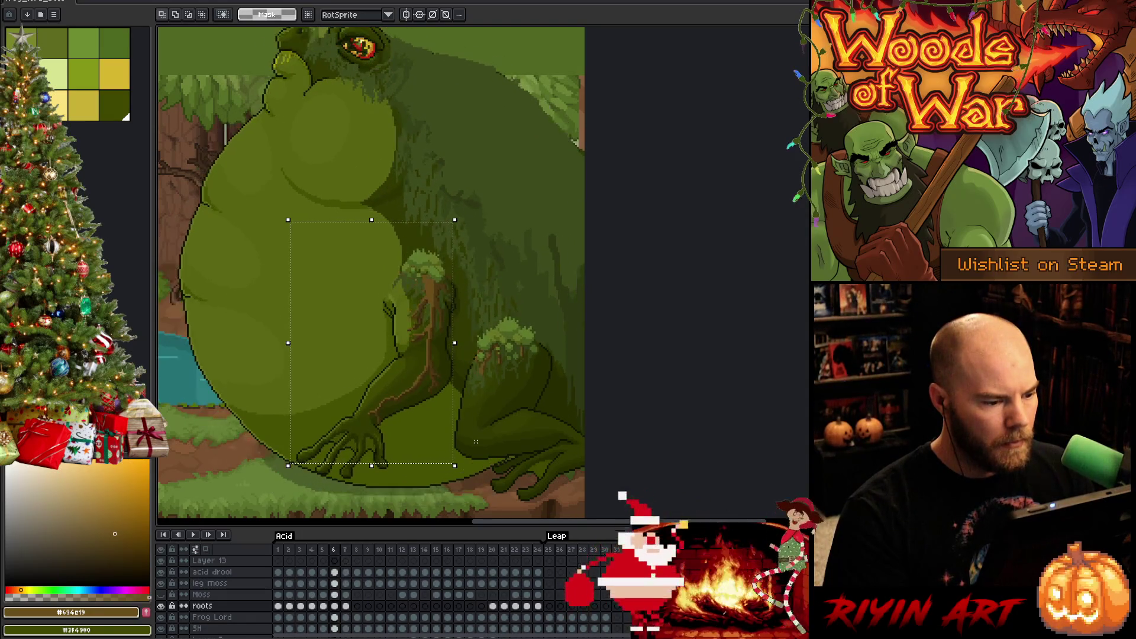
scroll(373, 213, up, 1)
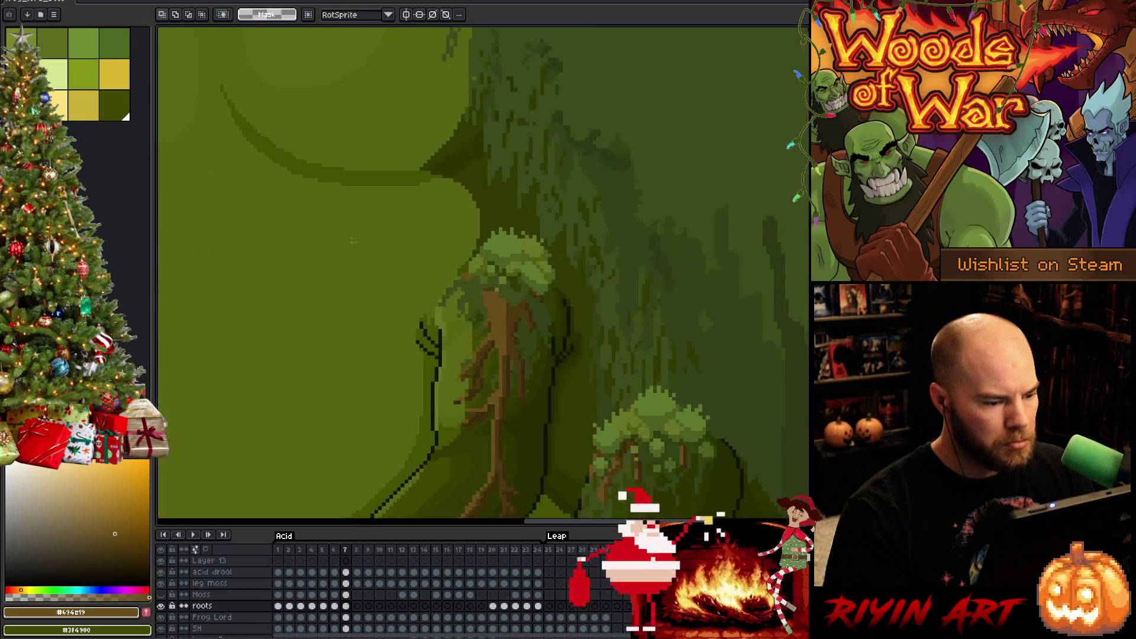
- Select the arm roots and moss, trim off the left part, and compare with frame 6
drag(361, 193, 489, 369)
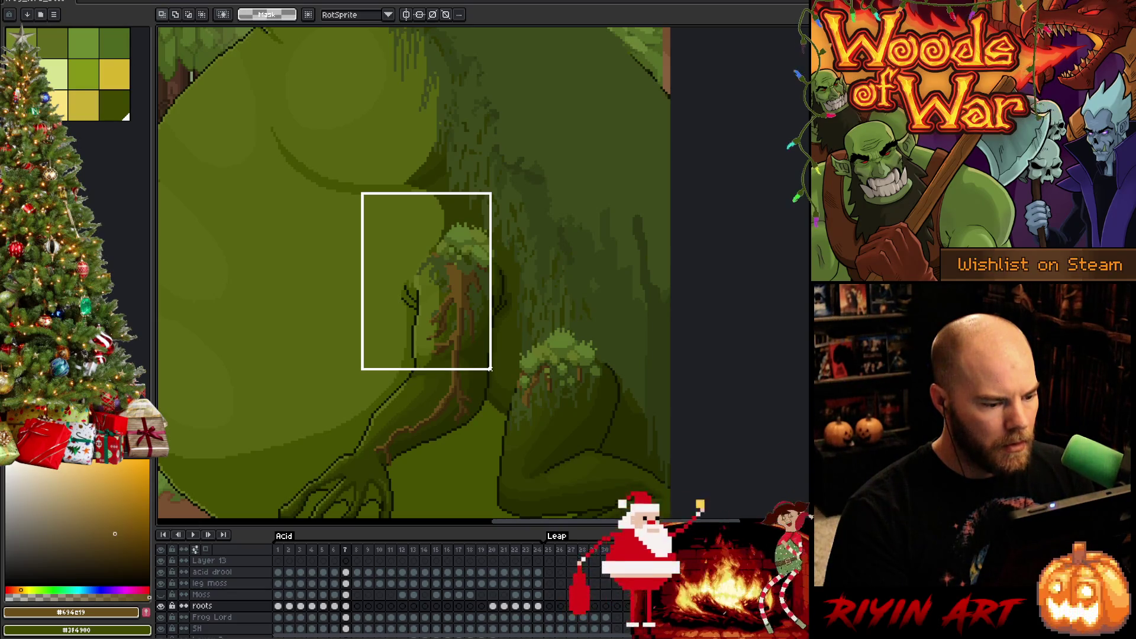
drag(490, 368, 490, 369)
drag(356, 213, 416, 397)
mouse_move(326, 129)
mouse_down()
mouse_move(456, 198)
mouse_move(512, 205)
mouse_up()
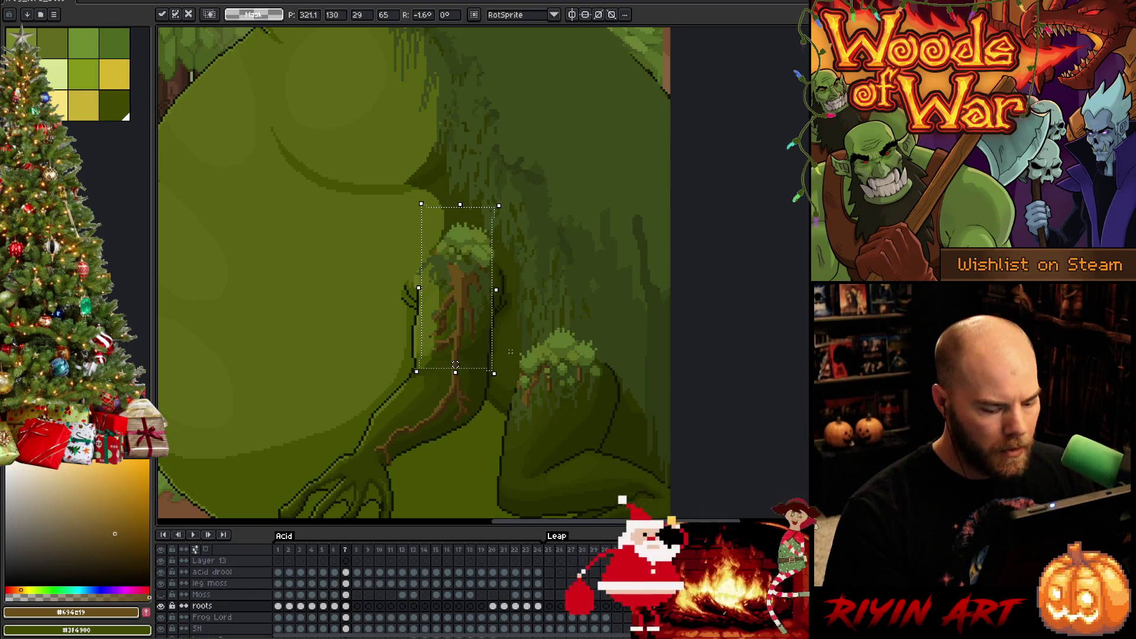
key(comma)
key(period)
key(comma)
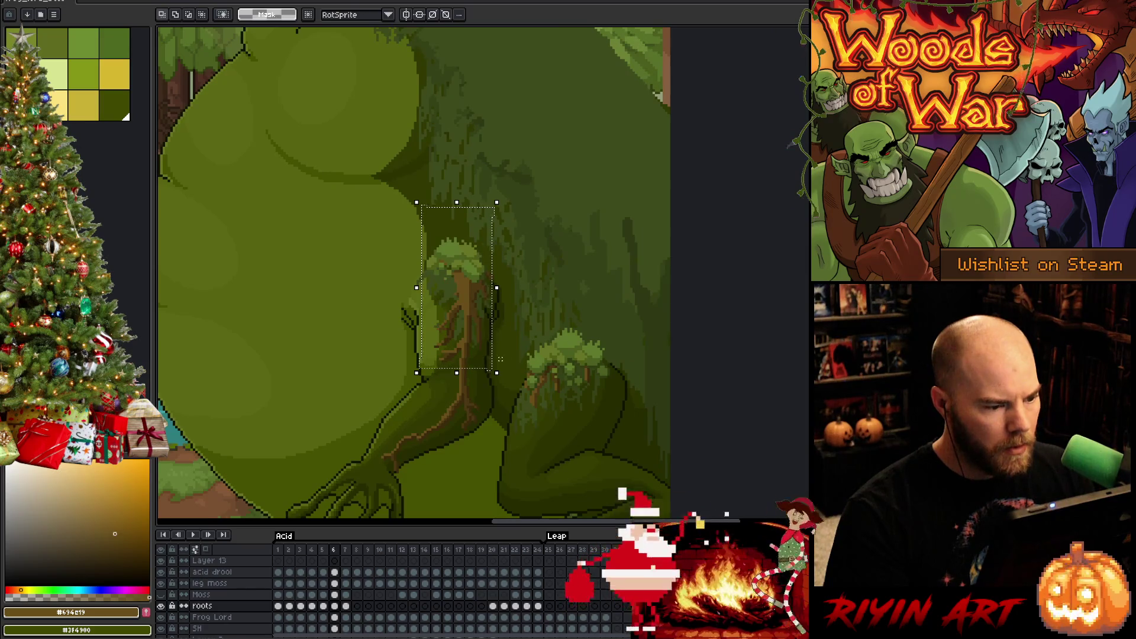
key(period)
- Rotate the selected arm roots about -7.7° and apply the rotation
click(503, 196)
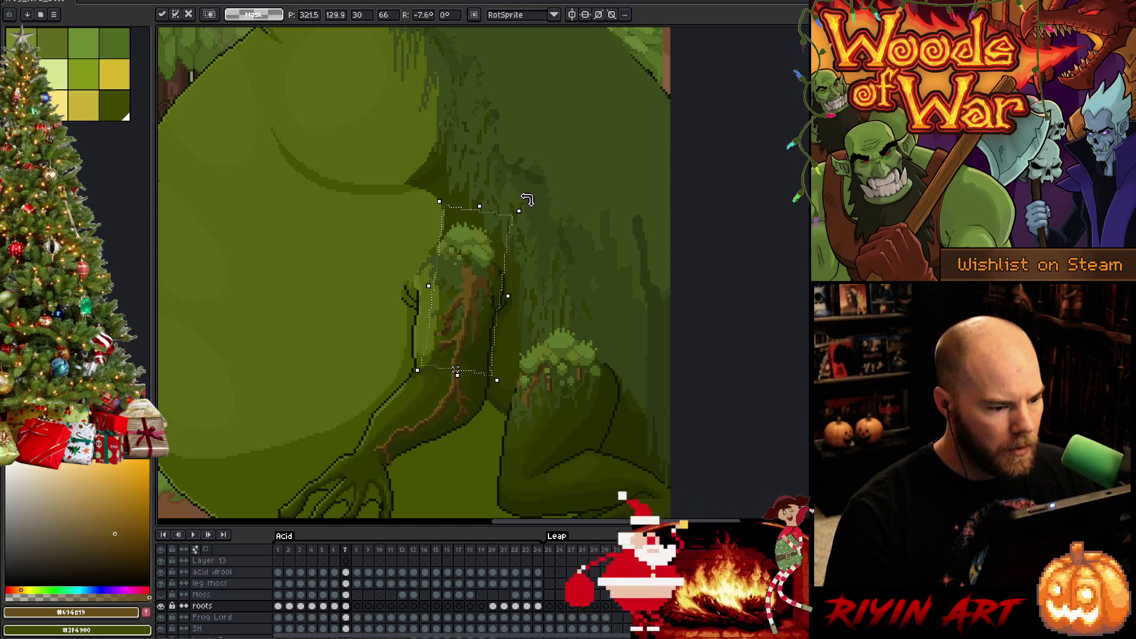
key(Return)
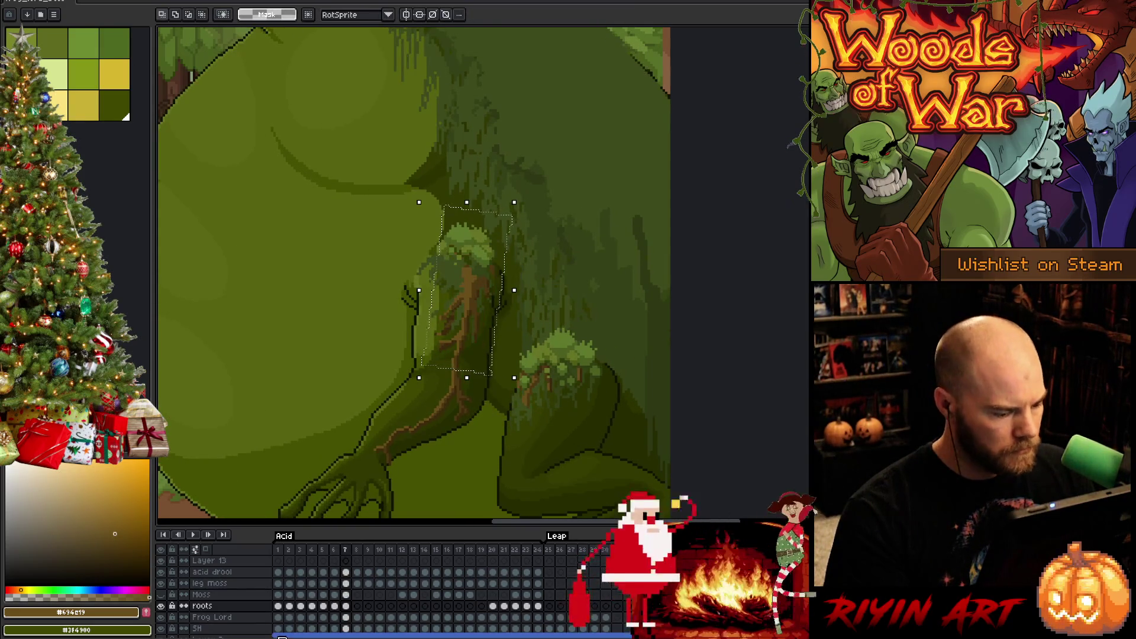
click(345, 595)
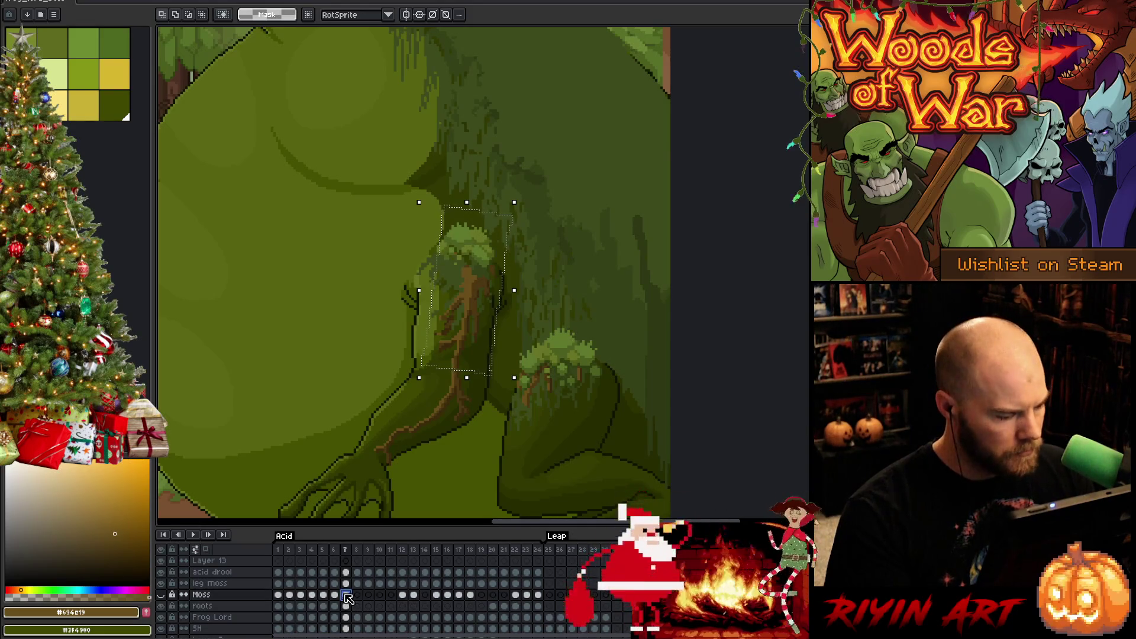
- On the leg moss layer, select the moss above the arm and reposition it
click(345, 584)
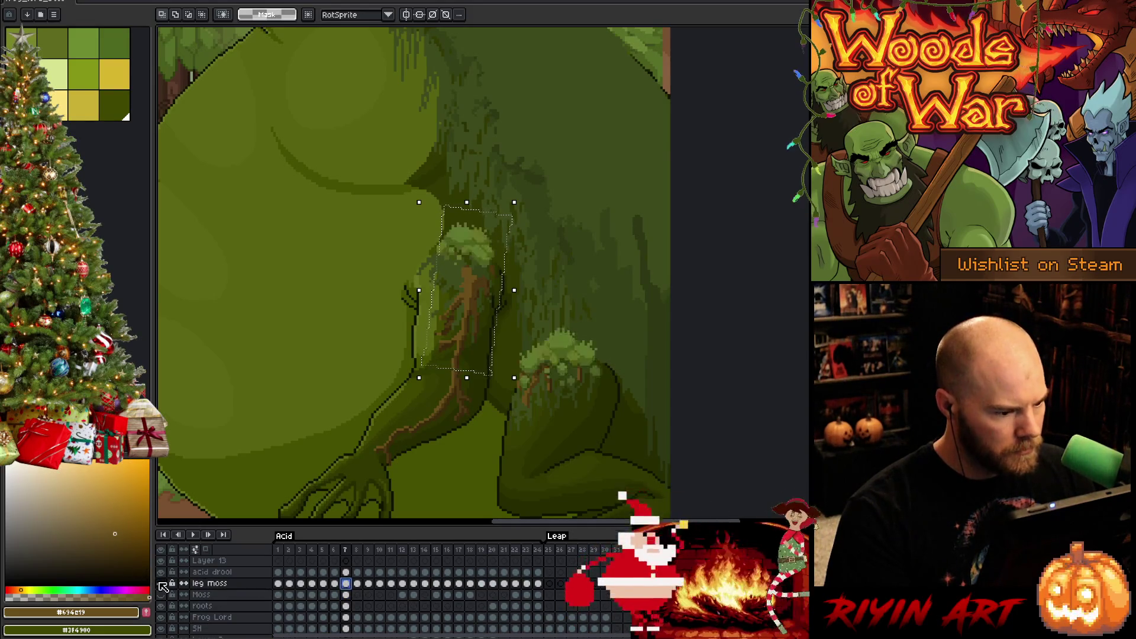
drag(381, 142, 538, 305)
click(538, 305)
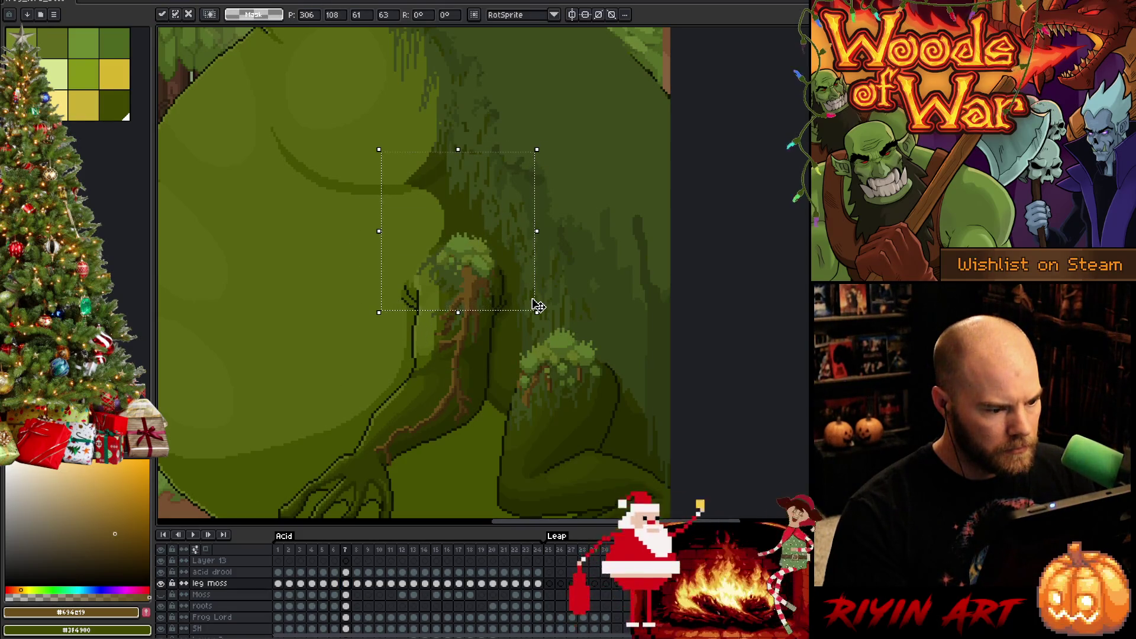
key(Return)
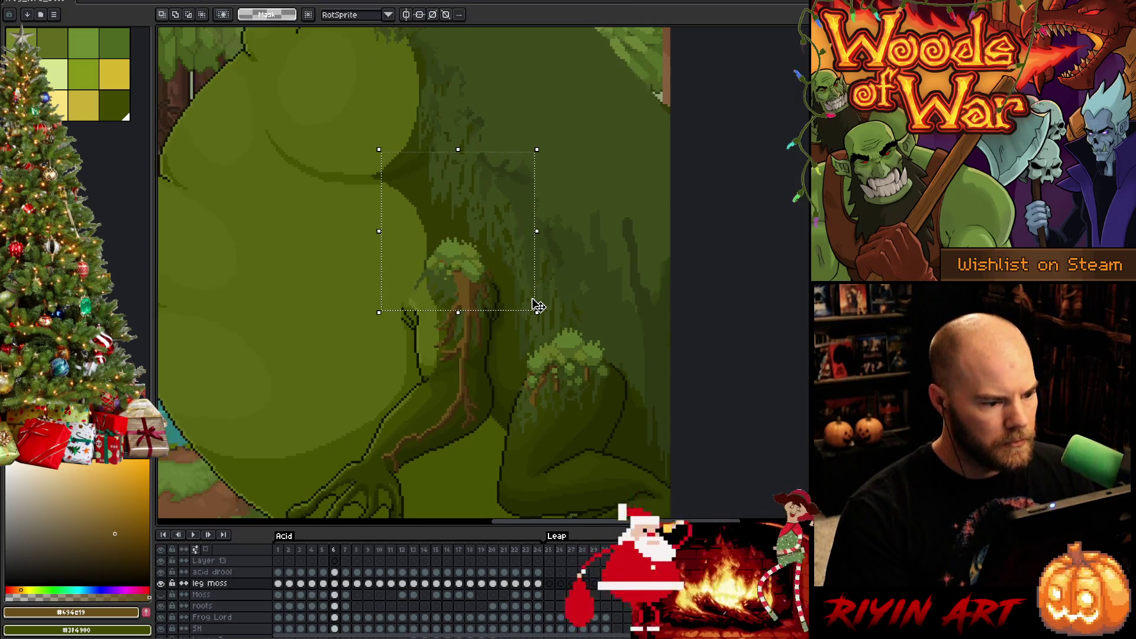
- Flip repeatedly between frames 6 and 7 to check the moss placement
key(Left)
key(Right)
key(Left)
key(Right)
key(Left)
key(Right)
key(Left)
key(Right)
key(Left)
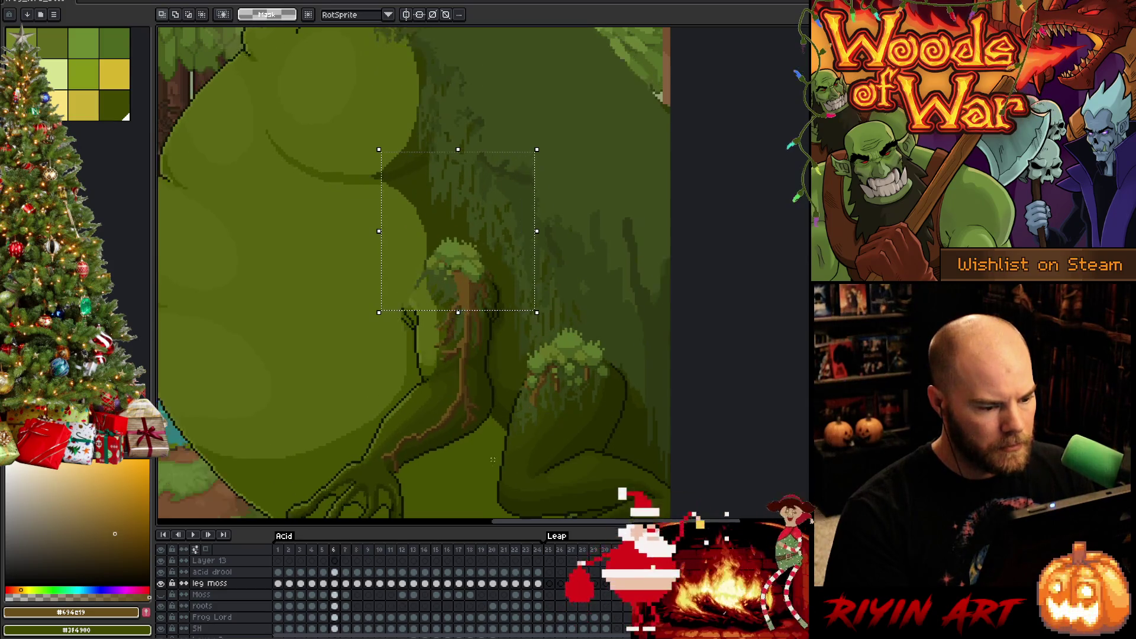
key(Right)
key(Left)
key(Right)
key(Left)
key(Right)
key(Left)
key(Right)
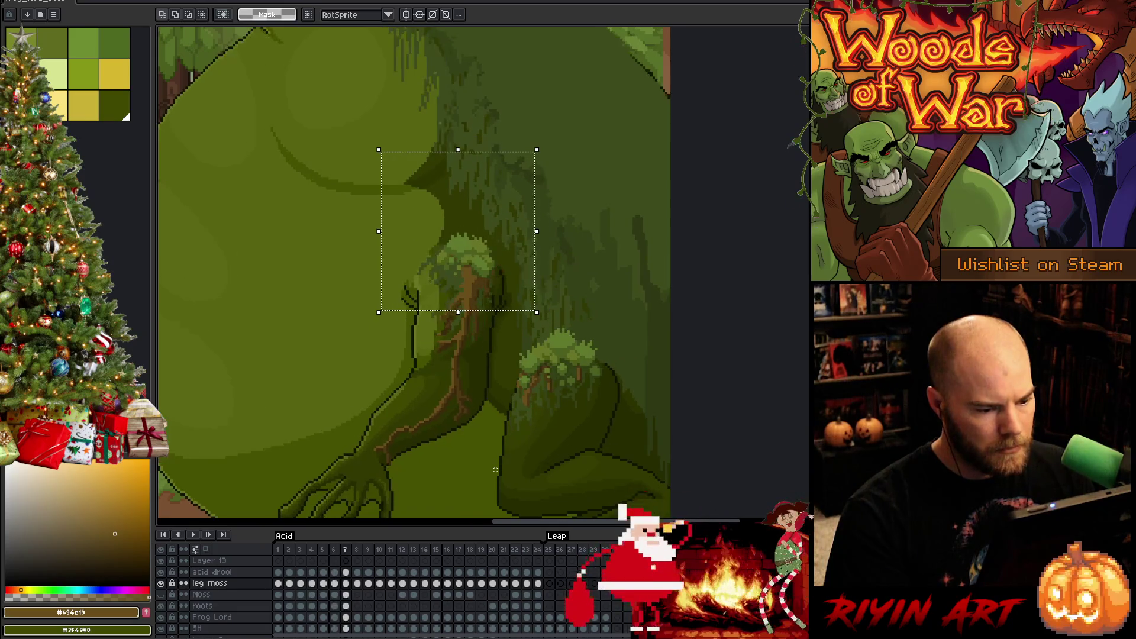
key(Left)
key(Right)
key(Left)
key(Right)
key(Left)
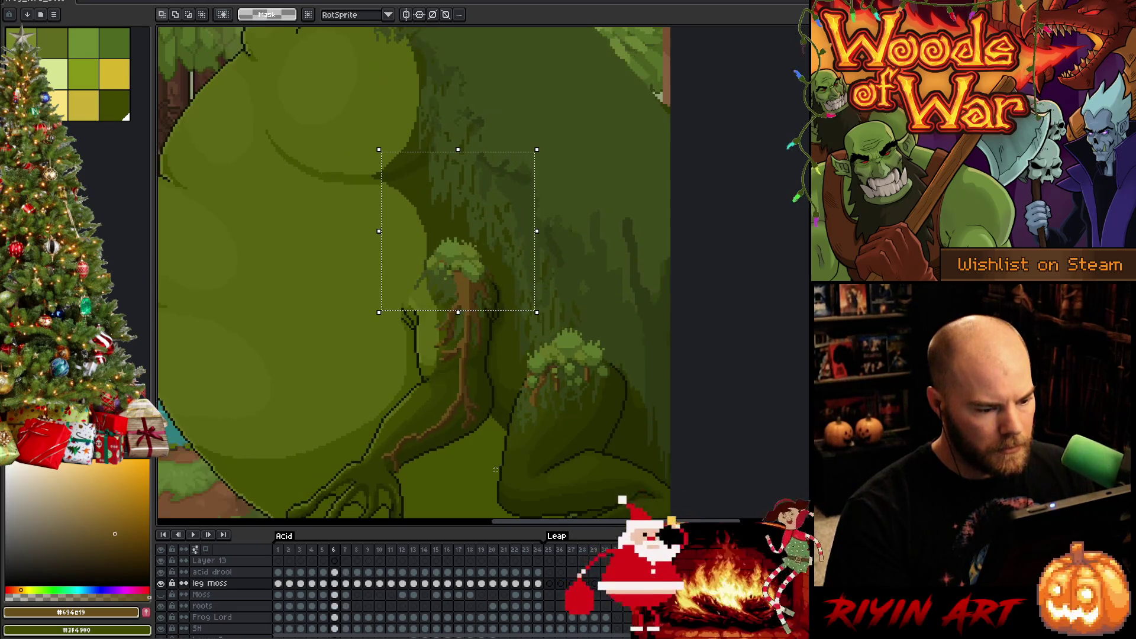
key(Right)
key(Left)
key(Right)
key(Left)
key(Right)
key(Left)
key(Right)
key(Left)
key(Right)
key(Left)
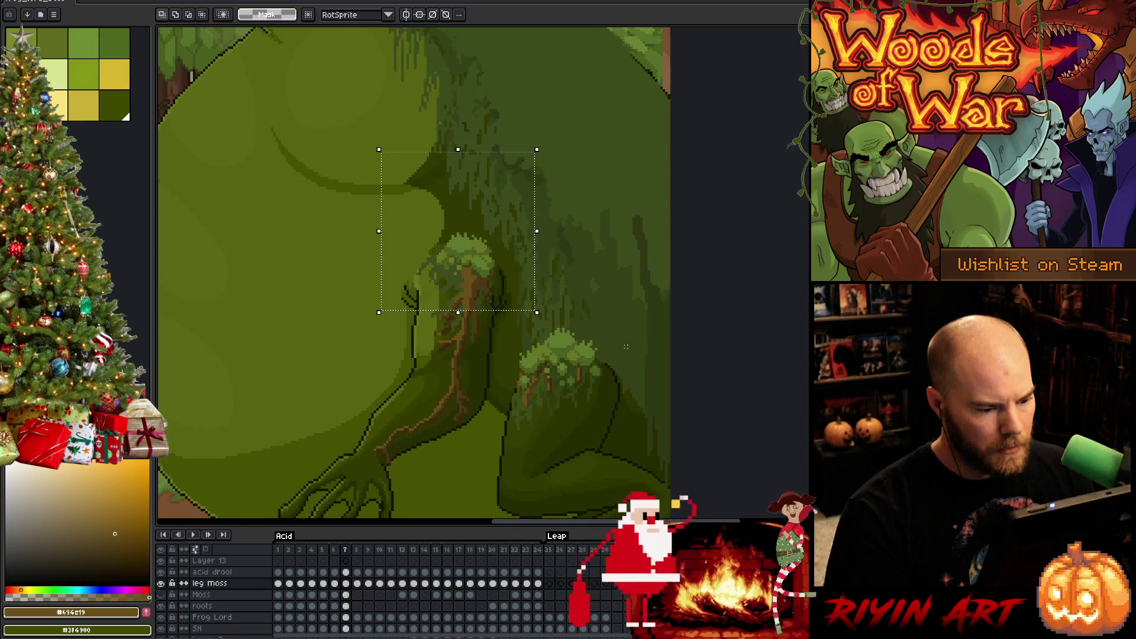
- Shift the lower leg roots a few pixels right on the roots layer
drag(507, 452, 509, 455)
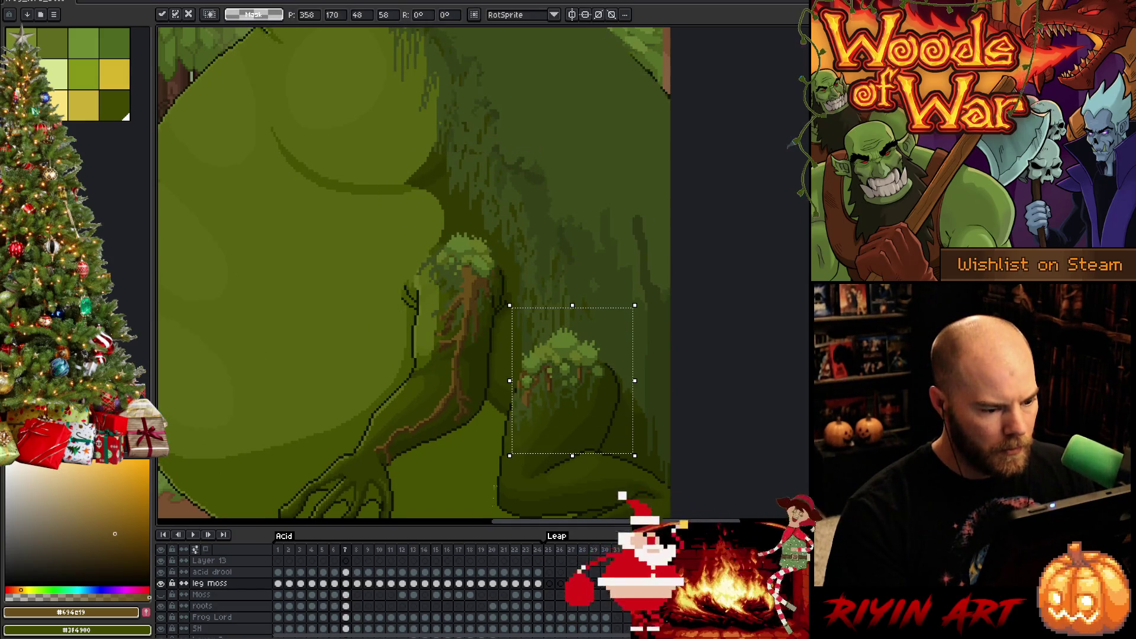
click(345, 606)
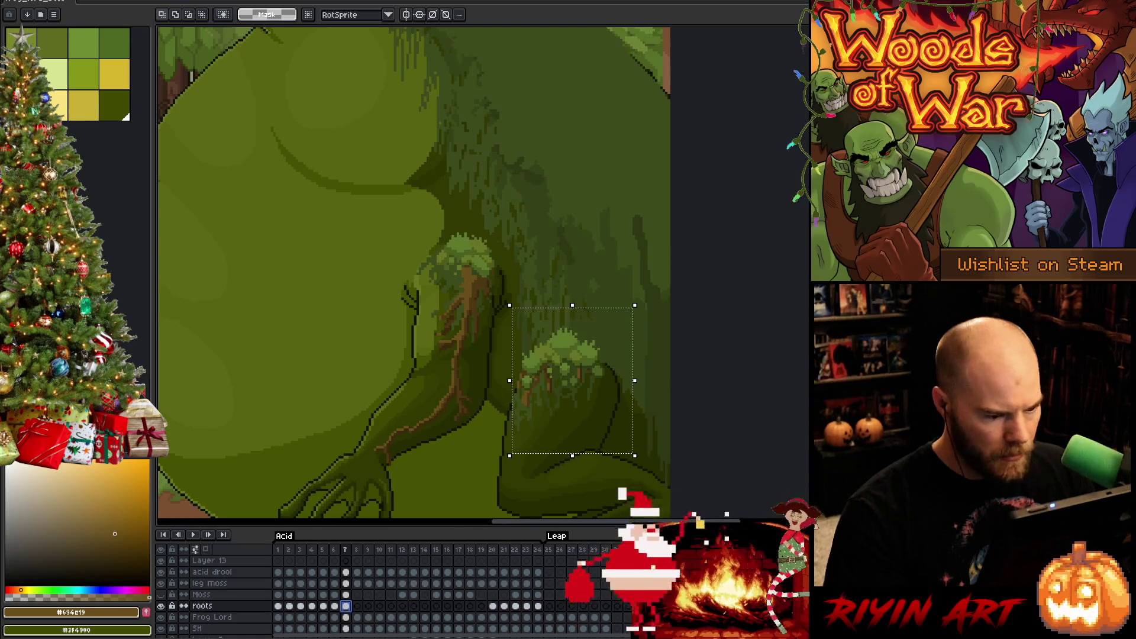
drag(622, 418, 624, 418)
key(ctrl+d)
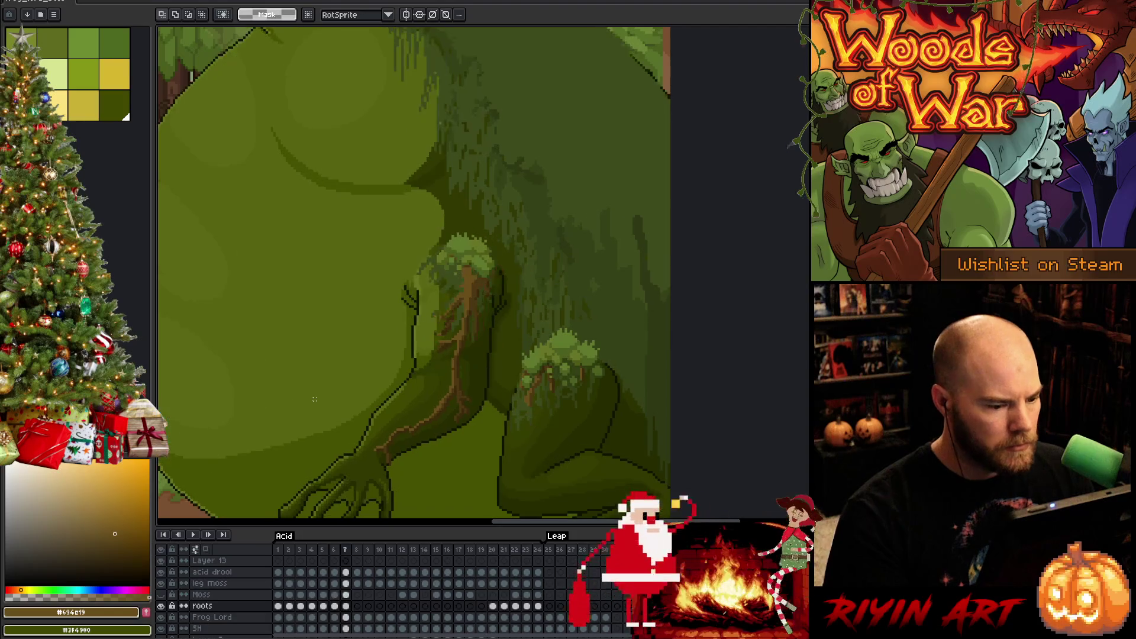
- Flip through frames 6 and 7 to check the leg roots' placement
key(Left)
key(Right)
key(Left)
key(Right)
key(Left)
key(Right)
key(Left)
key(Right)
key(Left)
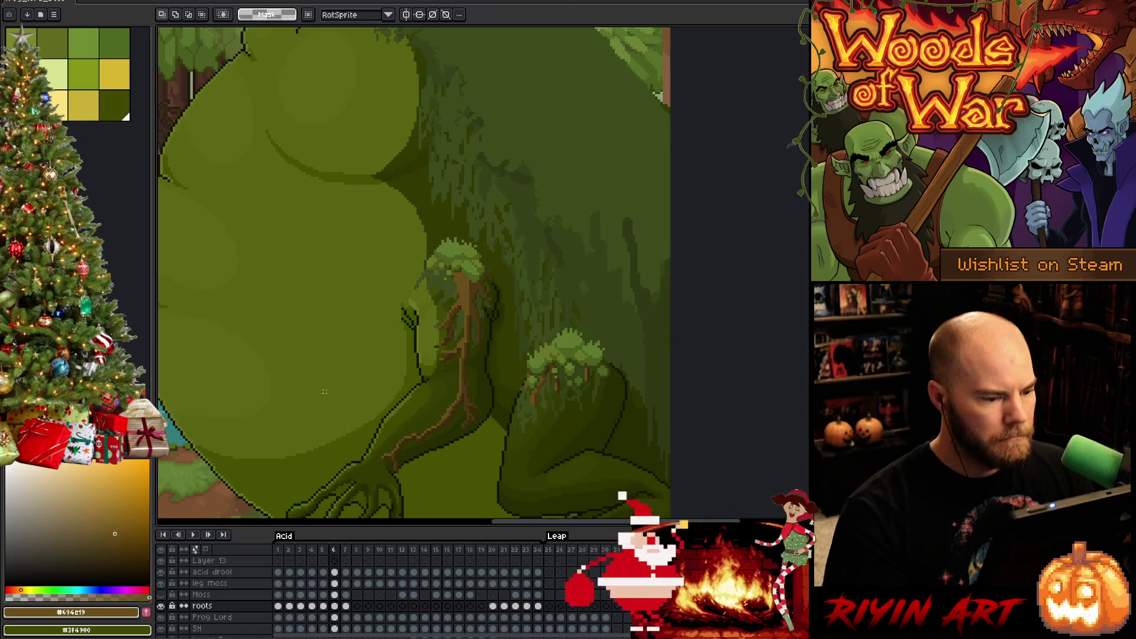
key(Right)
key(Left)
key(Left)
key(Right)
key(Right)
key(Right)
key(Left)
key(Right)
key(Left)
key(Right)
key(Left)
key(Right)
key(Left)
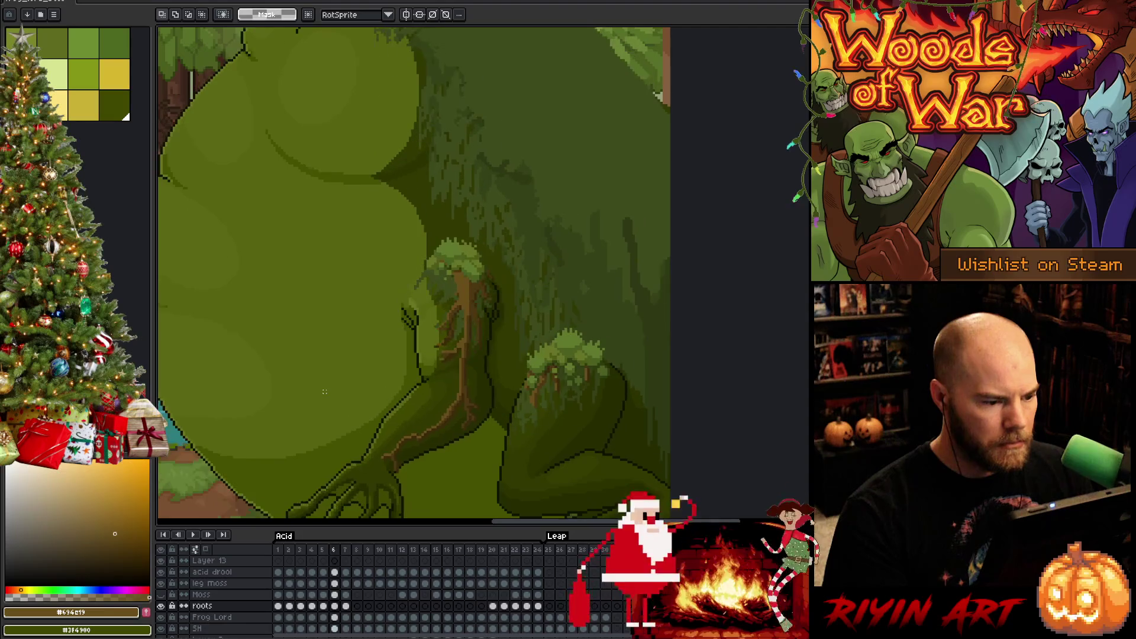
key(Left)
key(Right)
key(Right)
key(Left)
key(Right)
key(Left)
key(Right)
key(Left)
key(Right)
key(Left)
key(Right)
key(Left)
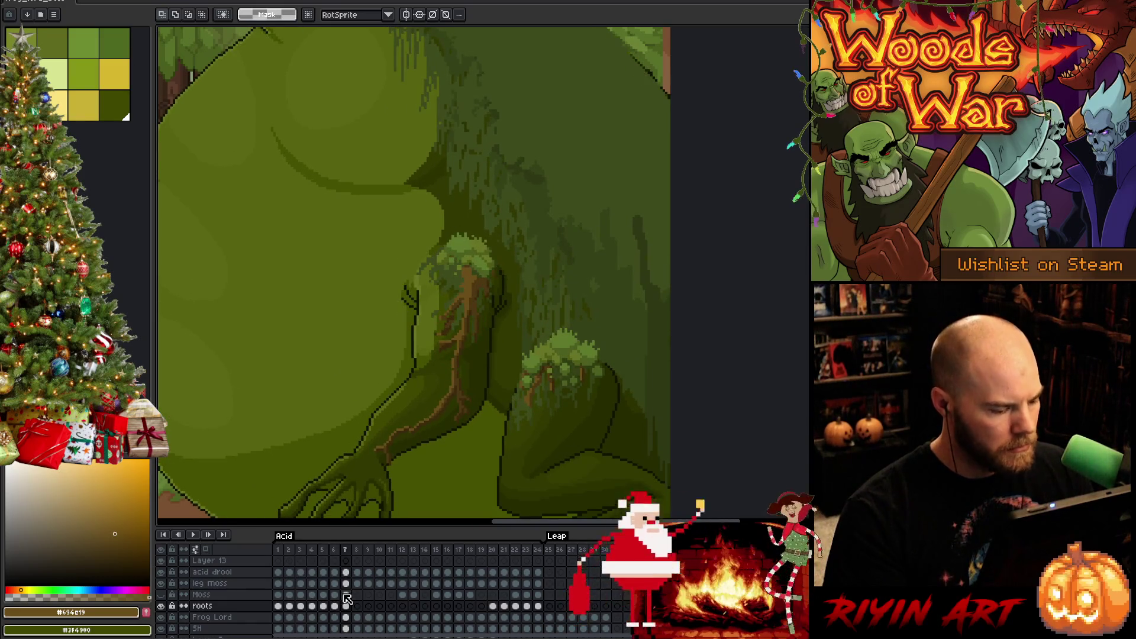
- Nudge the upper arm roots up and commit the move
mouse_move(331, 180)
mouse_down()
mouse_move(548, 332)
mouse_move(524, 372)
mouse_up()
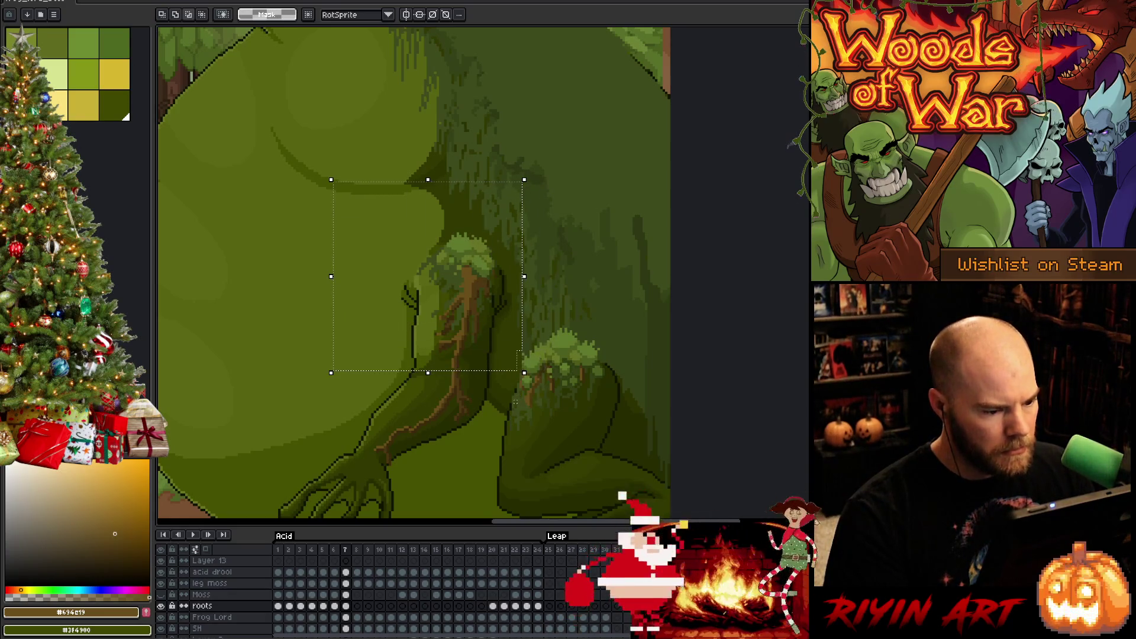
key(Up)
key(Up)
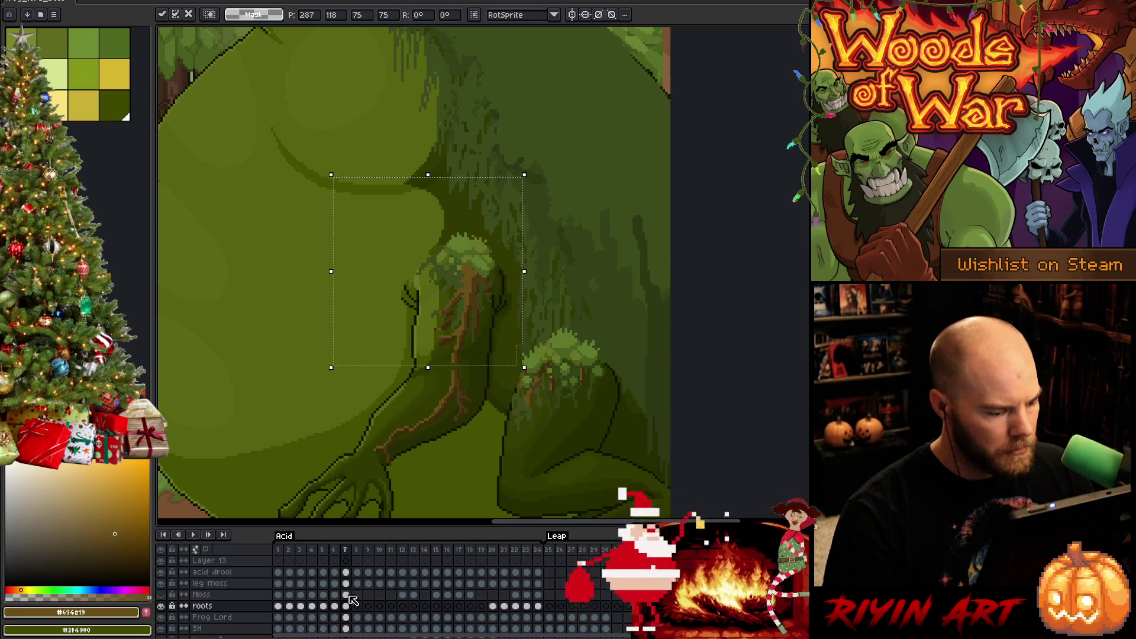
click(345, 583)
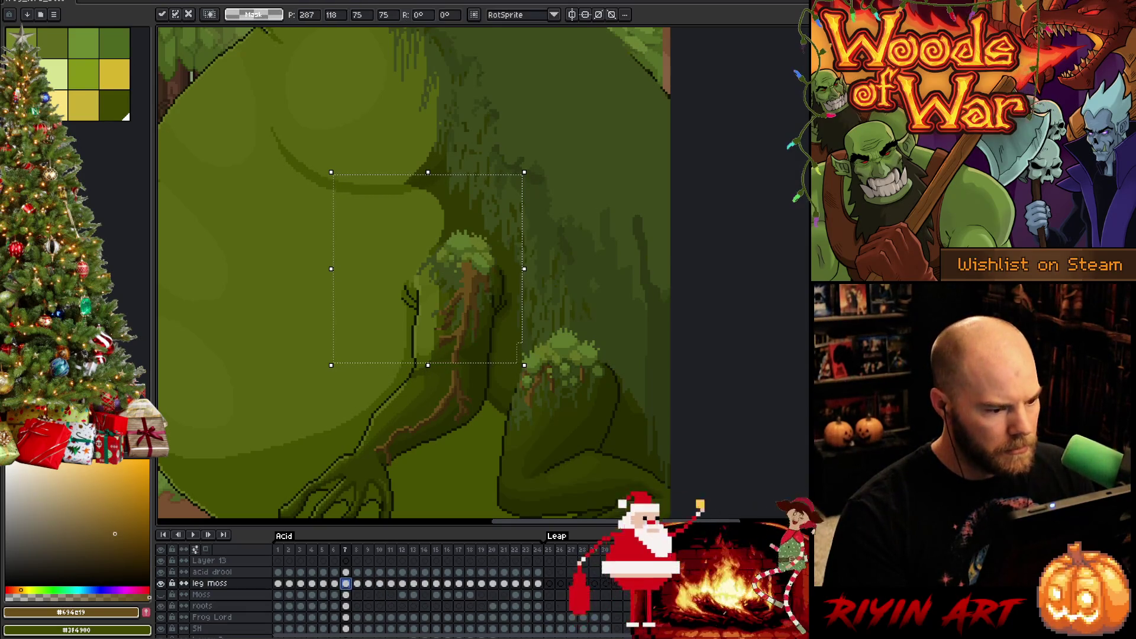
key(comma)
- Flip between frames 6 and 7 to compare the arm roots, ending on frame 7
key(period)
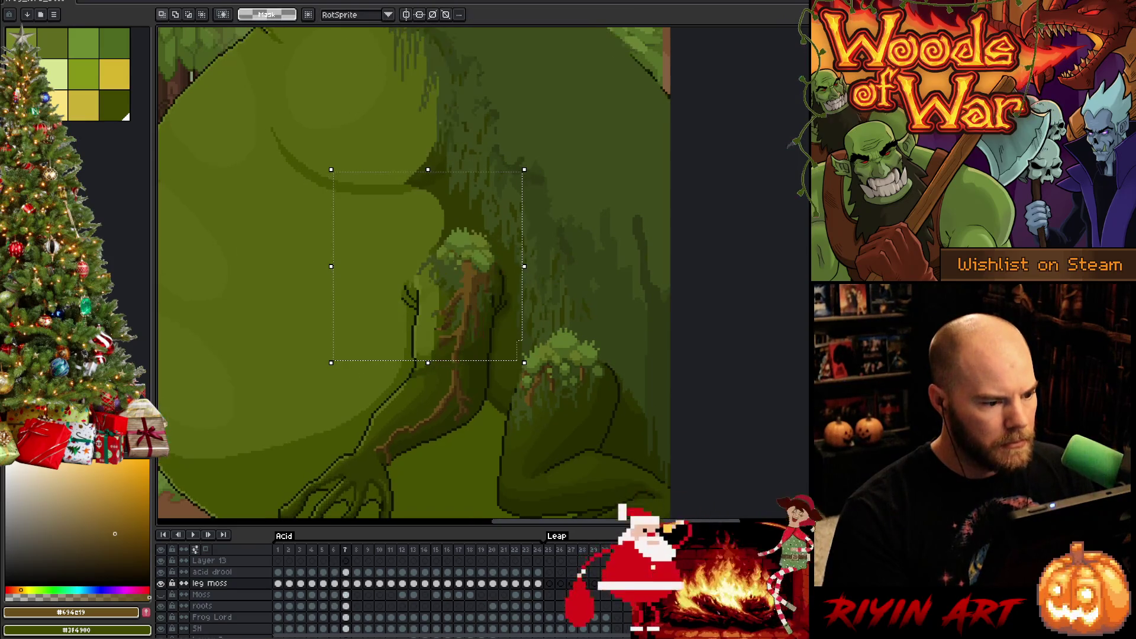
key(comma)
key(period)
key(comma)
key(period)
key(comma)
key(period)
key(comma)
key(period)
key(comma)
key(period)
key(comma)
key(period)
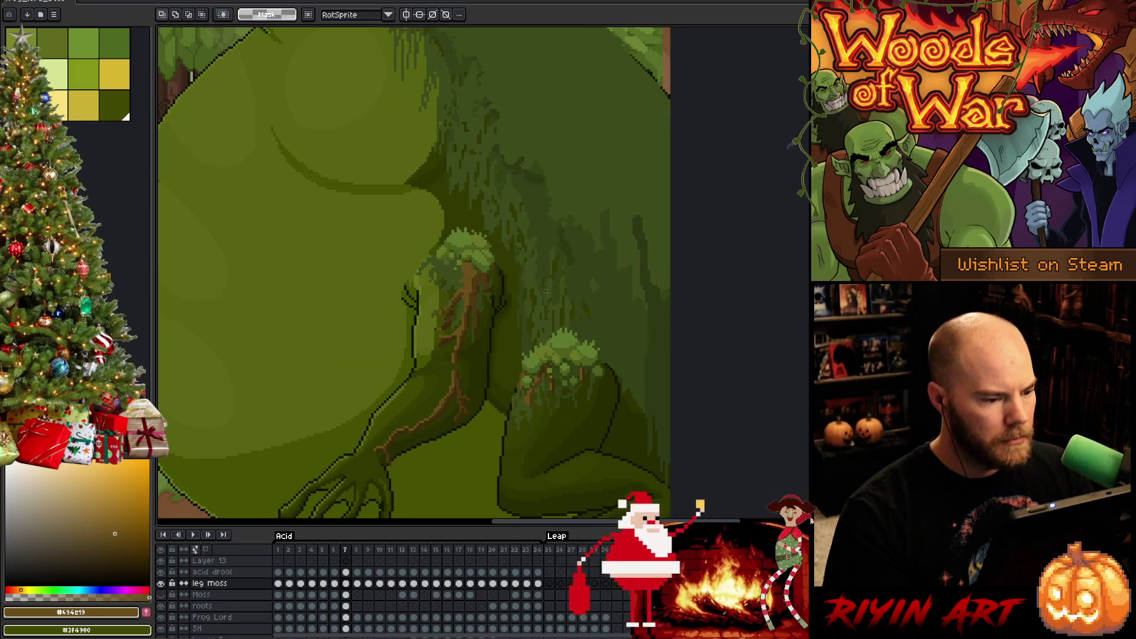
- Switch to the pencil and bring the upper arm roots into view
scroll(501, 259, up, 2)
key(b)
drag(459, 294, 545, 260)
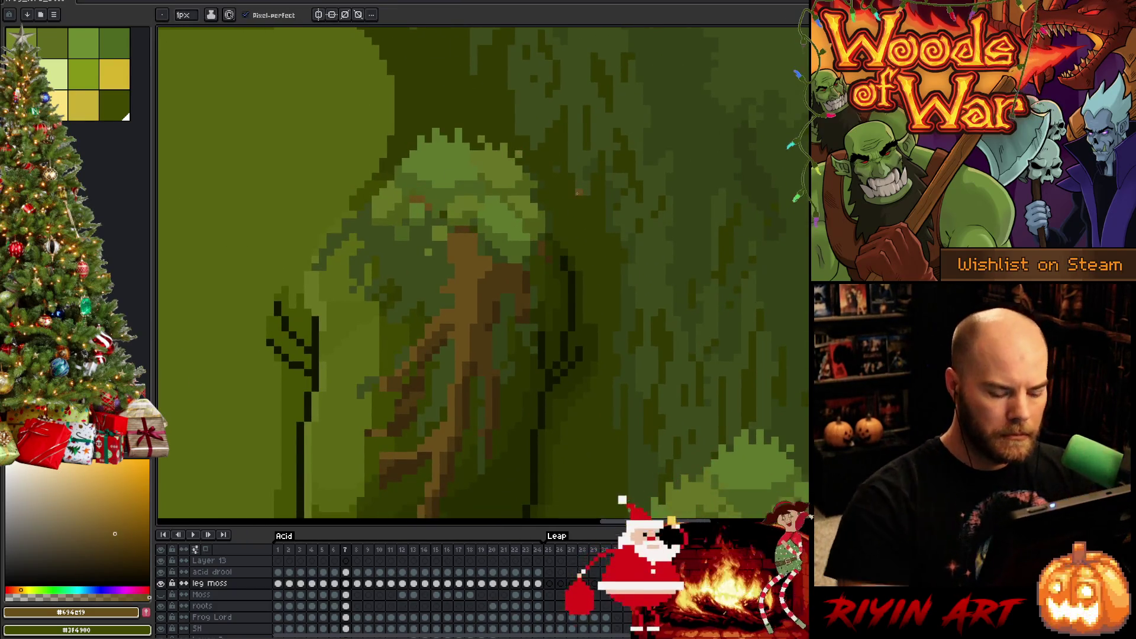
- Lasso the foliage piece beside the arm root and move it up and right on the roots layer
key(comma)
key(period)
key(comma)
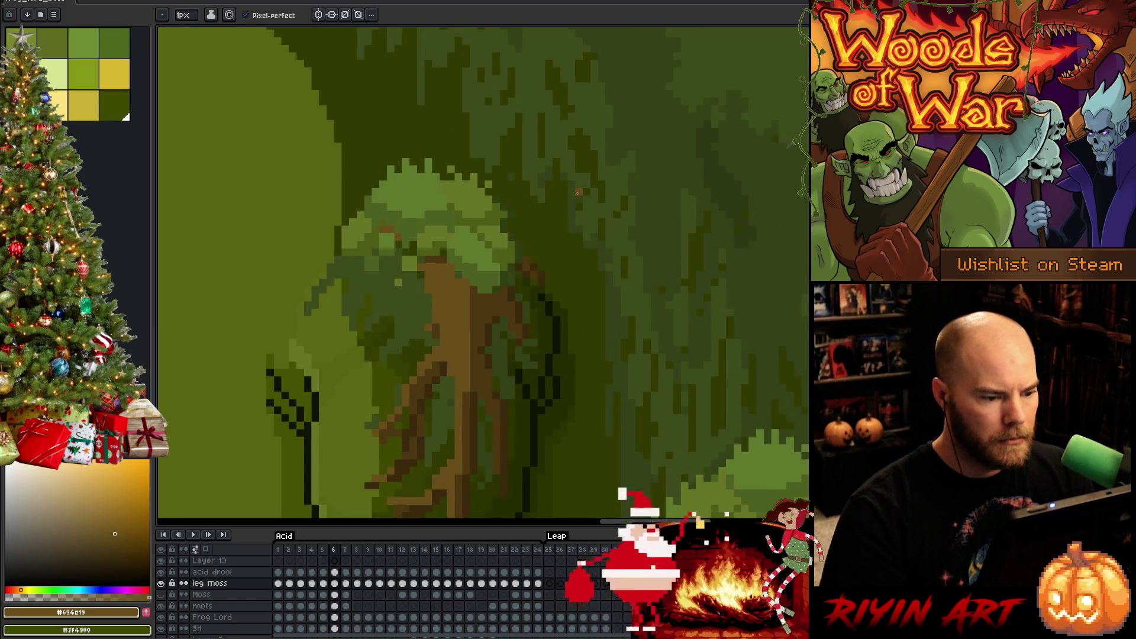
key(period)
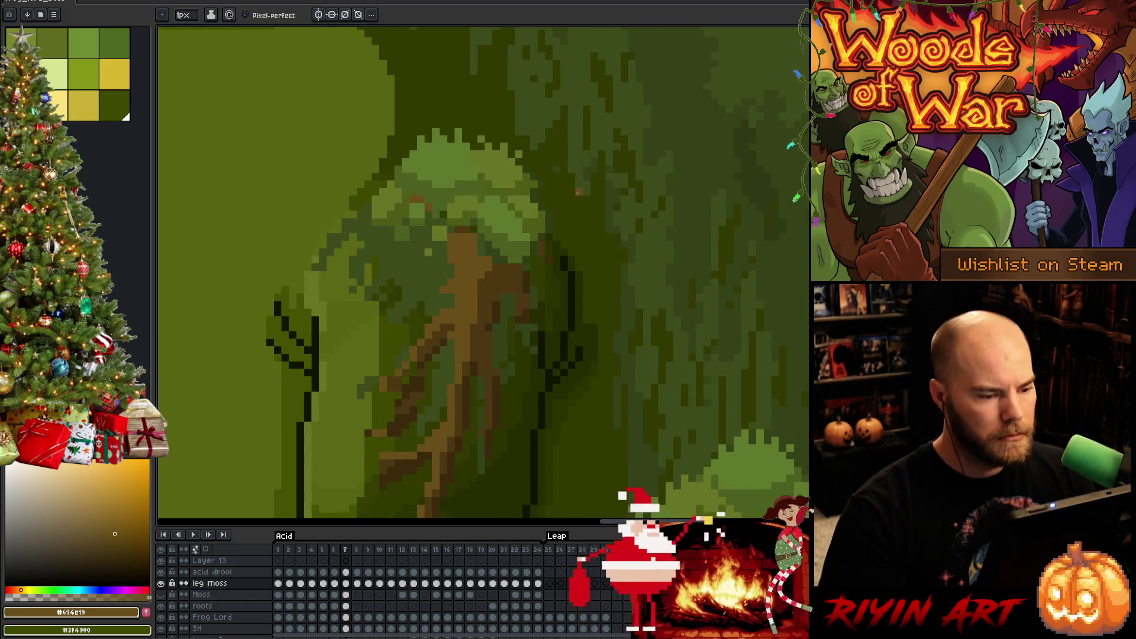
key(q)
mouse_move(580, 227)
mouse_down()
mouse_move(559, 260)
mouse_move(542, 196)
mouse_up()
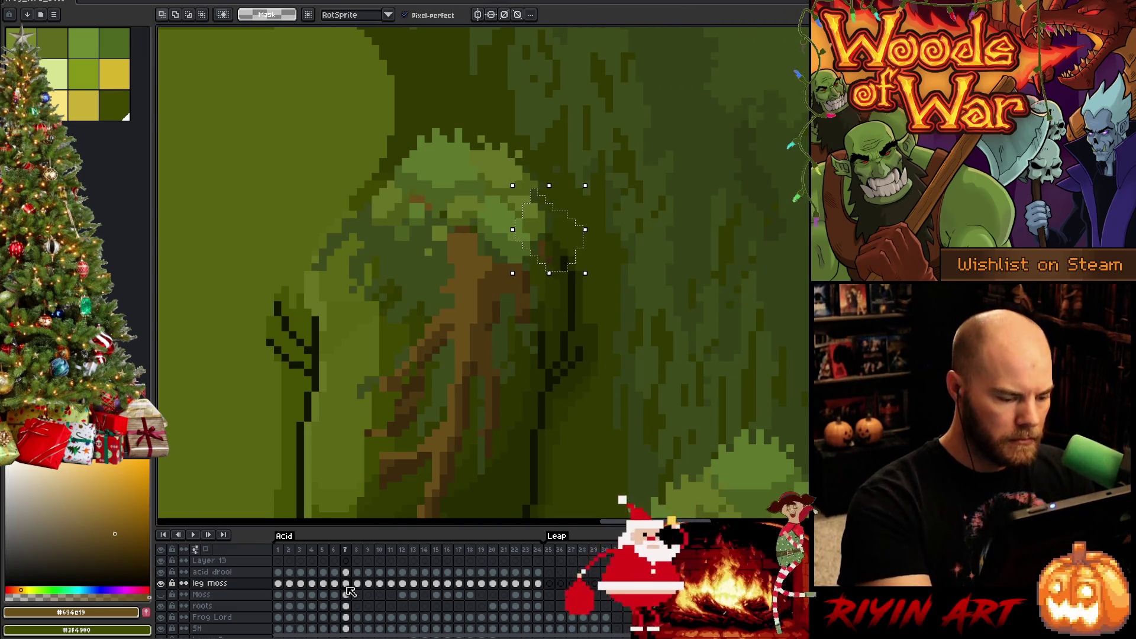
click(345, 605)
drag(552, 270, 559, 262)
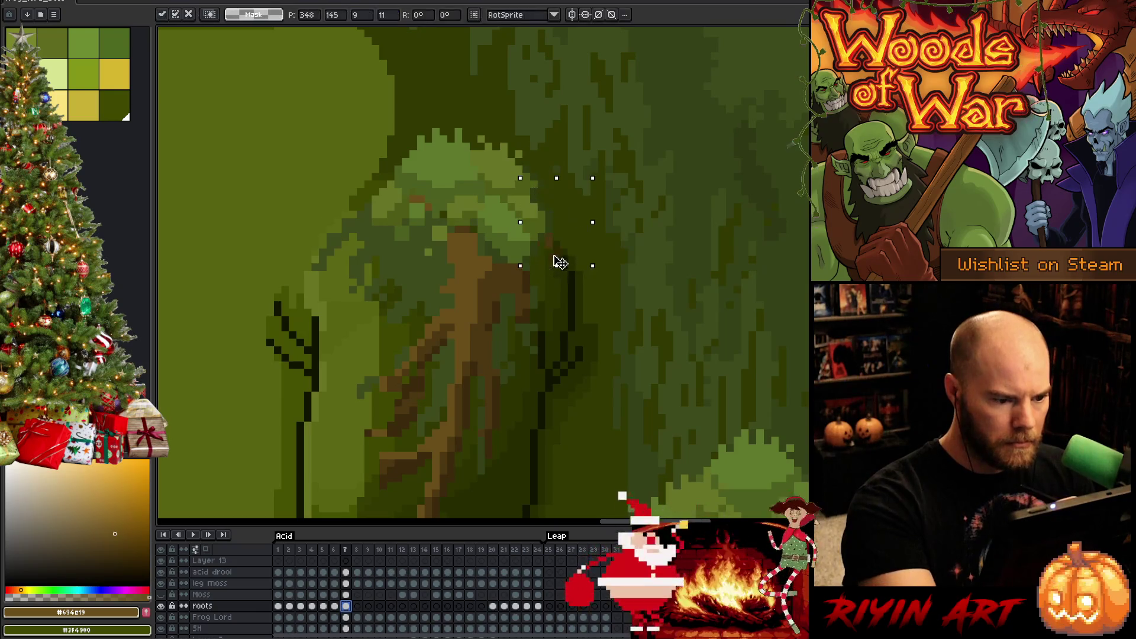
key(ctrl+d)
- Erase around the top of the arm root and sample moss green, comparing frame 7 with frame 6
key(b)
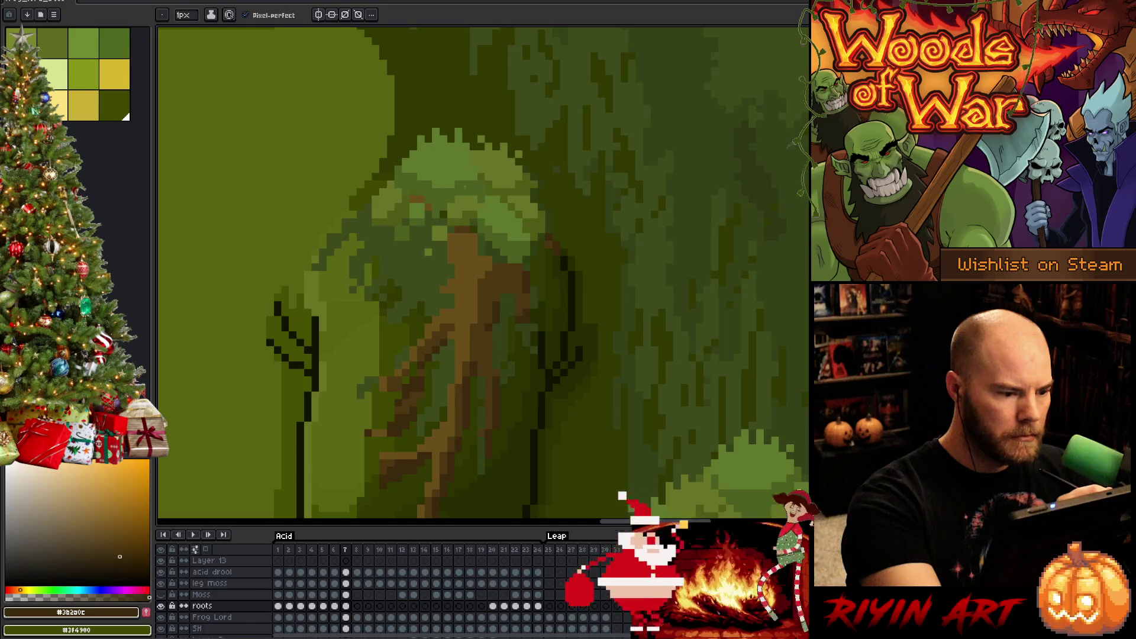
drag(540, 299, 553, 243)
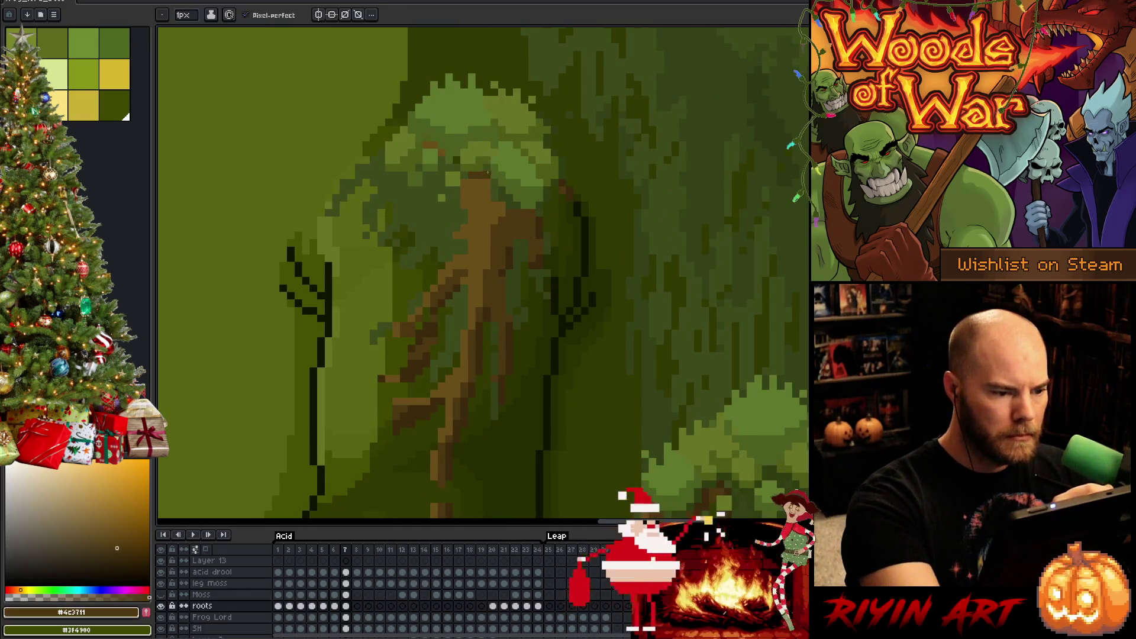
key(e)
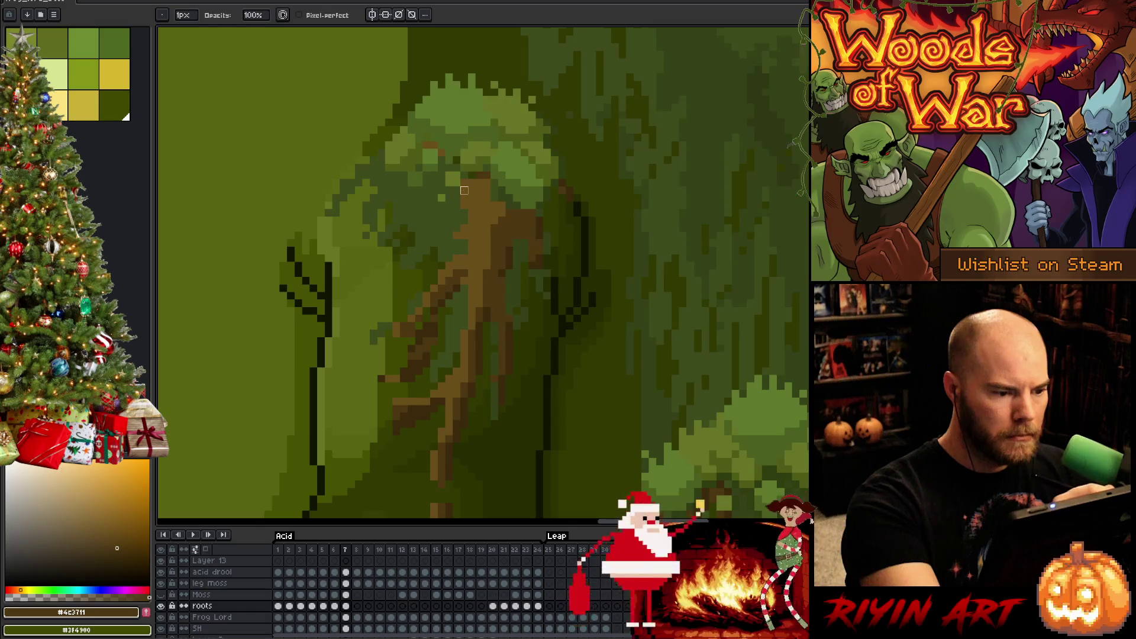
alt+click(477, 190)
key(comma)
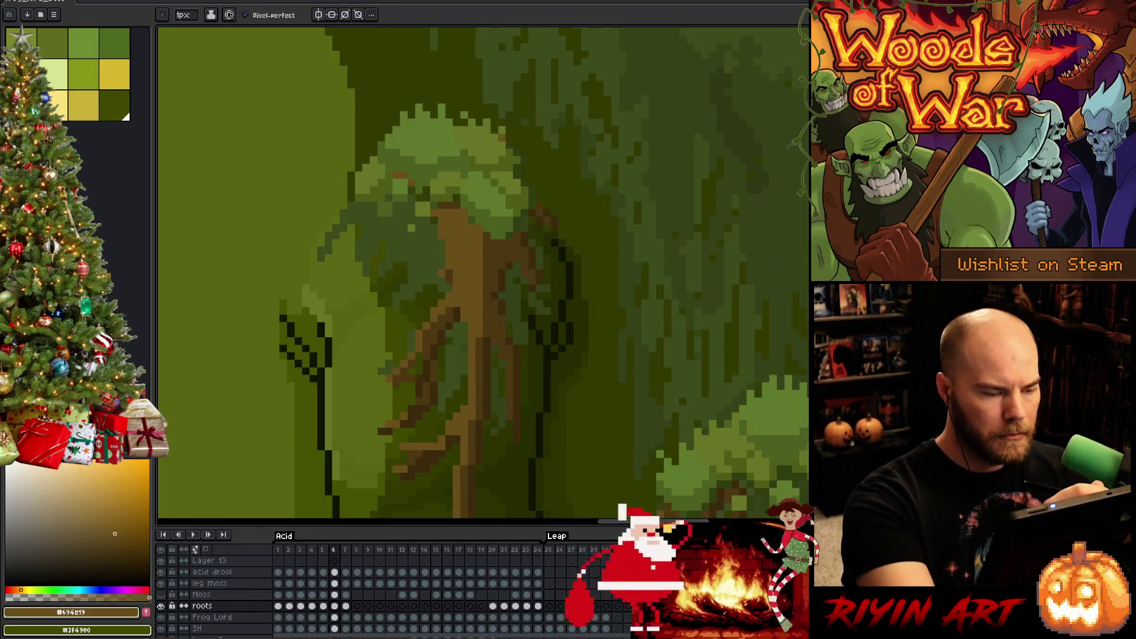
key(period)
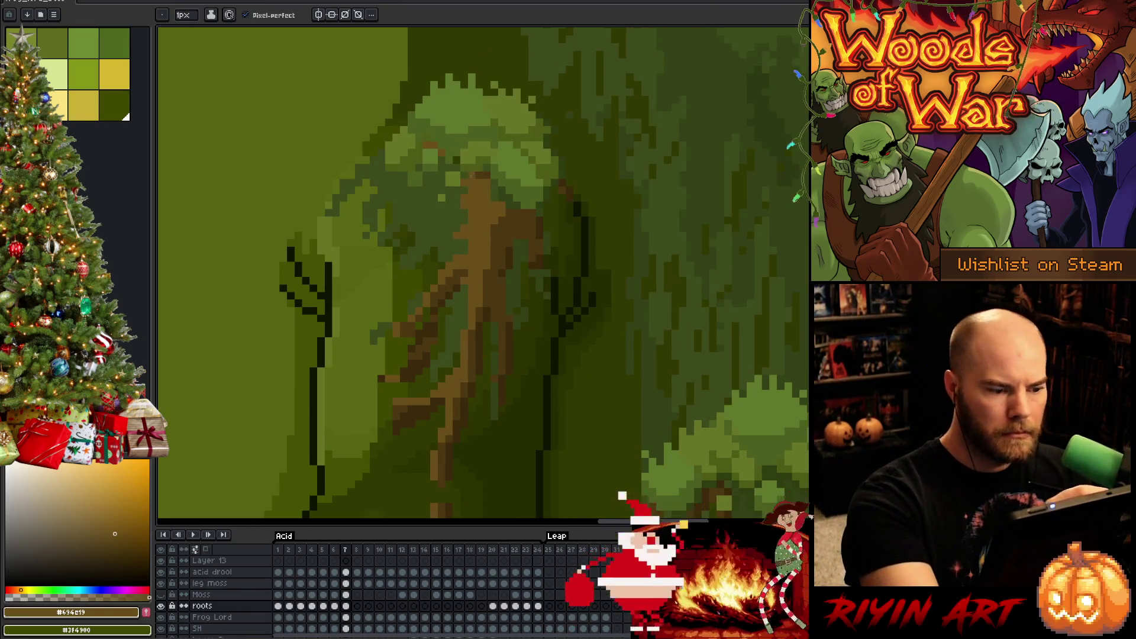
scroll(516, 171, down, 2)
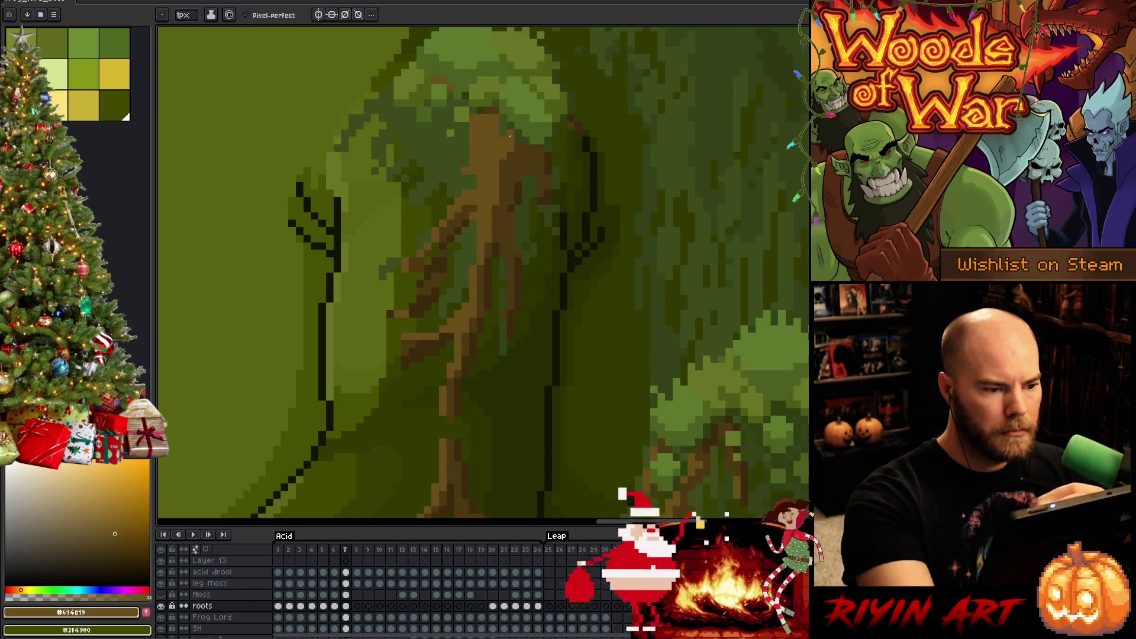
key(comma)
key(period)
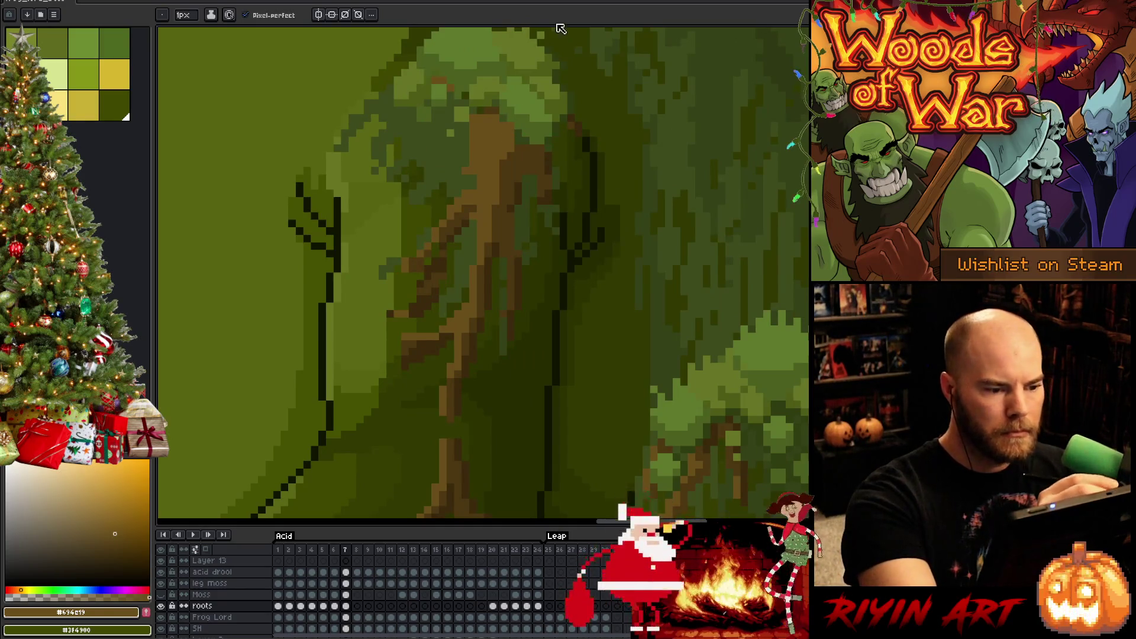
key(comma)
key(period)
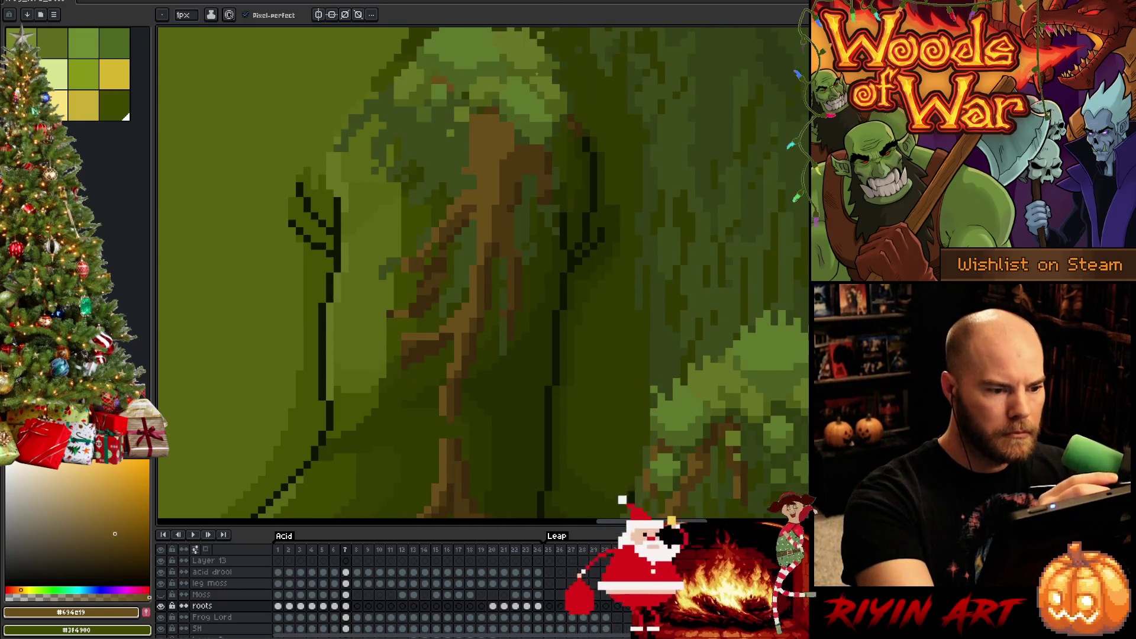
- Pencil over the upper-arm roots with sampled dark greens and root browns, checking against frame 6
alt+click(526, 155)
alt+click(531, 147)
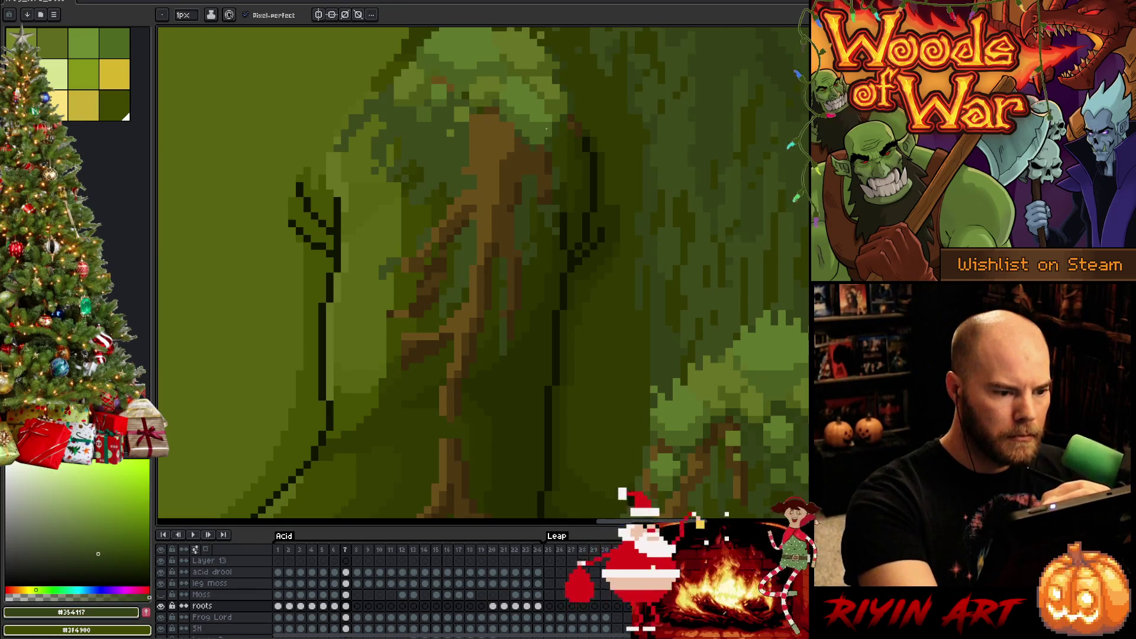
alt+click(545, 148)
key(comma)
key(period)
alt+click(556, 187)
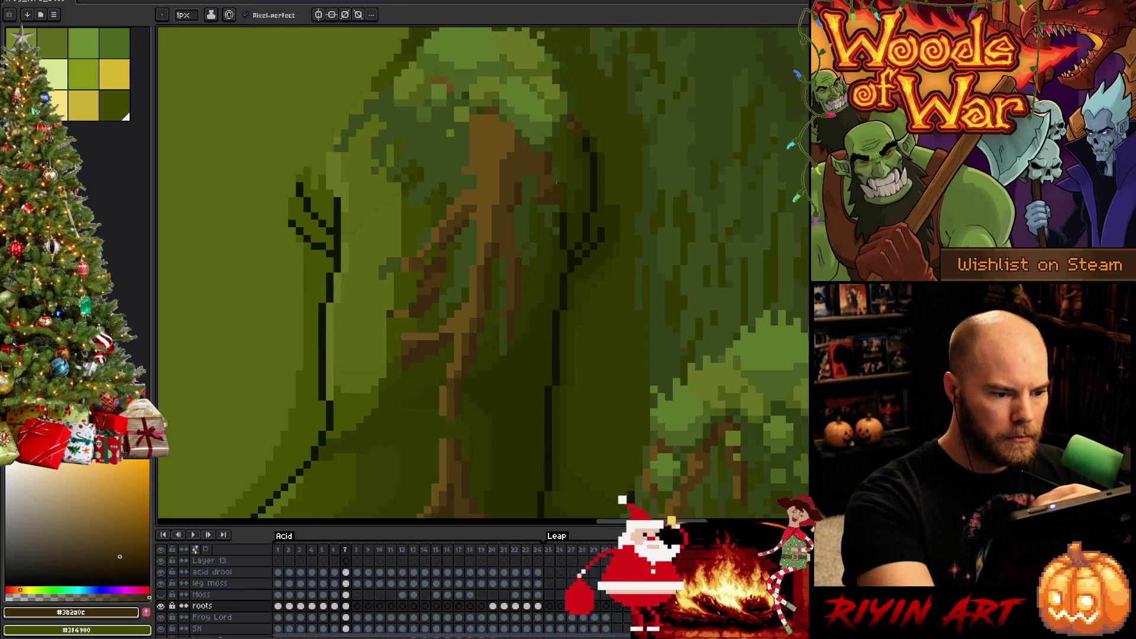
alt+click(548, 196)
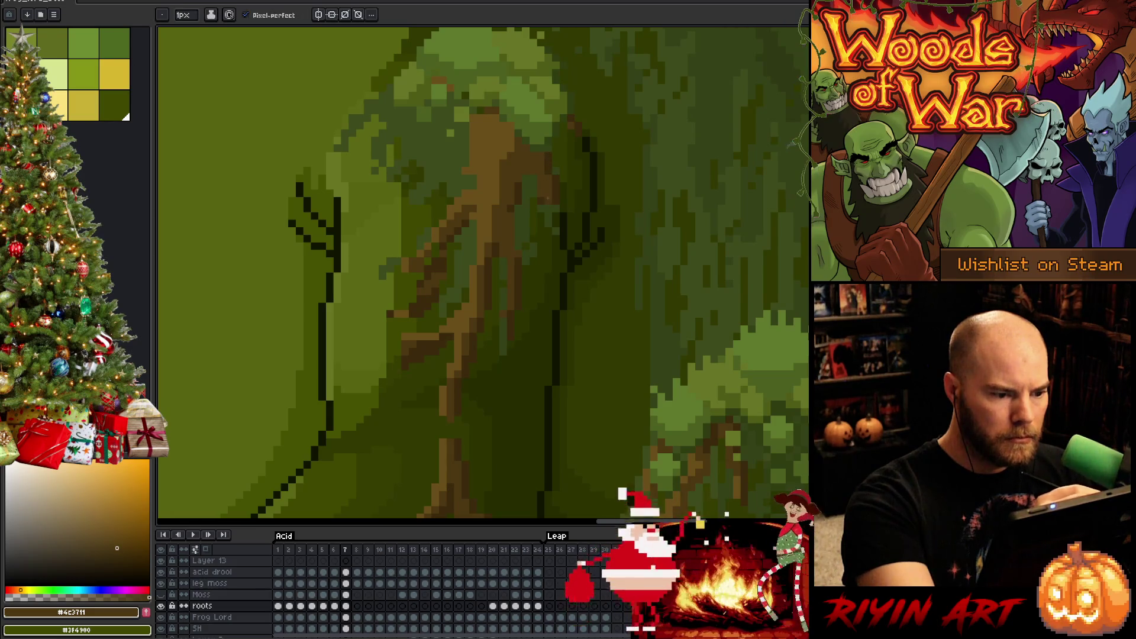
key(b)
alt+click(516, 185)
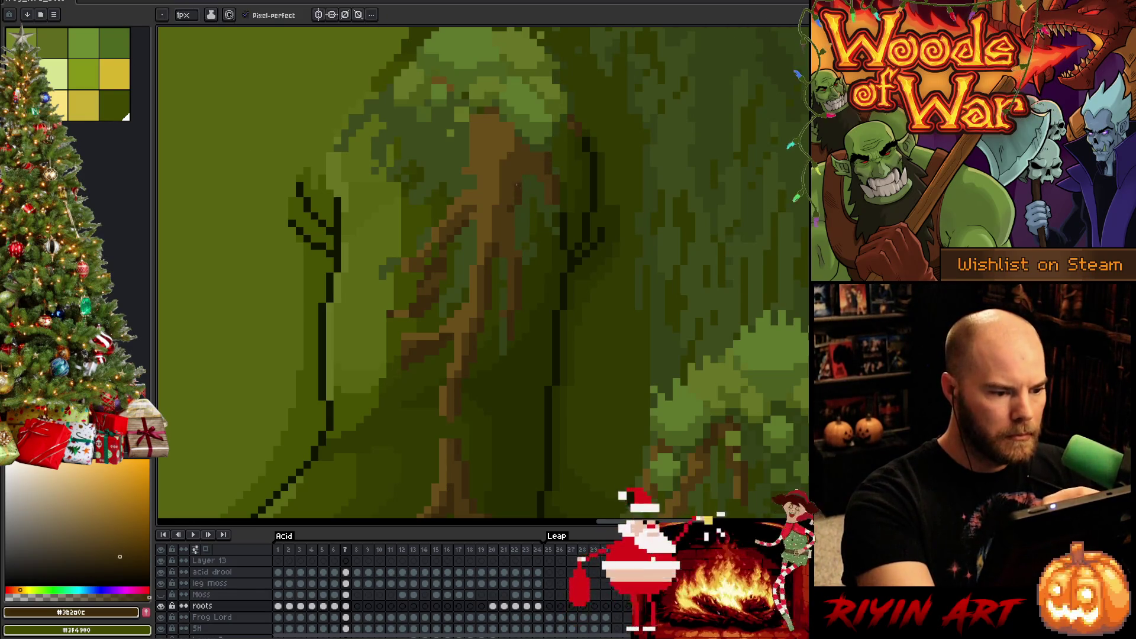
key(Right)
key(Left)
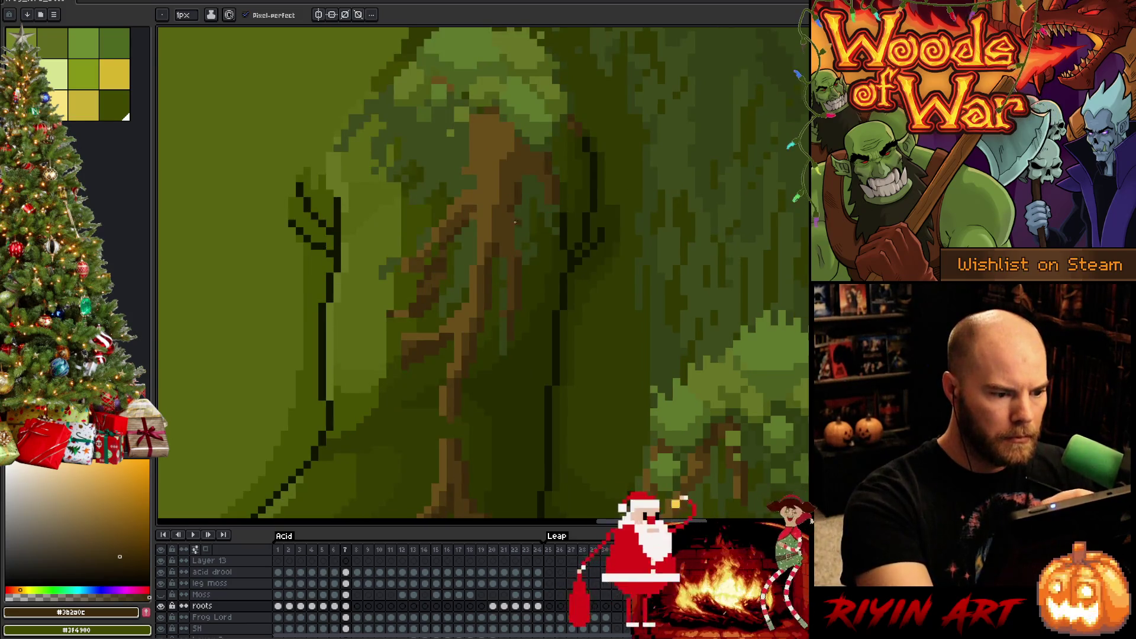
key(Left)
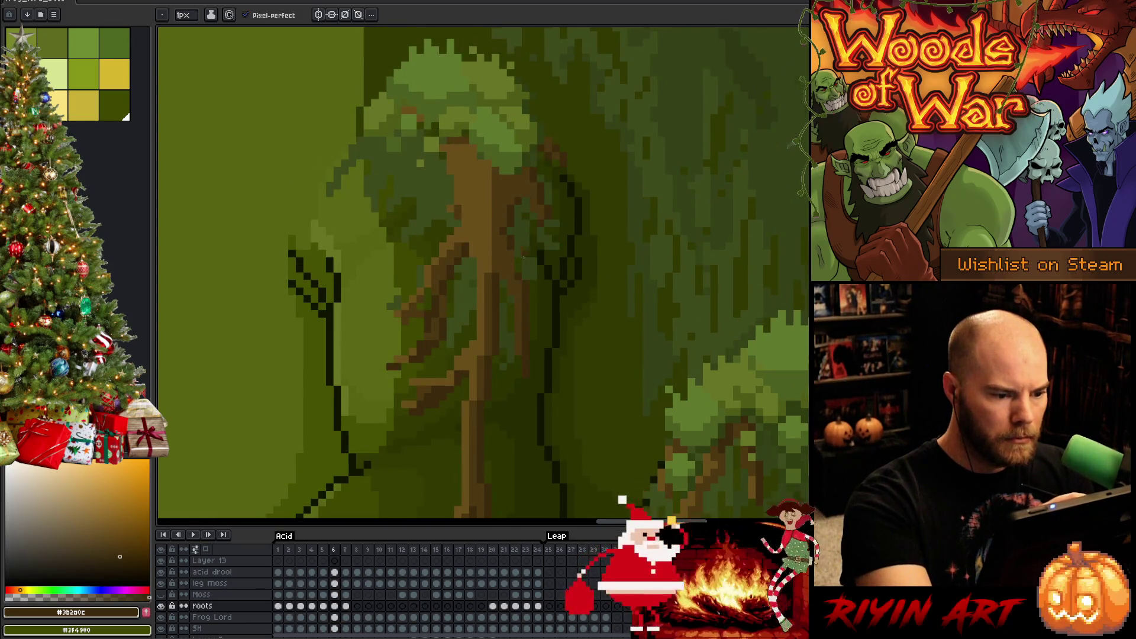
key(Right)
key(Left)
- Compare the lower arm roots across frames 6 and 7, sampling mid, darker and darkest root browns
key(Right)
drag(541, 301, 611, 218)
key(Left)
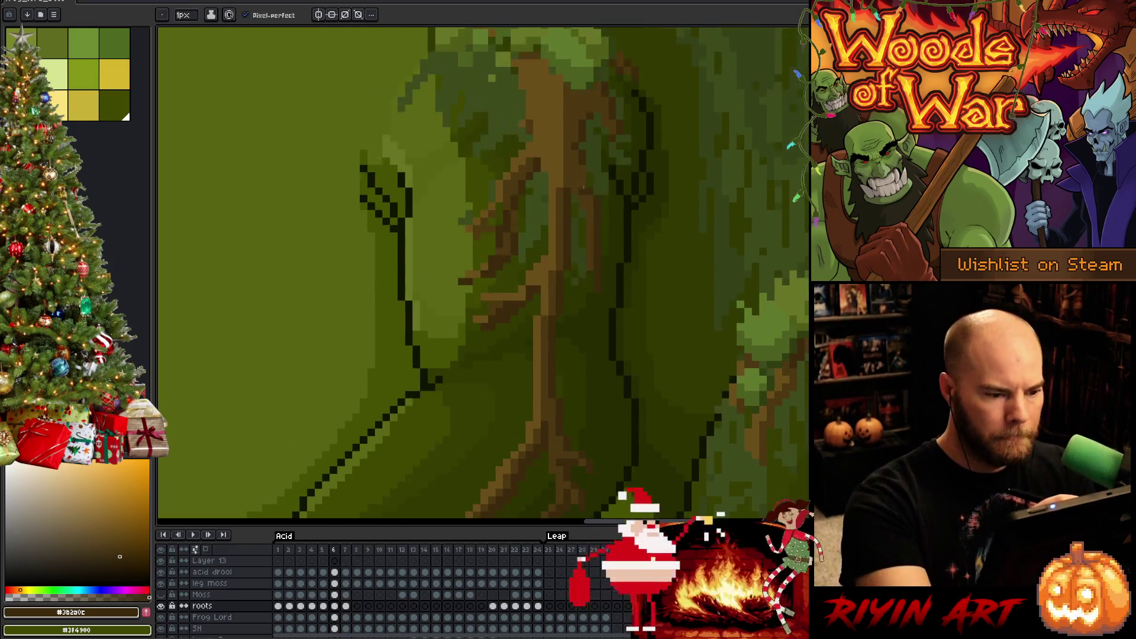
key(Right)
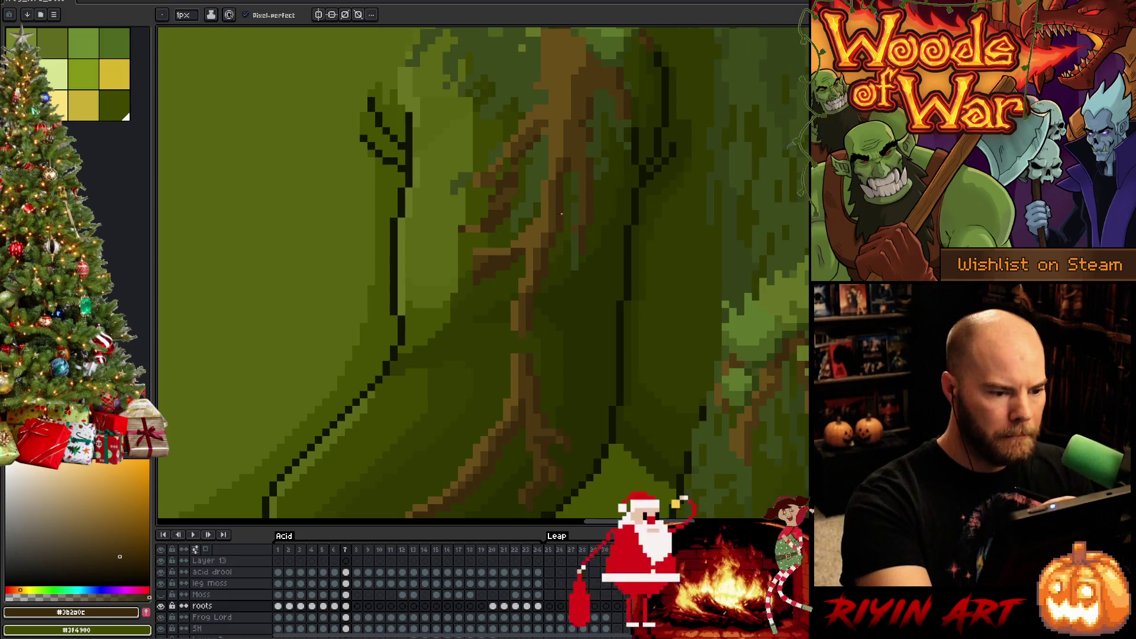
alt+click(546, 176)
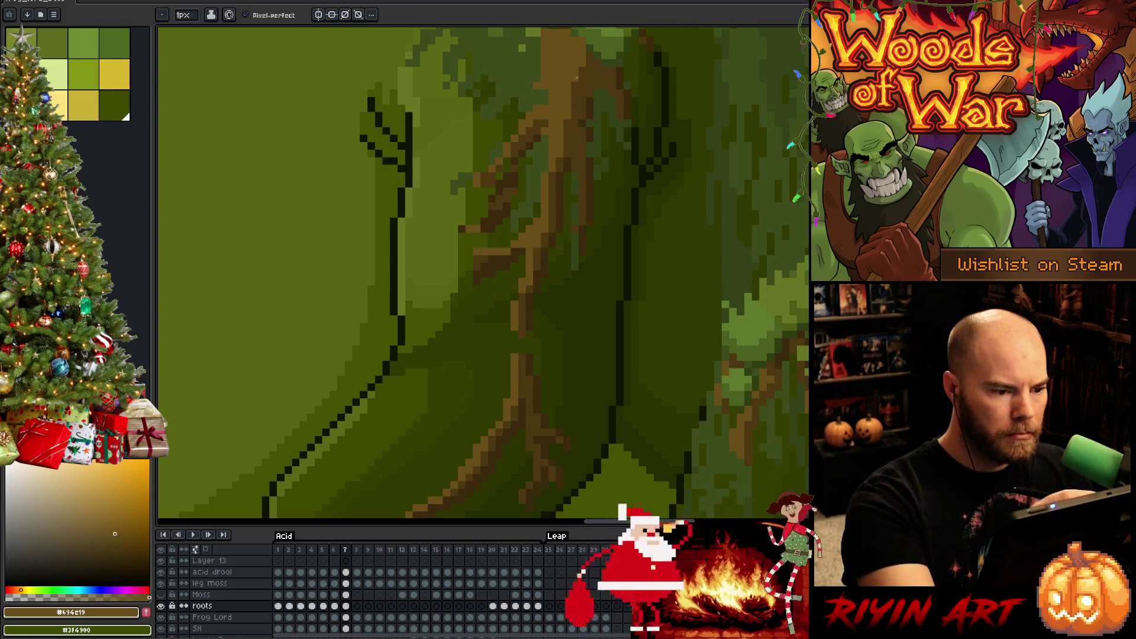
alt+click(499, 167)
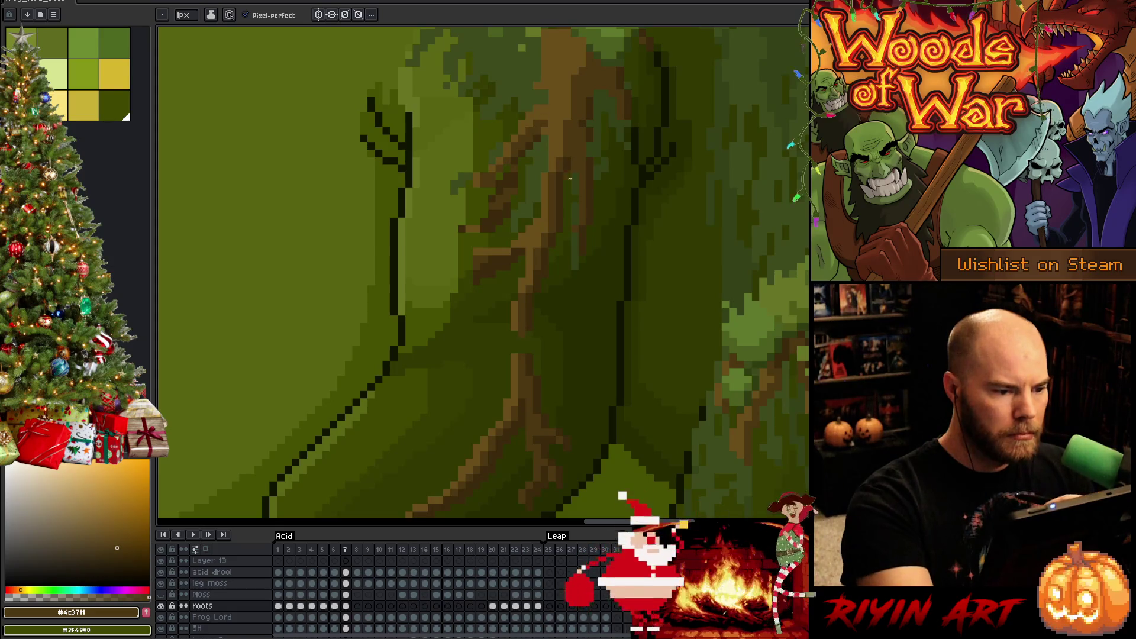
key(Left)
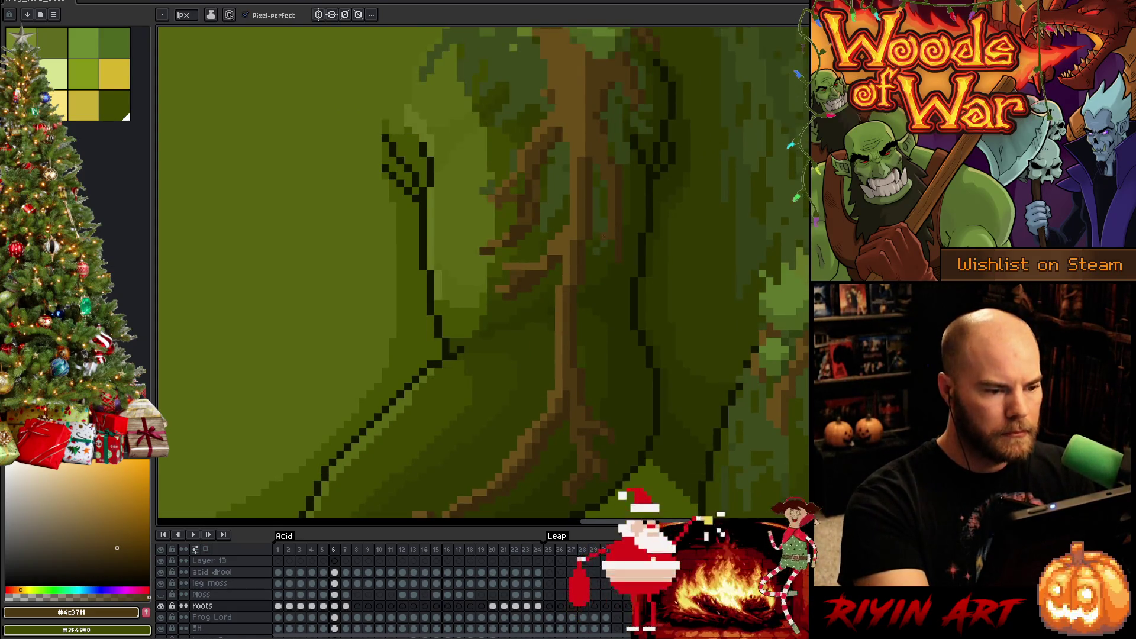
key(Right)
alt+click(505, 190)
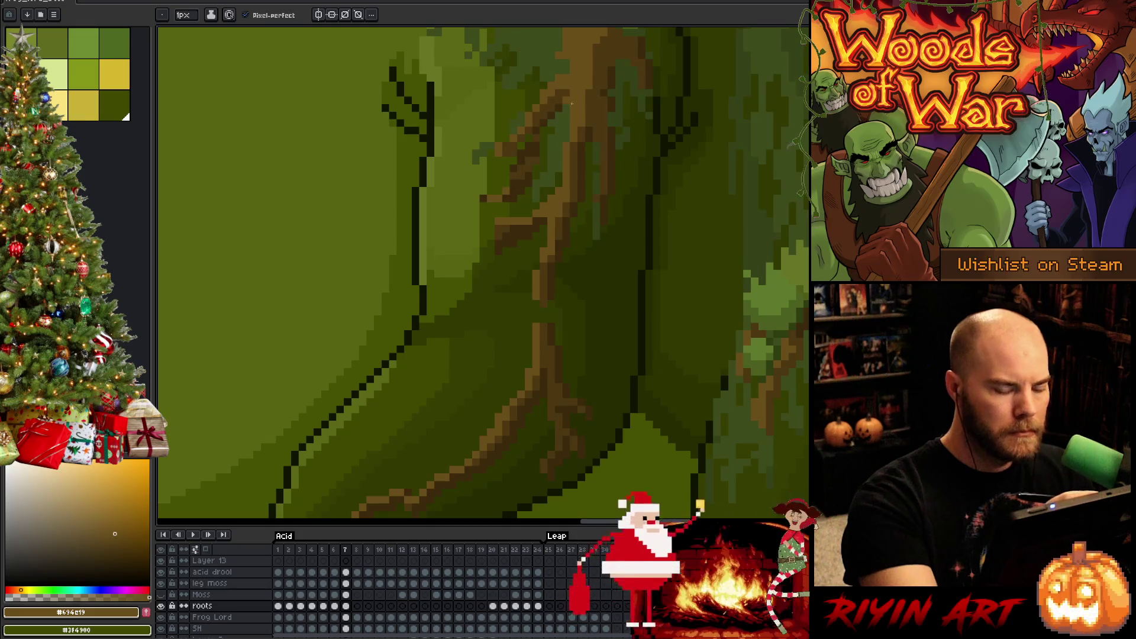
key(Left)
key(Right)
alt+click(510, 178)
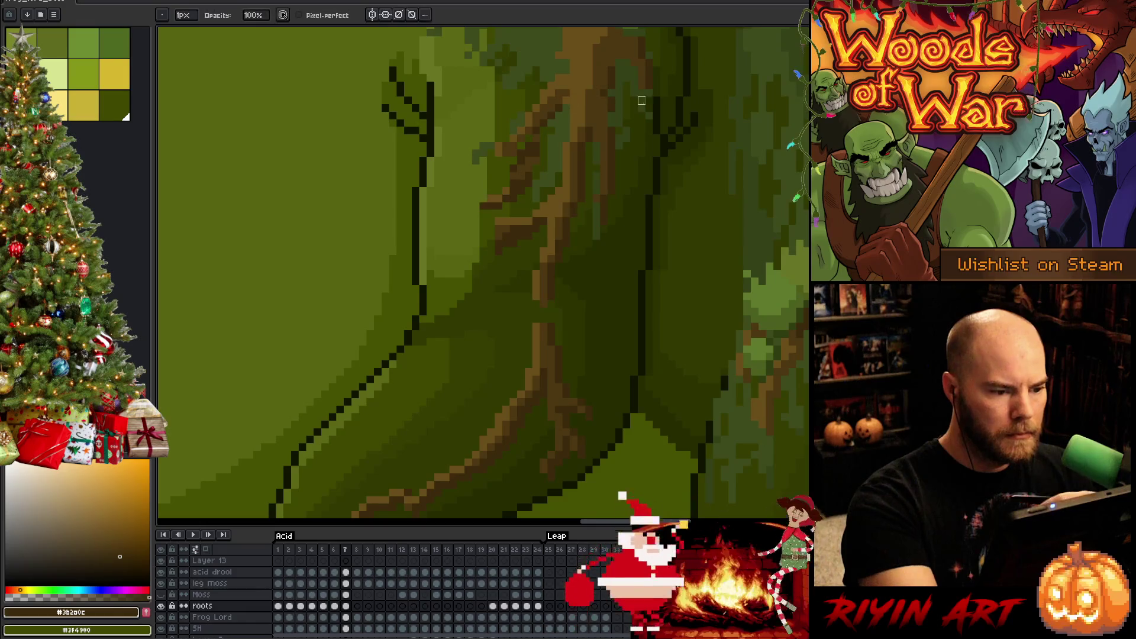
- Switch to the eraser and sample the lighter root brown while flipping between frames 6 and 7
key(Left)
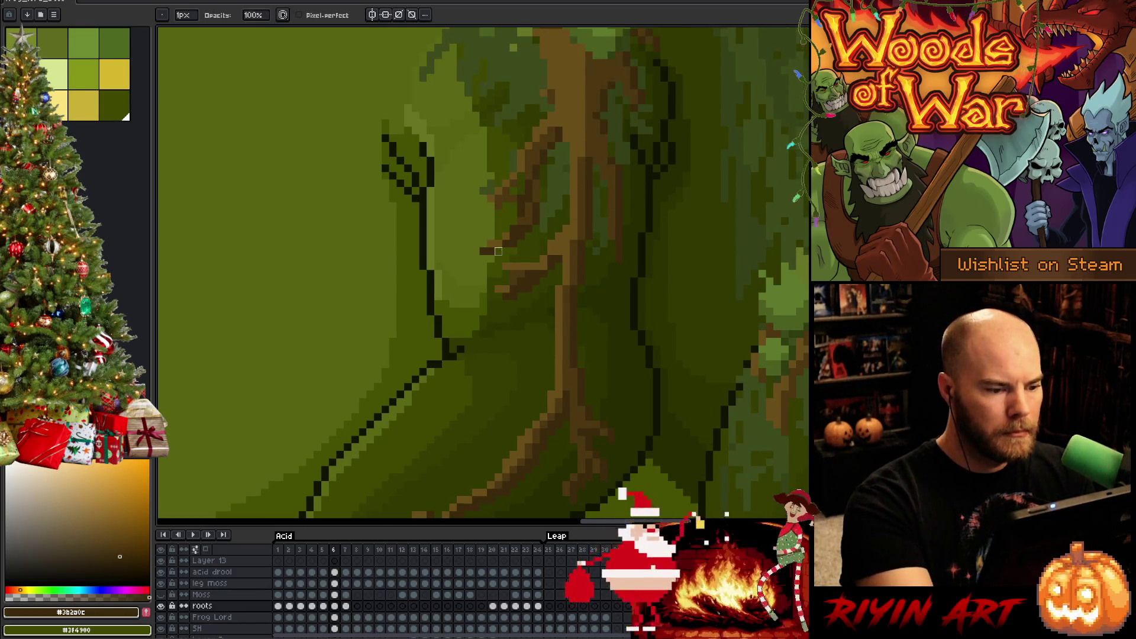
key(e)
key(Right)
key(Left)
key(Left)
key(Right)
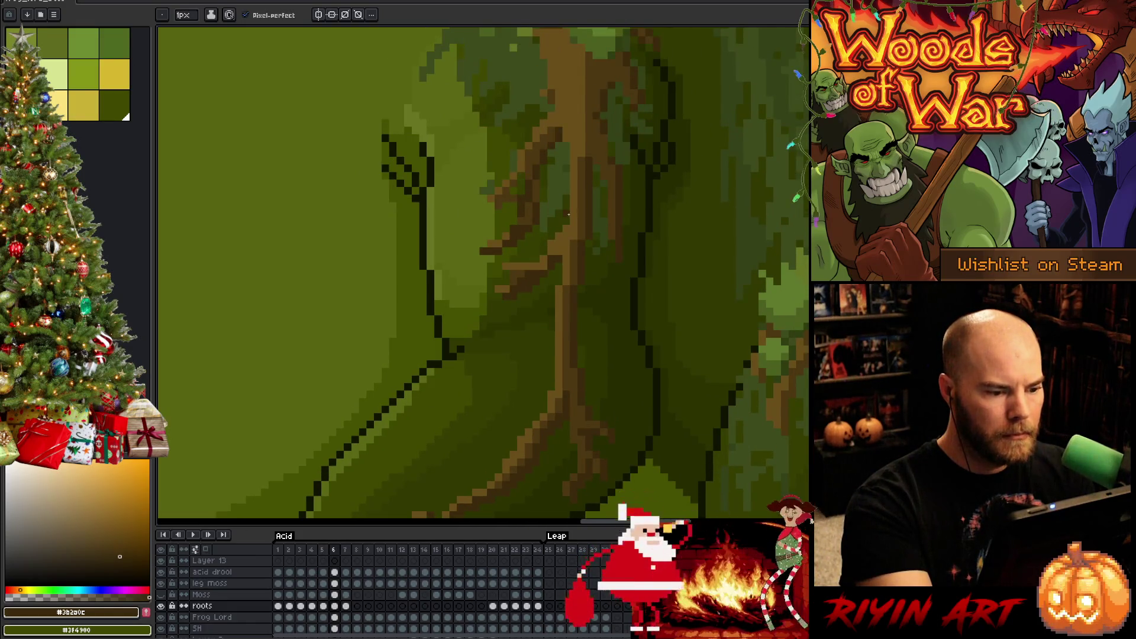
key(Right)
alt+click(498, 244)
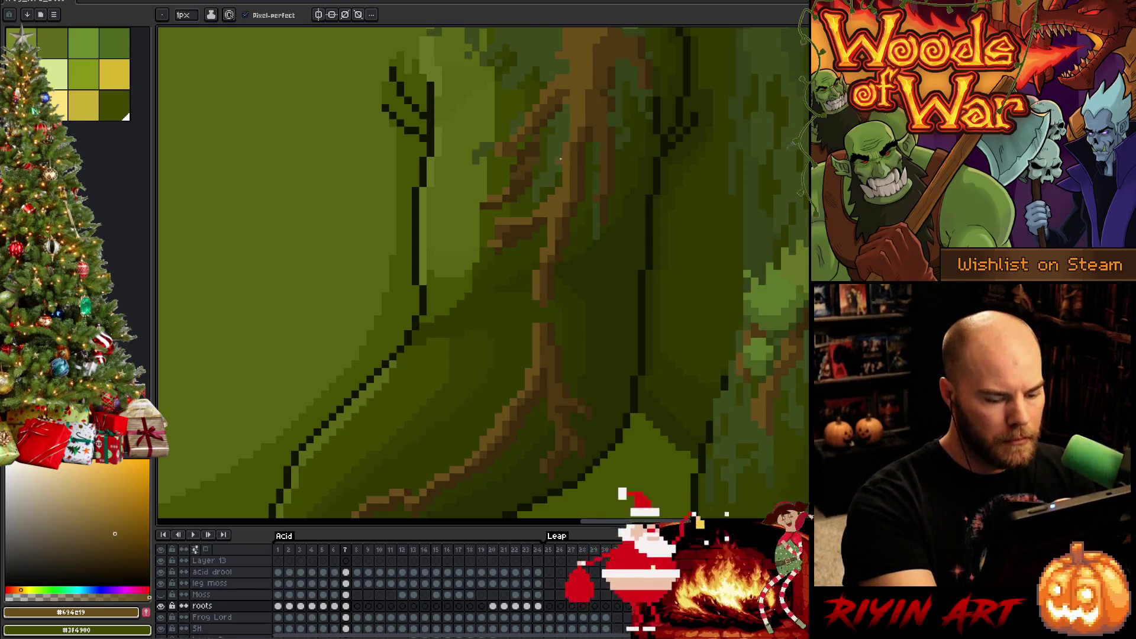
key(Left)
key(Right)
key(Left)
key(Right)
key(e)
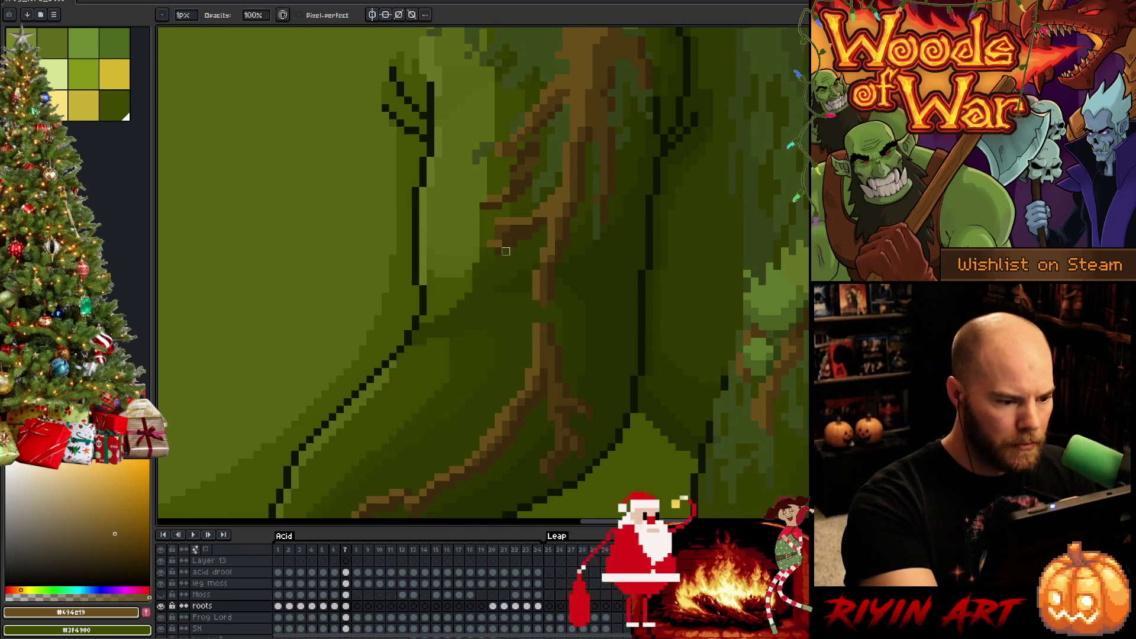
- Move a small root branch into place, compare it across frames 6 and 7, and save
key(m)
drag(486, 223, 527, 249)
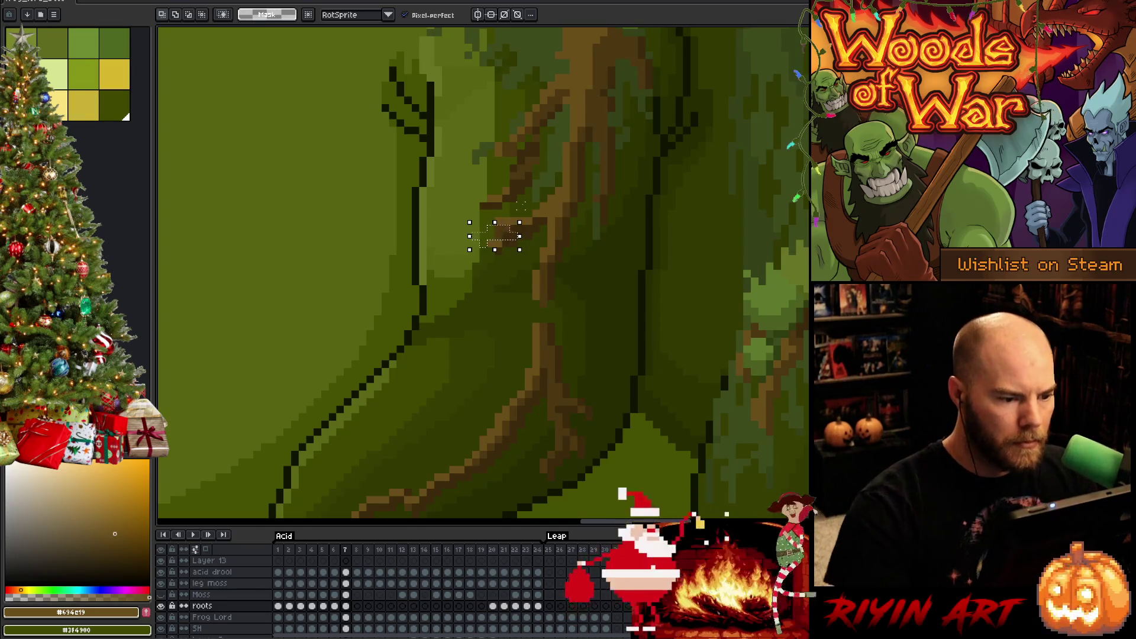
key(Return)
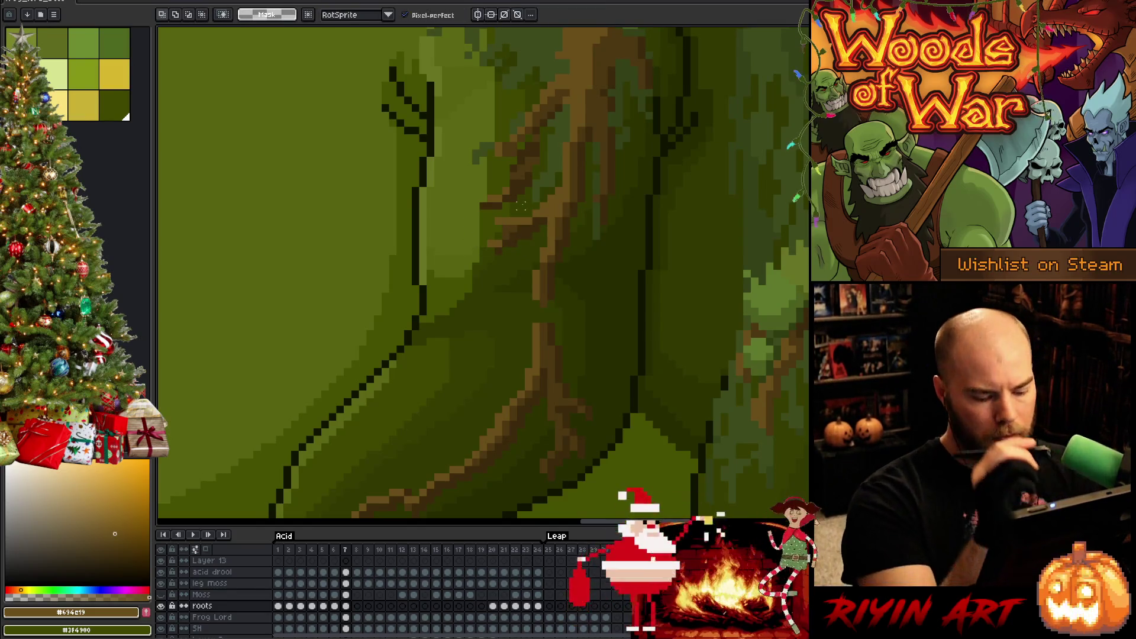
key(Left)
key(Right)
key(Left)
key(Right)
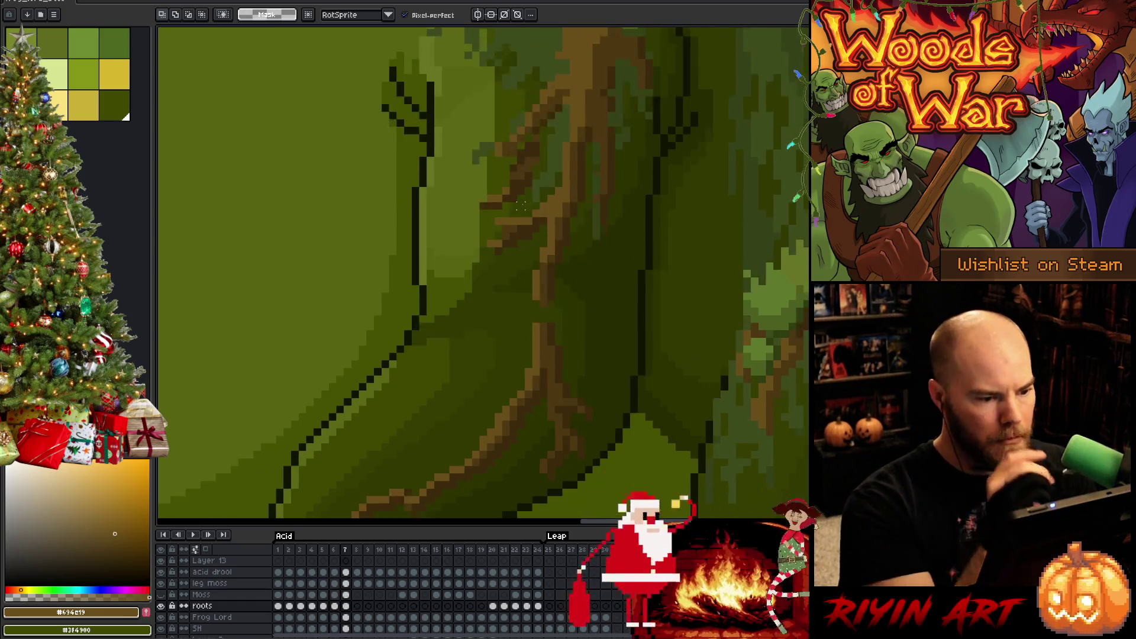
key(Left)
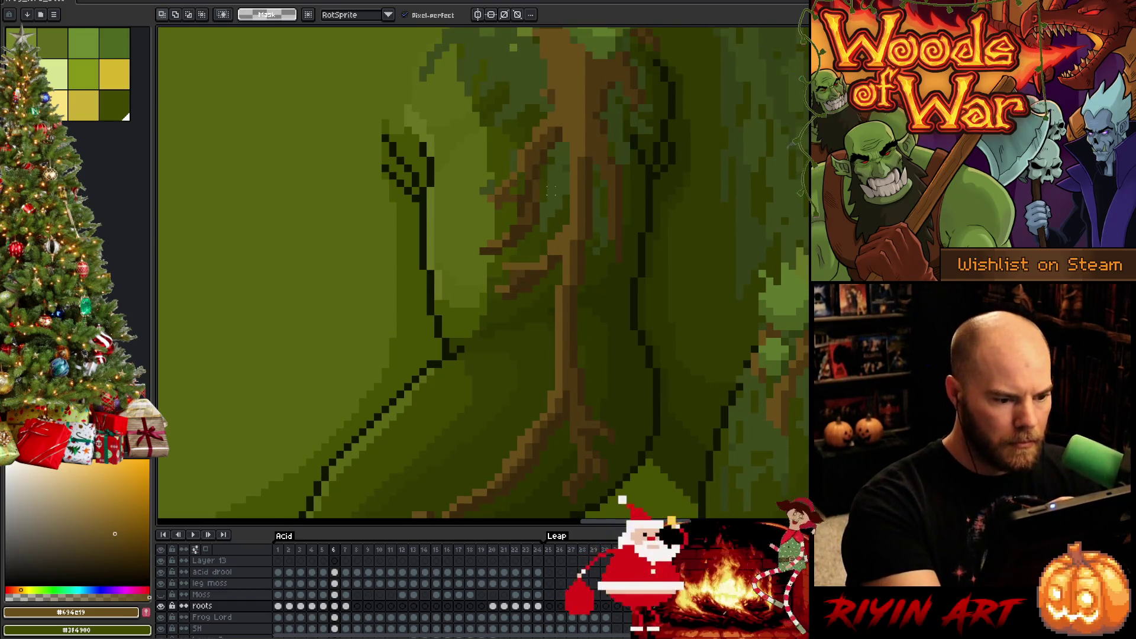
key(Right)
key(Left)
key(Right)
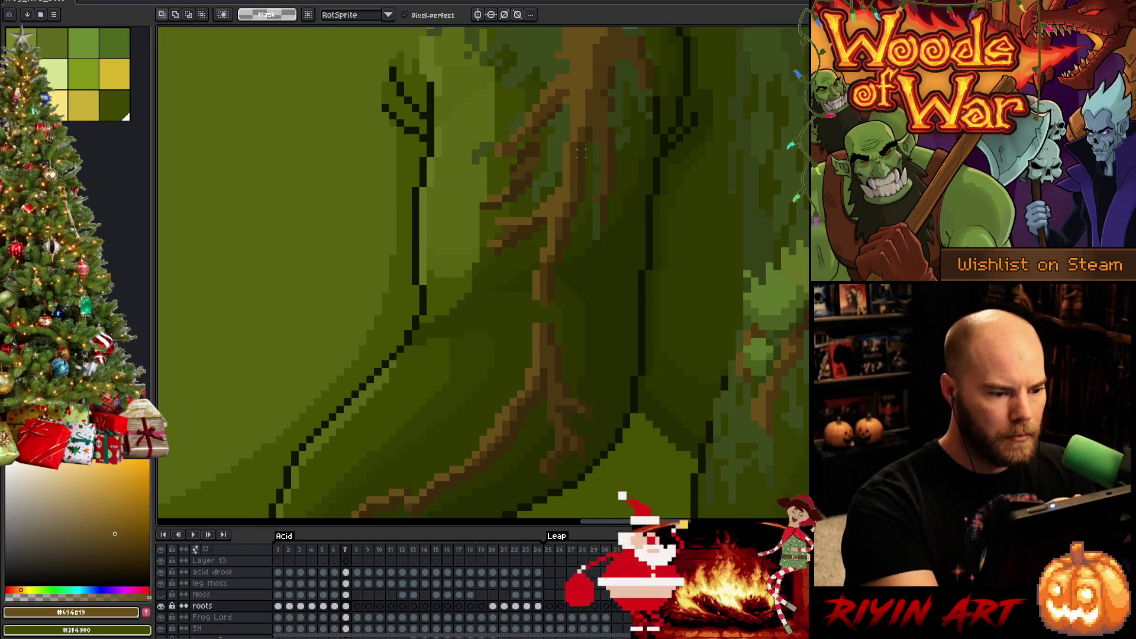
key(b)
key(ctrl+s)
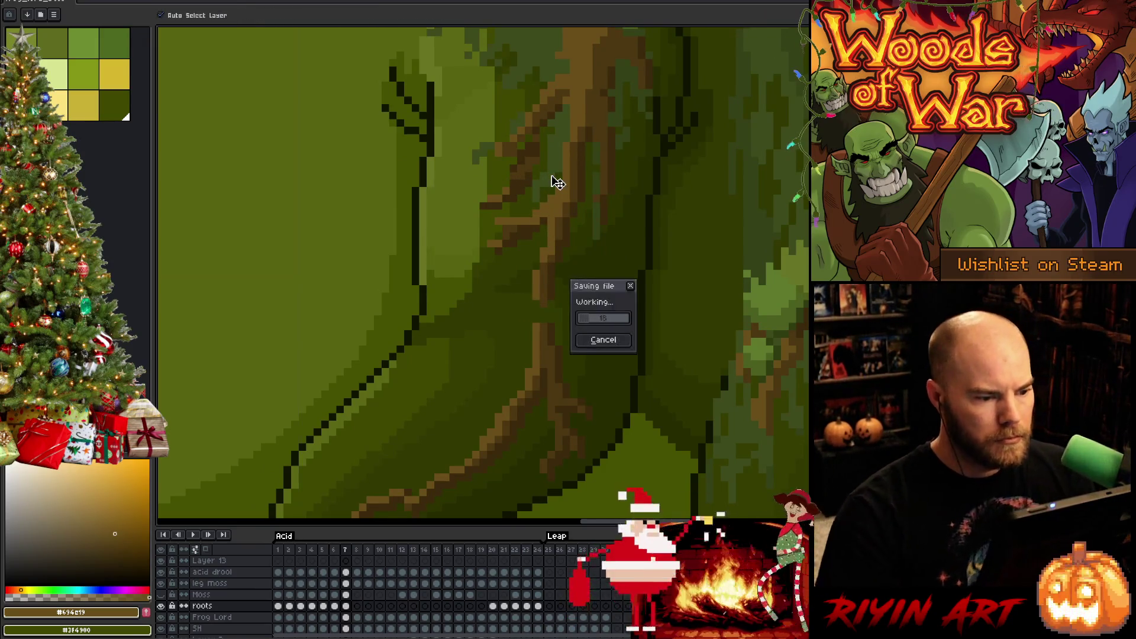
- Repaint a short run of arm root pixels in a lighter brown sampled from the canvas
key(alt)
alt+click(555, 293)
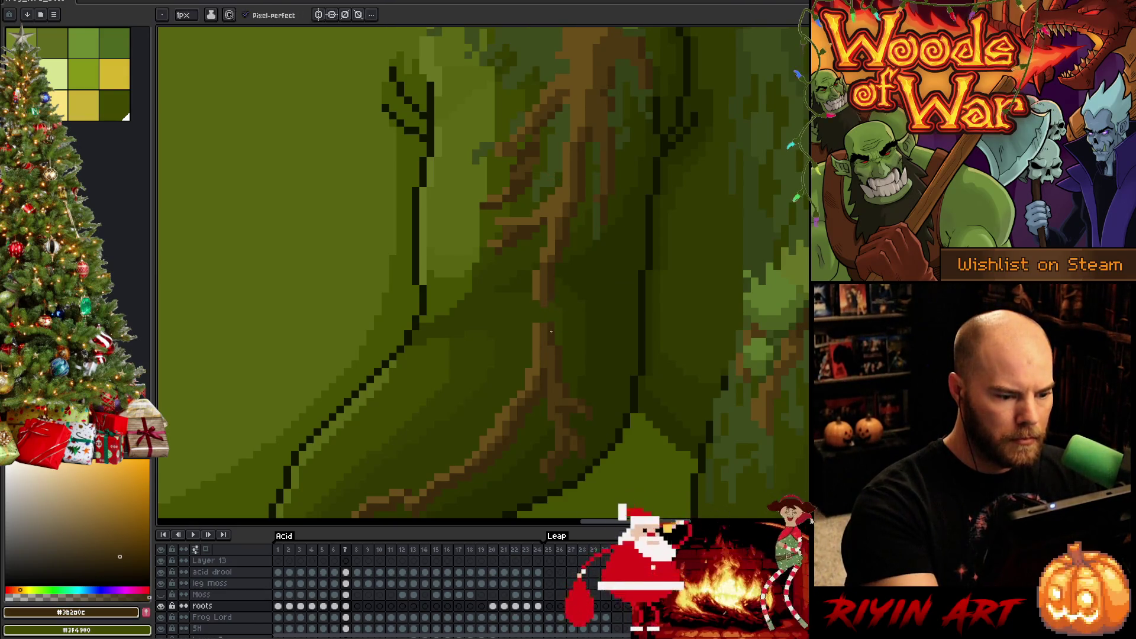
click(536, 326)
alt+click(543, 278)
drag(536, 302, 536, 323)
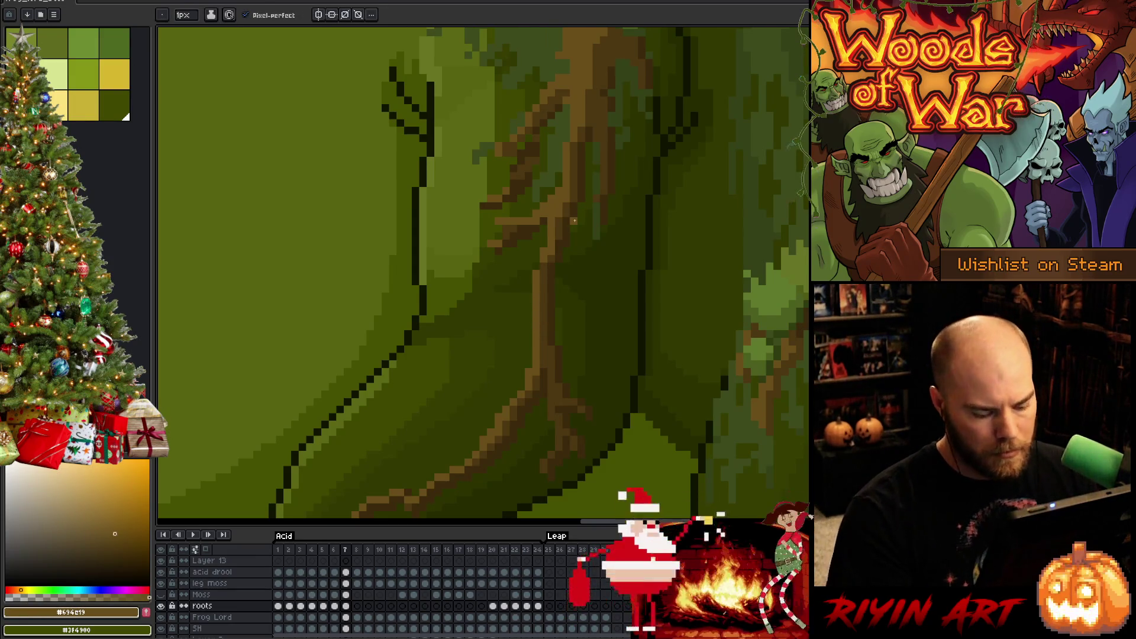
scroll(574, 221, down, 4)
key(comma)
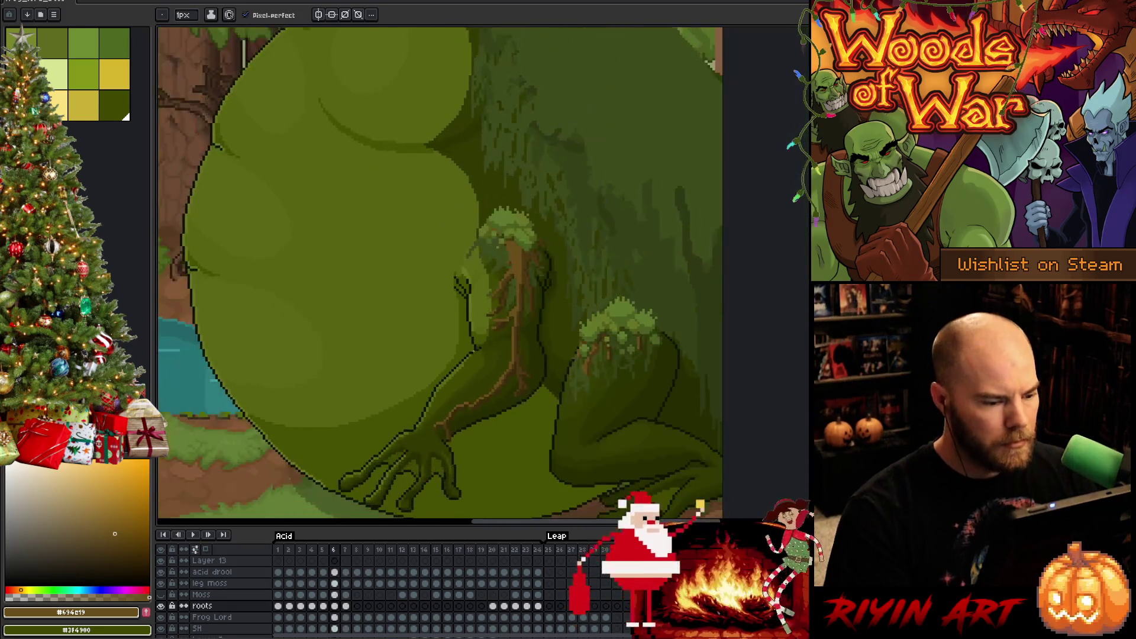
- Flip repeatedly between frames 6 and 7 to compare root placement on the arm
key(period)
key(comma)
key(period)
scroll(544, 260, up, 4)
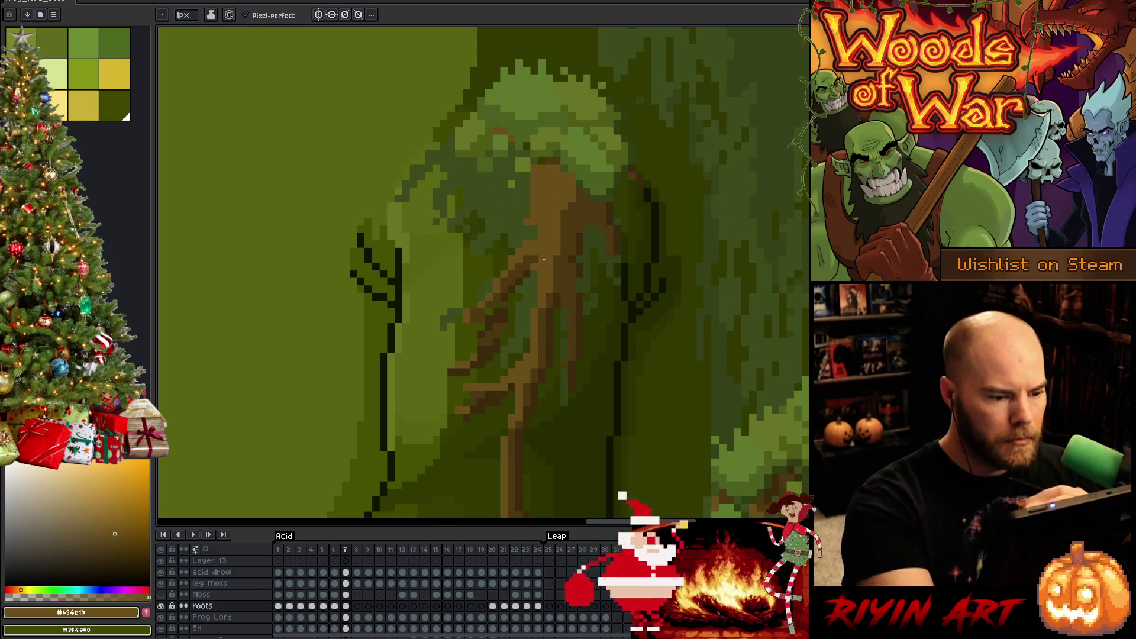
key(comma)
key(period)
key(comma)
key(period)
key(comma)
key(period)
key(comma)
key(period)
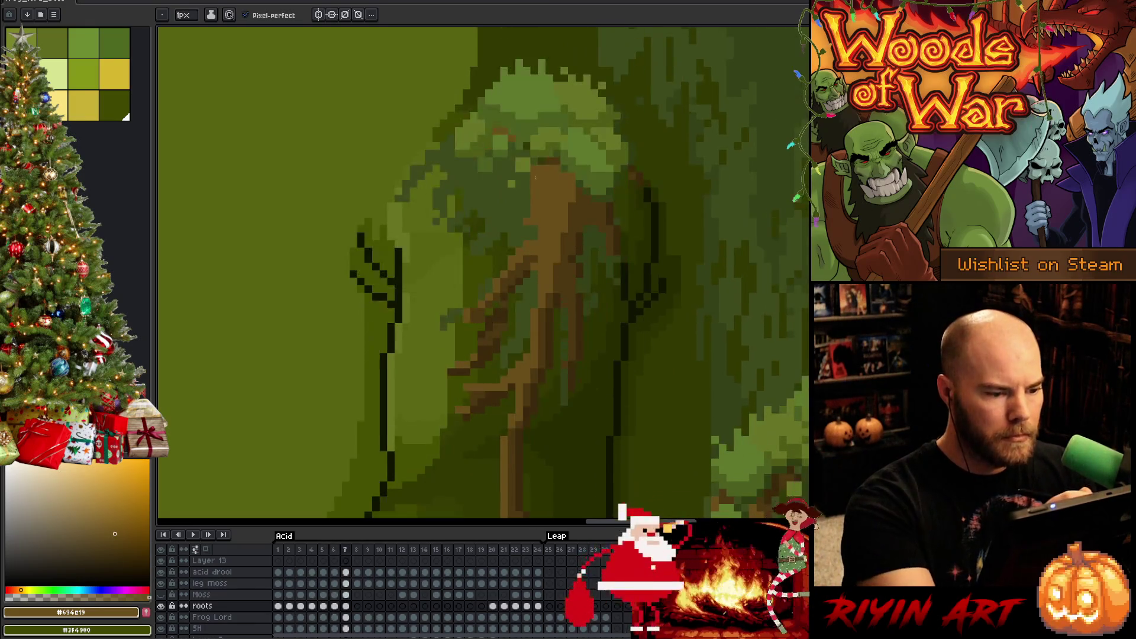
- Sample the trunk's darker and lighter root browns while comparing frames, then save
alt+click(536, 220)
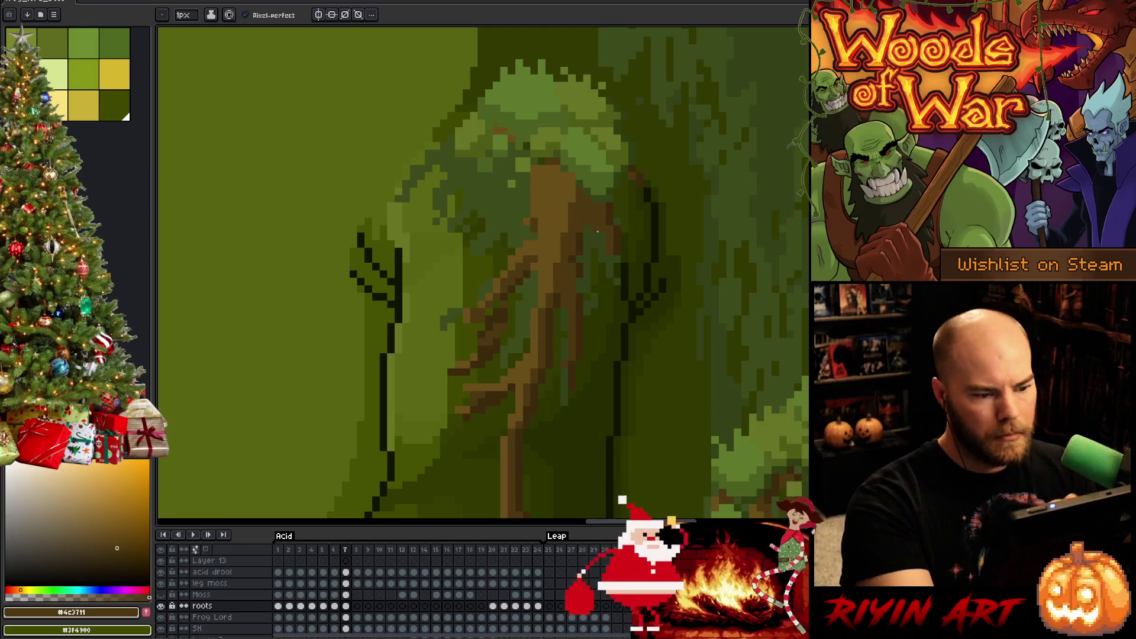
key(comma)
key(period)
key(comma)
key(period)
key(comma)
key(period)
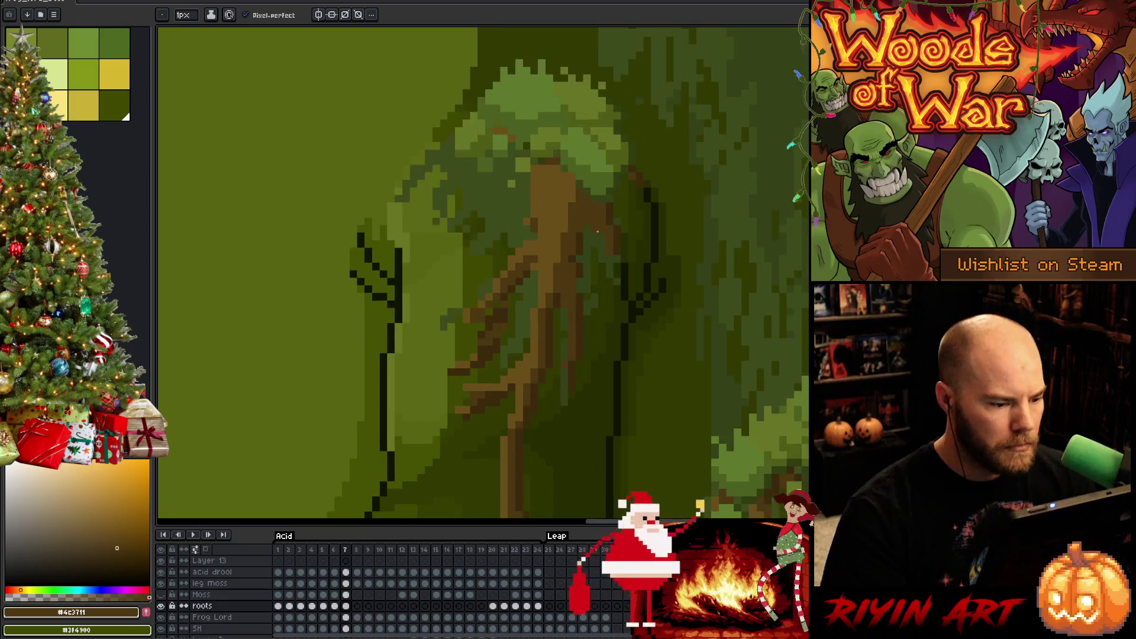
alt+click(488, 297)
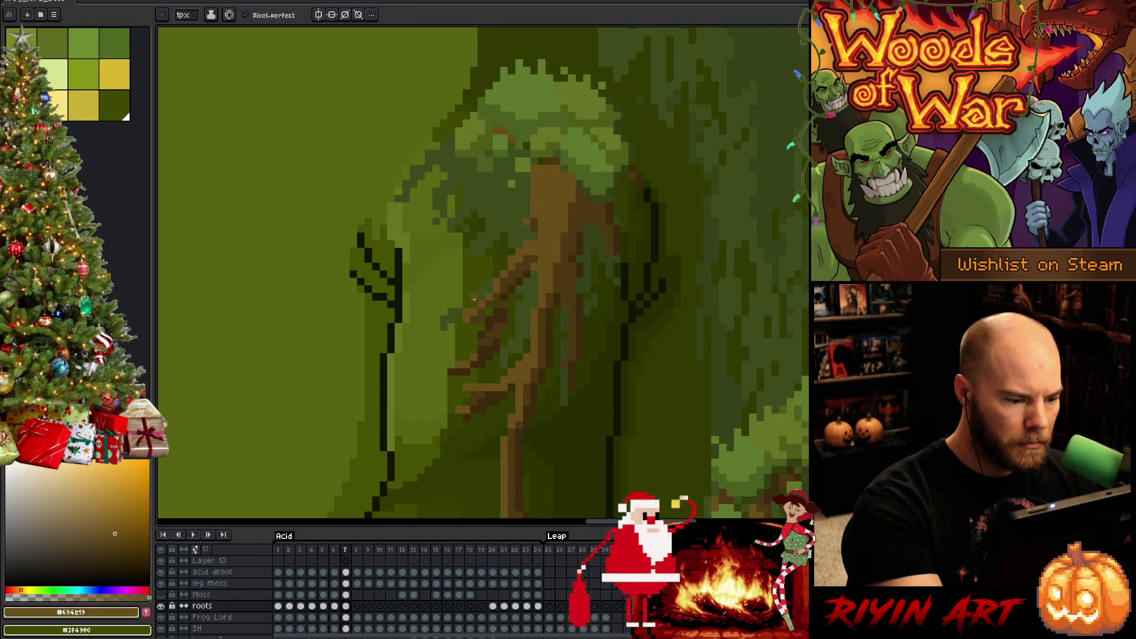
key(ctrl+s)
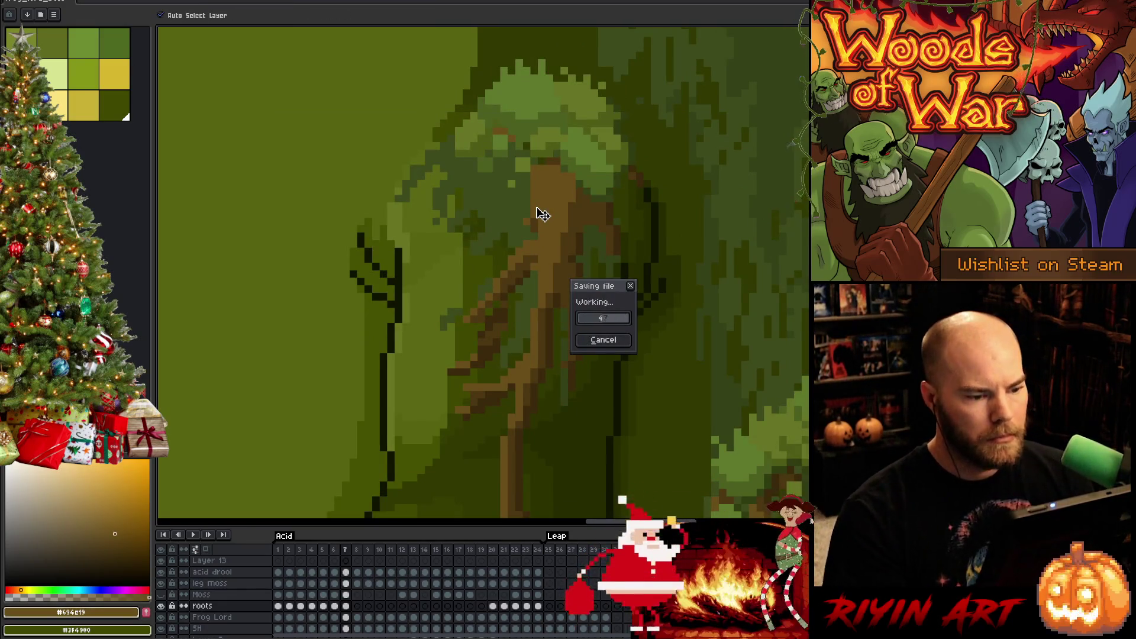
- Lasso a strip of root along the arm's right edge and sample mid and dark browns
key(comma)
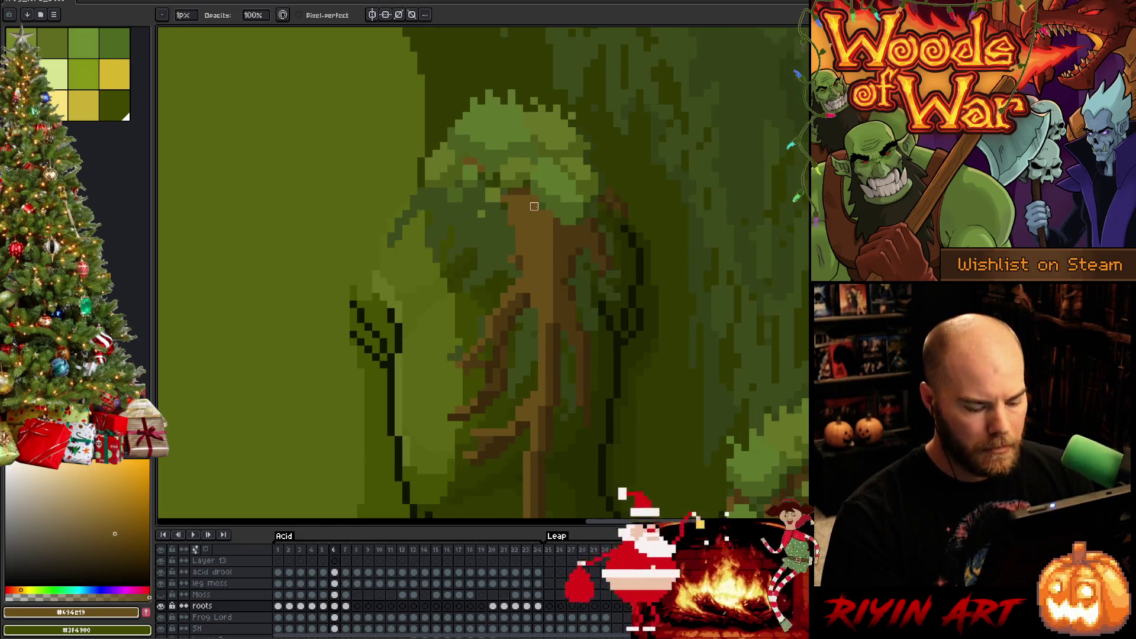
key(period)
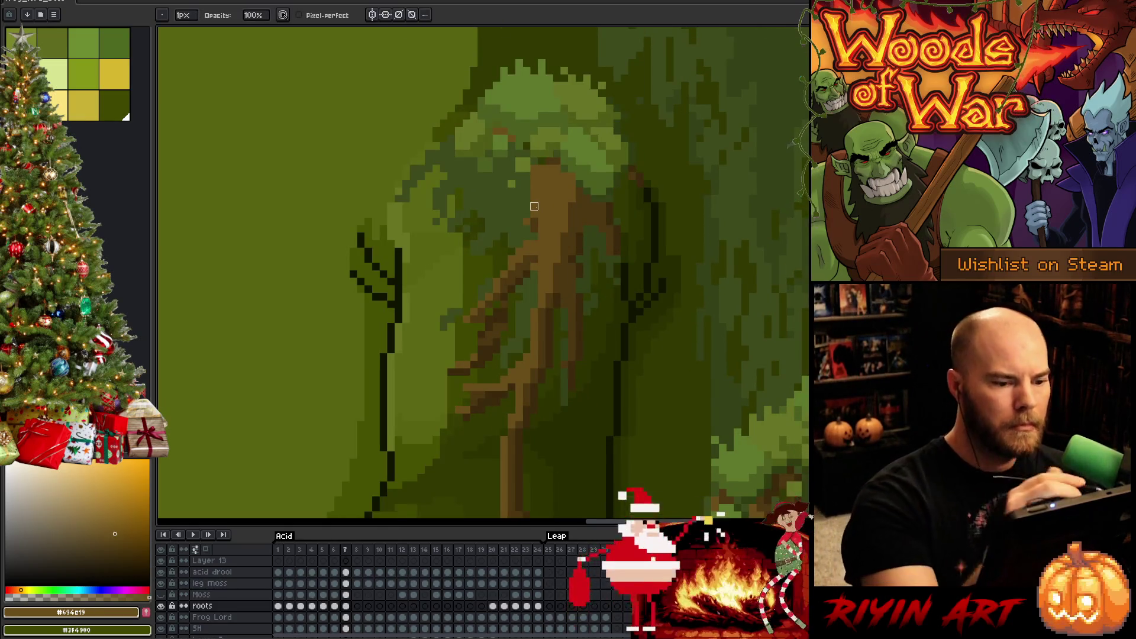
alt+click(609, 188)
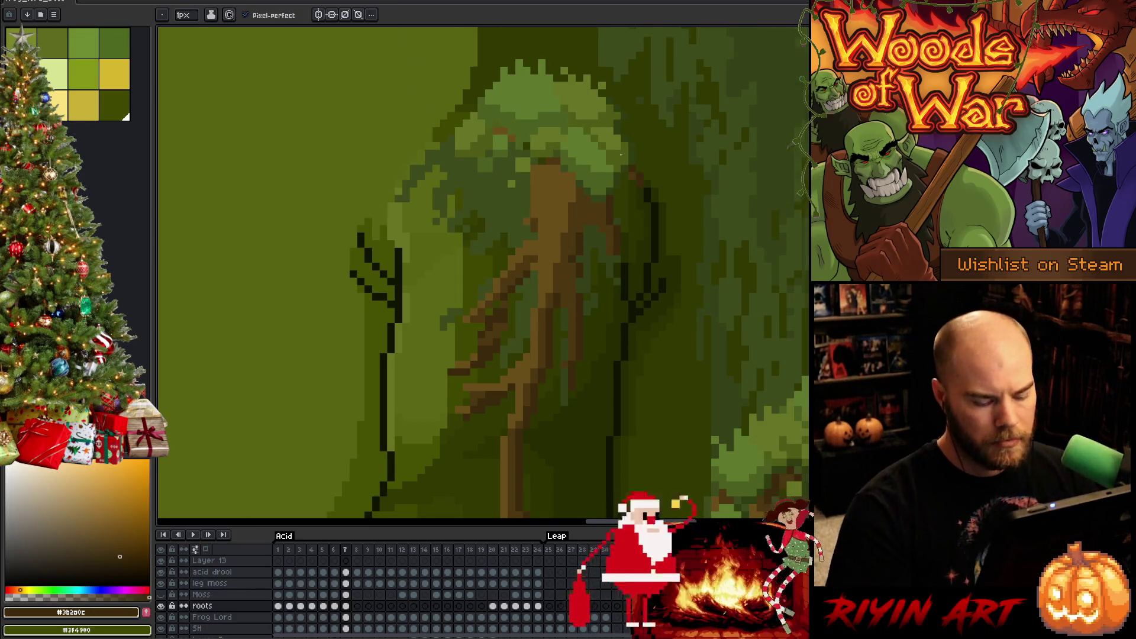
key(comma)
key(period)
key(q)
mouse_move(639, 263)
mouse_down()
mouse_move(608, 189)
mouse_move(608, 283)
mouse_up()
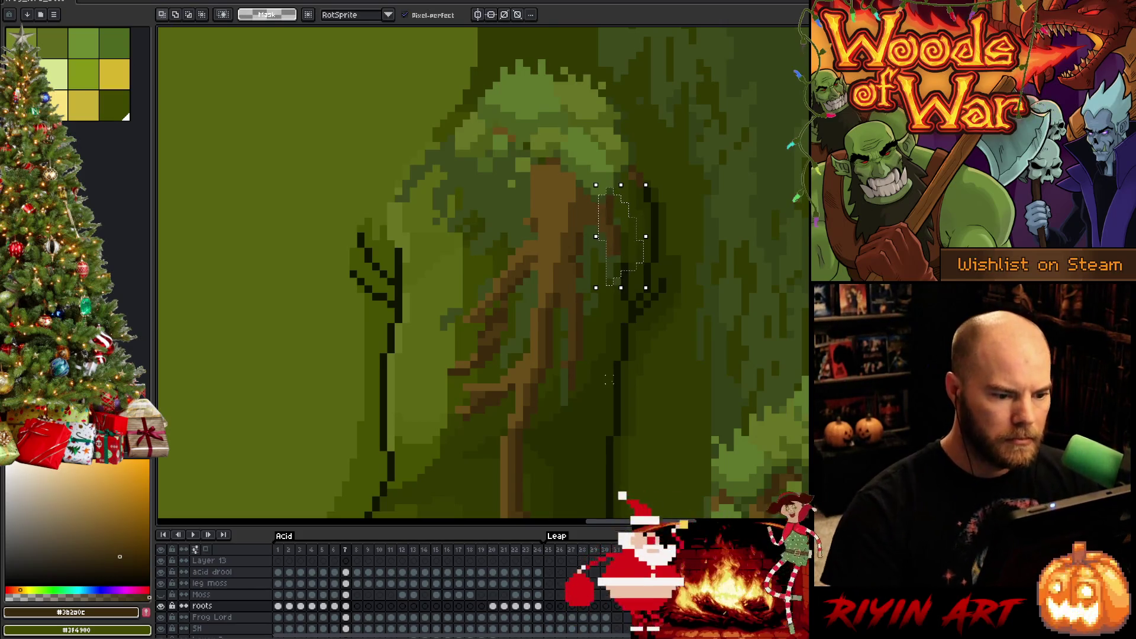
key(ctrl+d)
key(b)
alt+click(610, 195)
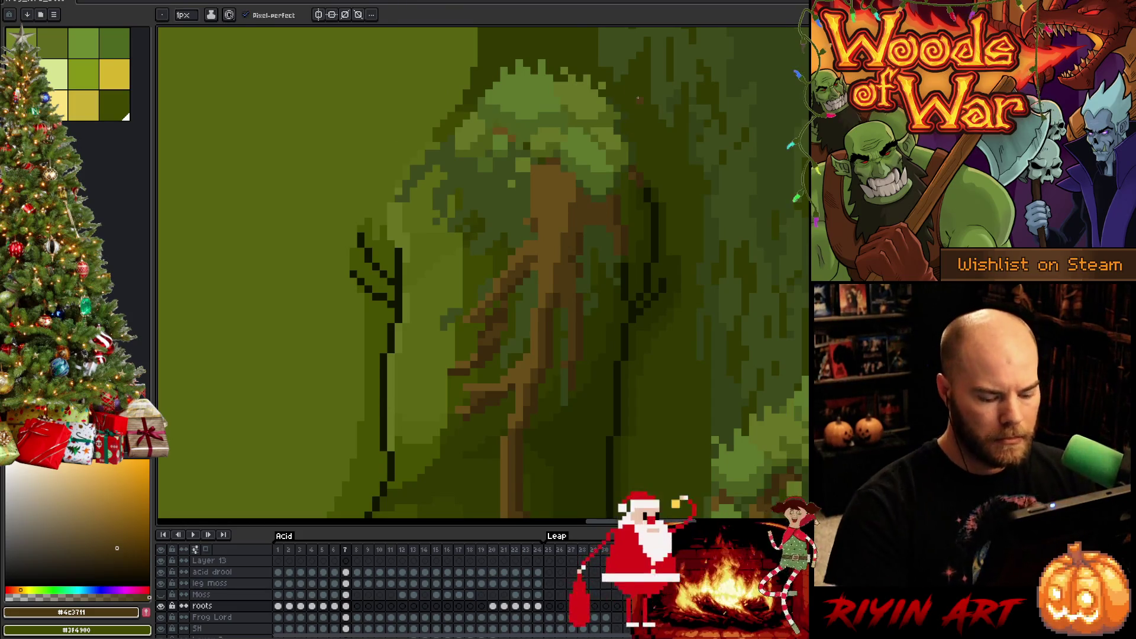
alt+click(588, 227)
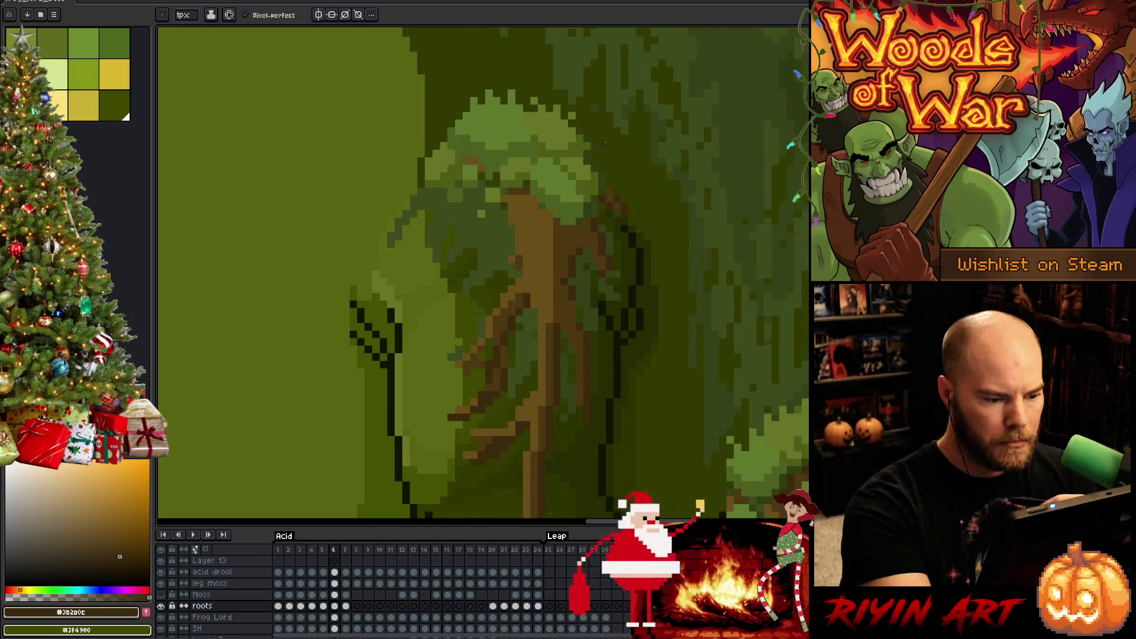
- Lasso a lower section of the root, then sample the trunk's mid and dark browns
key(q)
mouse_move(595, 397)
mouse_down()
mouse_move(594, 329)
mouse_move(579, 296)
mouse_move(559, 402)
mouse_up()
key(ctrl+d)
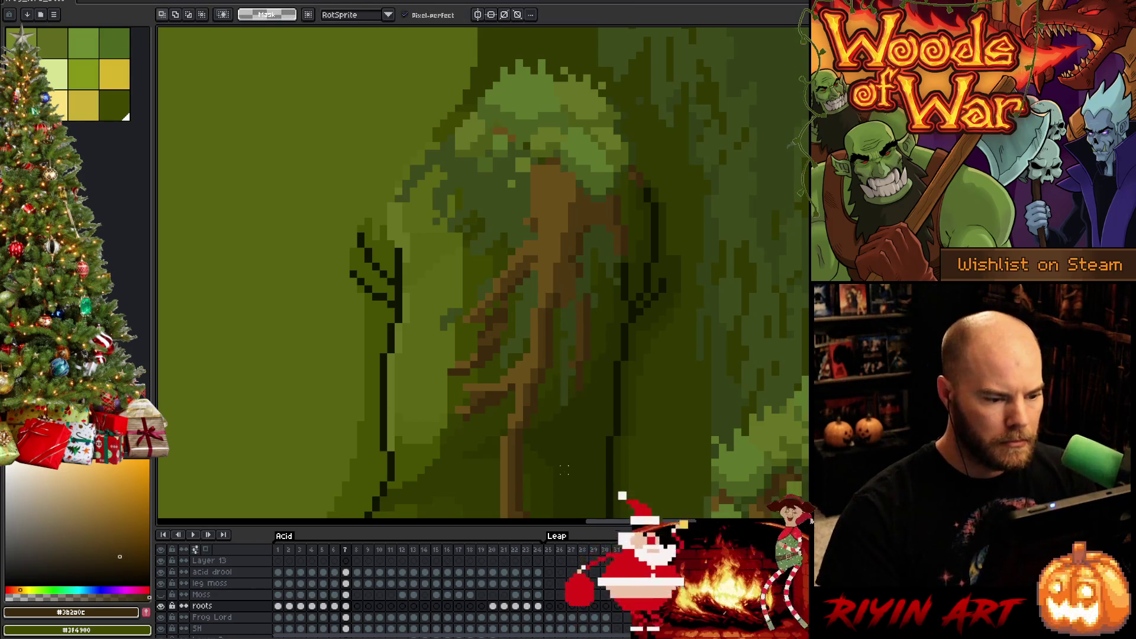
key(b)
alt+click(579, 294)
alt+click(587, 291)
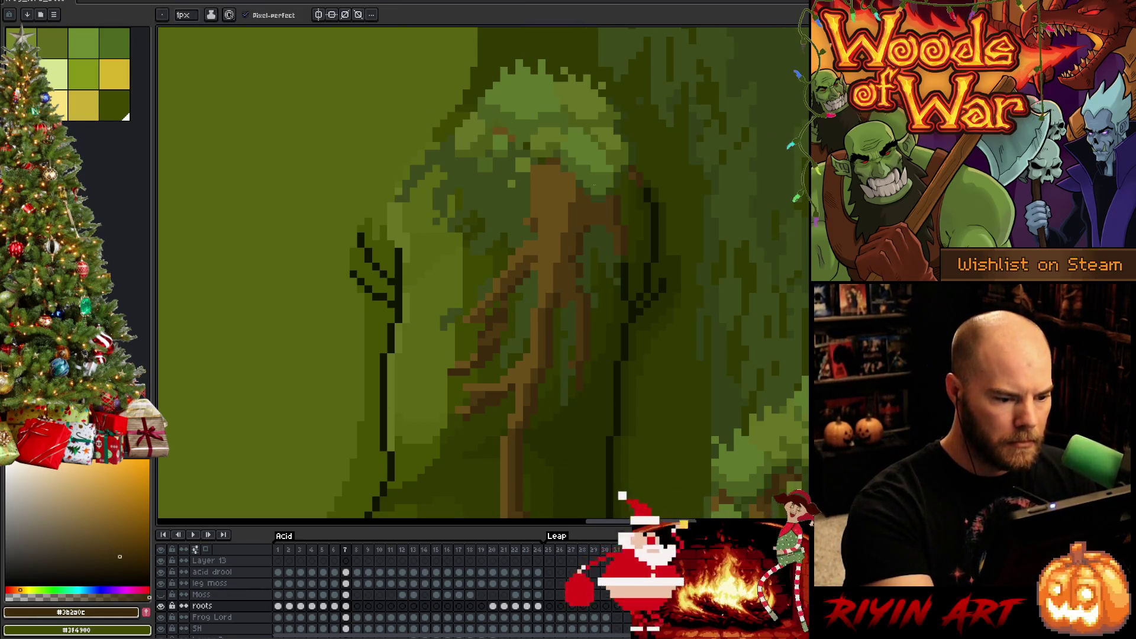
alt+click(581, 301)
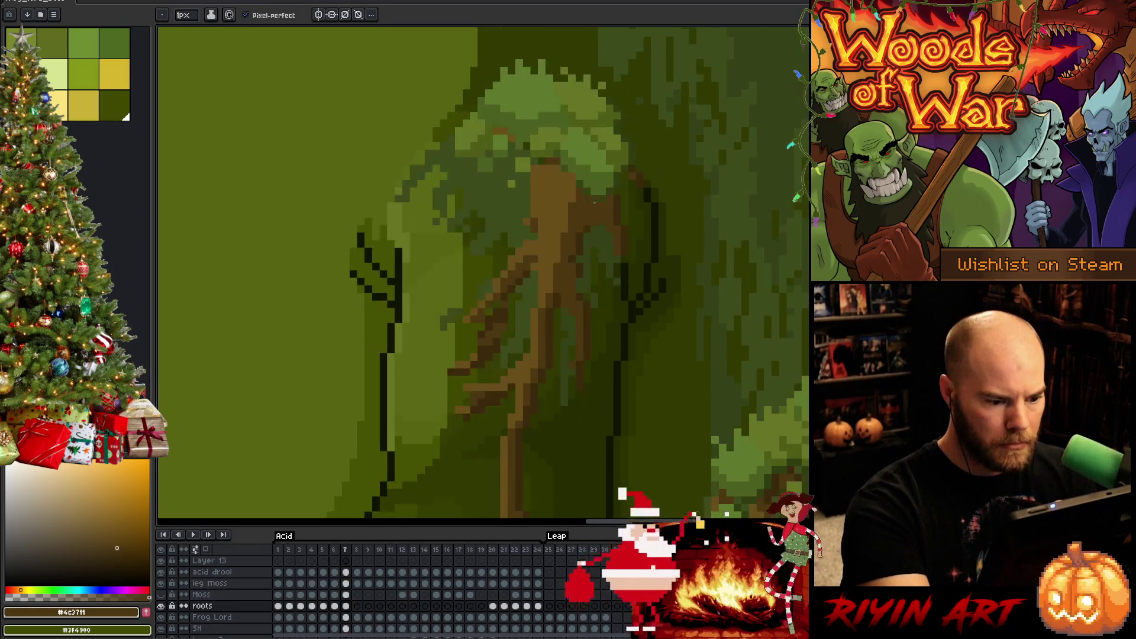
- Nudge the lower right part of the root into place and compare it with frame 6
key(q)
mouse_move(592, 330)
mouse_down()
mouse_move(612, 409)
mouse_move(591, 329)
mouse_up()
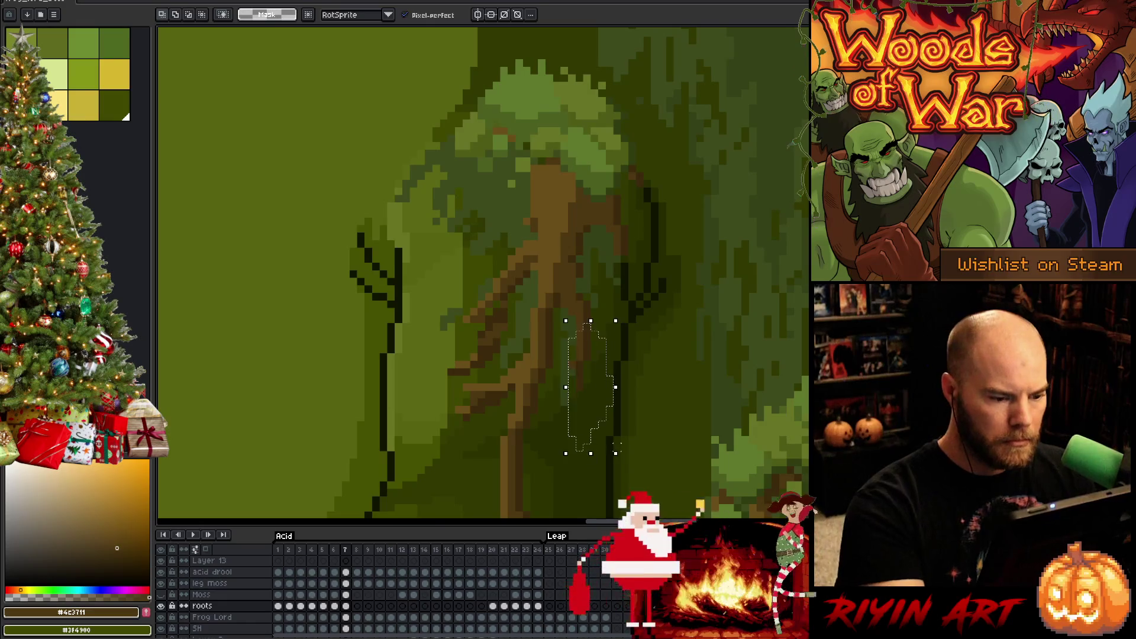
key(ctrl+t)
key(Return)
key(ctrl+d)
key(b)
alt+click(580, 337)
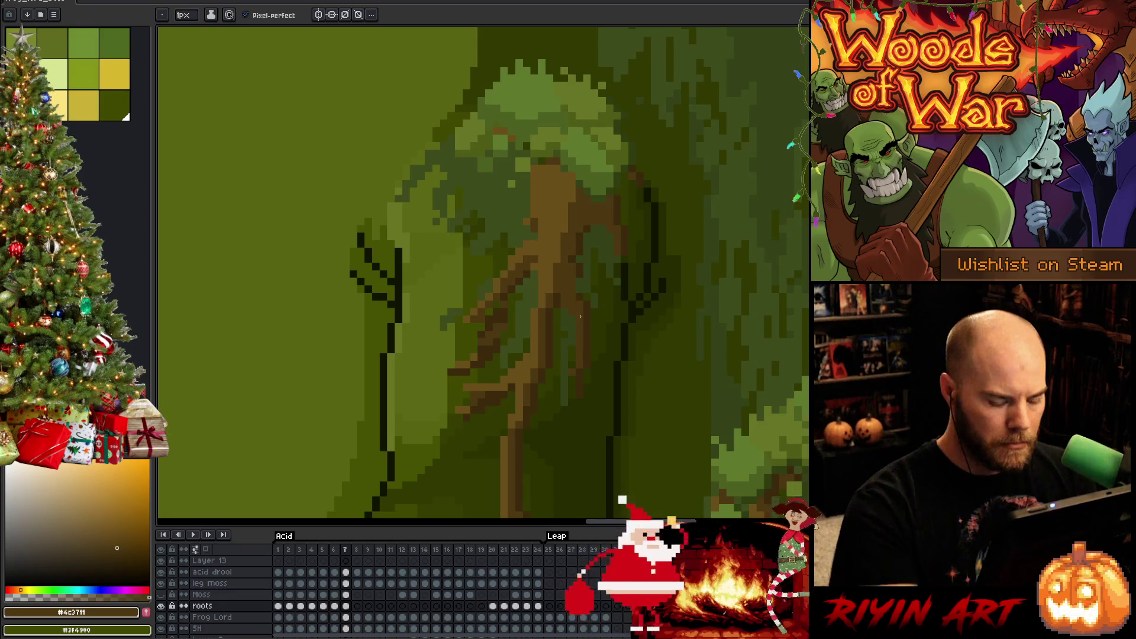
key(Left)
key(Left)
key(Right)
key(Right)
key(Left)
scroll(470, 343, down, 2)
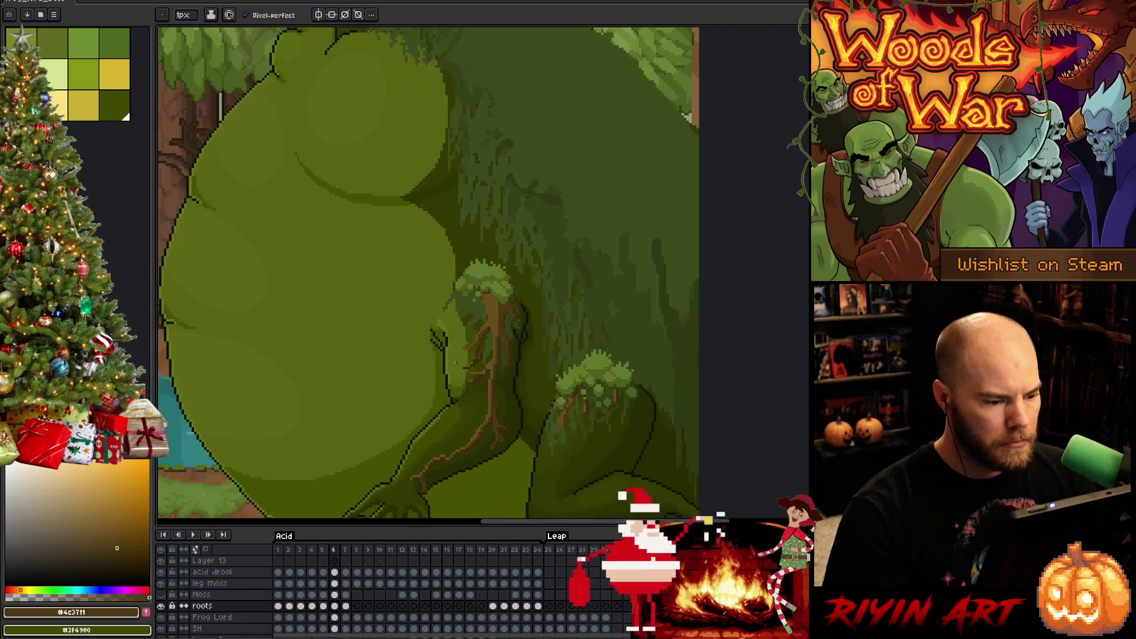
- Sample the trunk's lighter and darker browns, shift a small trunk strip in frame 7, then check frame 6
key(Right)
scroll(456, 362, up, 3)
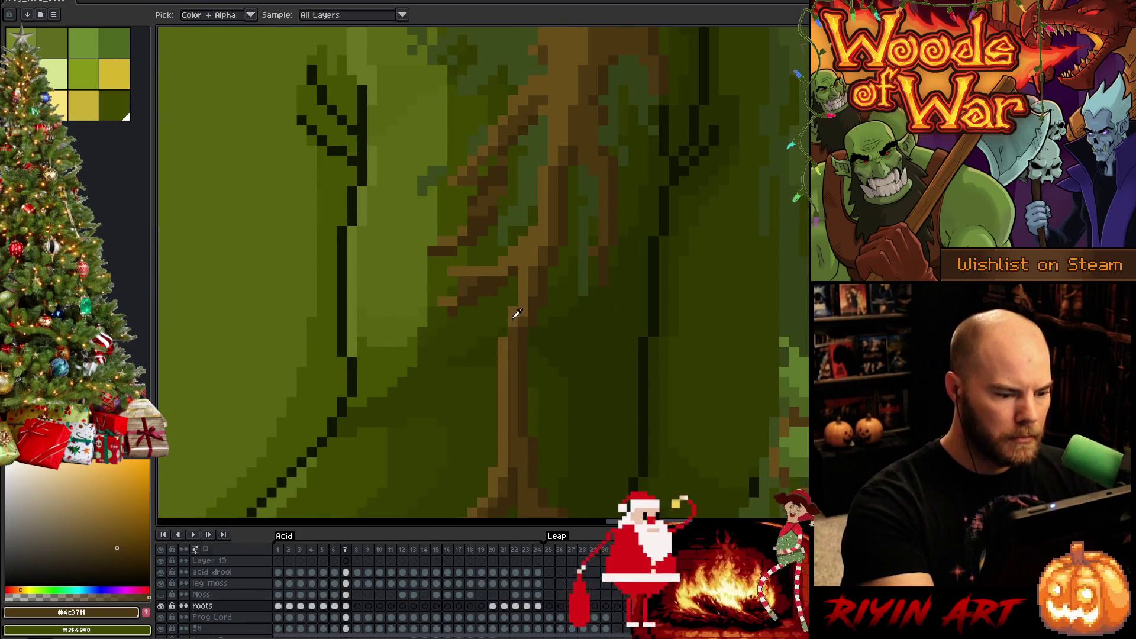
alt+click(517, 313)
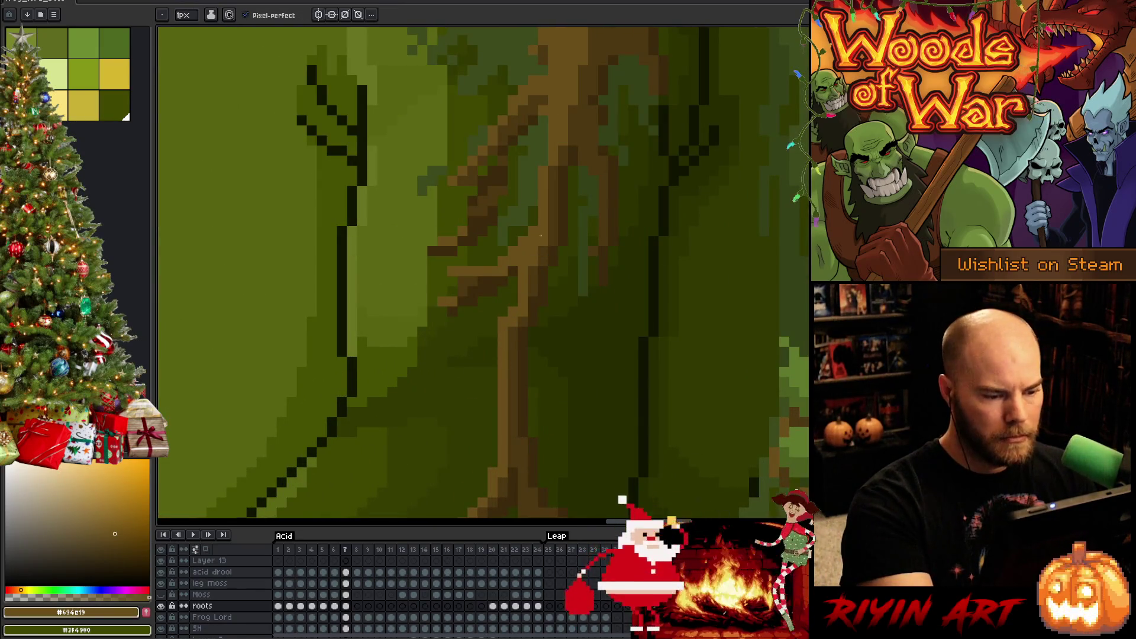
alt+click(520, 316)
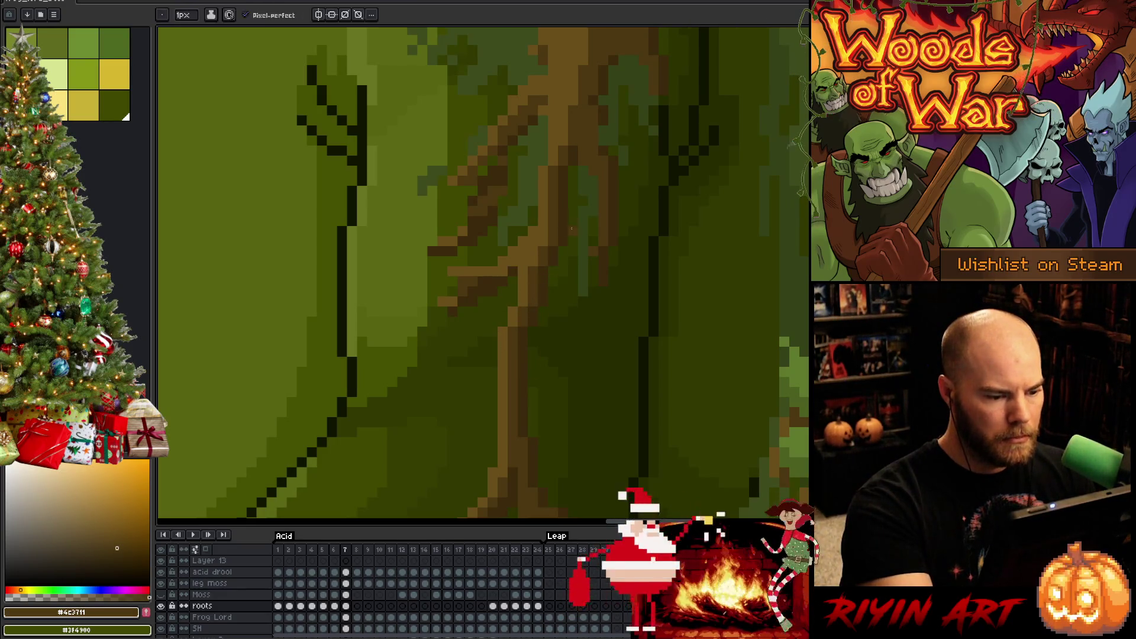
scroll(534, 470, down, 4)
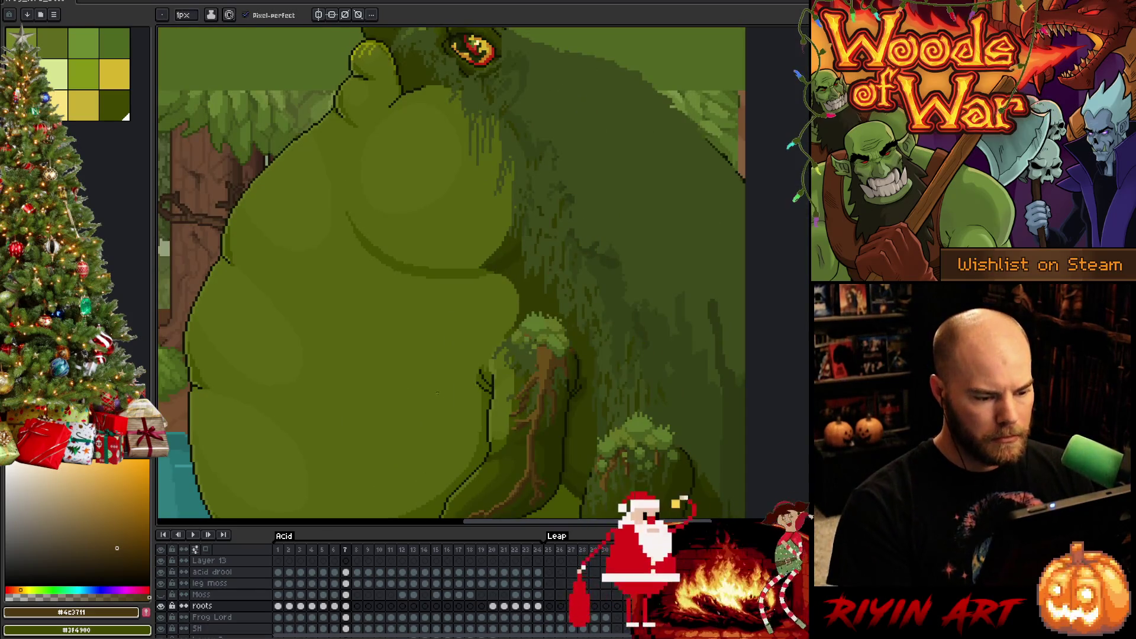
scroll(523, 408, up, 4)
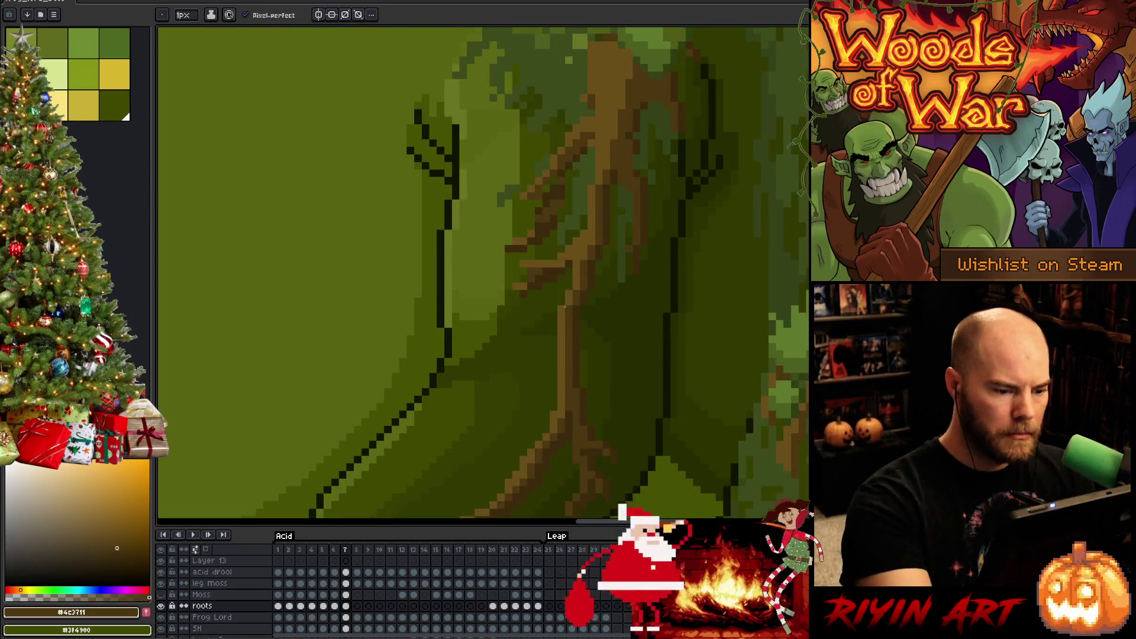
key(m)
drag(580, 305, 620, 315)
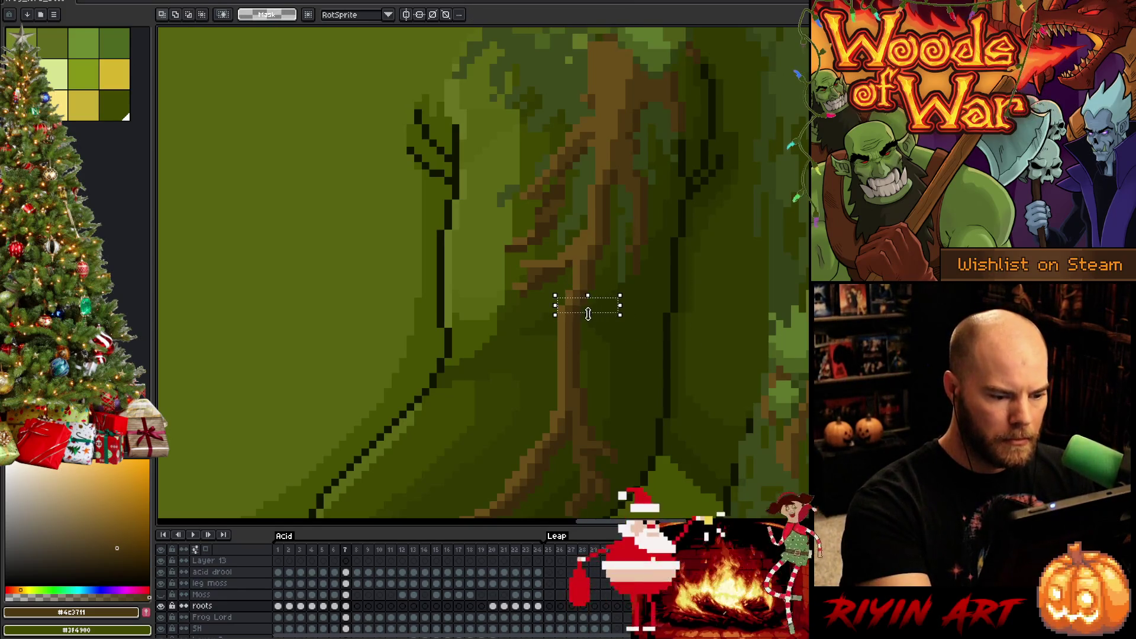
key(ctrl+d)
key(b)
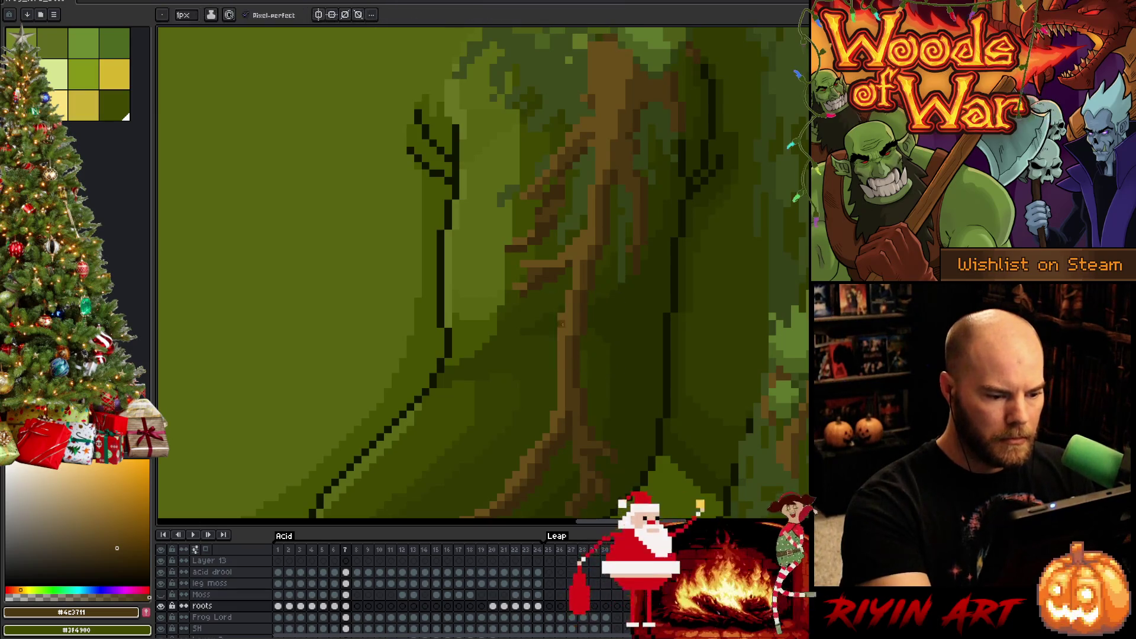
key(comma)
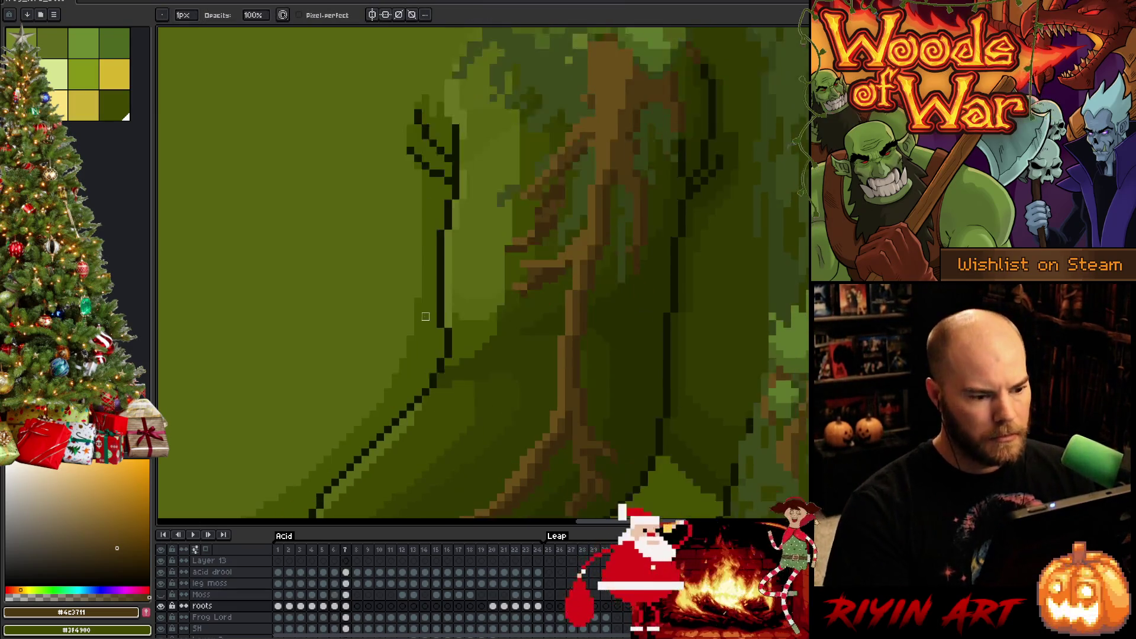
scroll(561, 286, down, 4)
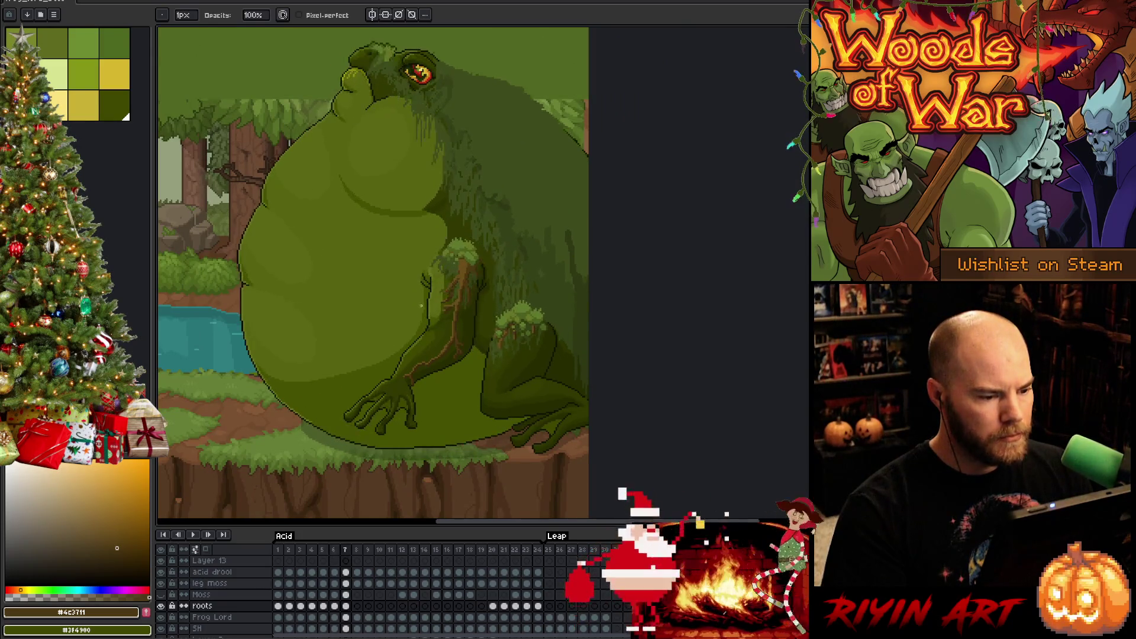
- Return to frame 7, sample the darkest trunk brown, and compare the root with frame 6
key(period)
scroll(443, 255, up, 3)
scroll(442, 254, up, 3)
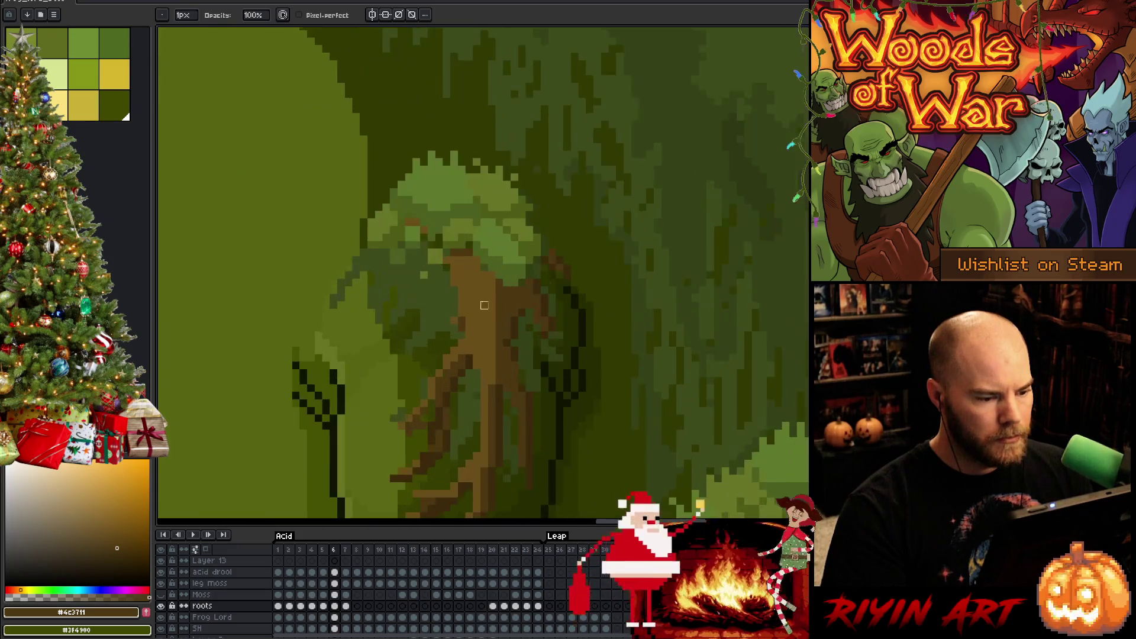
alt+click(567, 305)
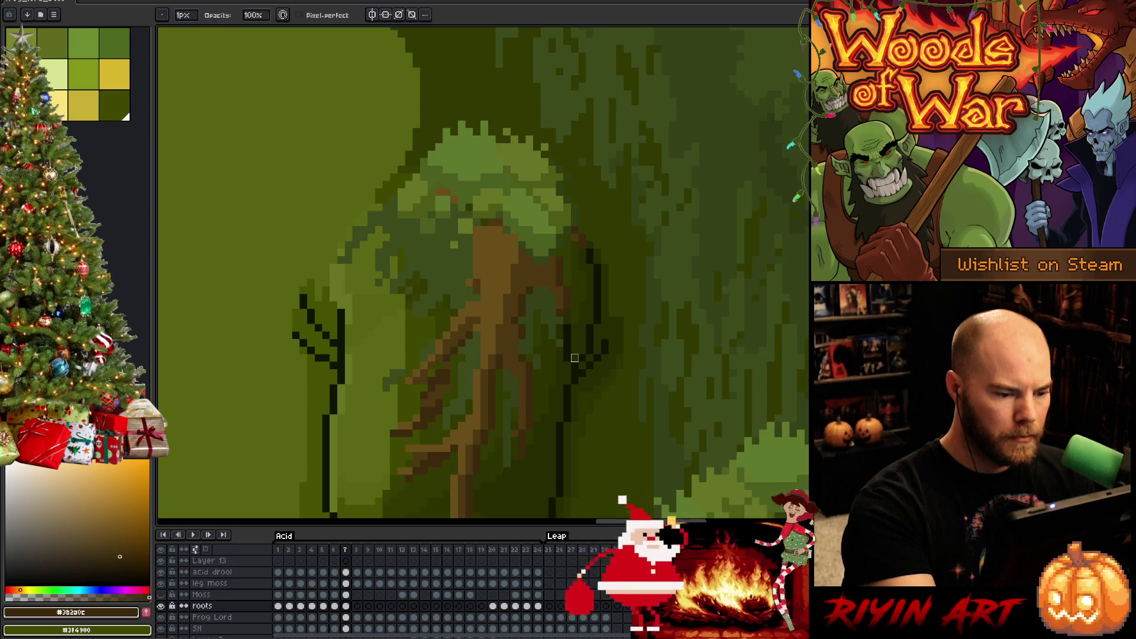
key(Right)
key(Left)
key(Right)
key(Left)
scroll(574, 358, down, 5)
scroll(566, 366, up, 5)
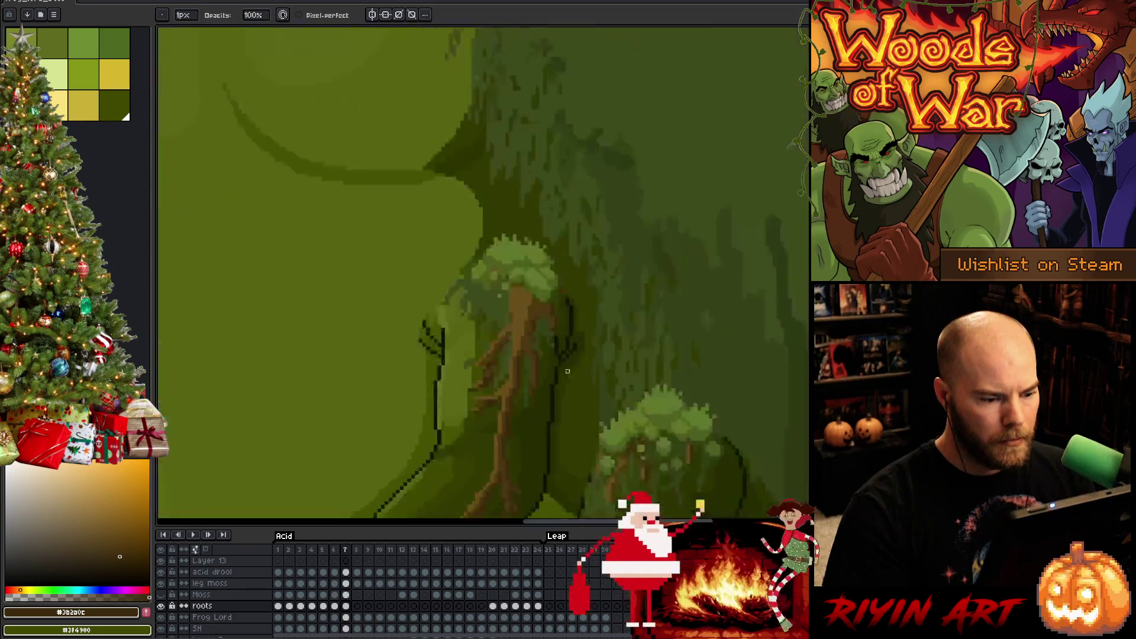
- Select the root pixels right of the trunk, nudge them up one pixel, and commit
key(m)
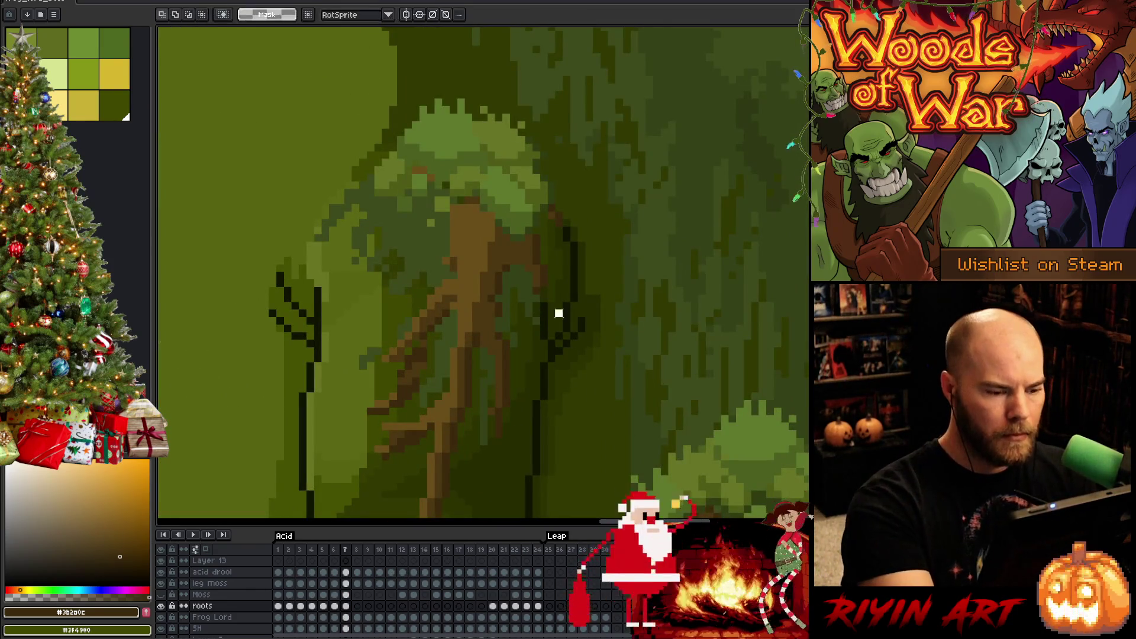
drag(522, 277, 565, 320)
key(Left)
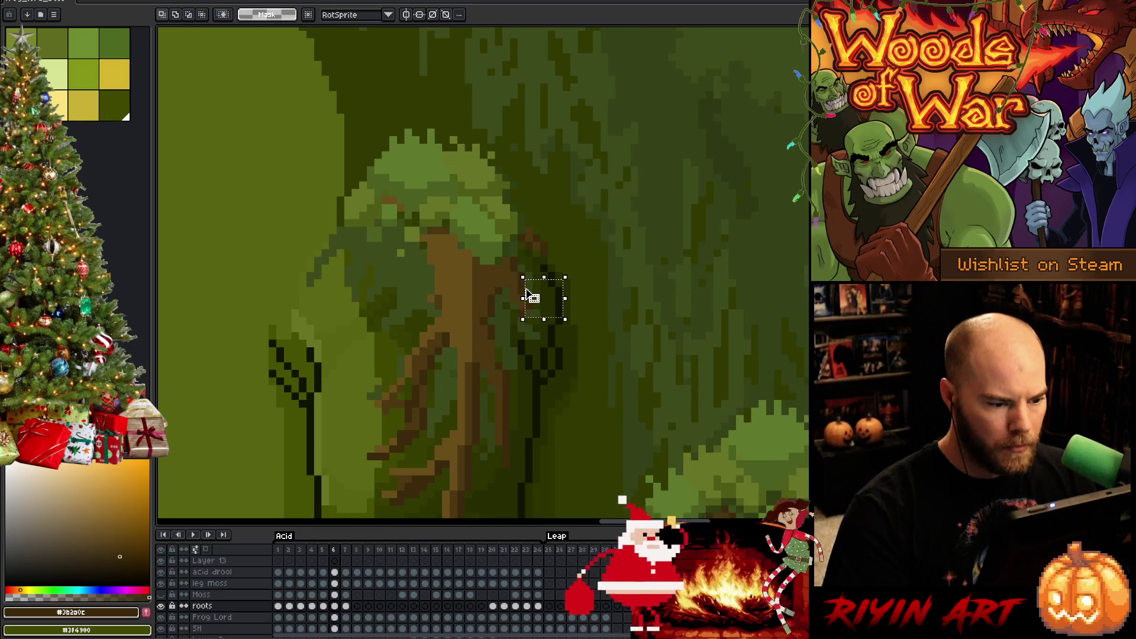
key(Right)
key(Up)
key(Return)
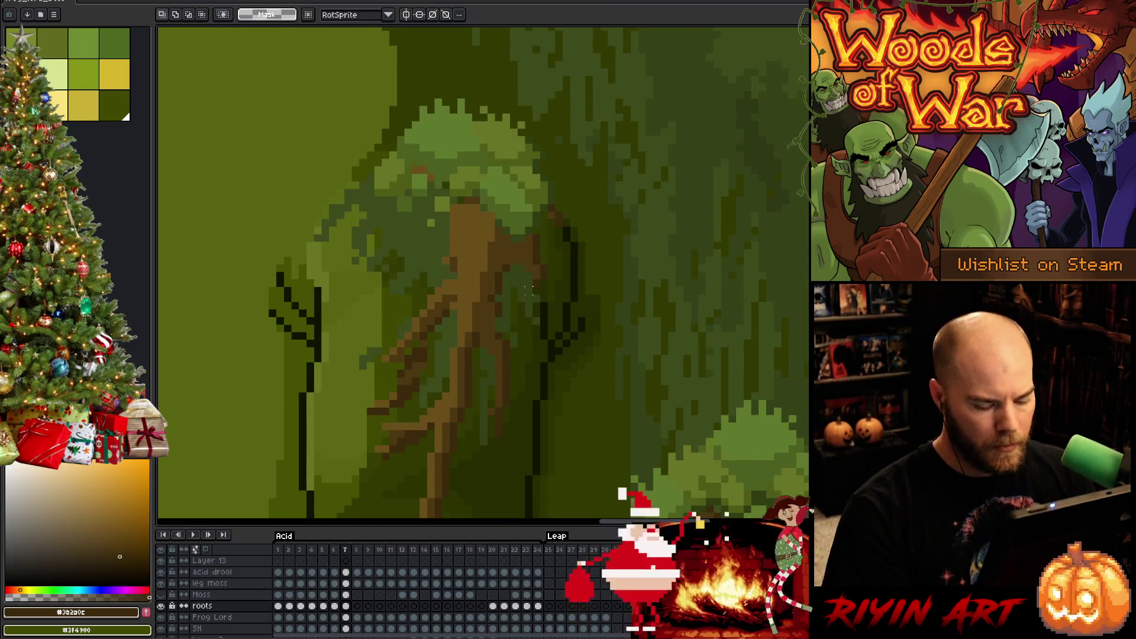
key(Left)
key(Right)
key(Left)
key(Right)
key(Left)
- Sample the medium and darkest root browns for the pencil and compare frames 6 and 7
key(Right)
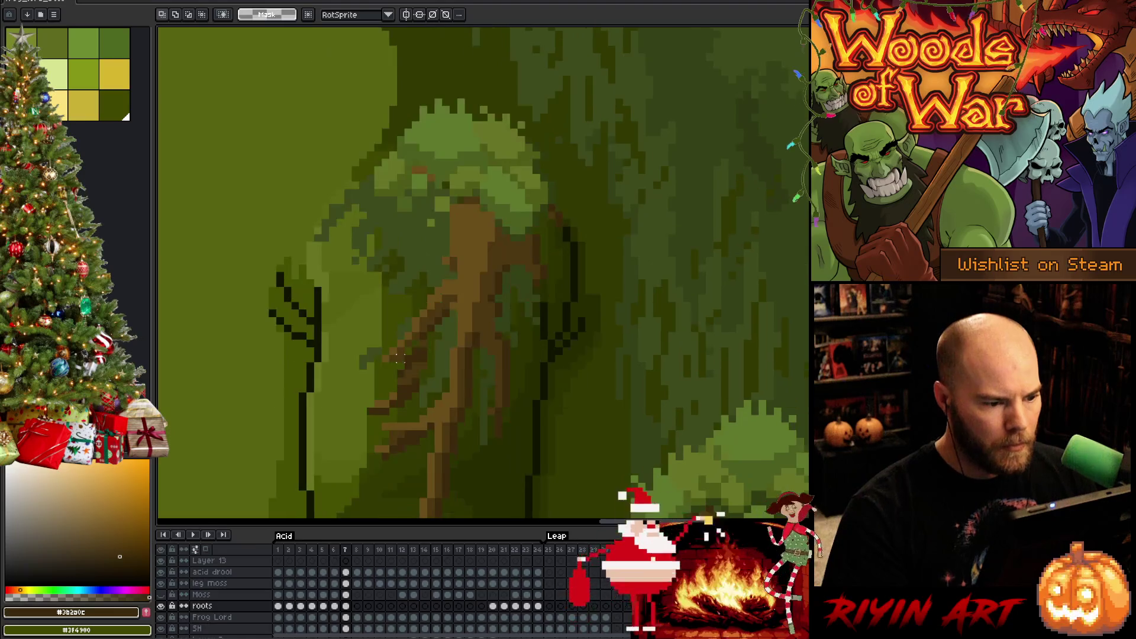
alt+click(547, 210)
key(Left)
key(Right)
key(b)
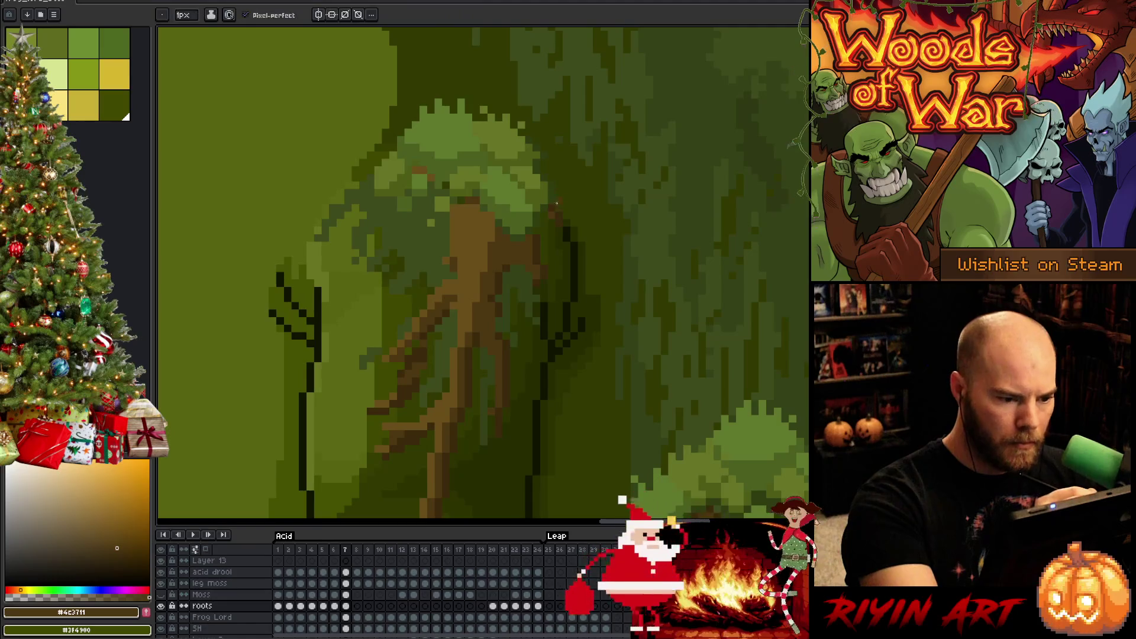
alt+click(557, 214)
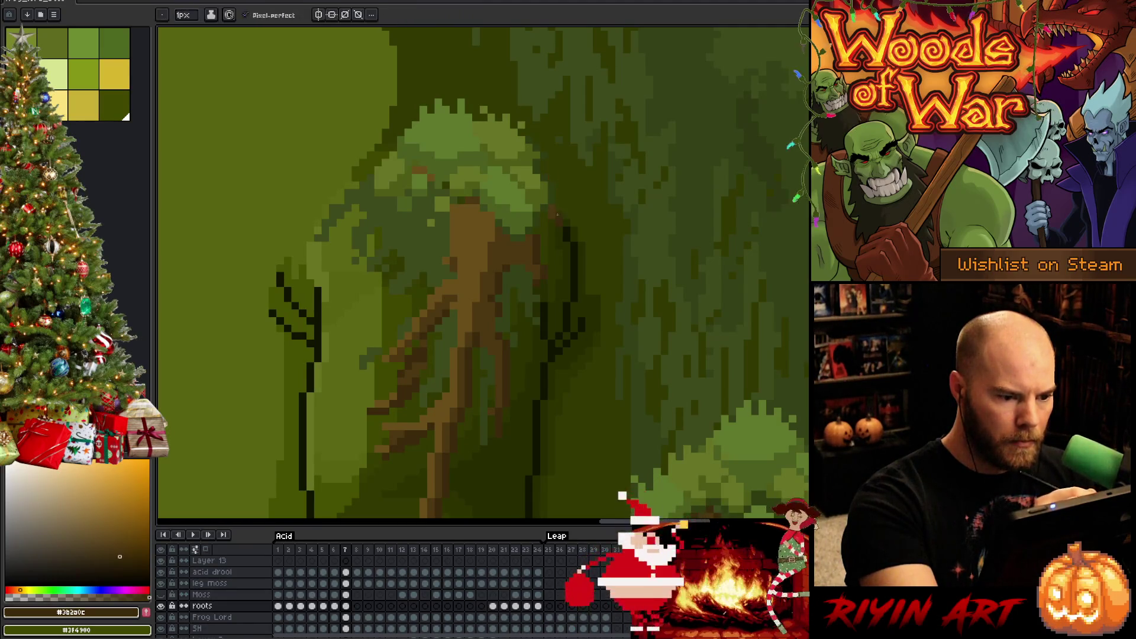
key(Left)
key(Right)
key(Left)
key(Right)
key(Left)
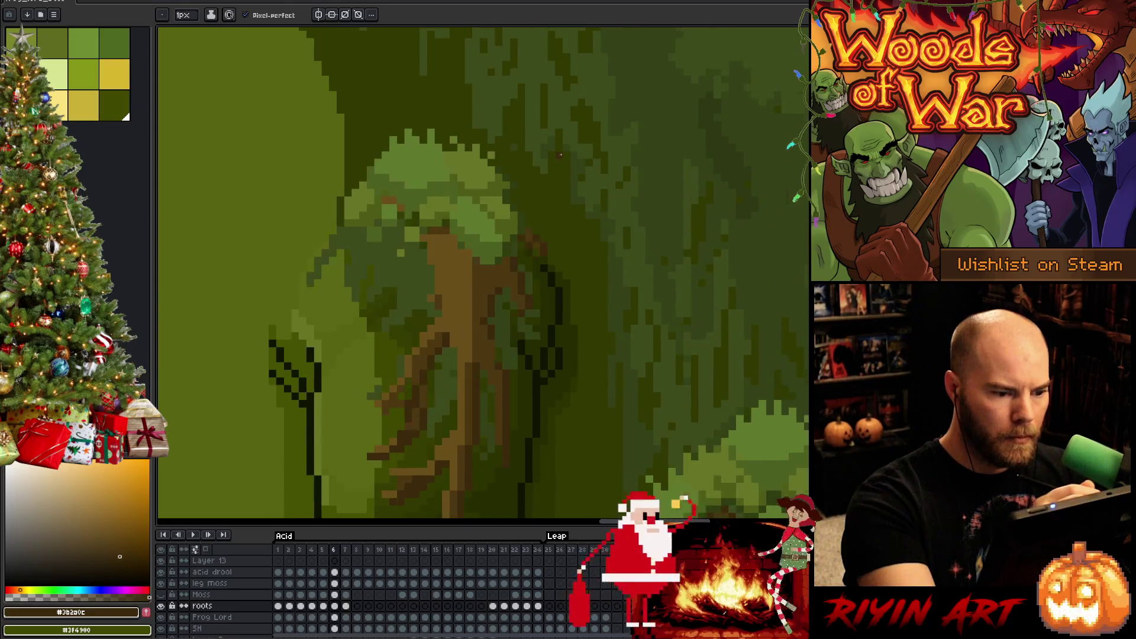
key(Right)
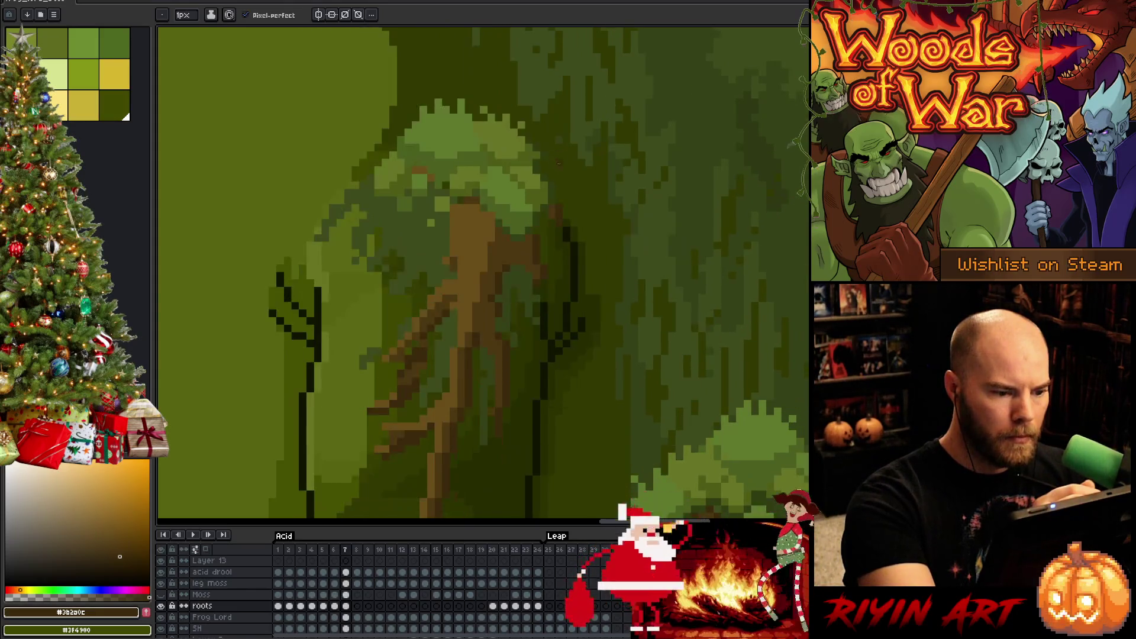
- Select a small block of root pixels near the trunk's upper edge and shift it slightly
key(m)
mouse_move(530, 178)
mouse_down()
mouse_move(580, 236)
mouse_move(564, 220)
mouse_up()
click(573, 155)
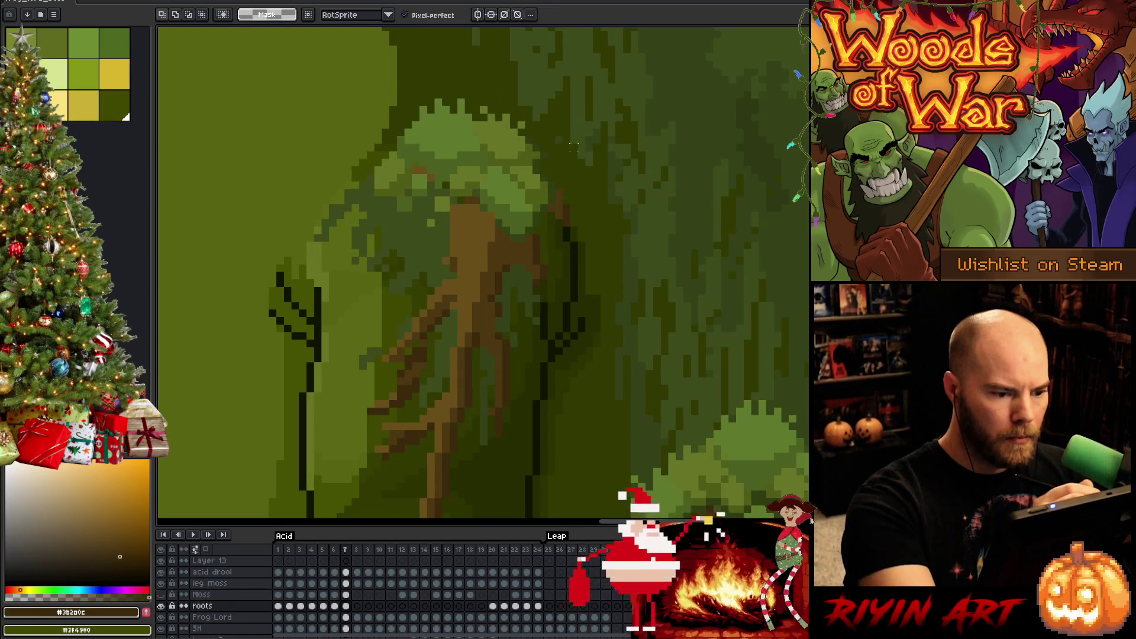
drag(582, 170, 580, 169)
click(587, 156)
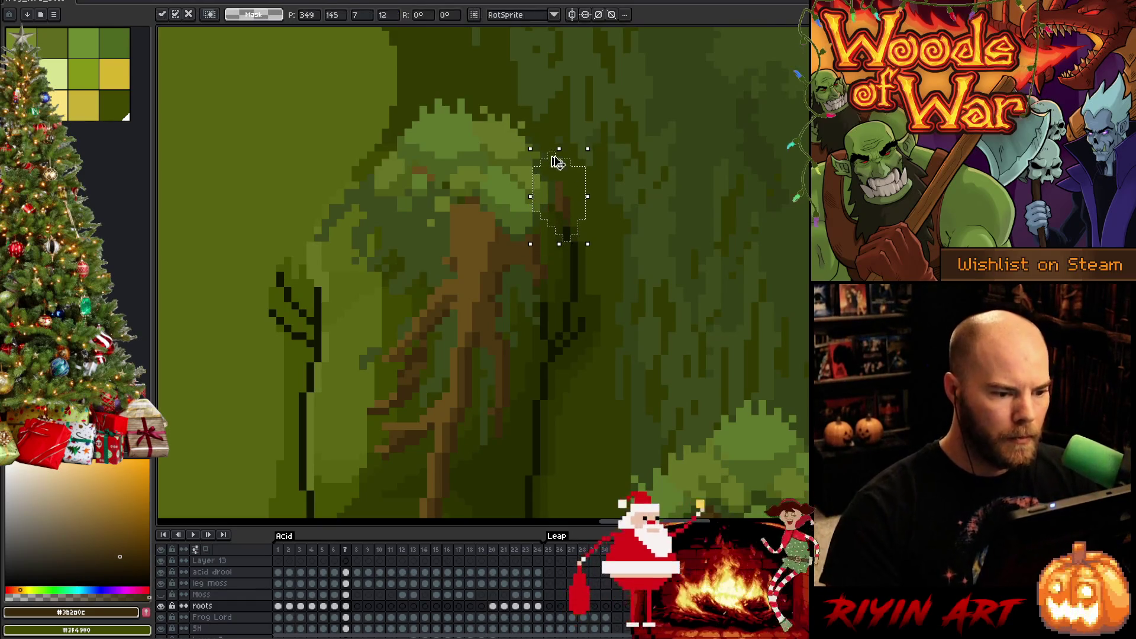
- Recheck the shifted root by flipping between frames 6 and 7
key(b)
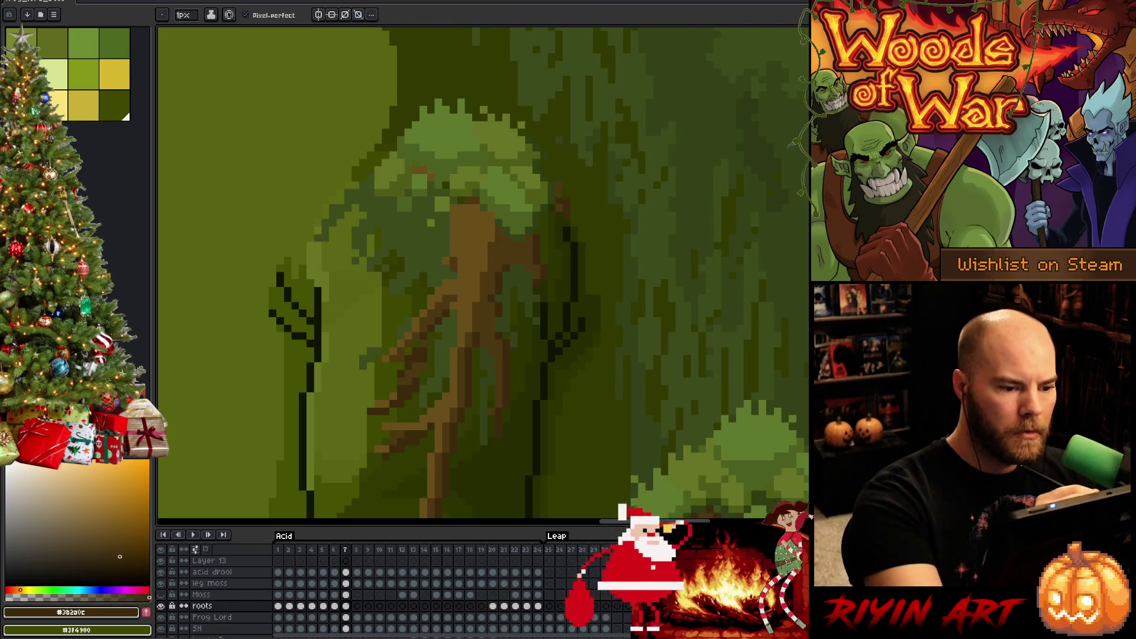
key(e)
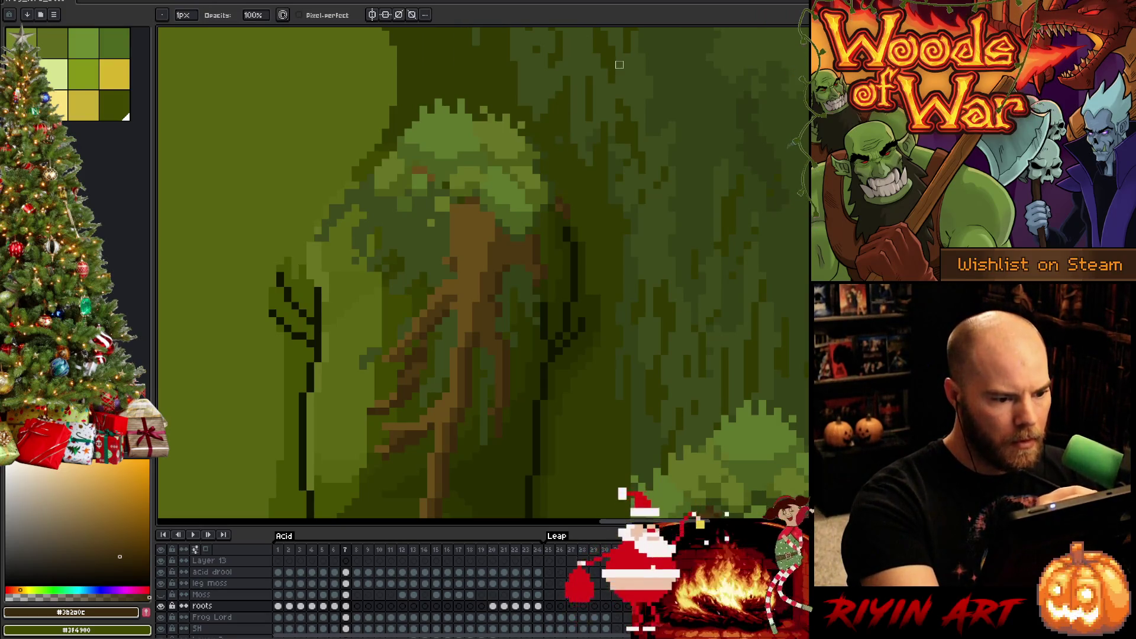
key(Left)
key(Right)
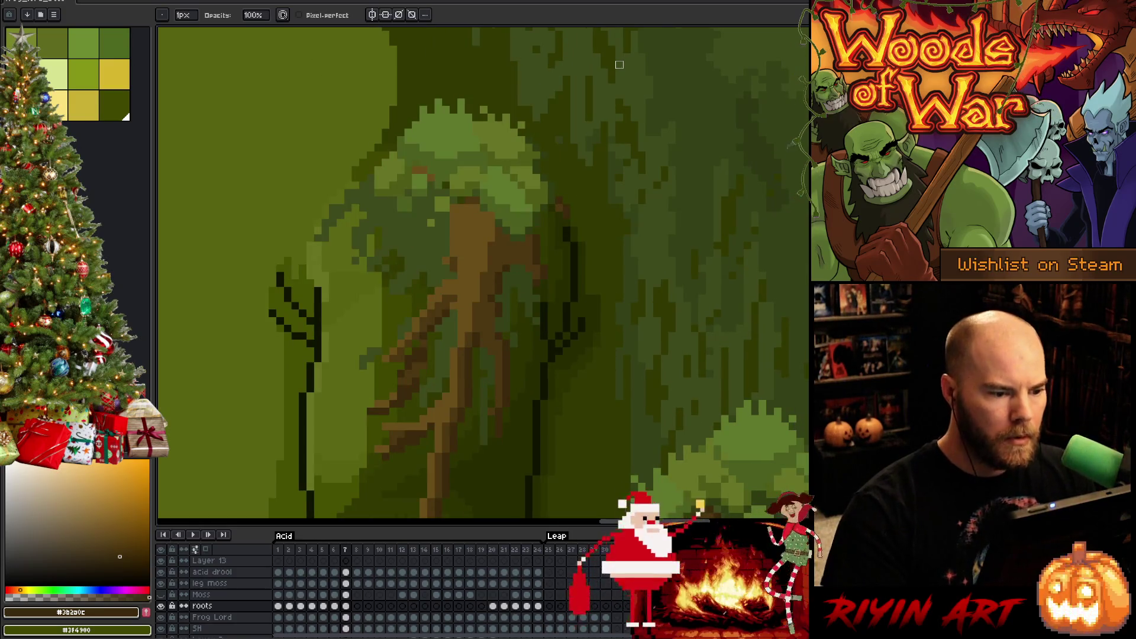
key(Left)
key(Right)
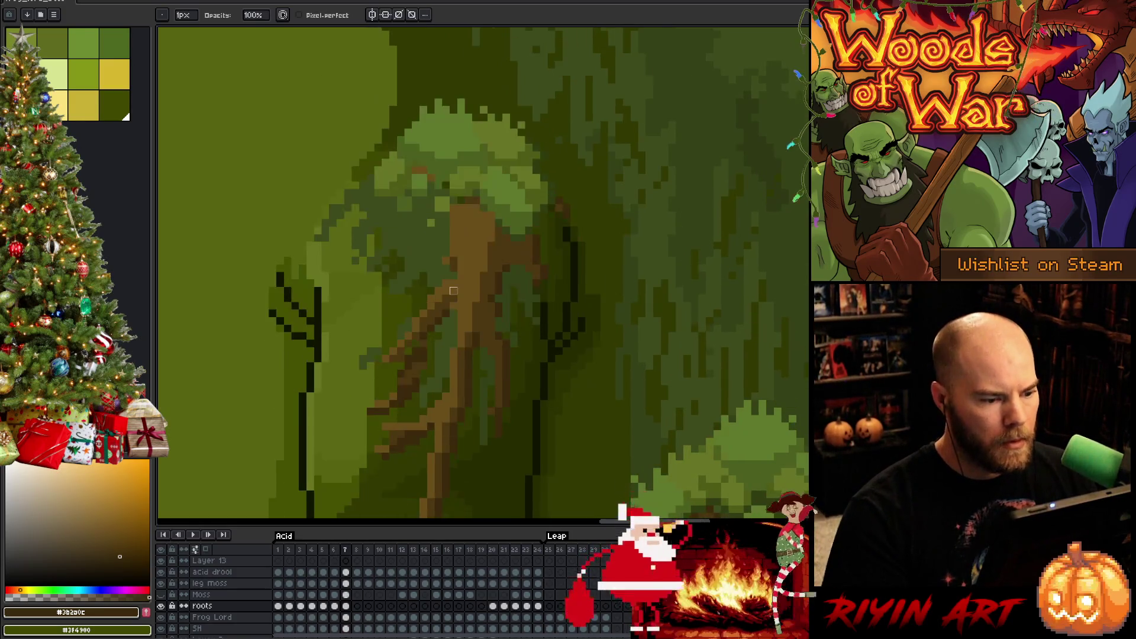
key(e)
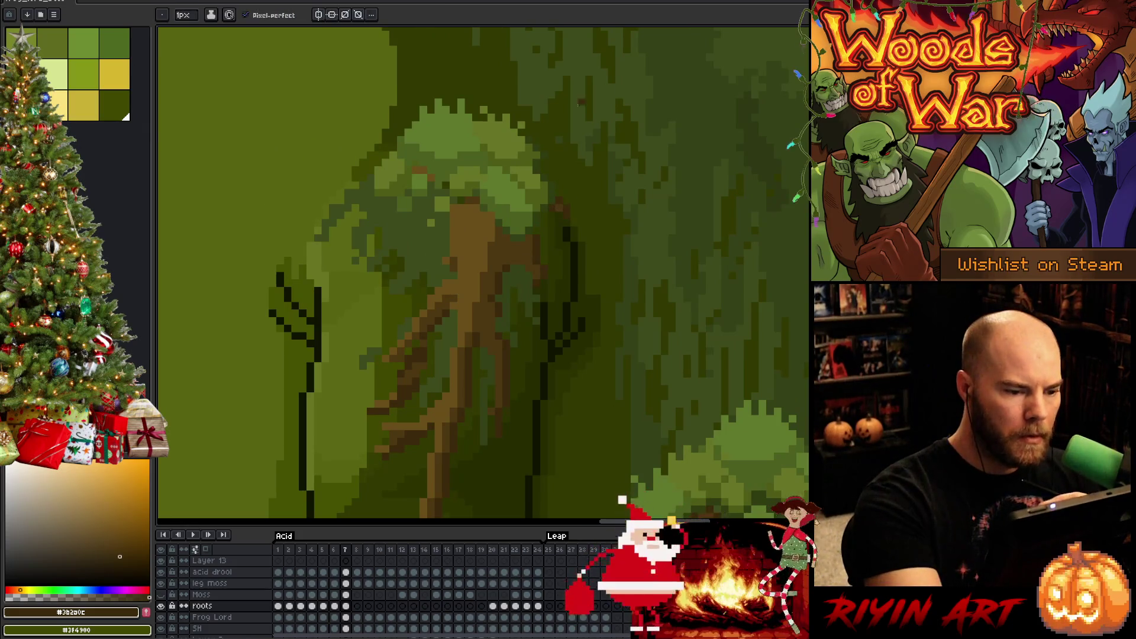
scroll(588, 101, down, 3)
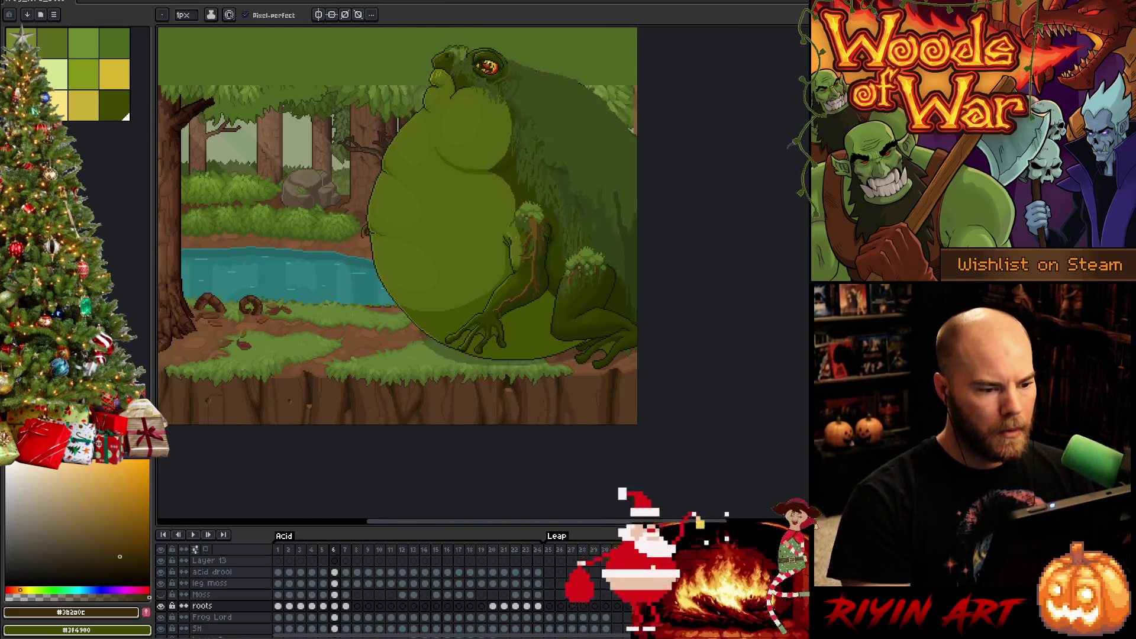
- Zoom in on the arm, compare frame 7's roots with frame 6, and sample a root brown
scroll(540, 253, up, 1)
scroll(540, 252, up, 2)
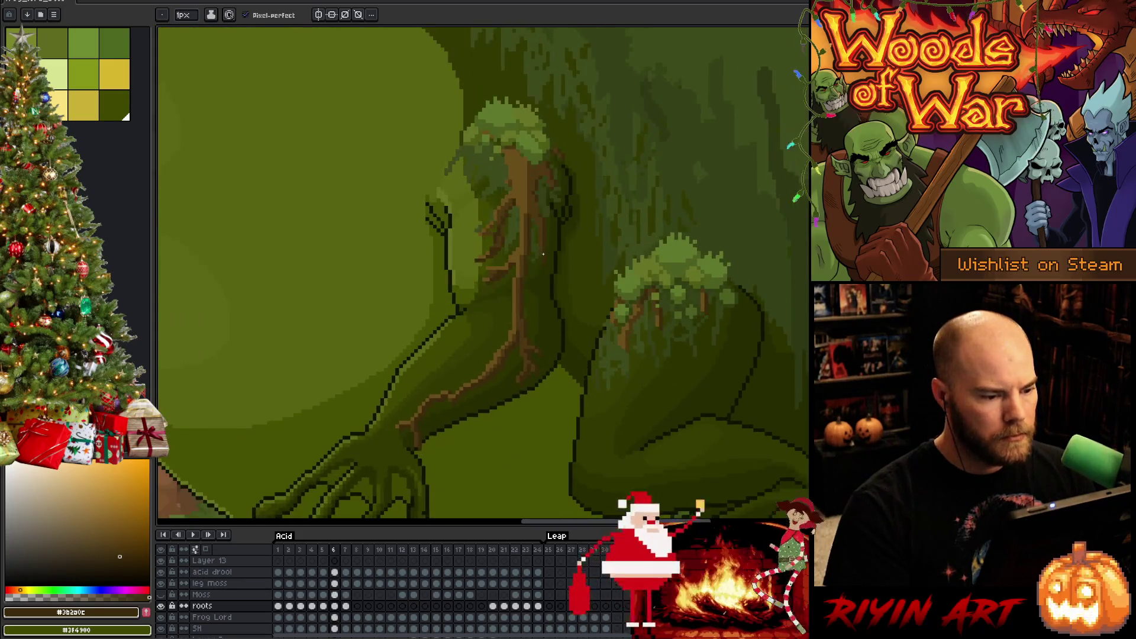
key(comma)
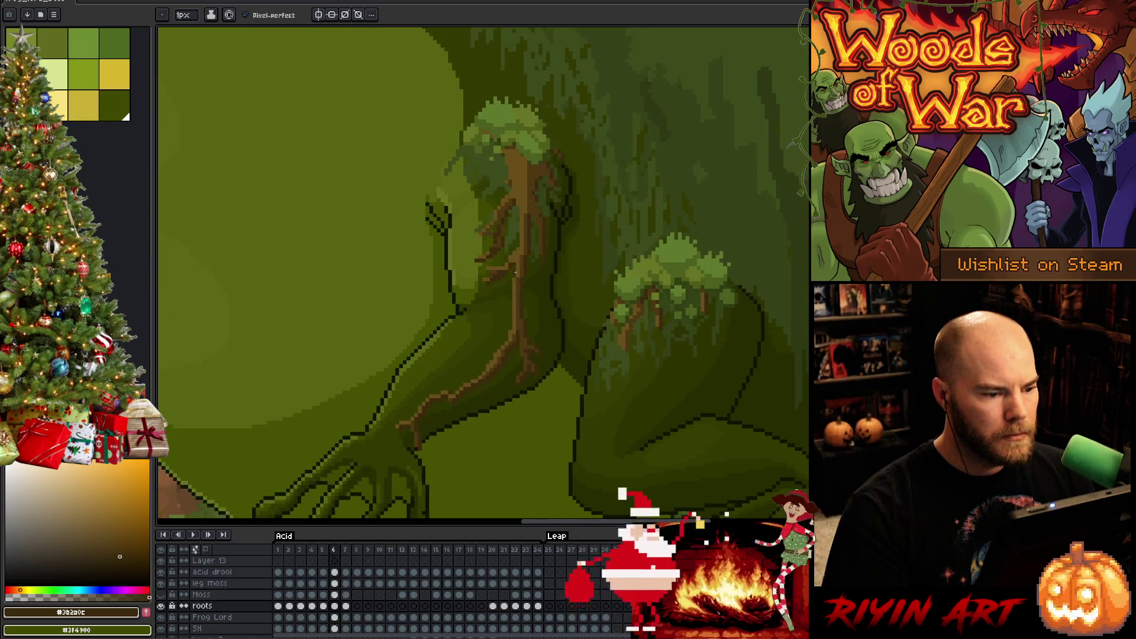
scroll(491, 234, up, 1)
scroll(491, 234, up, 2)
key(period)
alt+click(466, 154)
- Flip frames 6 and 7, sample the dark and lighter root browns, and save the file
scroll(454, 267, down, 4)
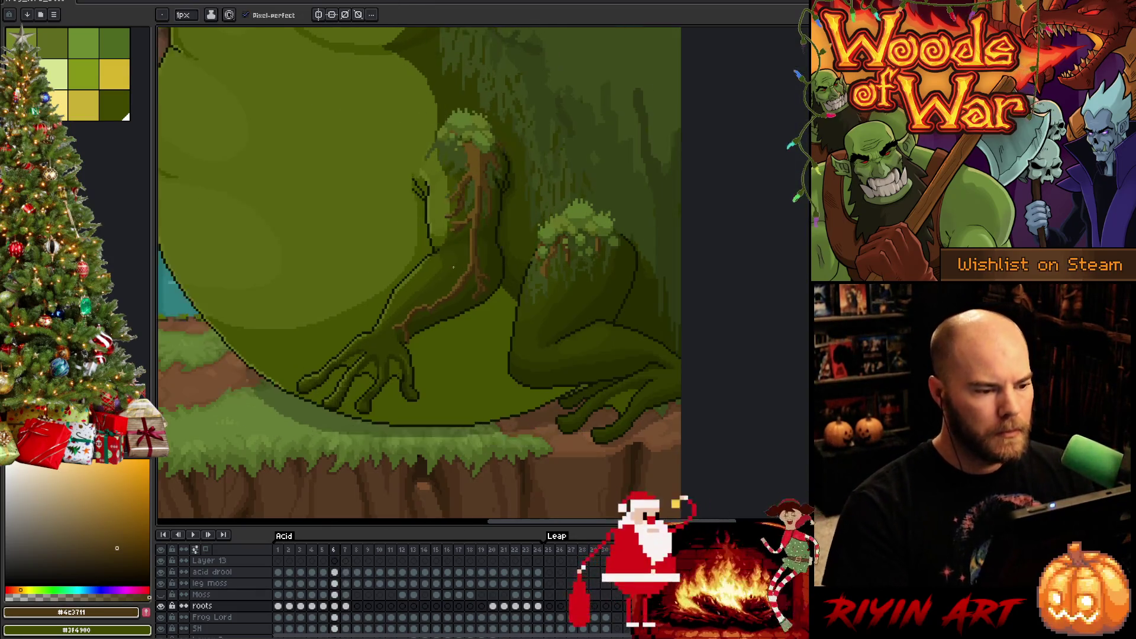
scroll(454, 267, up, 4)
key(comma)
key(period)
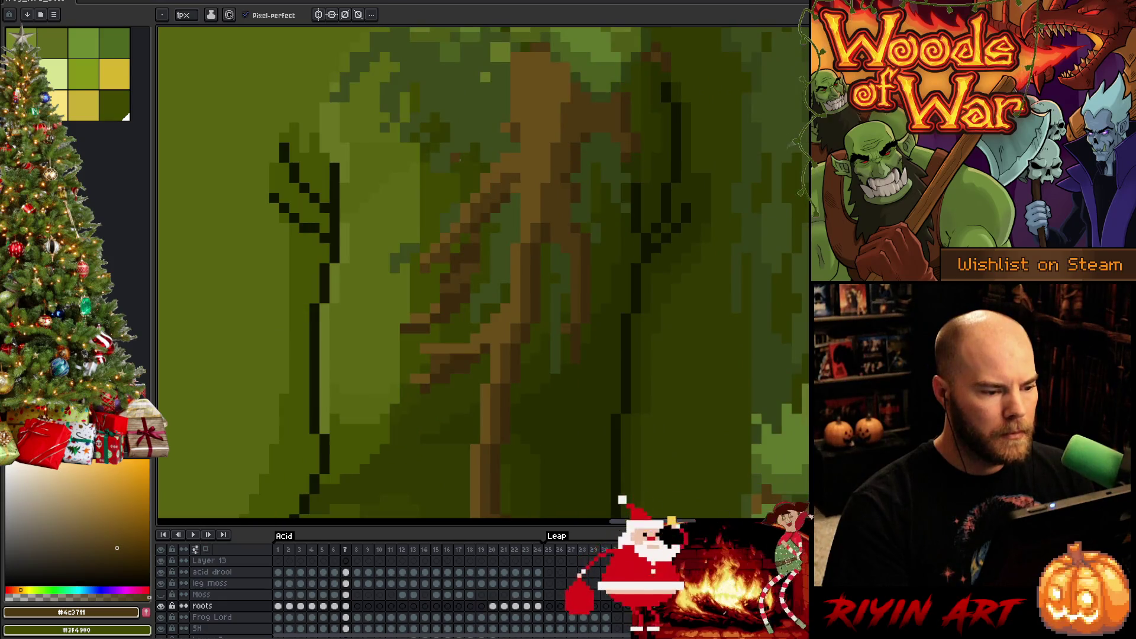
key(comma)
key(period)
alt+click(477, 237)
alt+click(469, 273)
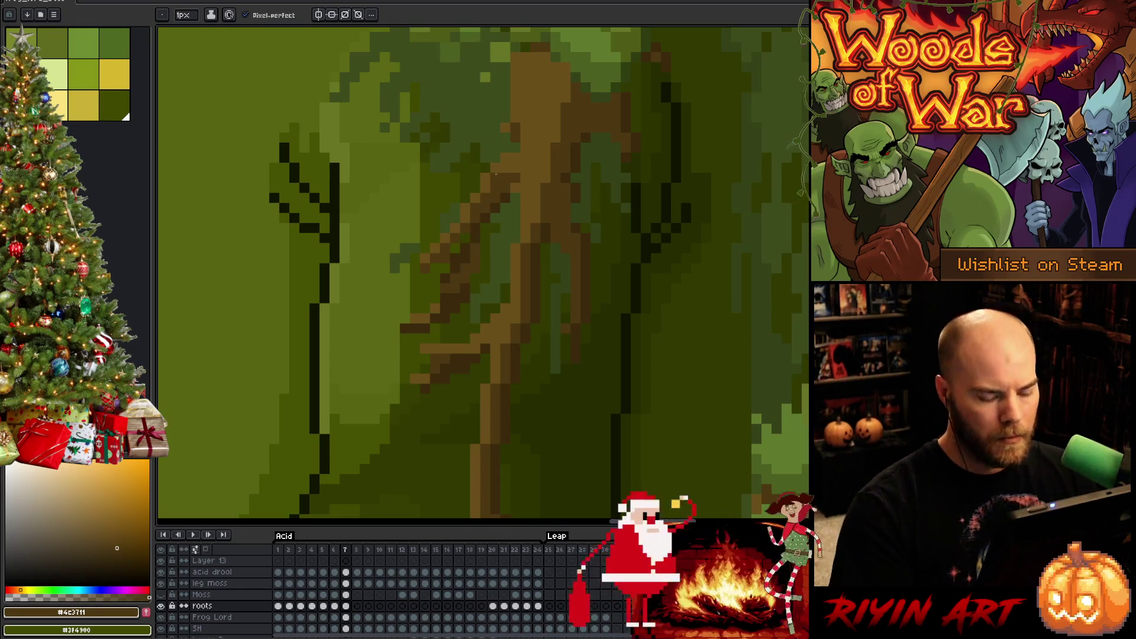
key(comma)
key(period)
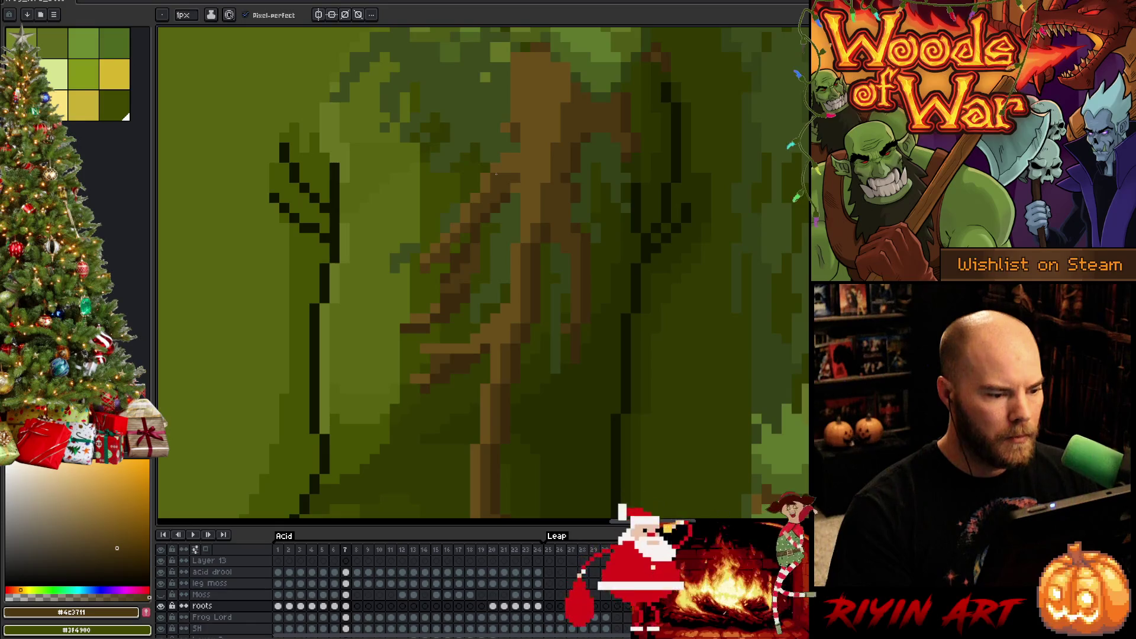
key(ctrl+s)
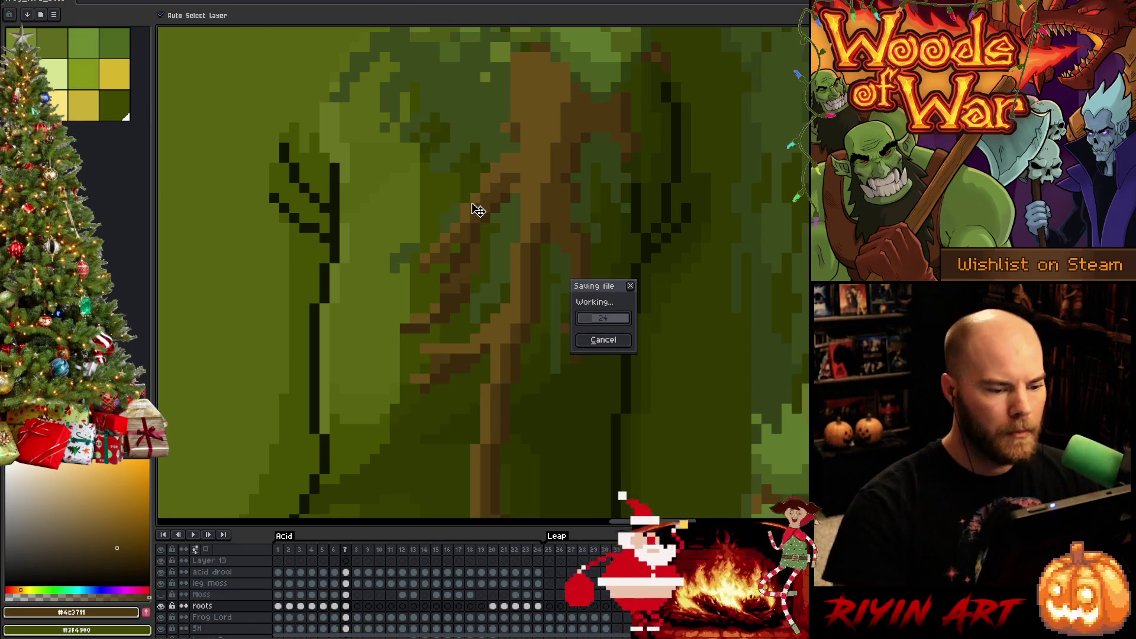
- Flip repeatedly between frames 6 and 7 to check the roots' motion, then open the roots layer's frame 8
key(b)
key(comma)
scroll(456, 225, down, 3)
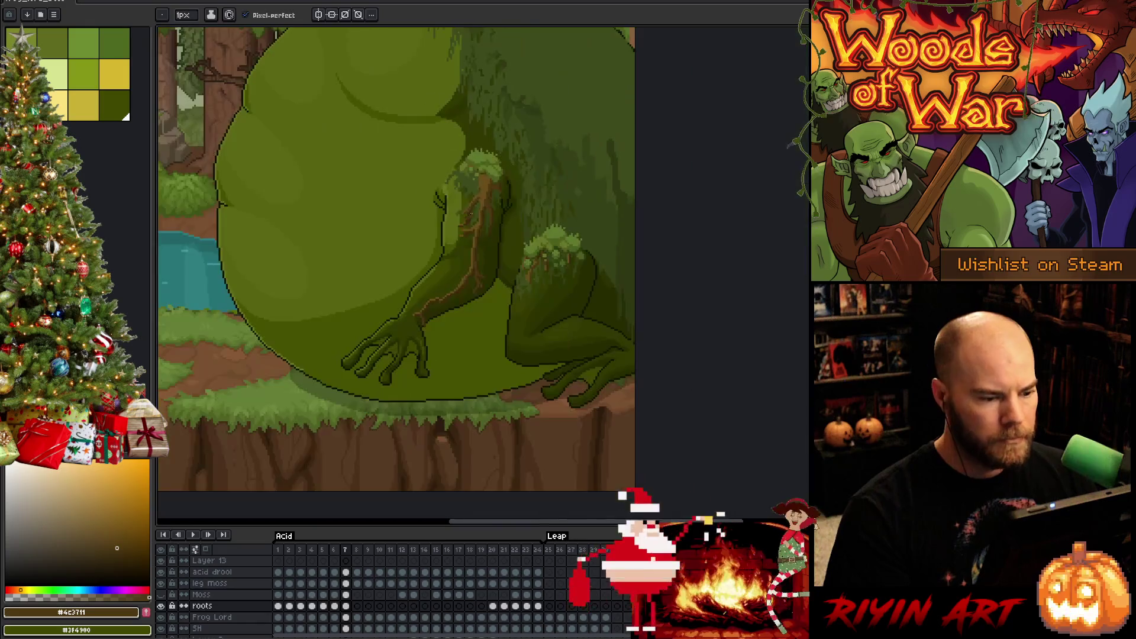
scroll(433, 240, up, 3)
key(period)
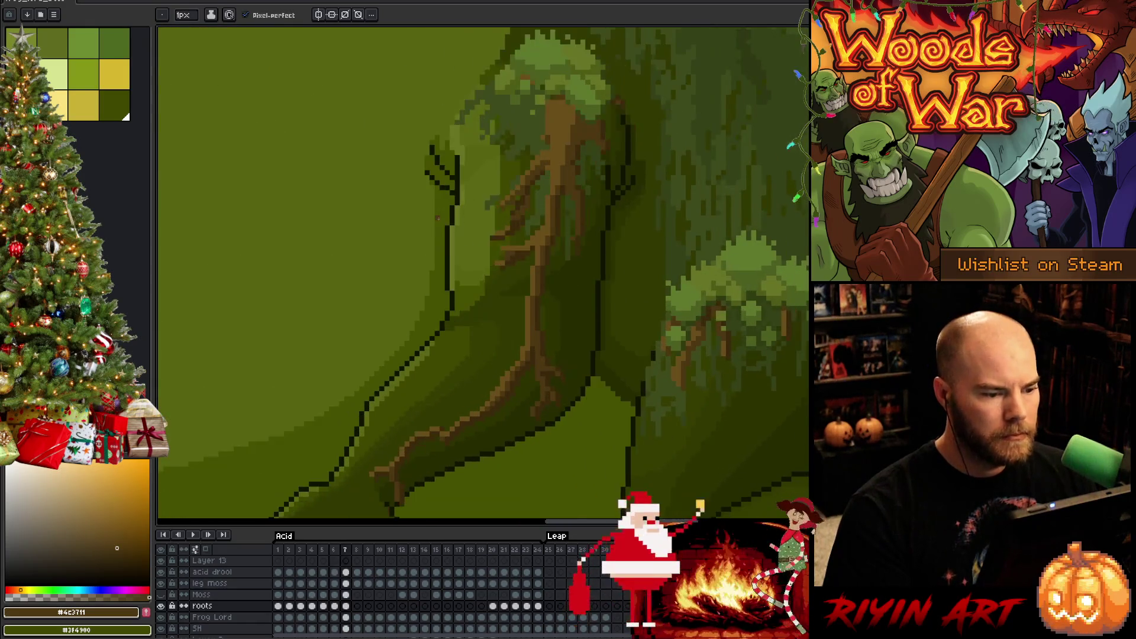
key(comma)
key(period)
key(comma)
key(period)
key(comma)
key(period)
key(comma)
key(period)
key(comma)
key(period)
key(comma)
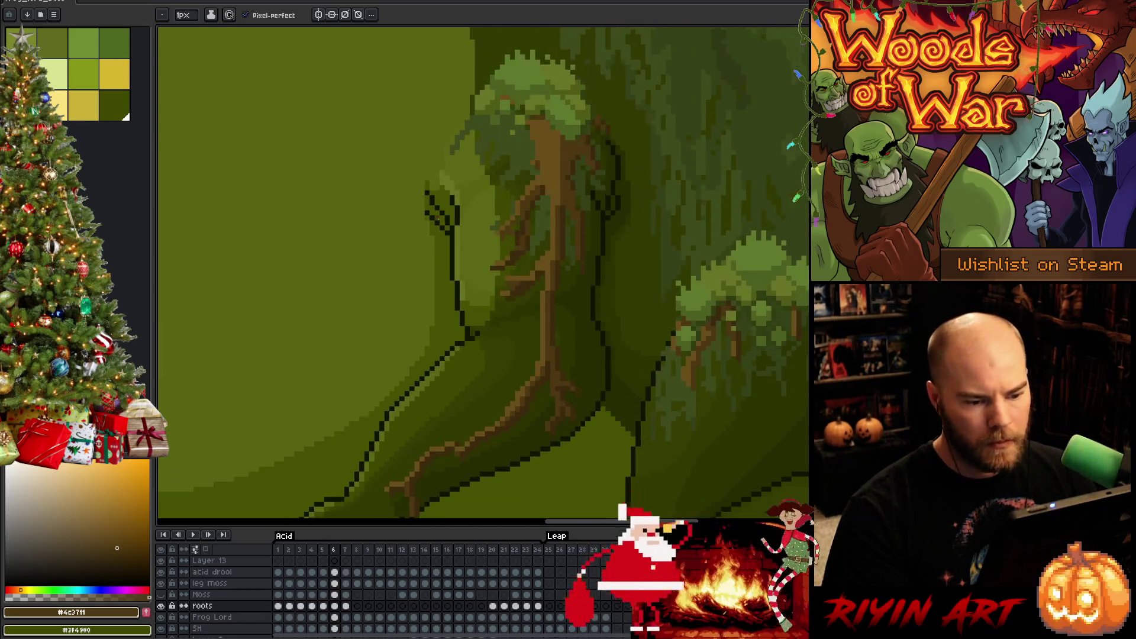
key(period)
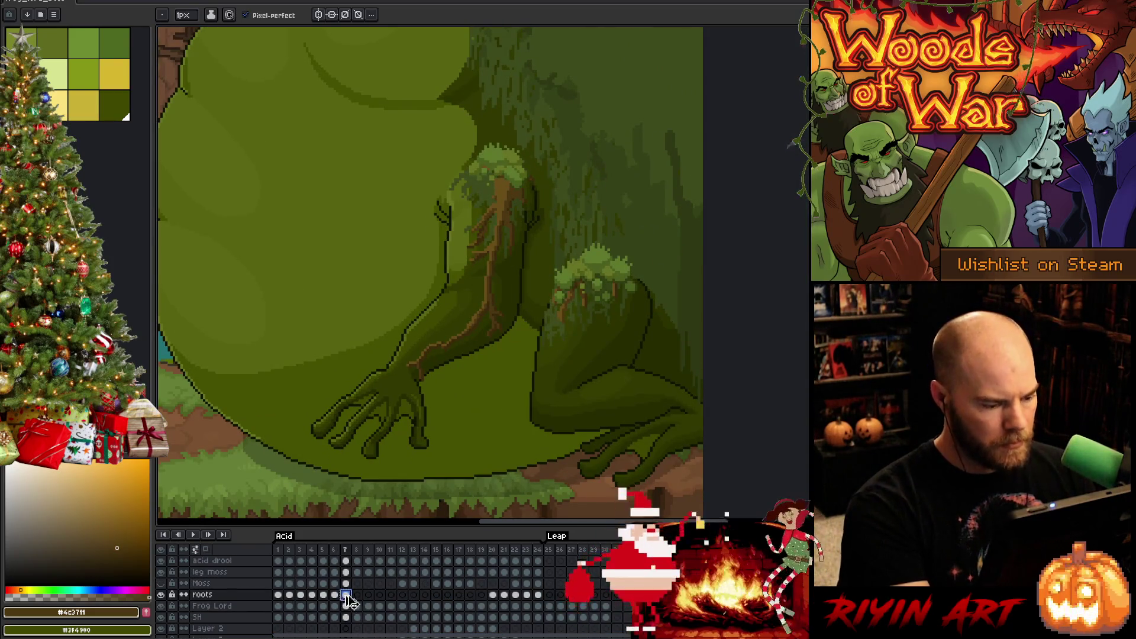
click(358, 597)
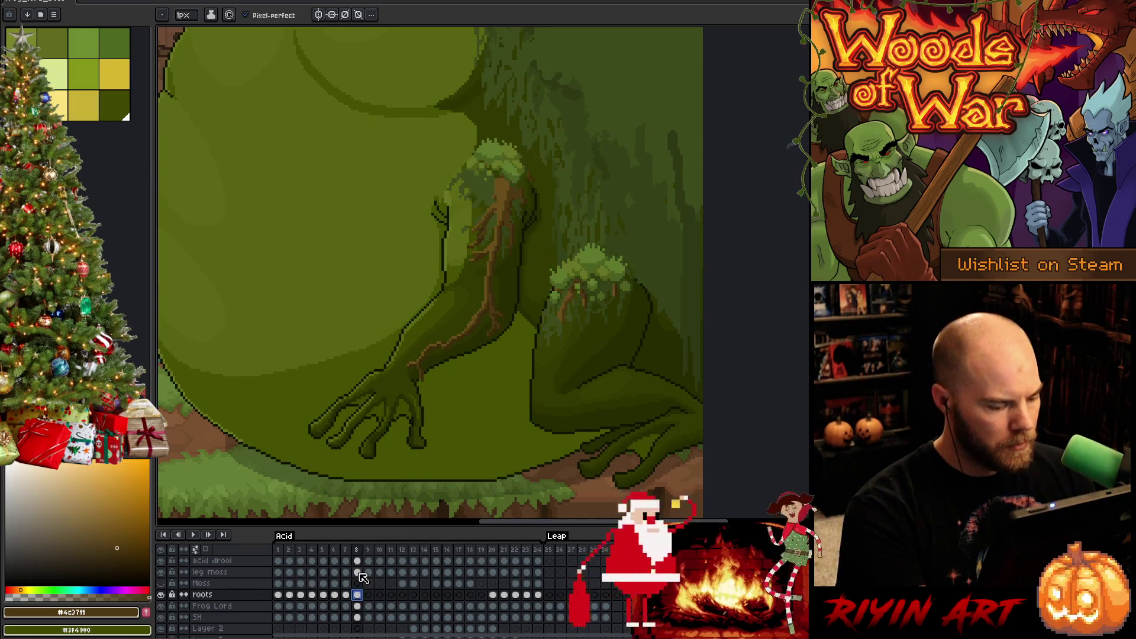
- Select the moss on top of the arm in the leg moss layer's frame 8, comparing with frame 7
click(358, 573)
key(m)
drag(407, 112, 553, 210)
key(comma)
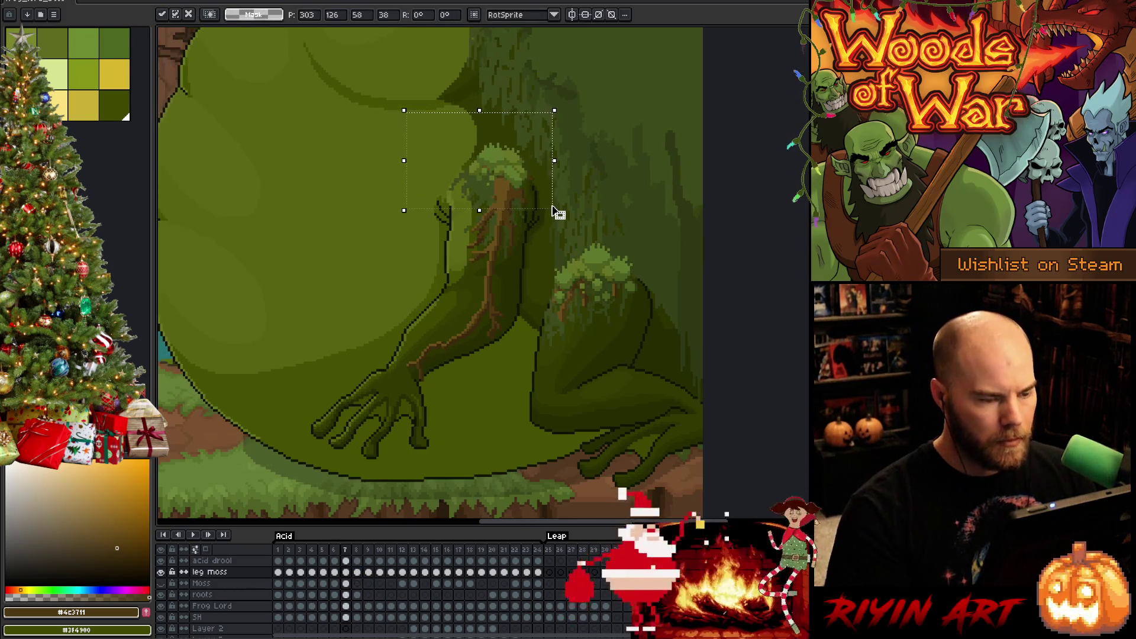
key(period)
key(comma)
key(period)
key(comma)
key(period)
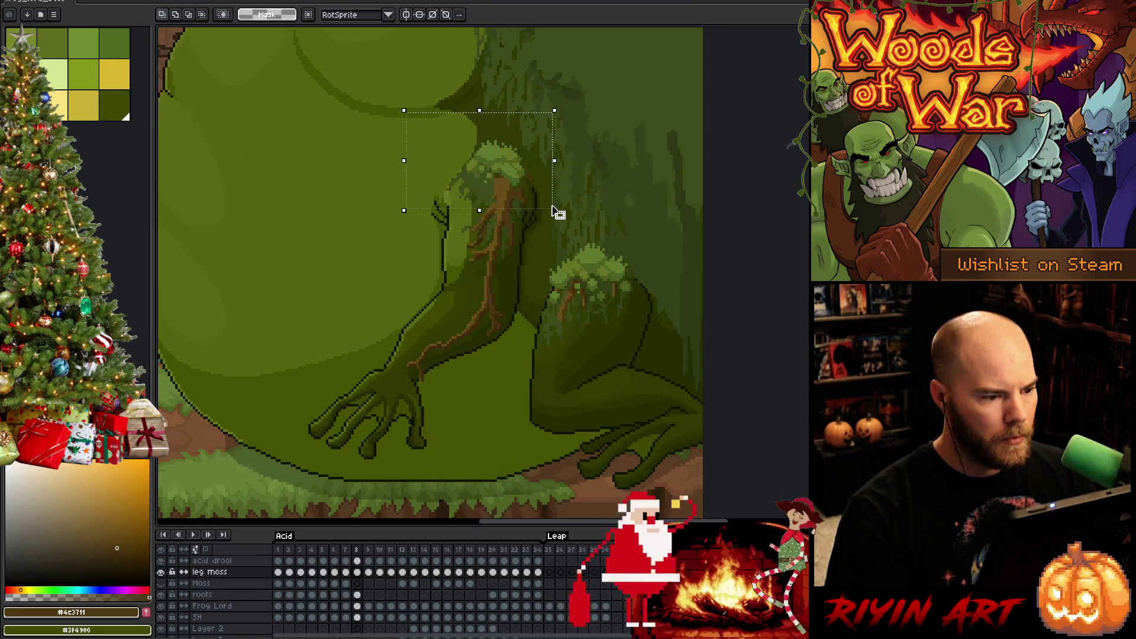
key(comma)
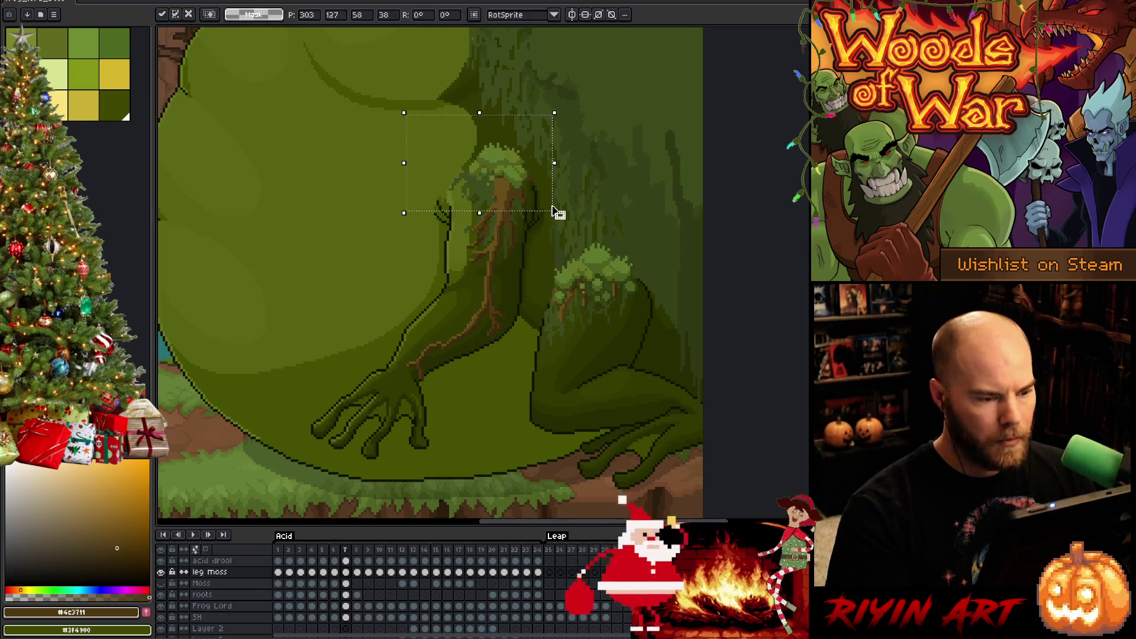
key(period)
key(comma)
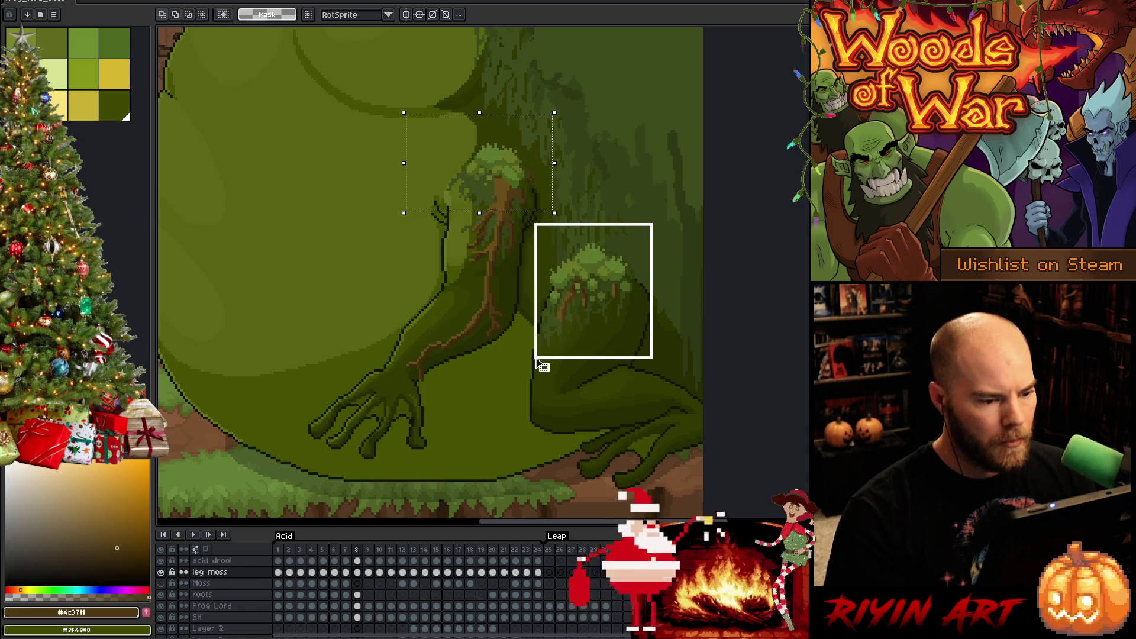
- Select the thigh moss, then the whole arm with its roots on the roots layer in frame 8
drag(536, 358, 534, 360)
key(Return)
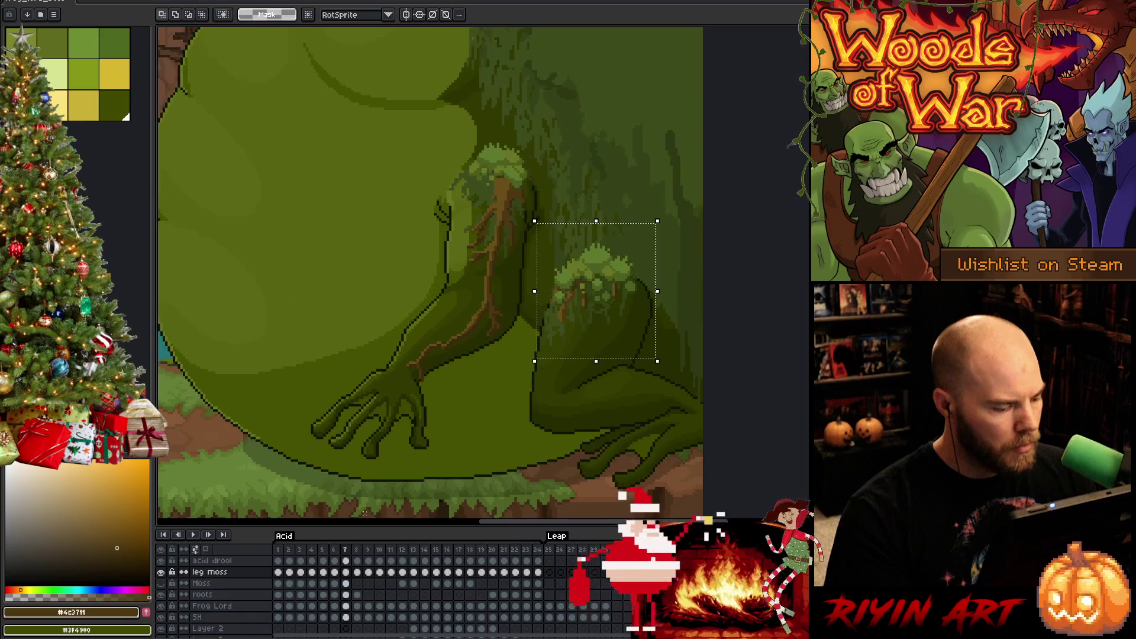
click(346, 595)
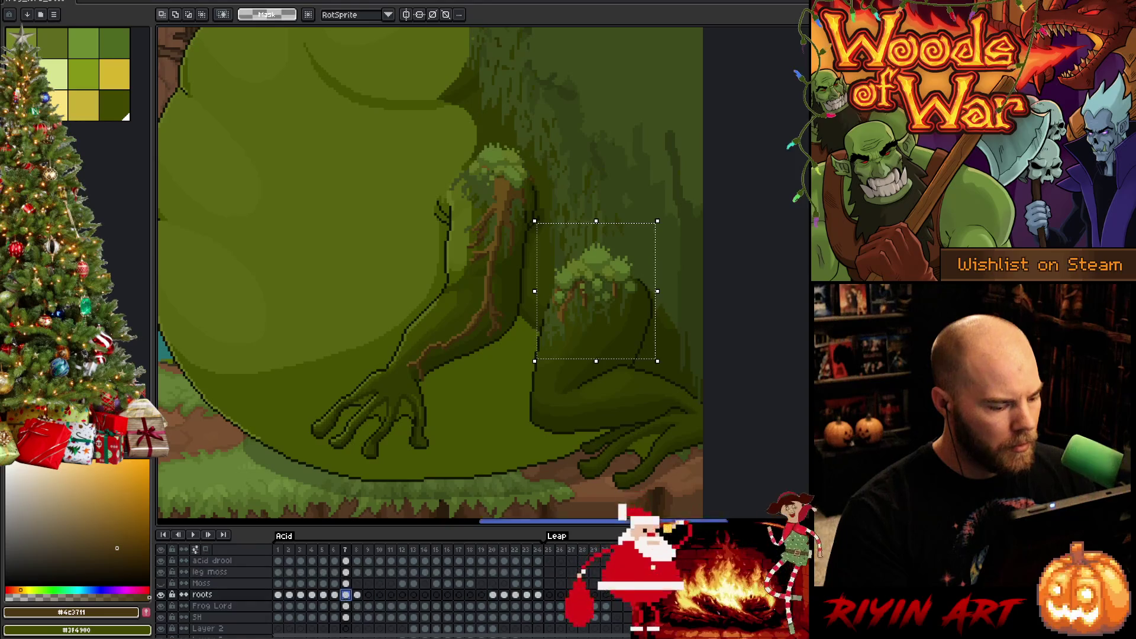
key(period)
drag(332, 94, 539, 466)
key(ctrl+t)
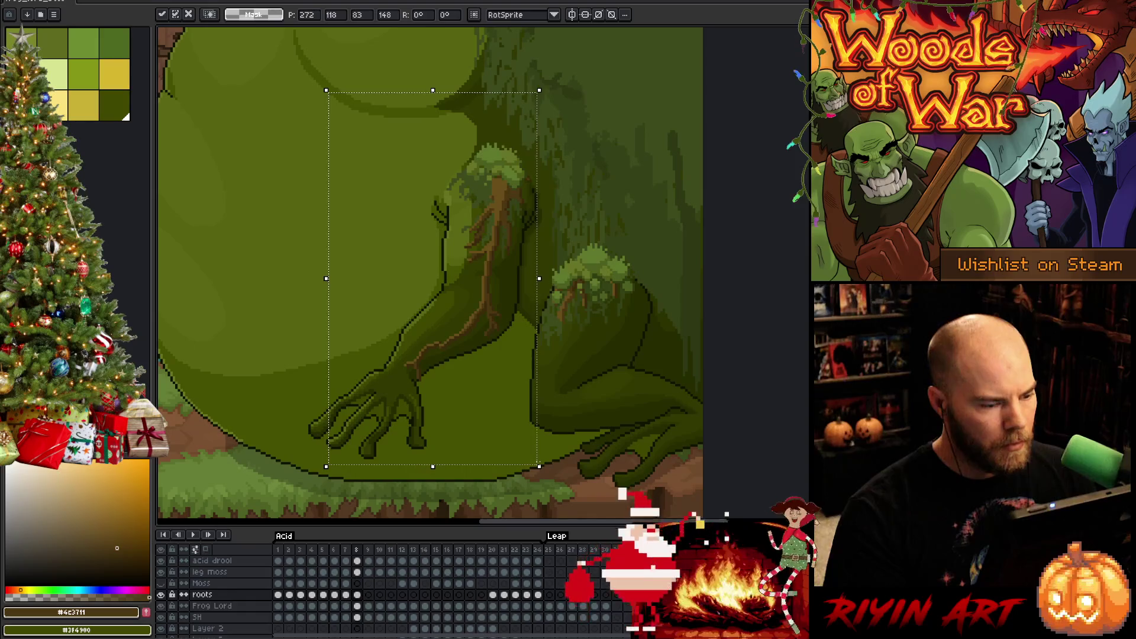
key(Return)
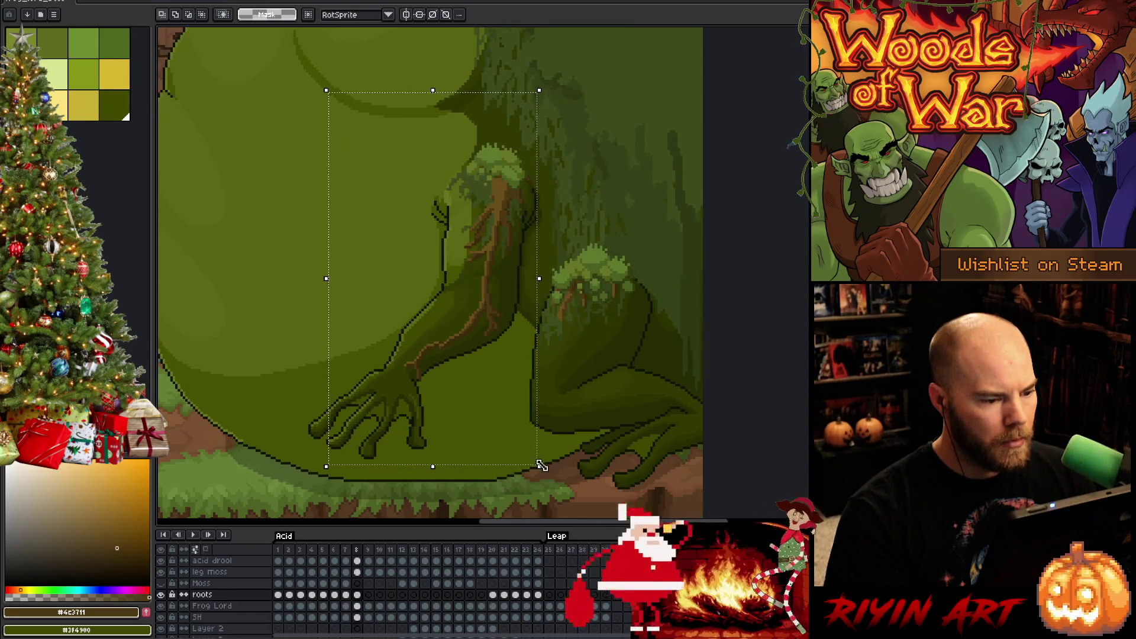
- Select the moss and roots on the thigh and compare frames 8 and 7
drag(656, 244, 598, 336)
drag(540, 365, 536, 368)
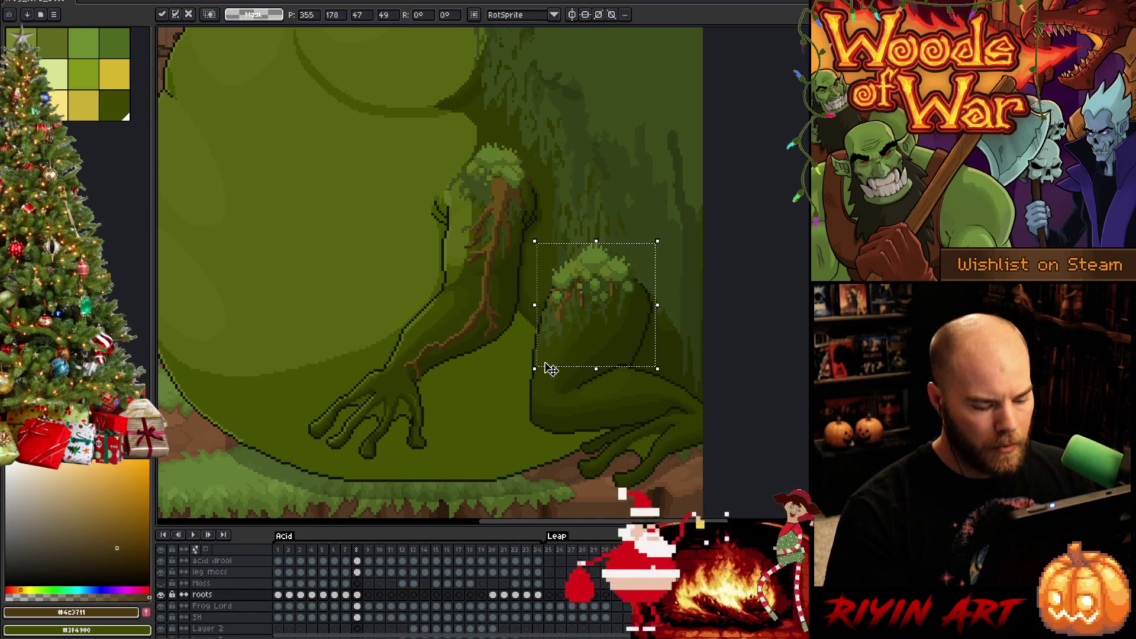
key(Return)
key(Left)
key(Right)
key(Left)
- Sample the olive moss green for the pencil and flip frames 7 and 8 to check the body motion
scroll(491, 166, up, 3)
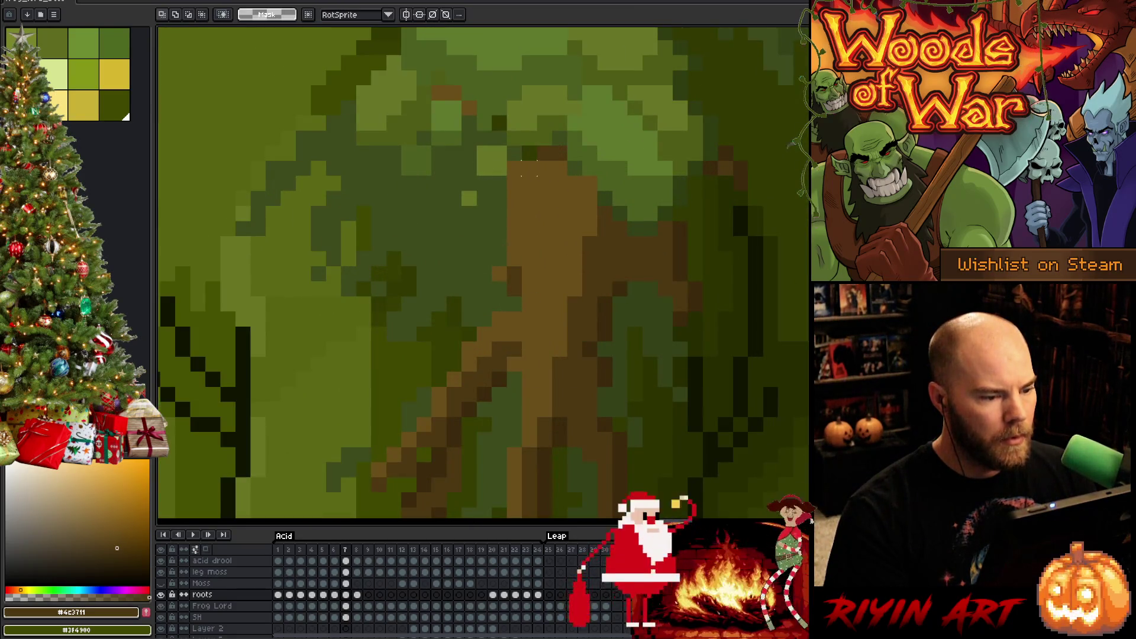
key(b)
alt+click(514, 148)
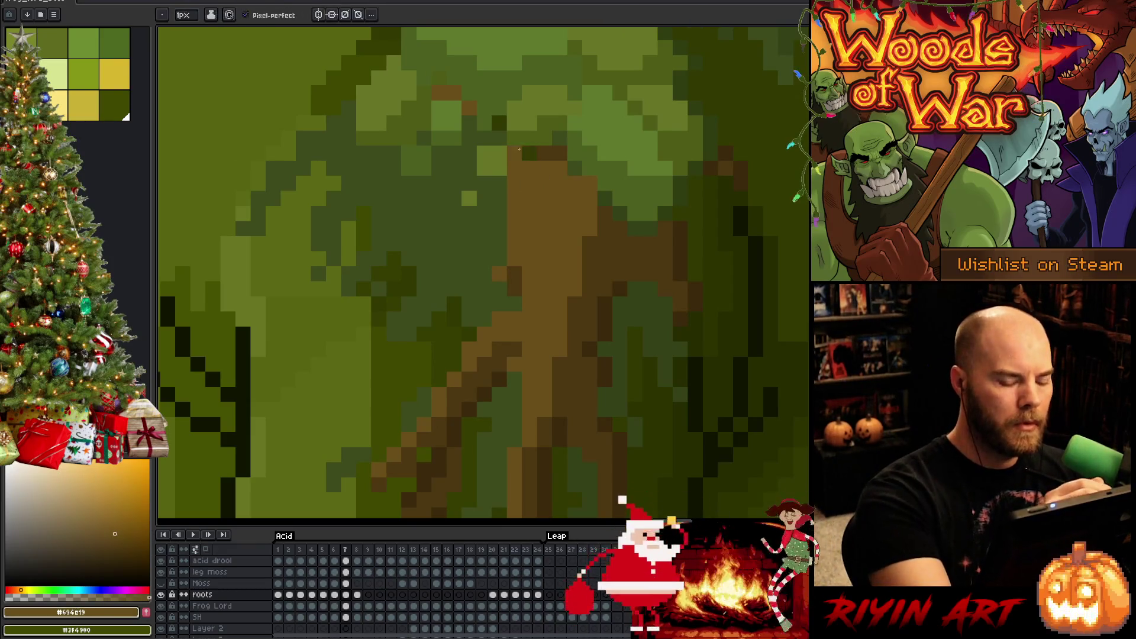
key(Right)
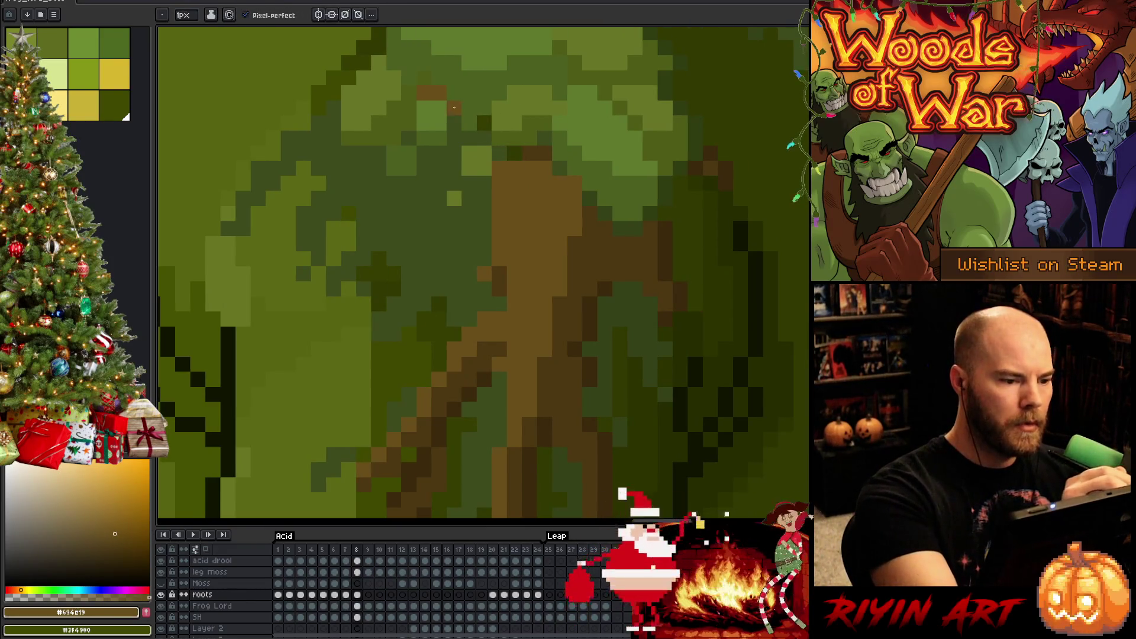
scroll(472, 122, down, 4)
key(Left)
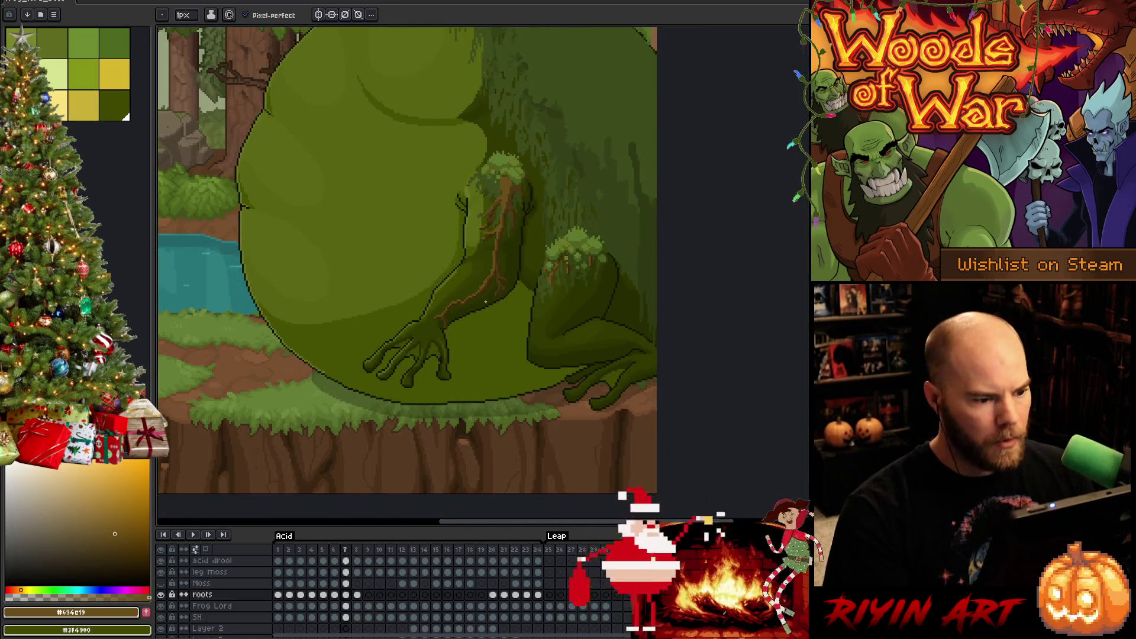
key(Right)
key(Left)
key(Right)
key(Left)
key(Right)
key(Left)
key(Right)
key(Left)
key(Right)
key(Left)
key(Right)
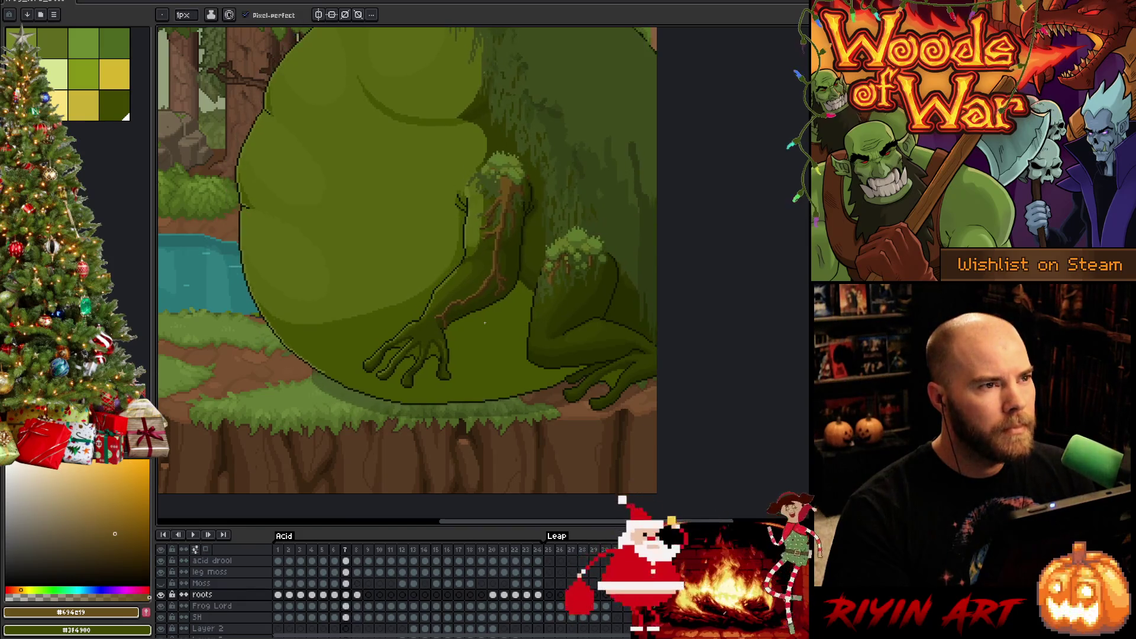
key(Right)
key(Right)
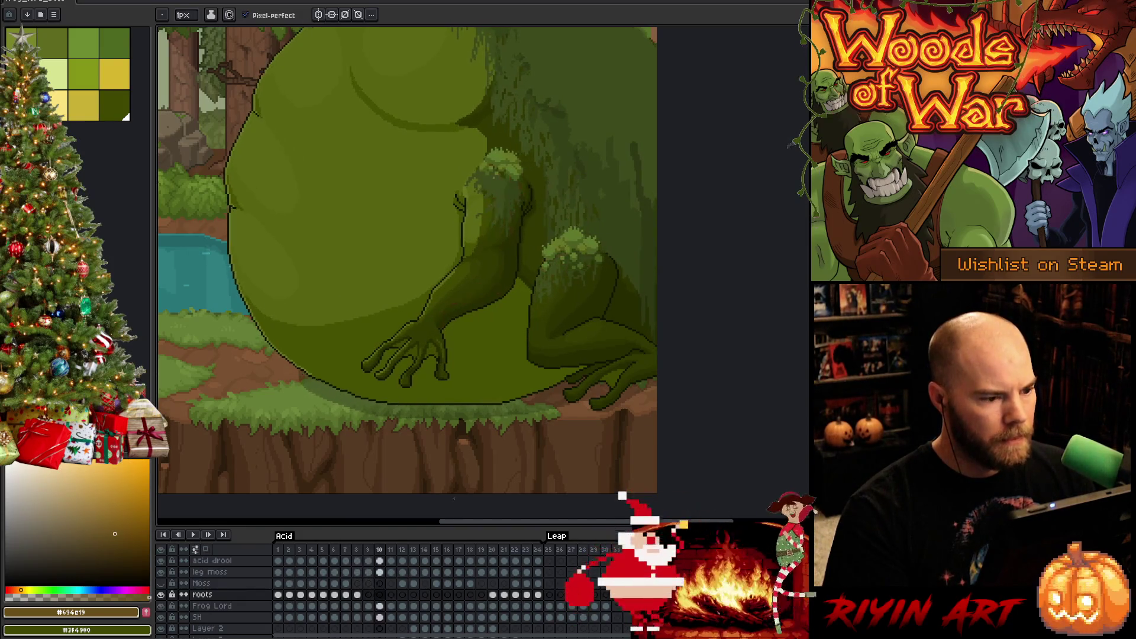
- Open the leg moss cels for frames 8 and 9 and flip between them to compare the moss
click(346, 595)
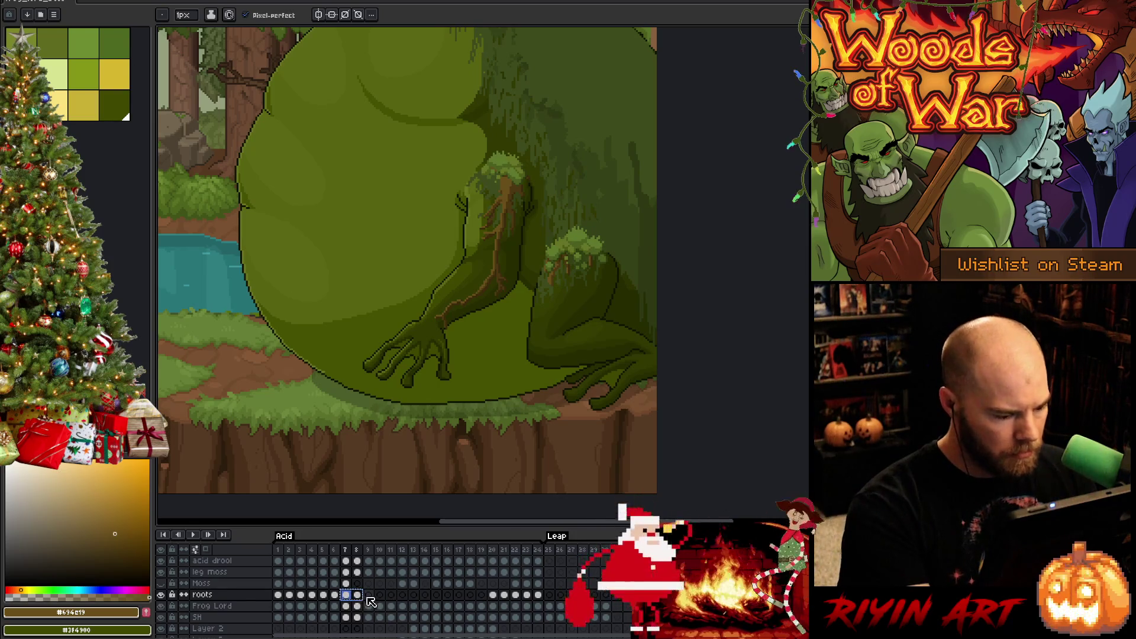
click(357, 573)
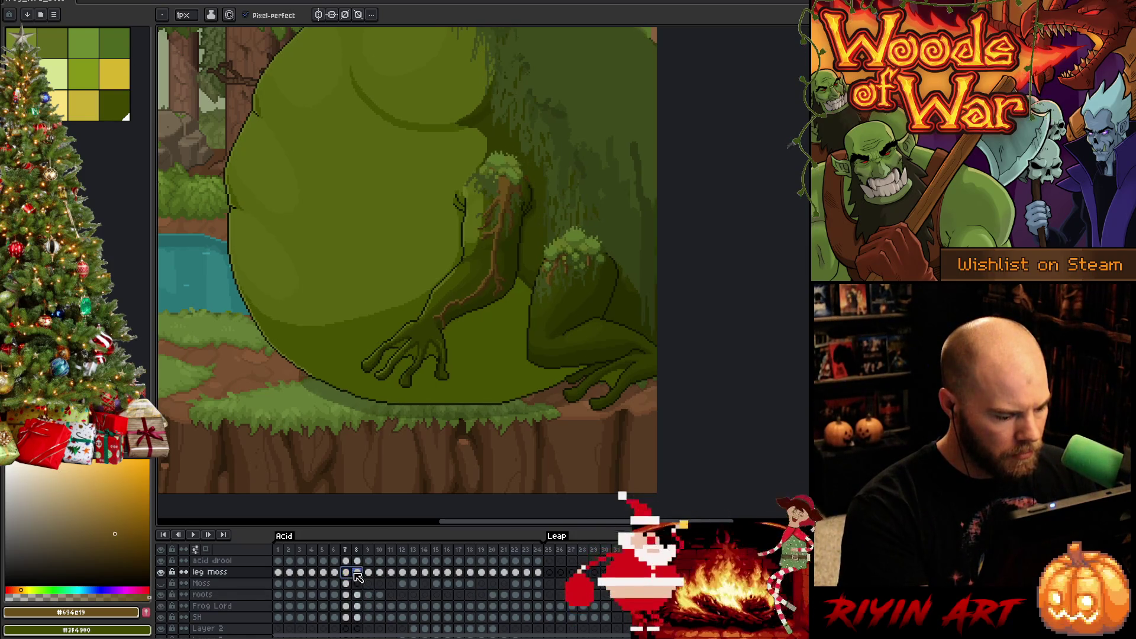
click(369, 572)
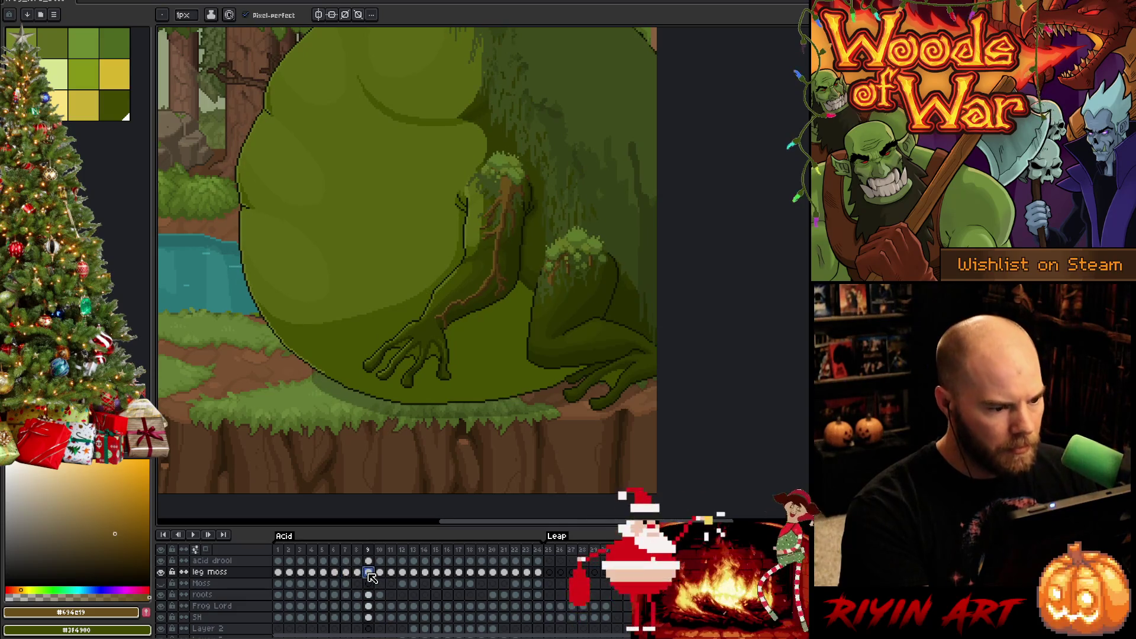
key(Left)
key(Right)
key(Left)
key(Right)
key(Left)
key(Right)
key(Left)
key(Left)
key(Right)
key(Right)
key(Left)
key(Right)
key(Left)
key(Right)
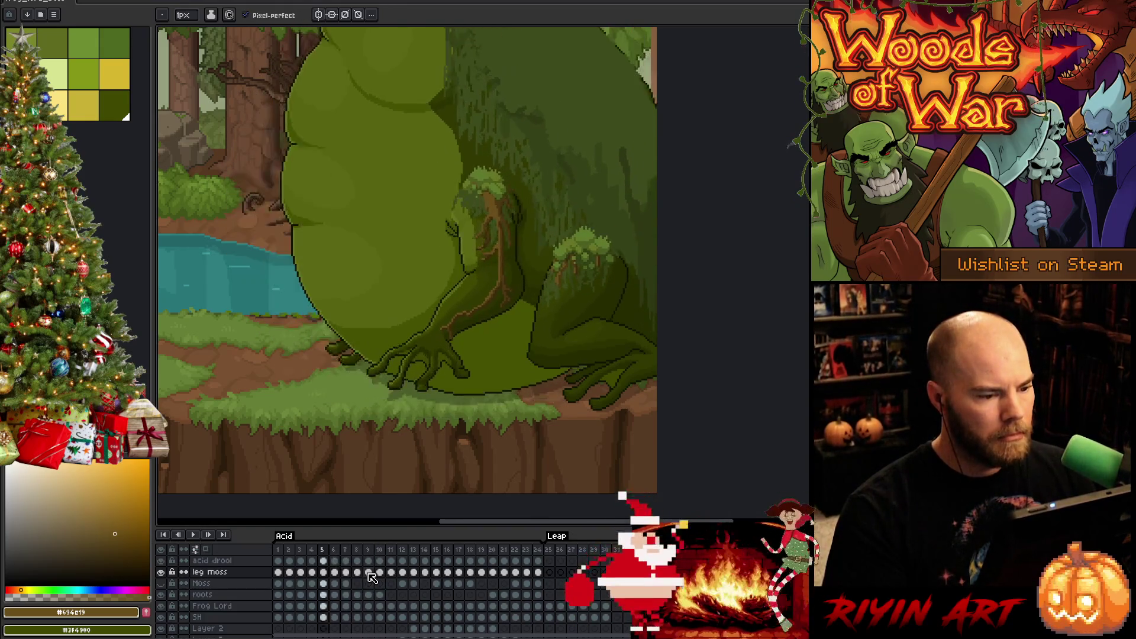